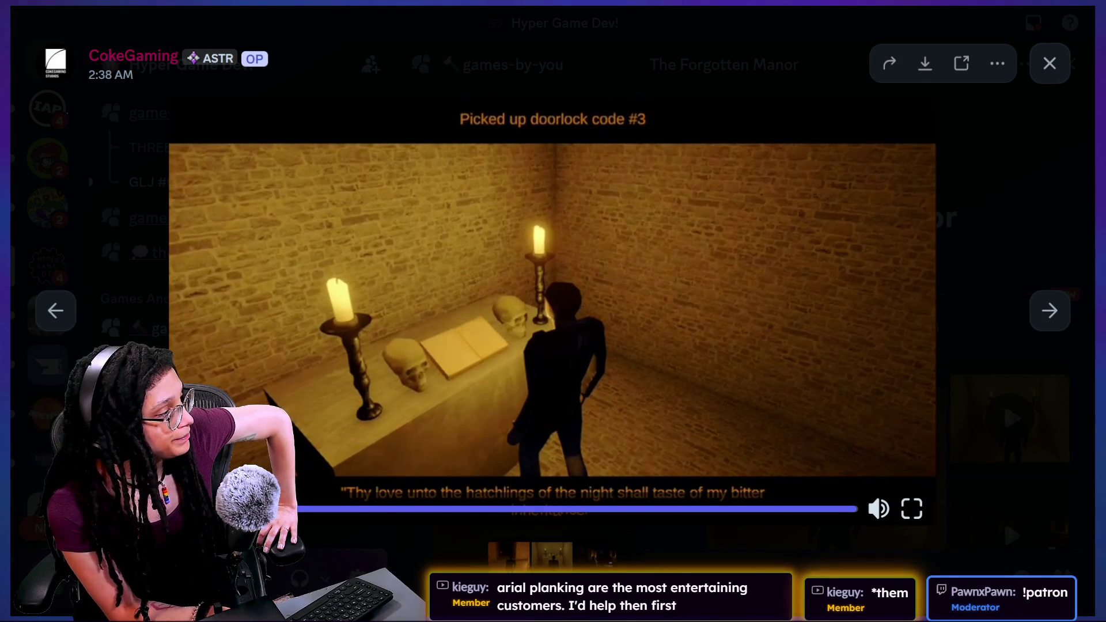
# Replay The Forgotten Manor footage from the start, then close the viewer to return to its thread.
pyautogui.click(456, 474)
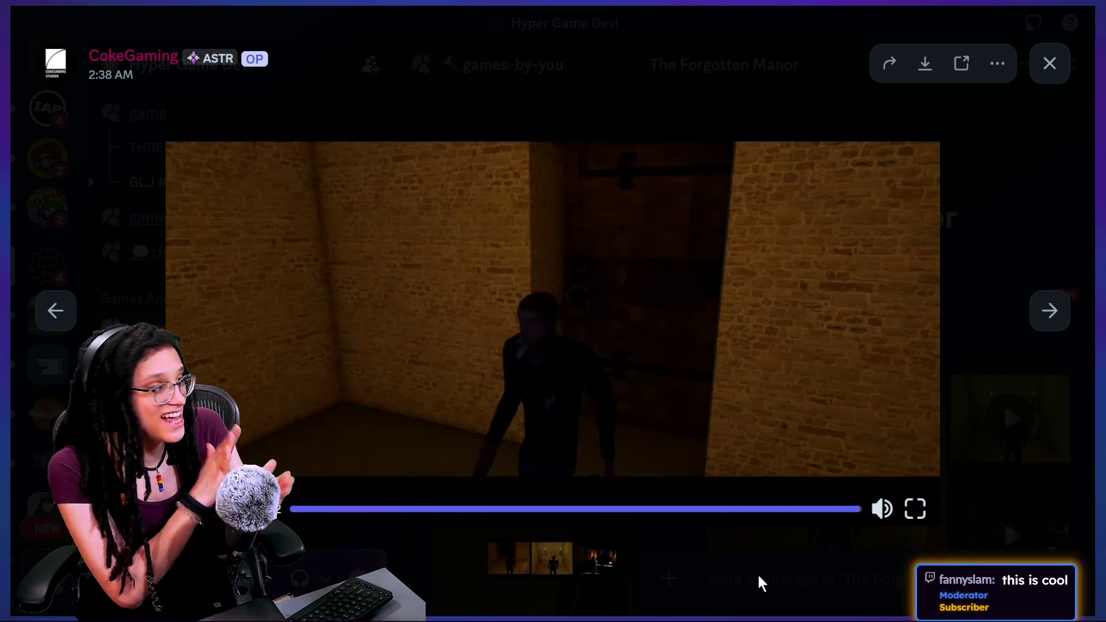
pyautogui.click(1050, 63)
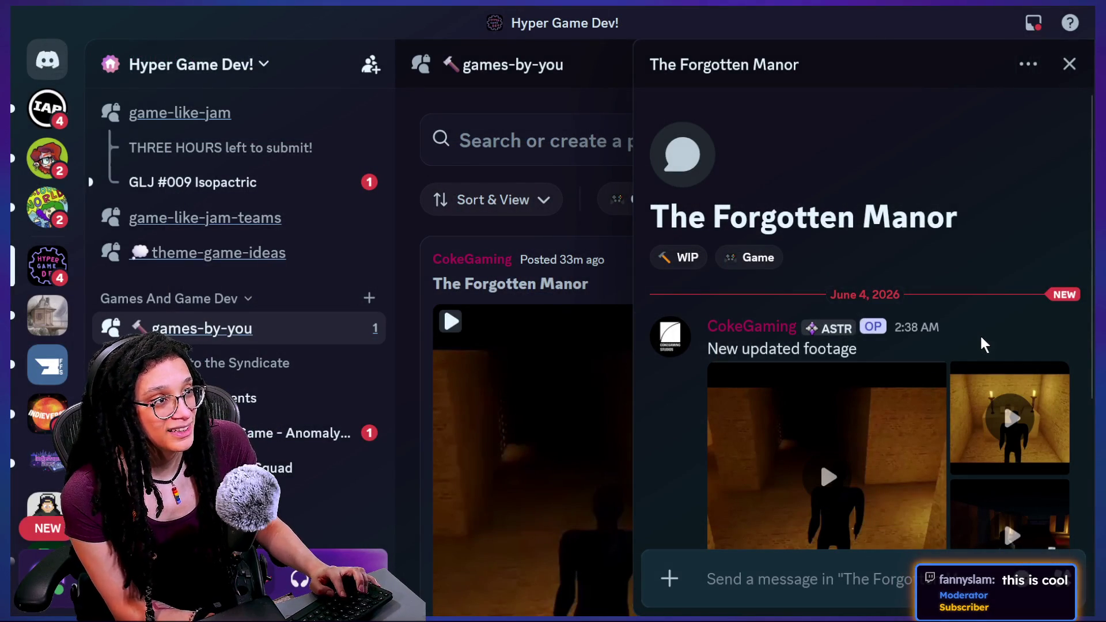
pyautogui.hotkey('alt', 'Tab')
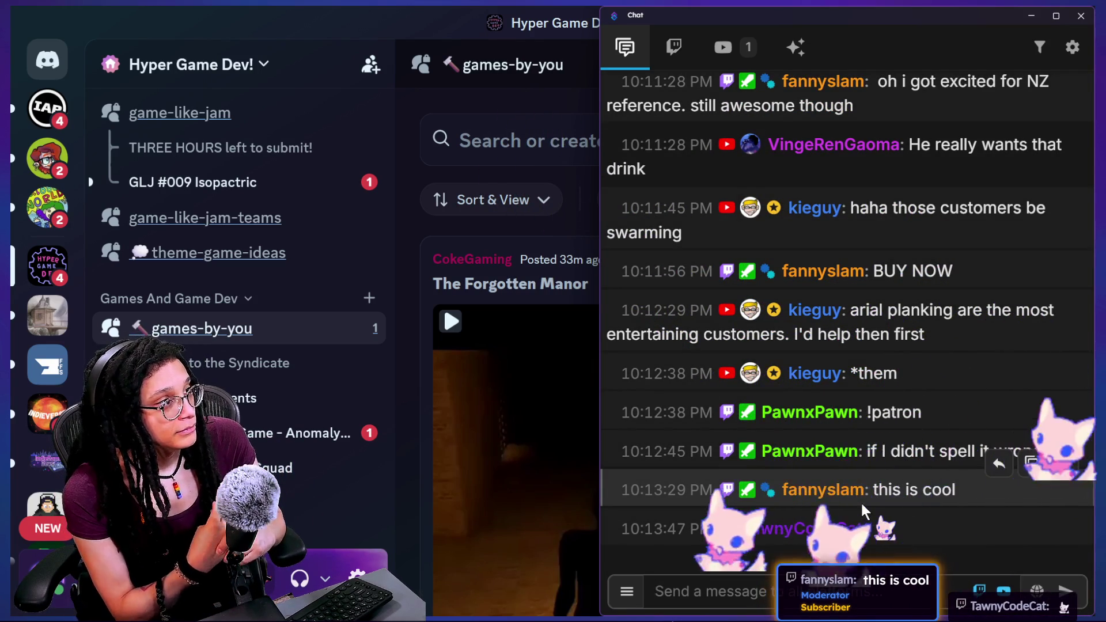
# Scroll back through older stream chat messages, look at the emotes, then return to the newest and go back to Discord.
pyautogui.scroll(5, 980, 323)
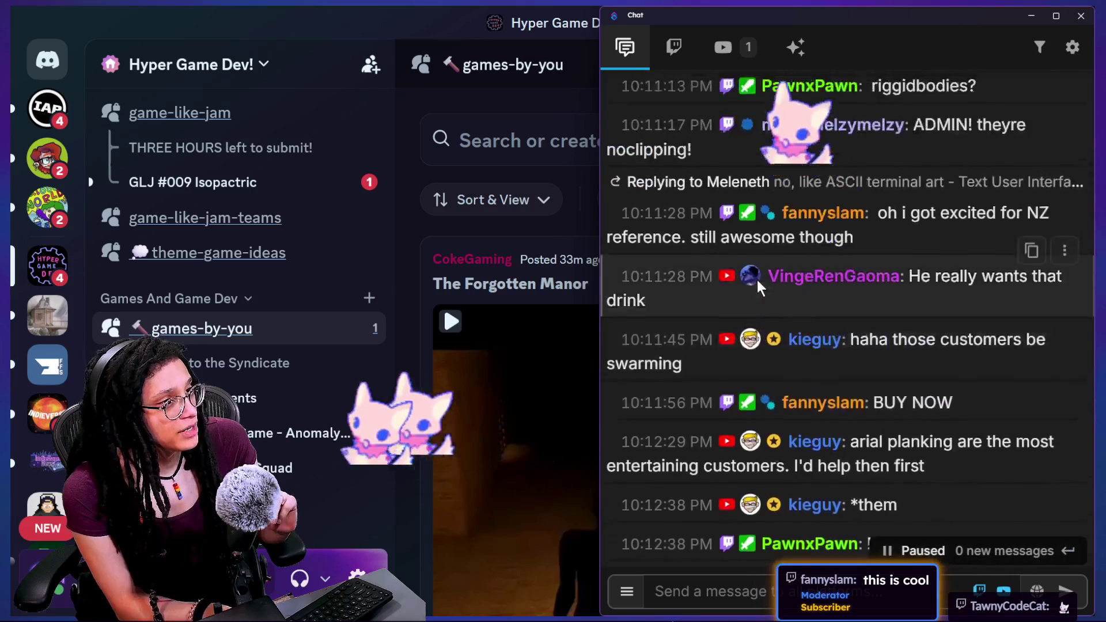
pyautogui.scroll(1, 924, 350)
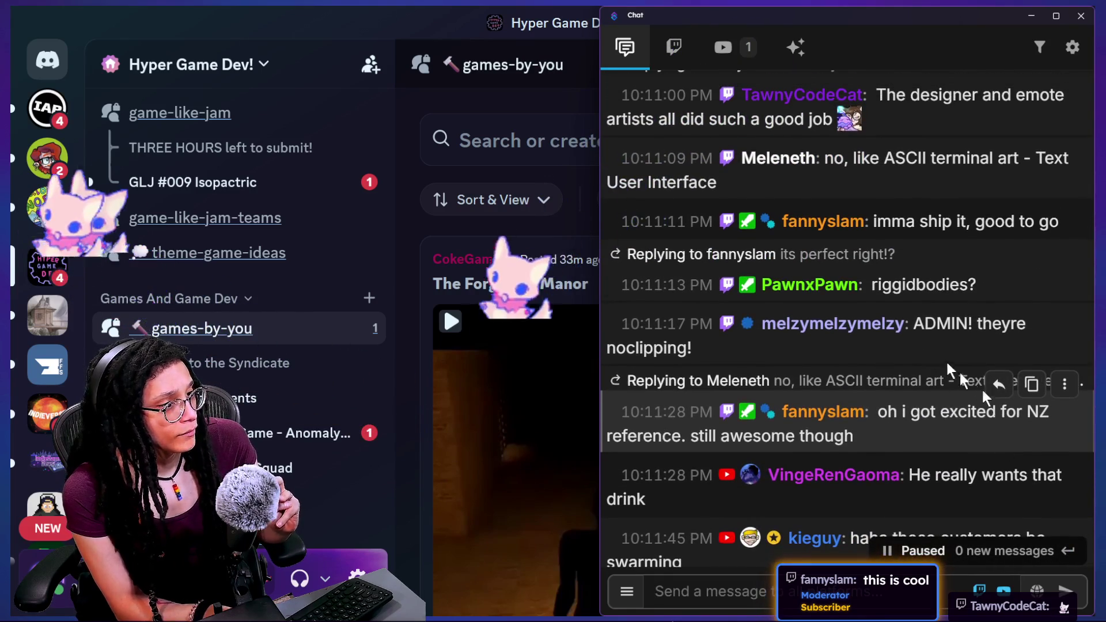
pyautogui.scroll(-5, 882, 185)
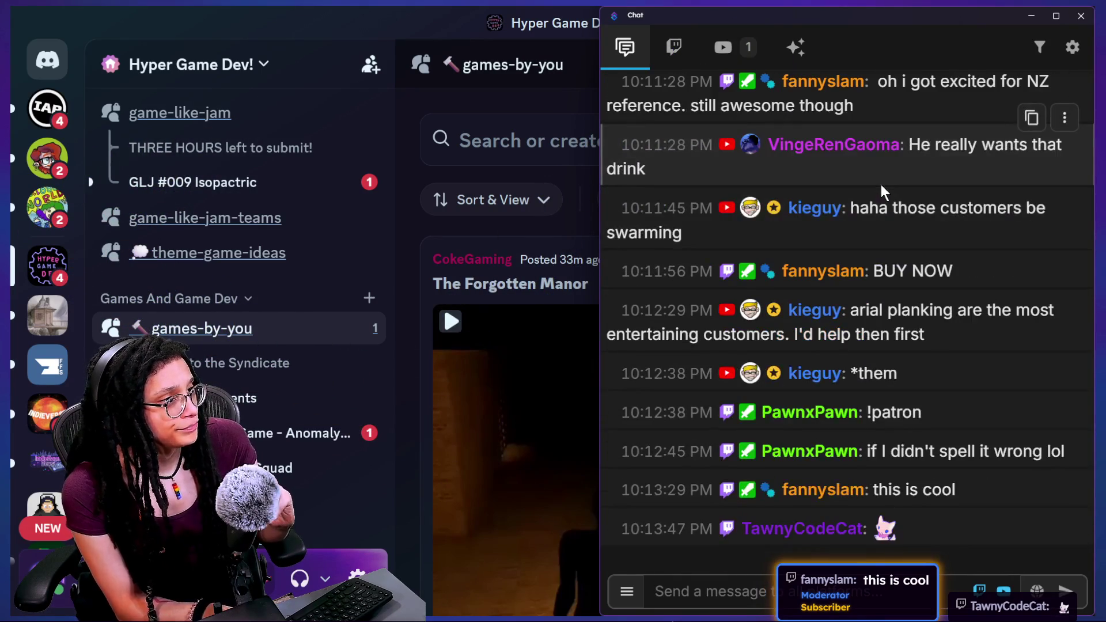
pyautogui.scroll(4, 881, 185)
pyautogui.scroll(3, 882, 190)
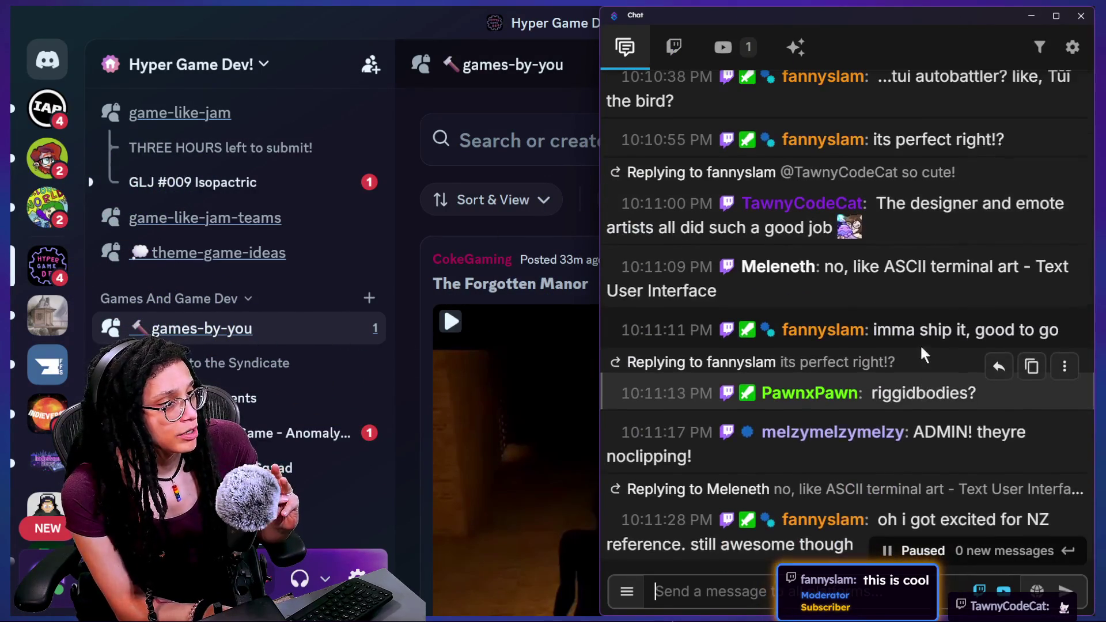
pyautogui.scroll(2, 883, 452)
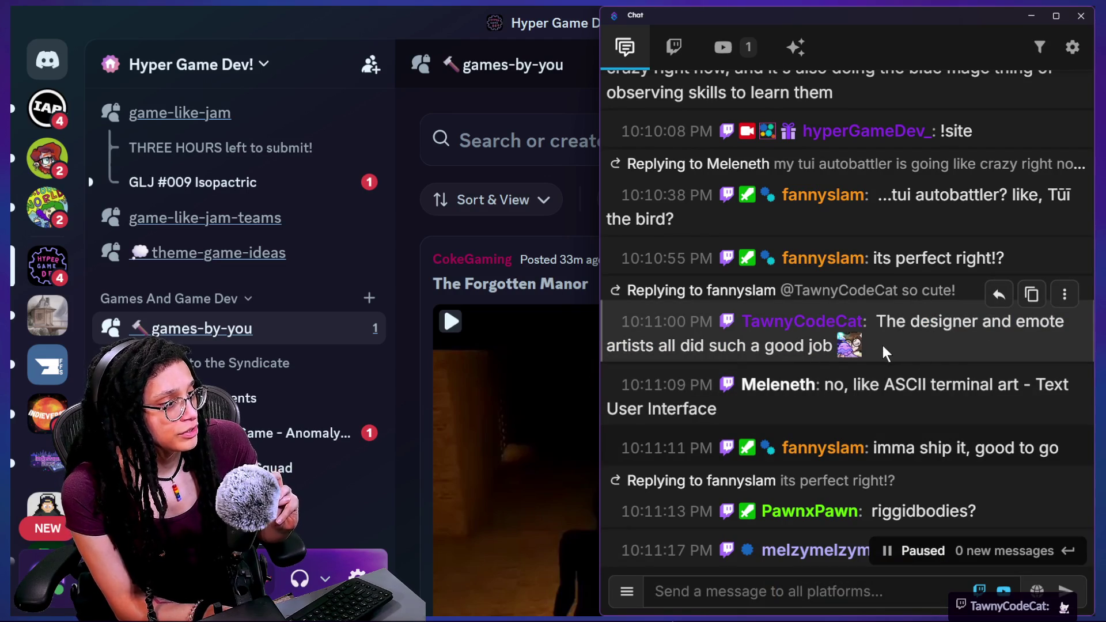
pyautogui.scroll(3, 884, 348)
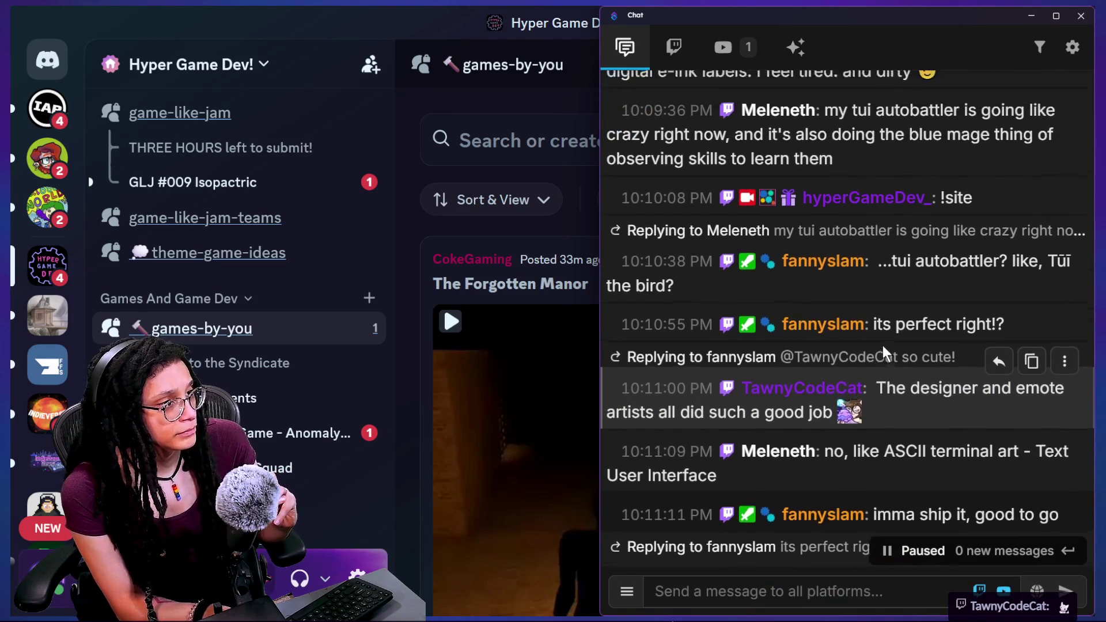
pyautogui.scroll(1, 883, 345)
pyautogui.scroll(3, 883, 355)
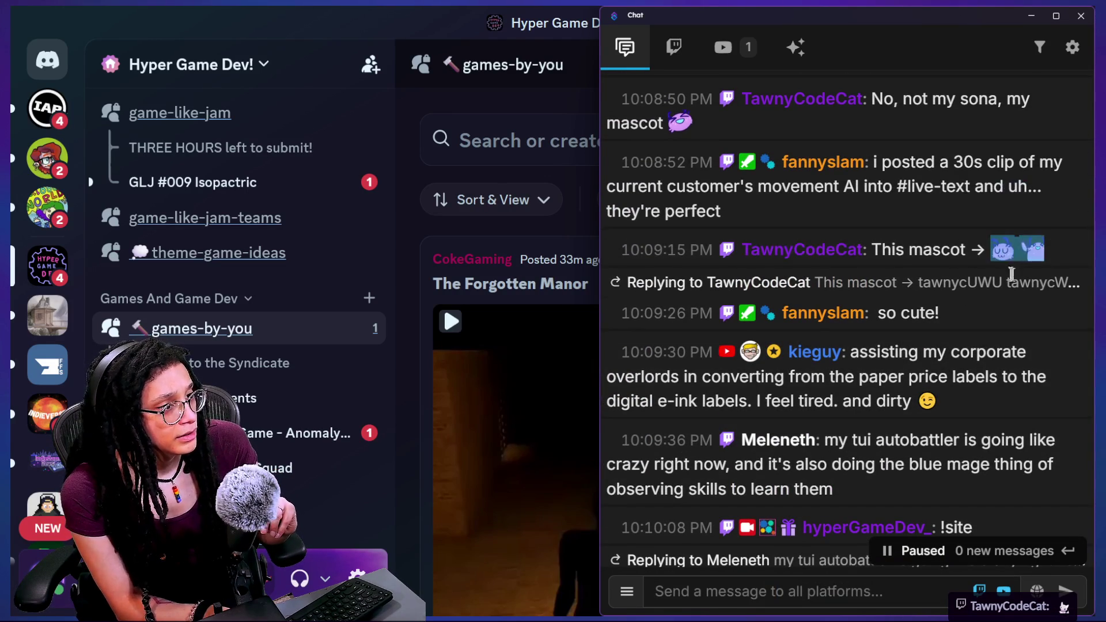
pyautogui.moveTo(1001, 253)
pyautogui.moveTo(1036, 254)
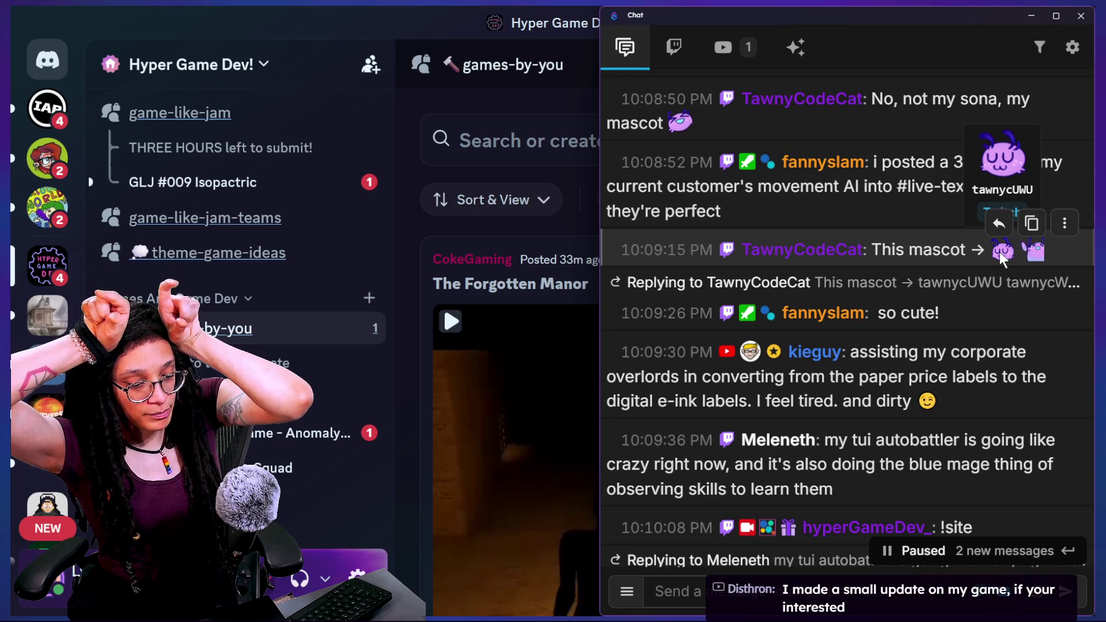
pyautogui.scroll(-10, 1000, 252)
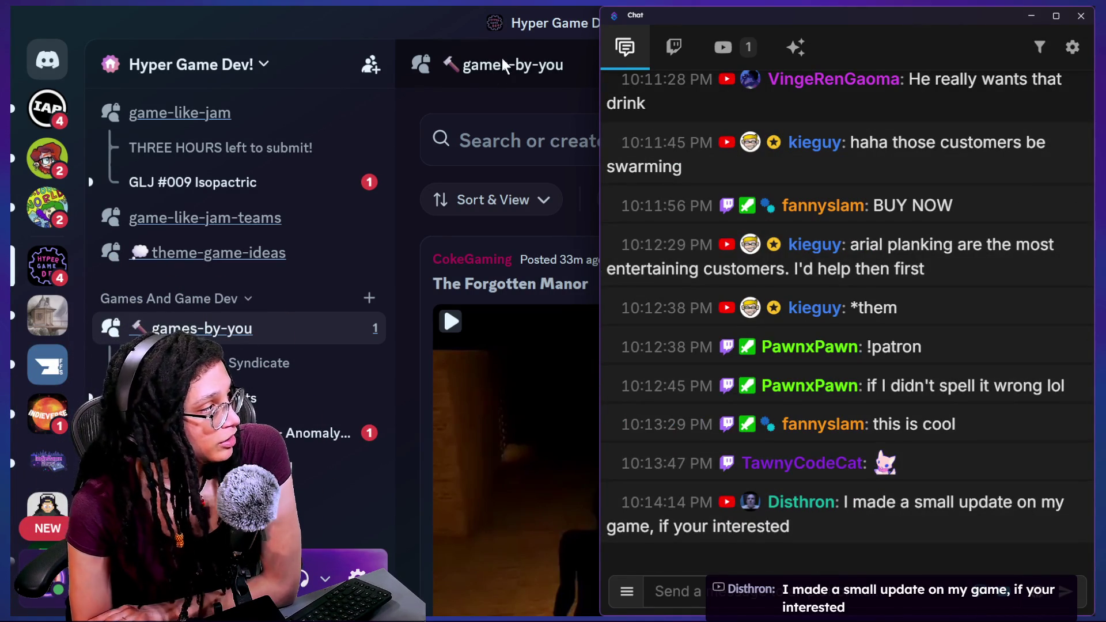
pyautogui.click(412, 112)
# Close The Forgotten Manor thread panel and open the Super Sized Rescue Squad thread.
pyautogui.scroll(-3, 285, 364)
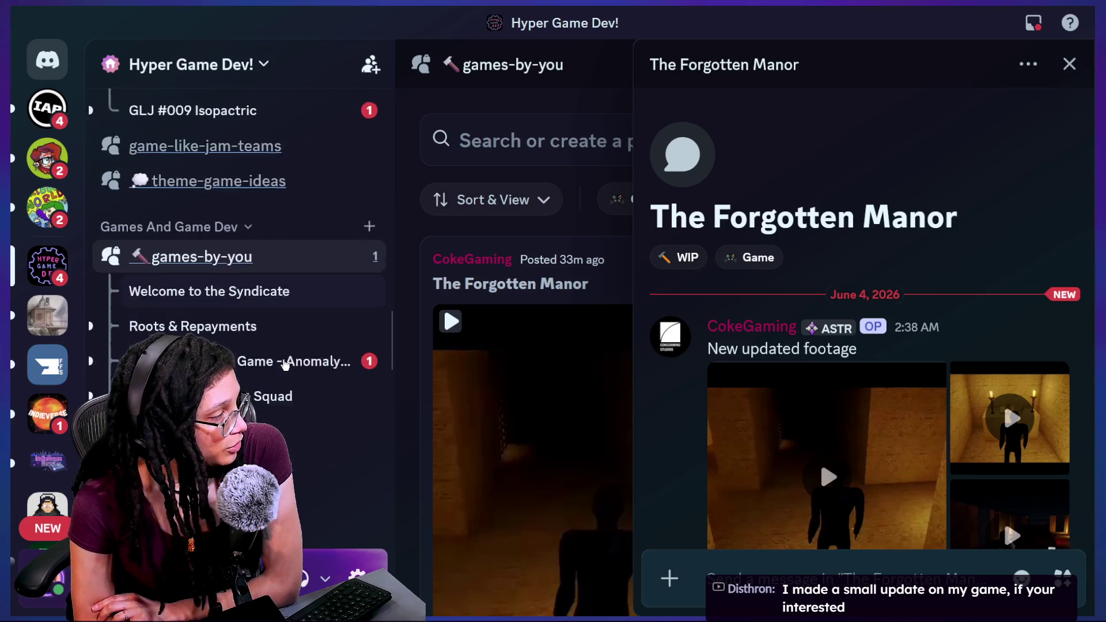
pyautogui.click(267, 248)
pyautogui.scroll(-5, 534, 378)
pyautogui.scroll(3, 535, 377)
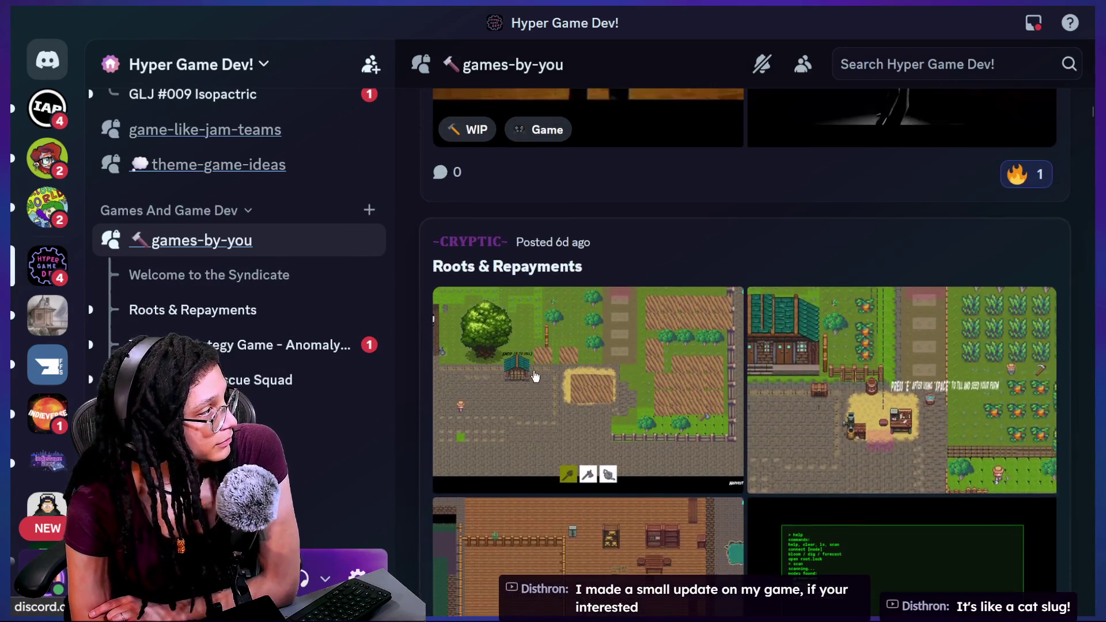
pyautogui.scroll(-10, 535, 377)
pyautogui.scroll(-10, 534, 376)
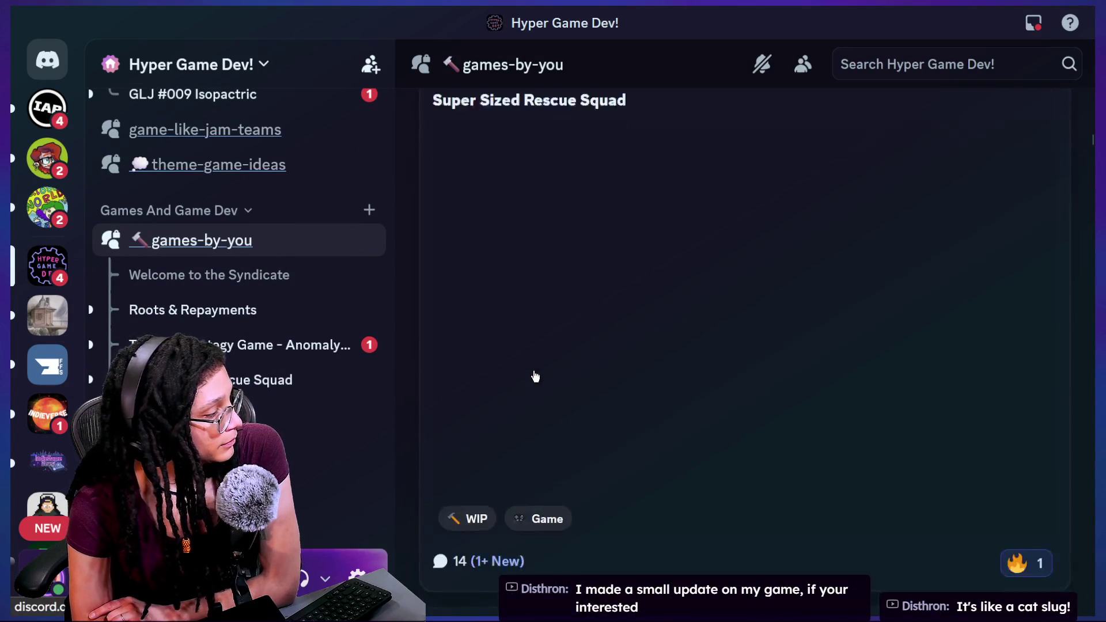
pyautogui.scroll(3, 536, 378)
pyautogui.click(538, 379)
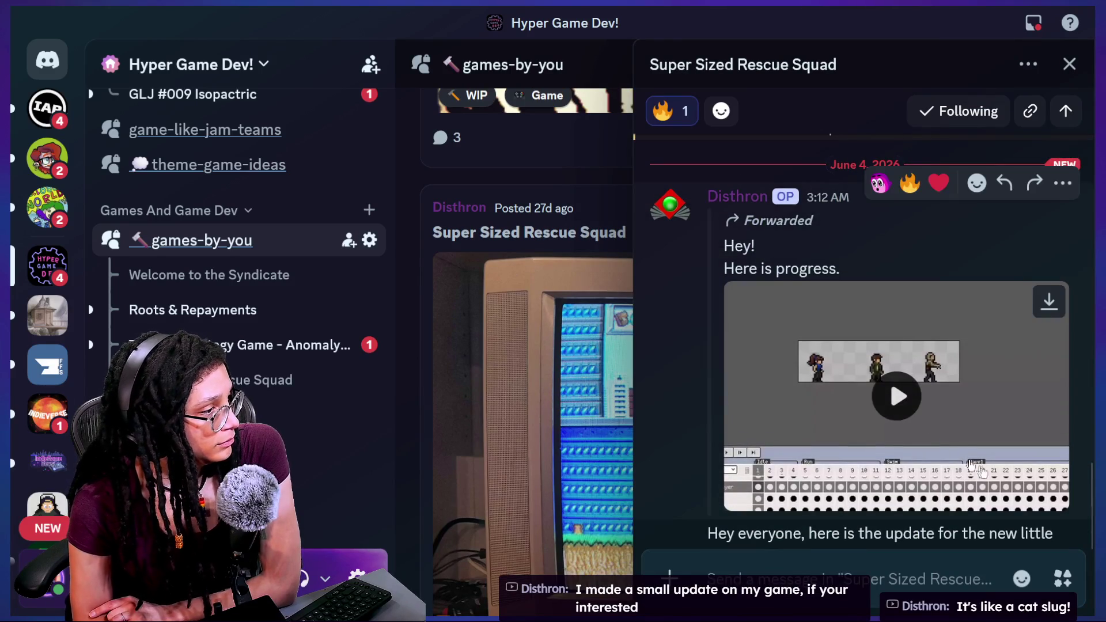
# Watch the sprite progress video full screen, pausing and resuming it, then exit full screen.
pyautogui.click(877, 431)
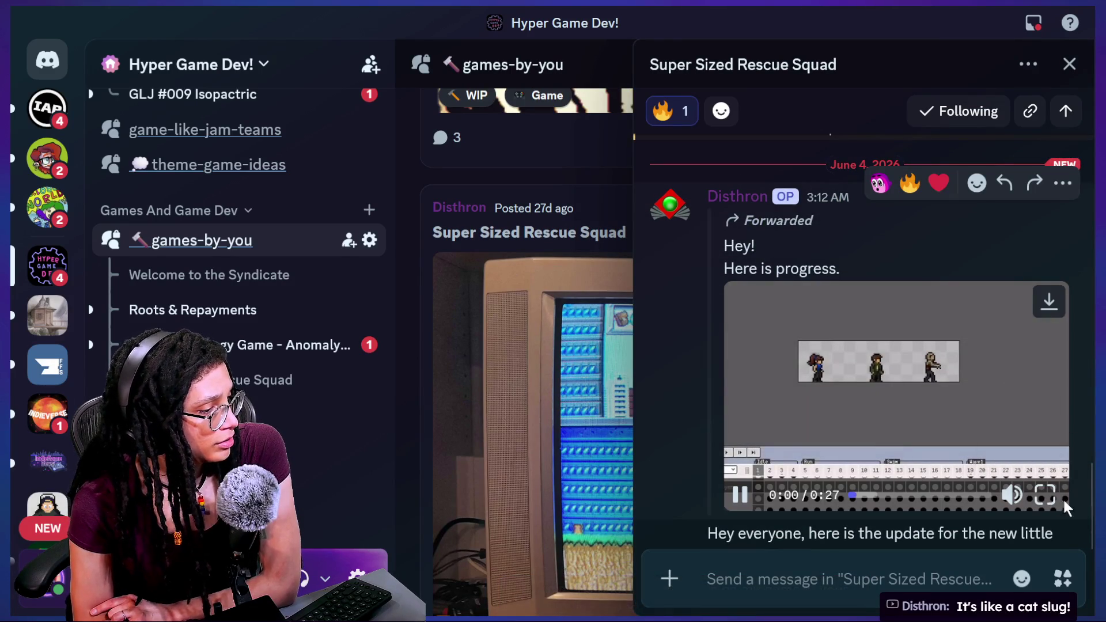
pyautogui.click(1048, 495)
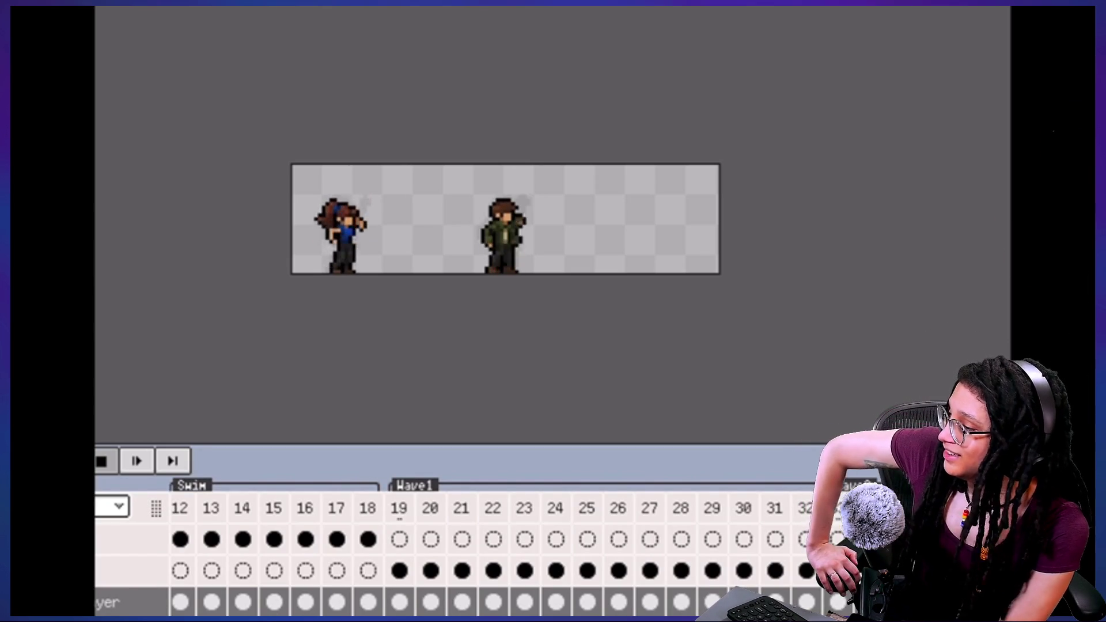
pyautogui.press('Return')
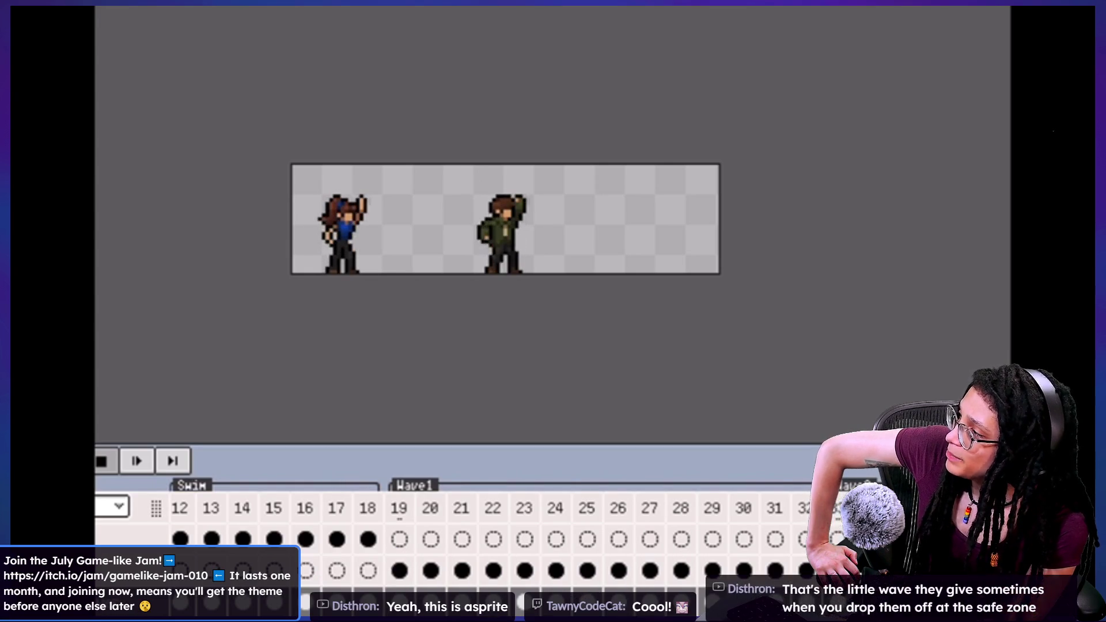
pyautogui.press('space')
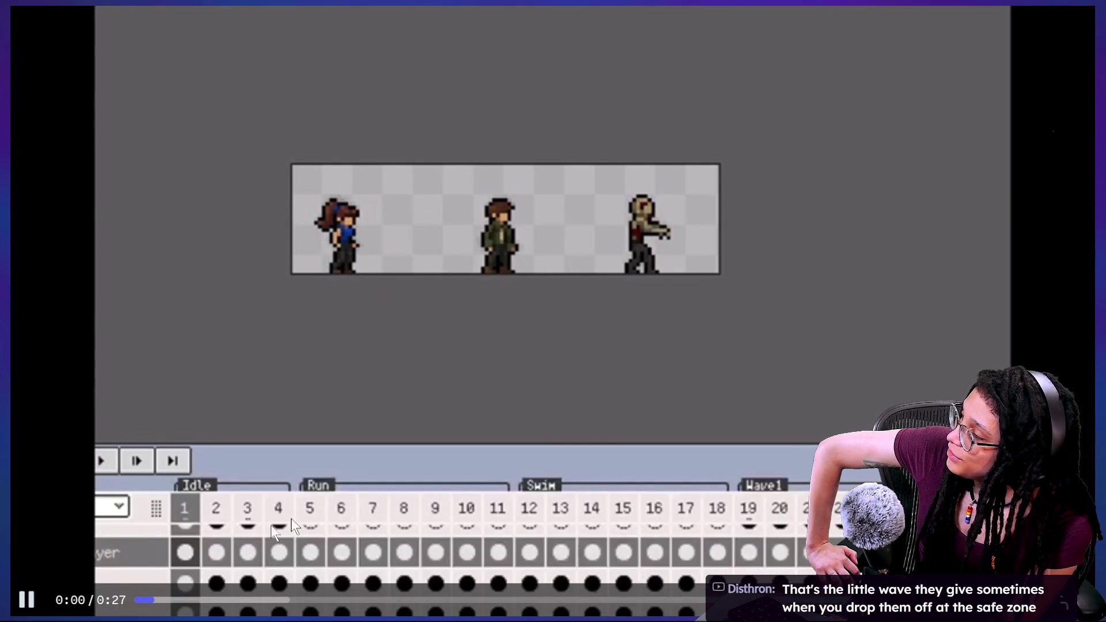
pyautogui.press('space')
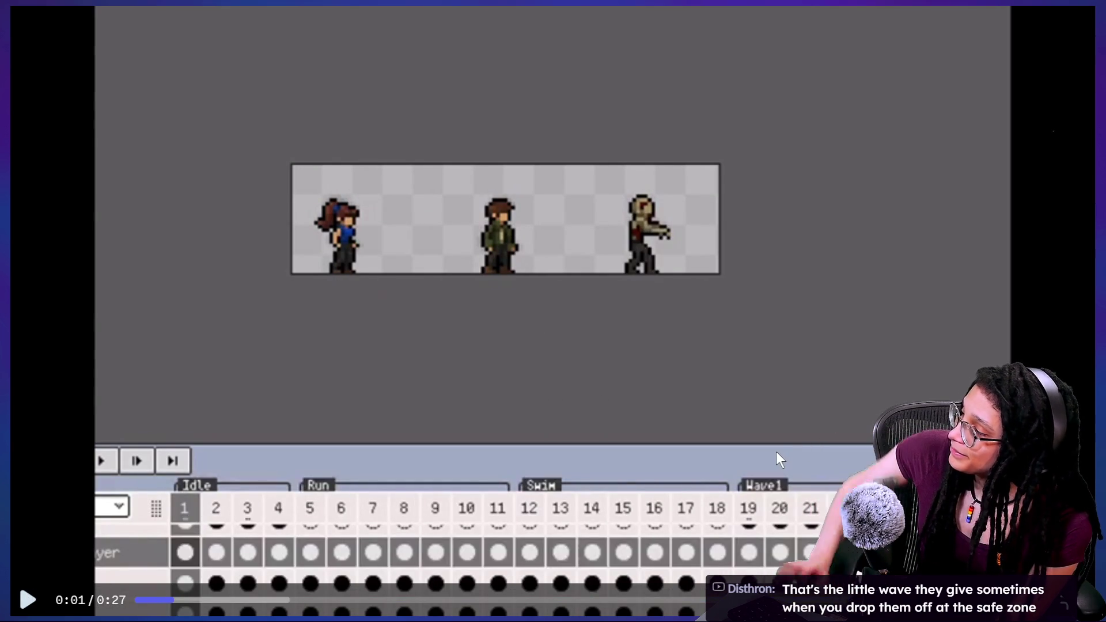
pyautogui.press('space')
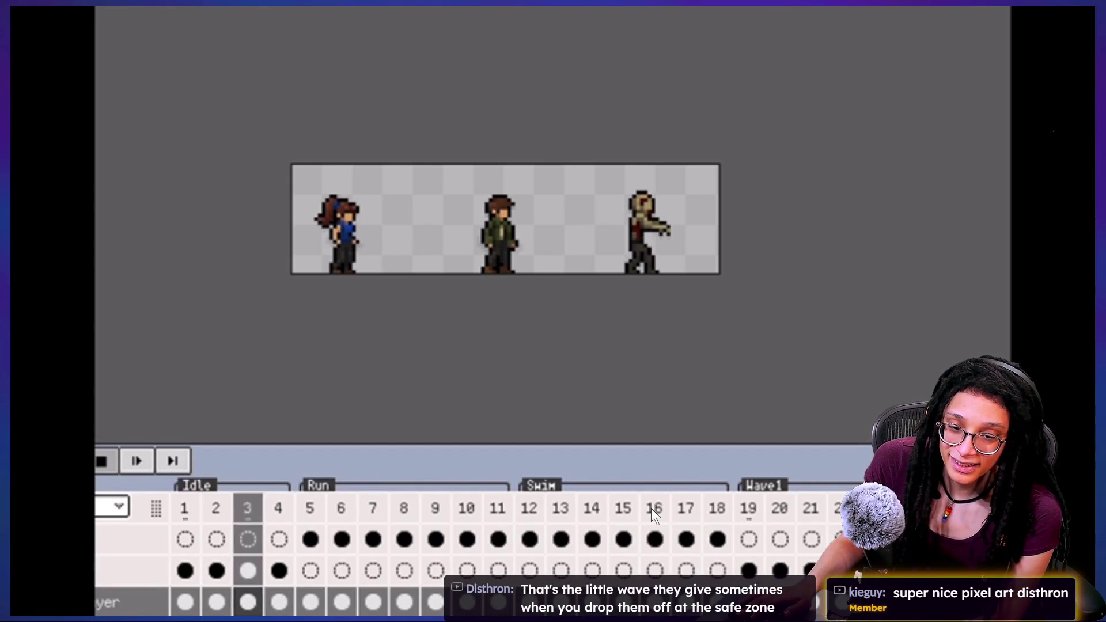
pyautogui.press('Escape')
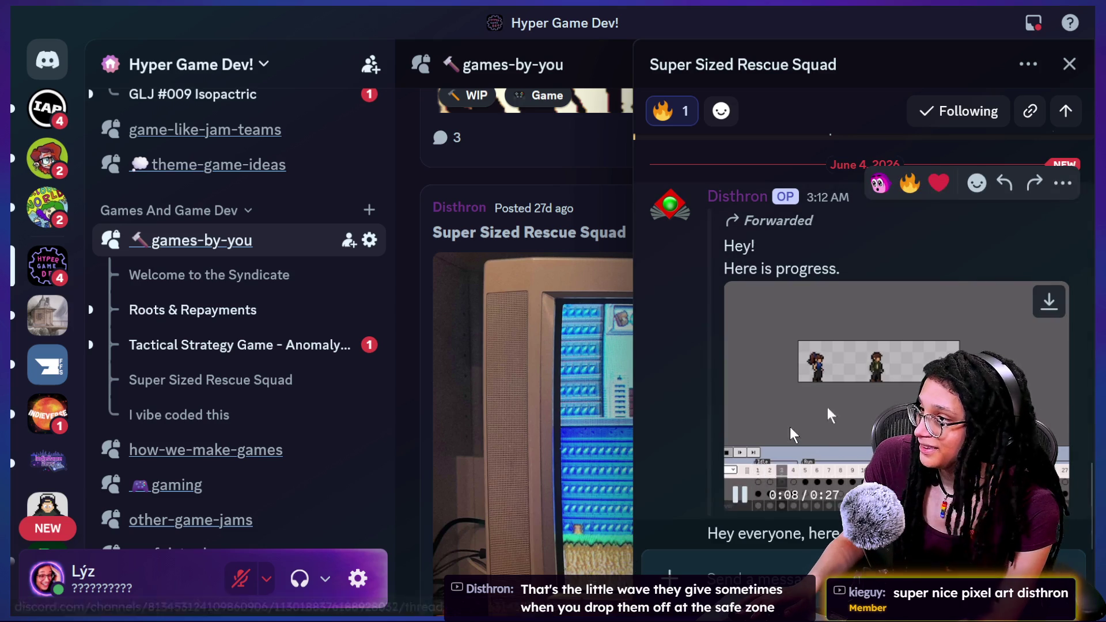
# Add a fire reaction to the rescue squad progress update and scroll through the stream chat.
pyautogui.click(881, 183)
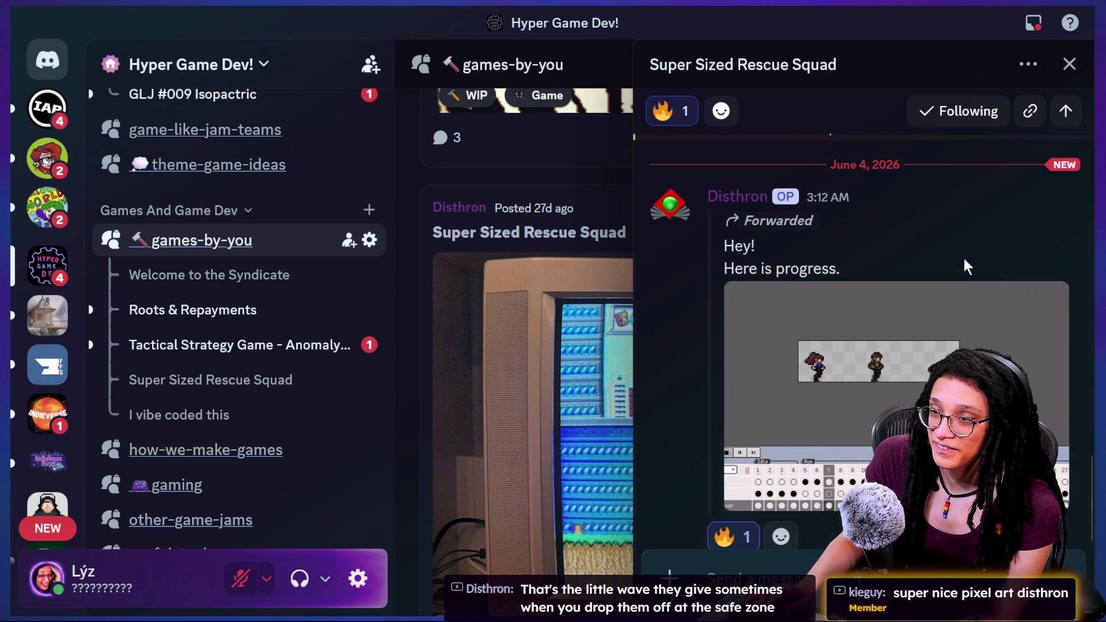
pyautogui.hotkey('alt', 'Tab')
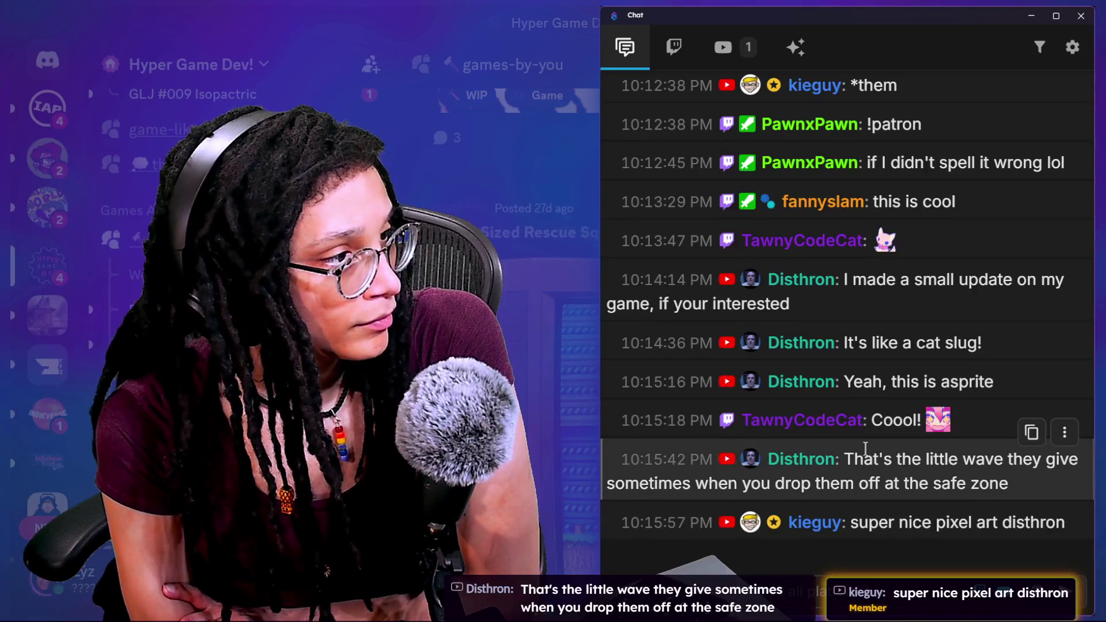
pyautogui.scroll(1, 866, 447)
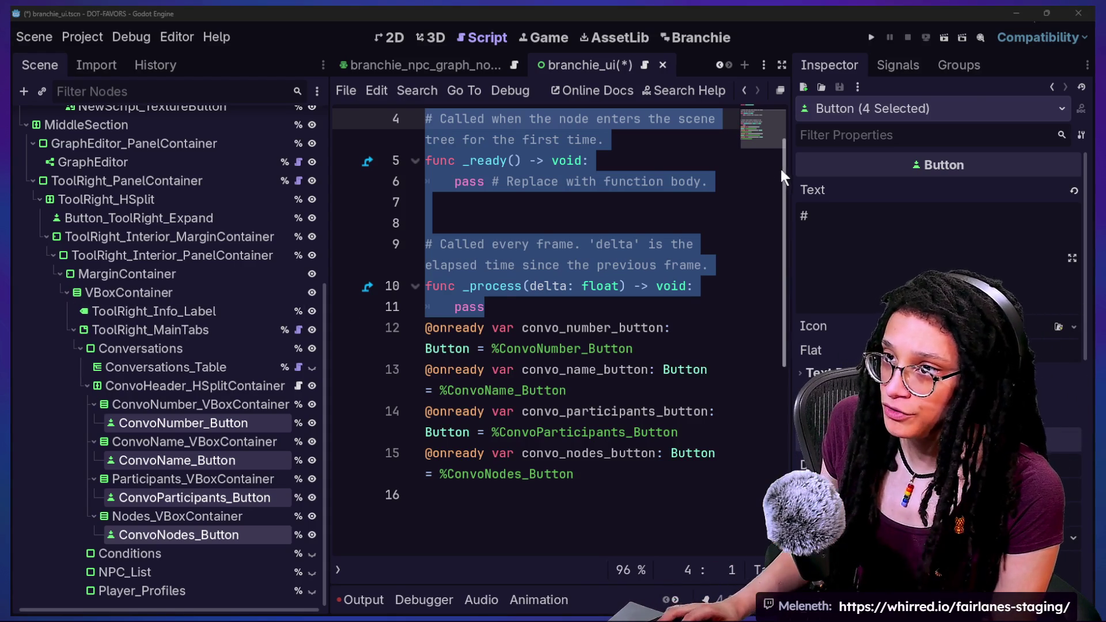
# Return to Godot's header script and place the cursor on empty line 7.
pyautogui.hotkey('alt', 'Tab')
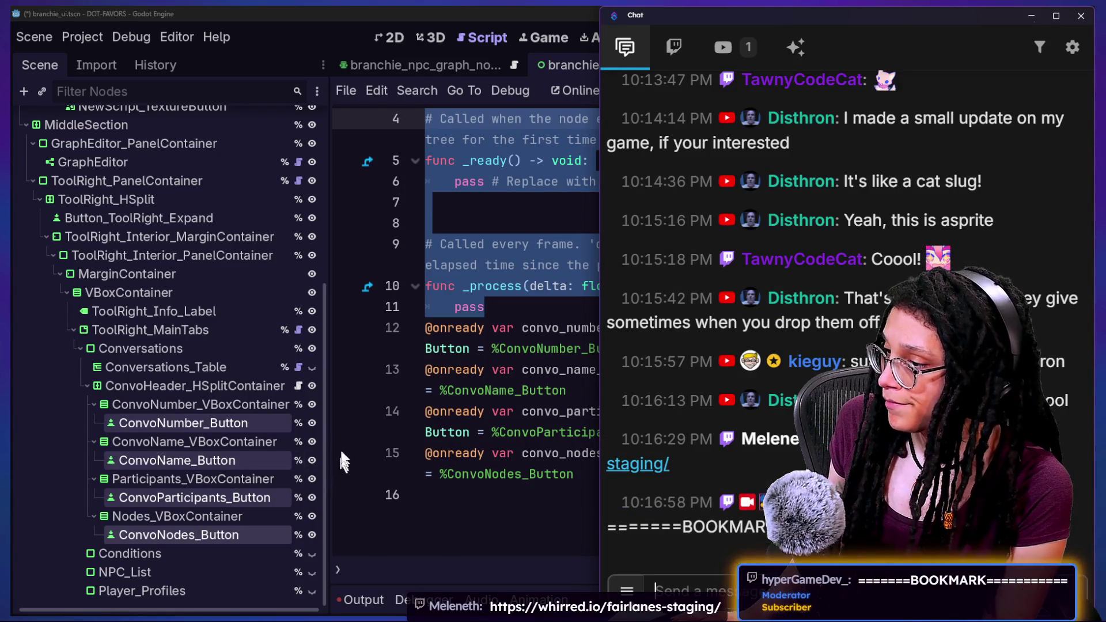
pyautogui.hotkey('alt', 'Tab')
pyautogui.click(431, 404)
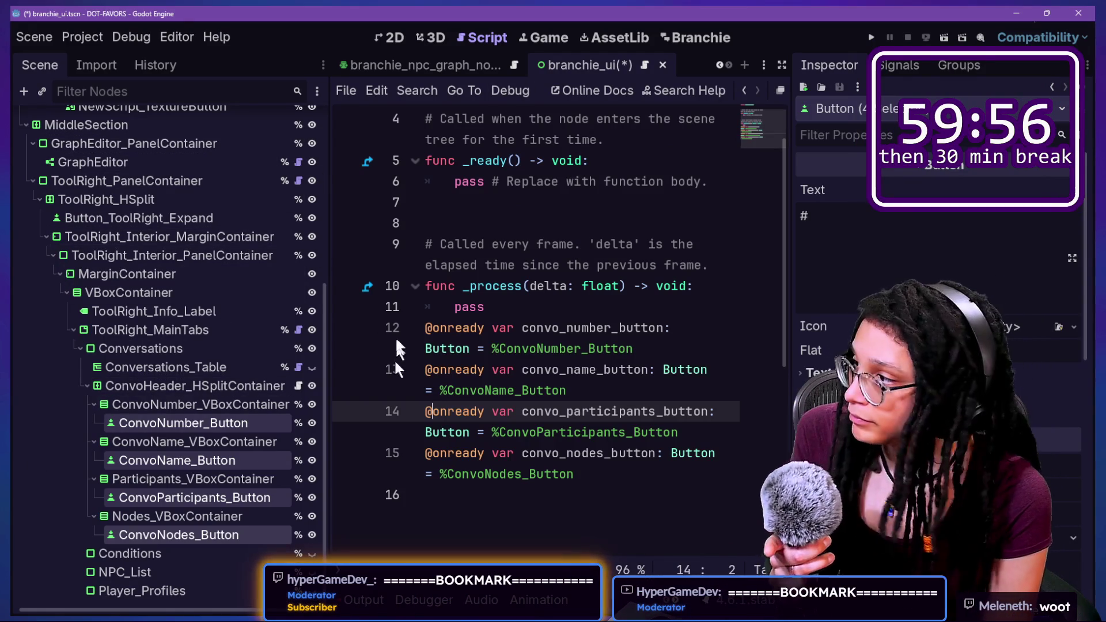
pyautogui.click(462, 267)
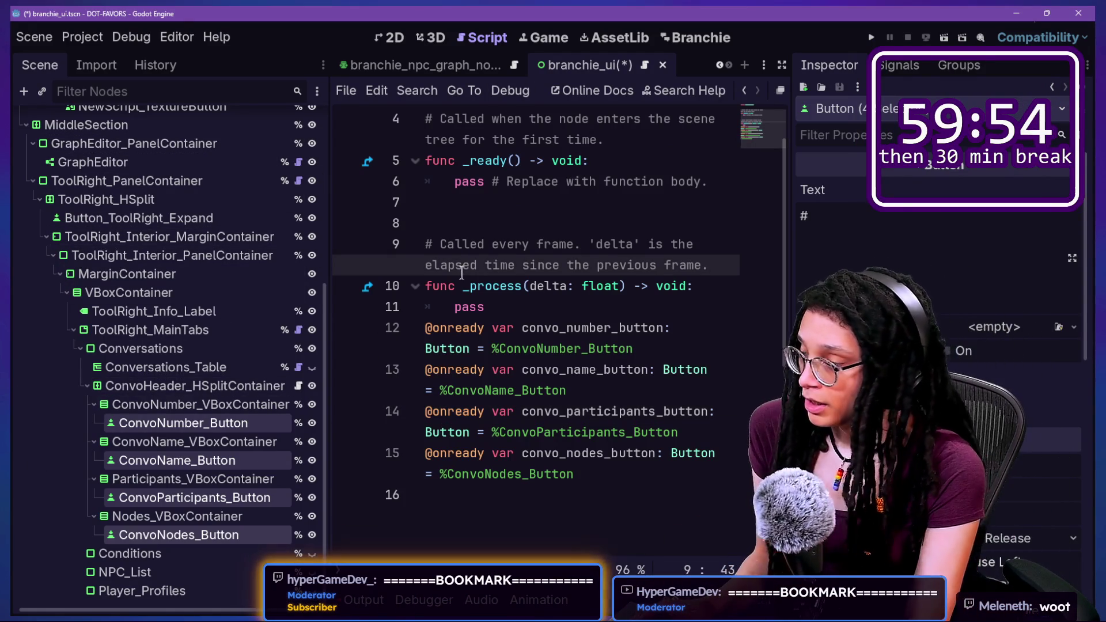
pyautogui.click(653, 208)
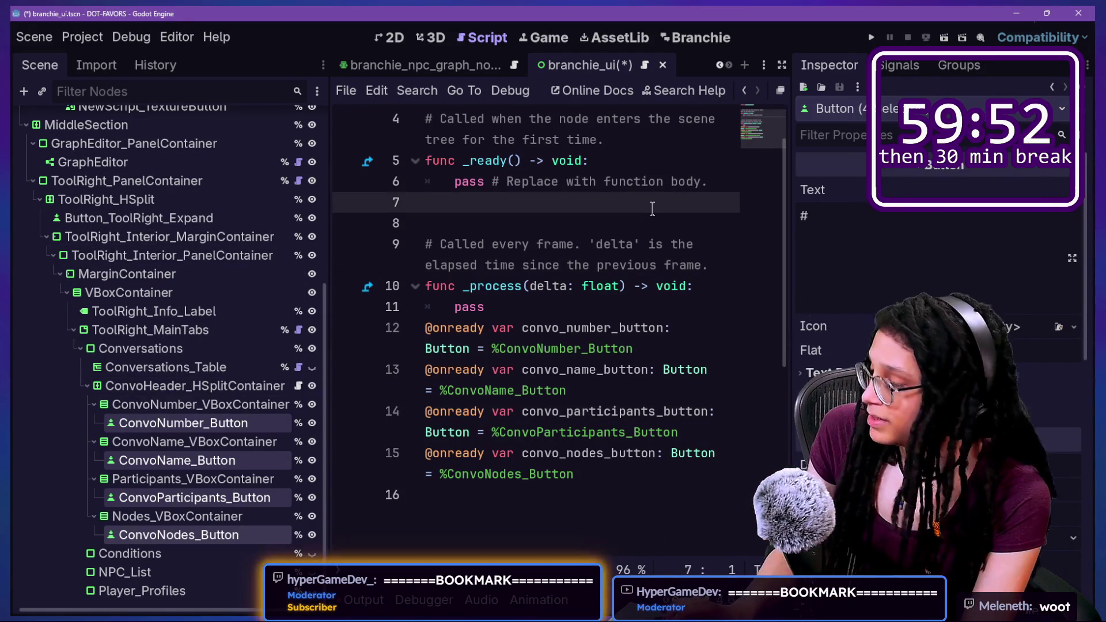
# Move from the Branchie editor over to the 3D scene view.
pyautogui.click(731, 36)
pyautogui.click(433, 38)
pyautogui.click(388, 36)
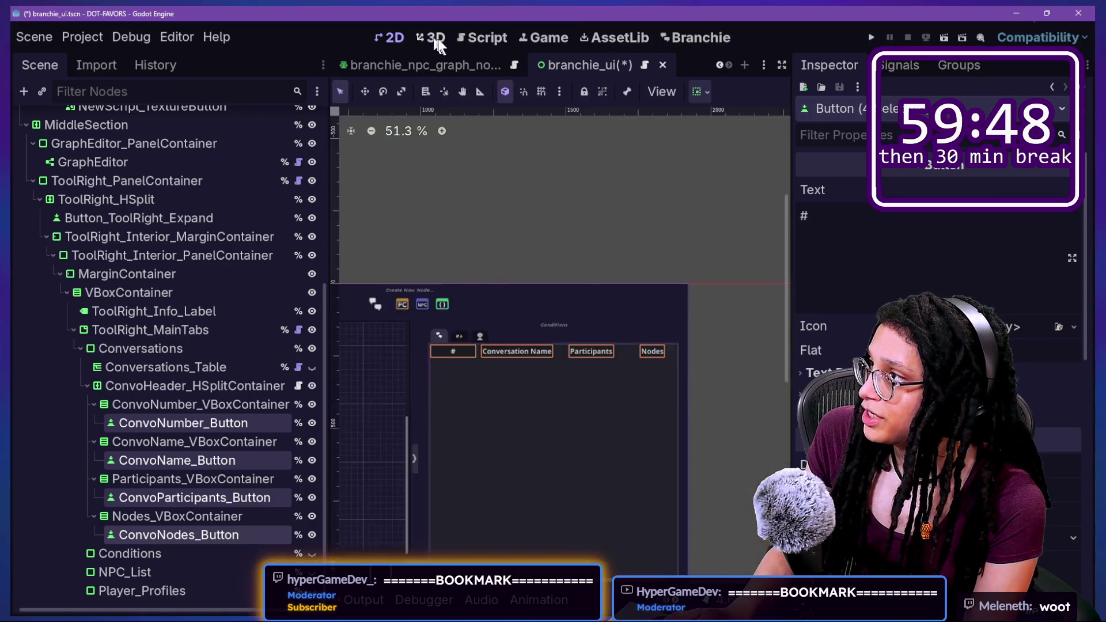
# Show the branchie_ui scene in 2D, narrow the Scene dock, and add undefined NPC Node 23 in Branchie.
pyautogui.click(484, 38)
pyautogui.click(528, 35)
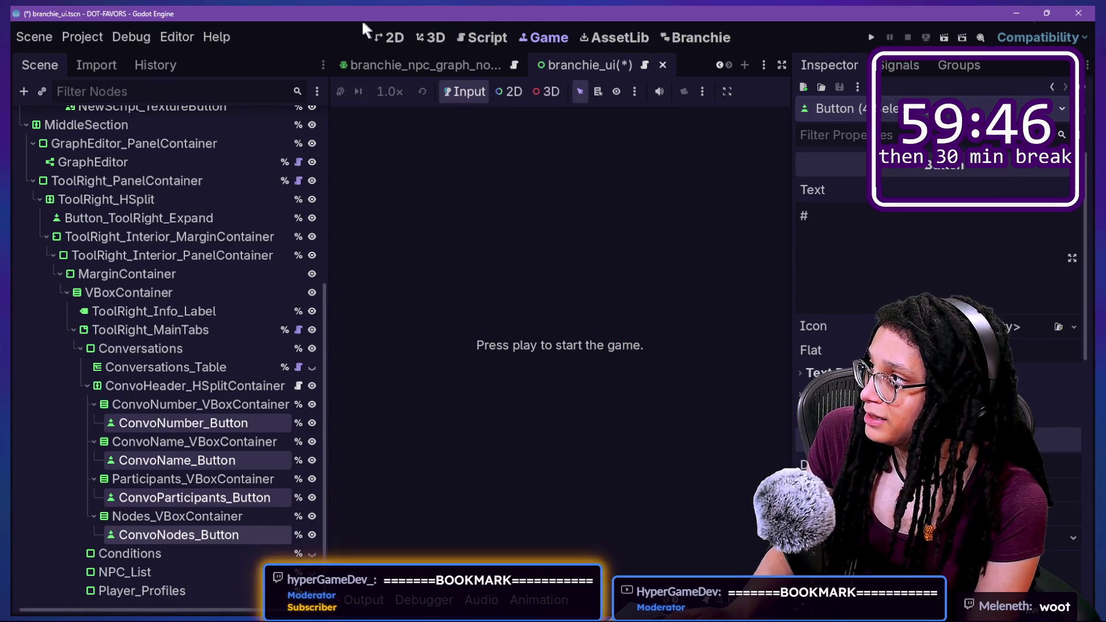
pyautogui.click(385, 39)
pyautogui.scroll(4, 450, 459)
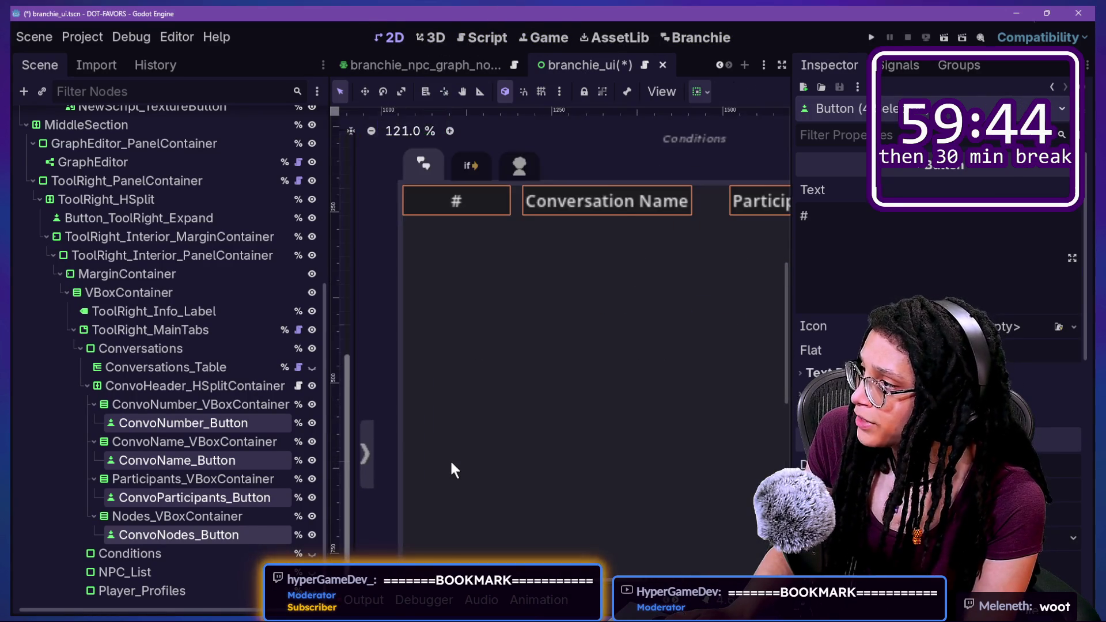
pyautogui.scroll(-3, 450, 459)
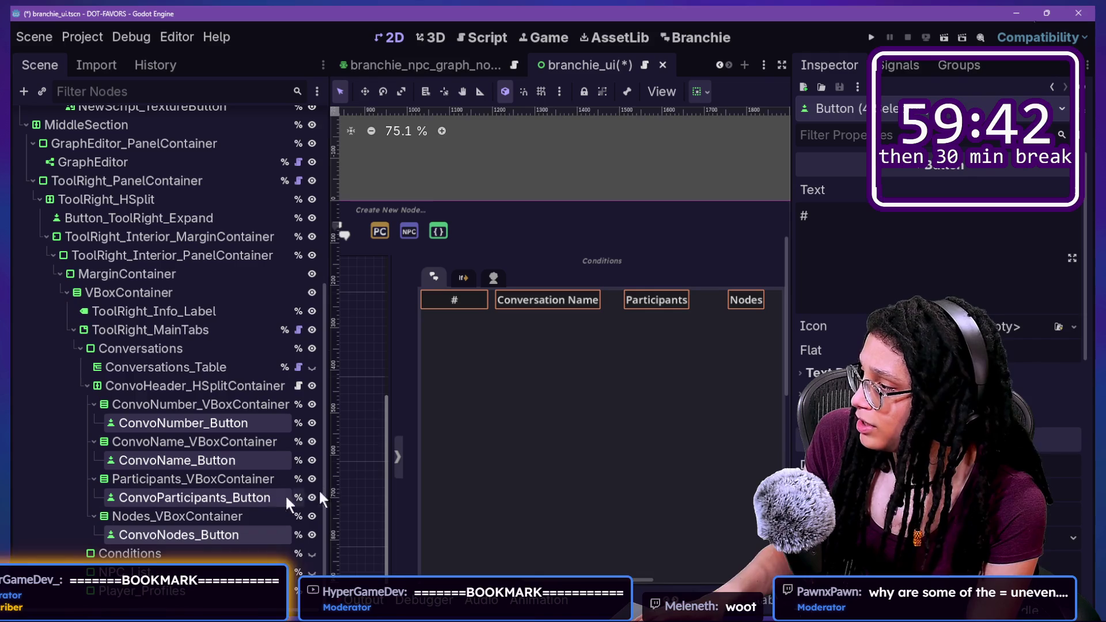
pyautogui.moveTo(328, 493); pyautogui.dragTo(128, 505)
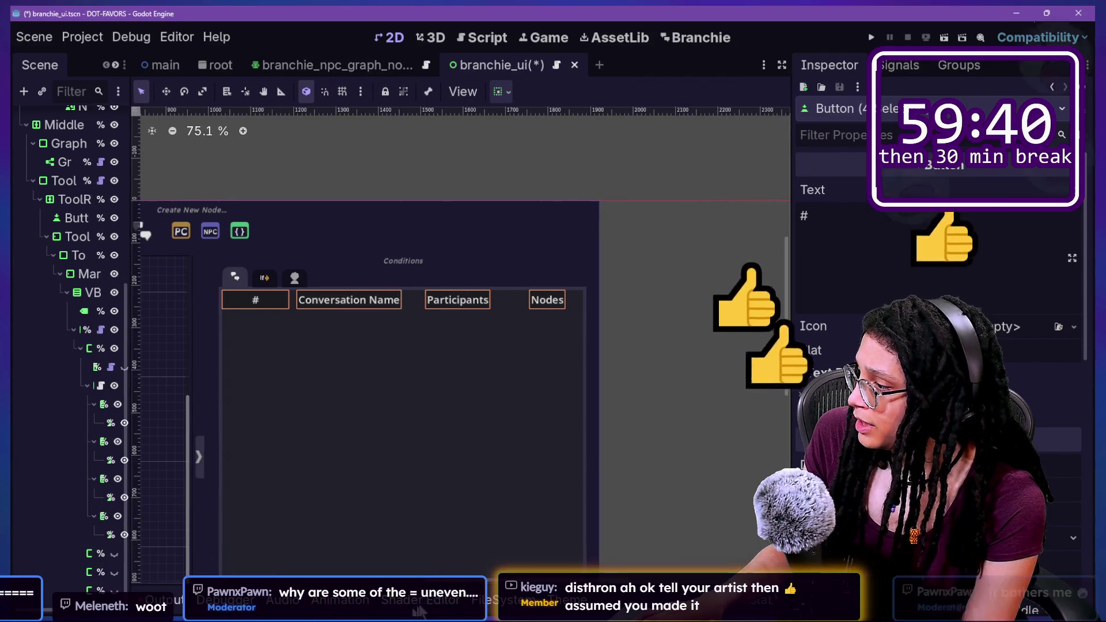
pyautogui.hscroll(-5, 461, 403)
pyautogui.hscroll(3, 432, 375)
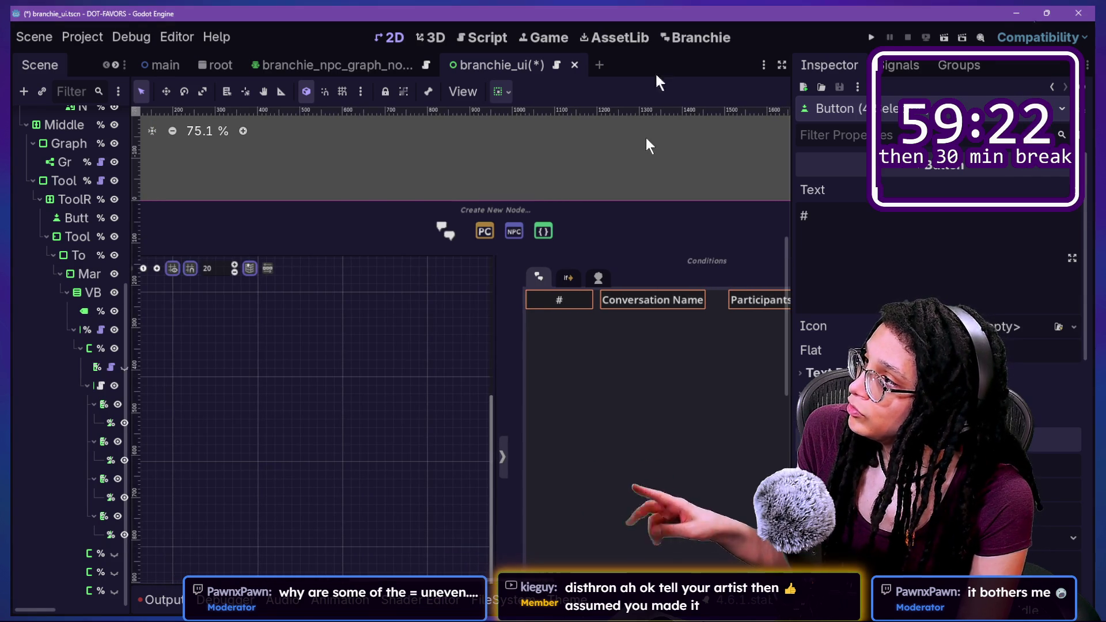
pyautogui.click(682, 45)
pyautogui.click(484, 126)
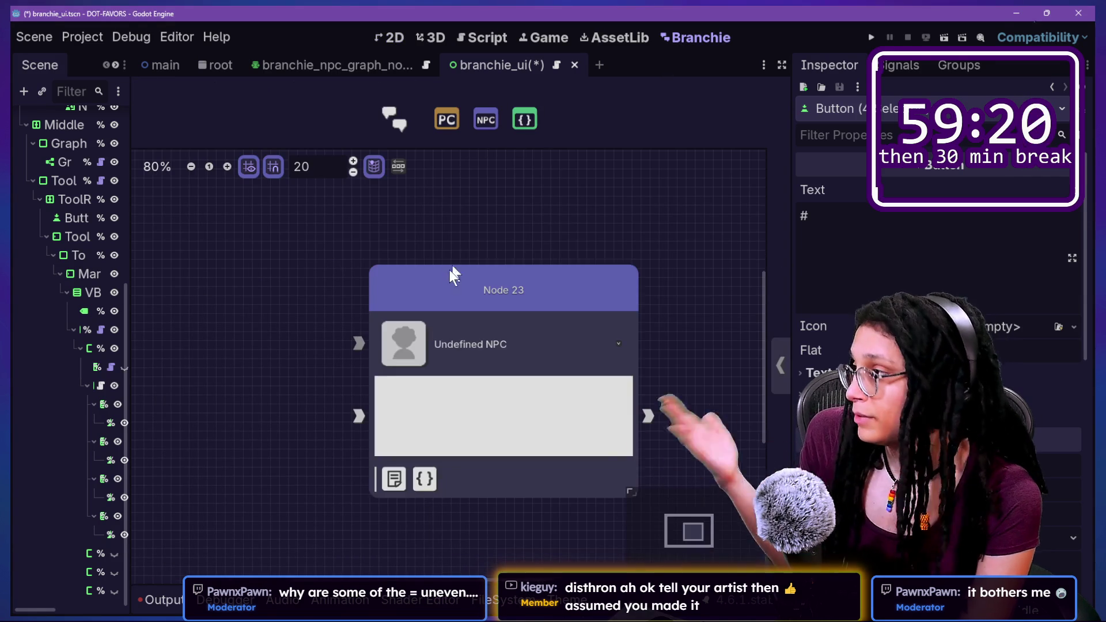
# Expand the conversation table beside the graph and select conversation 16.
pyautogui.click(781, 365)
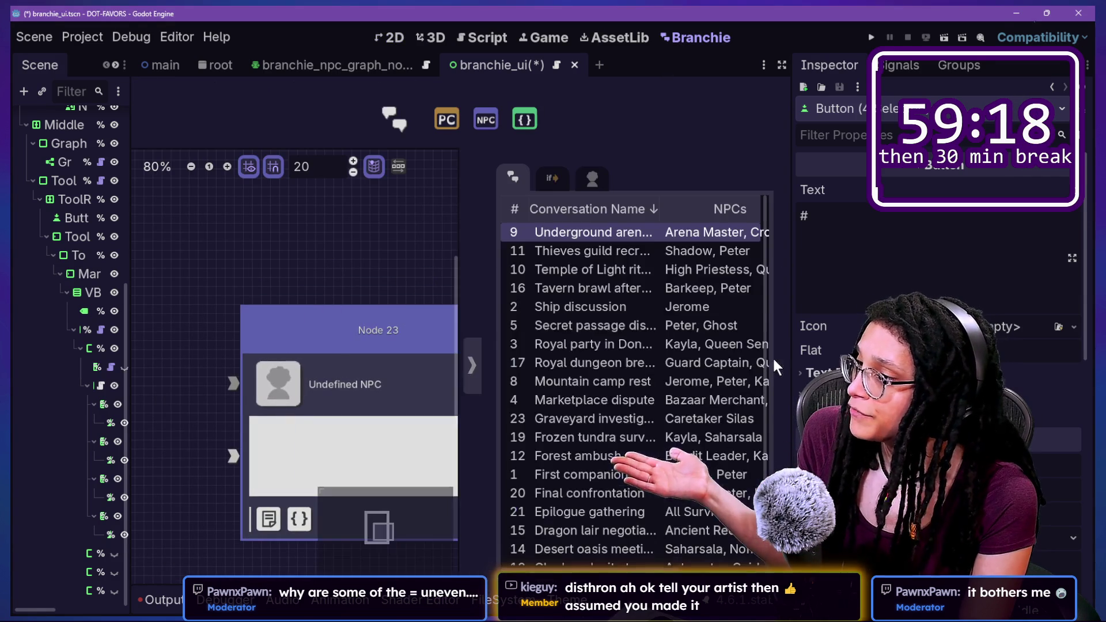
pyautogui.click(583, 288)
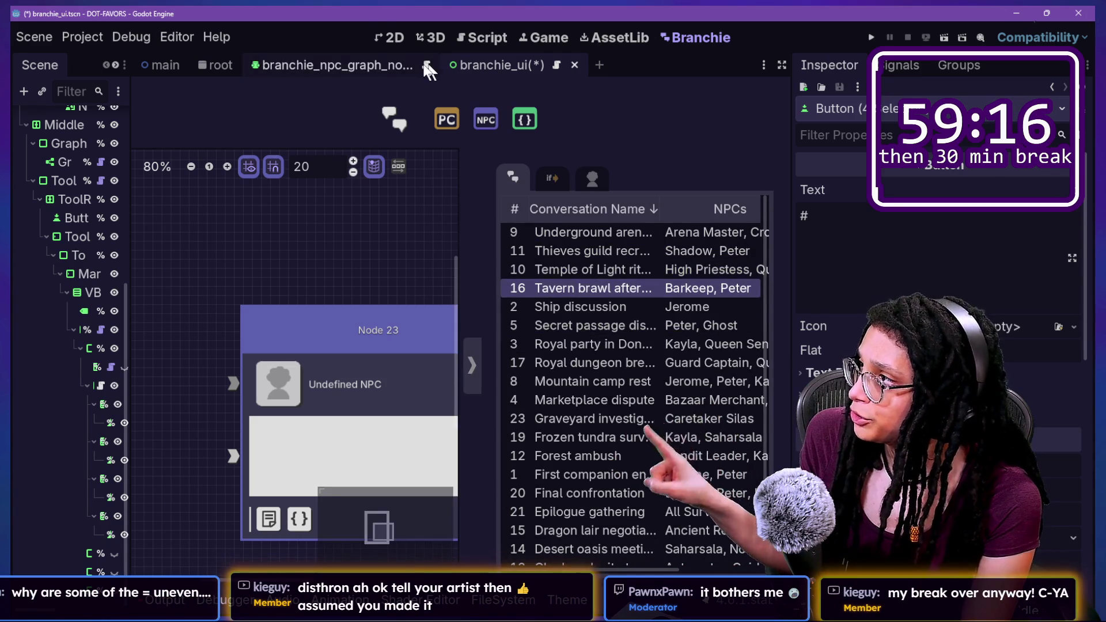
pyautogui.click(385, 31)
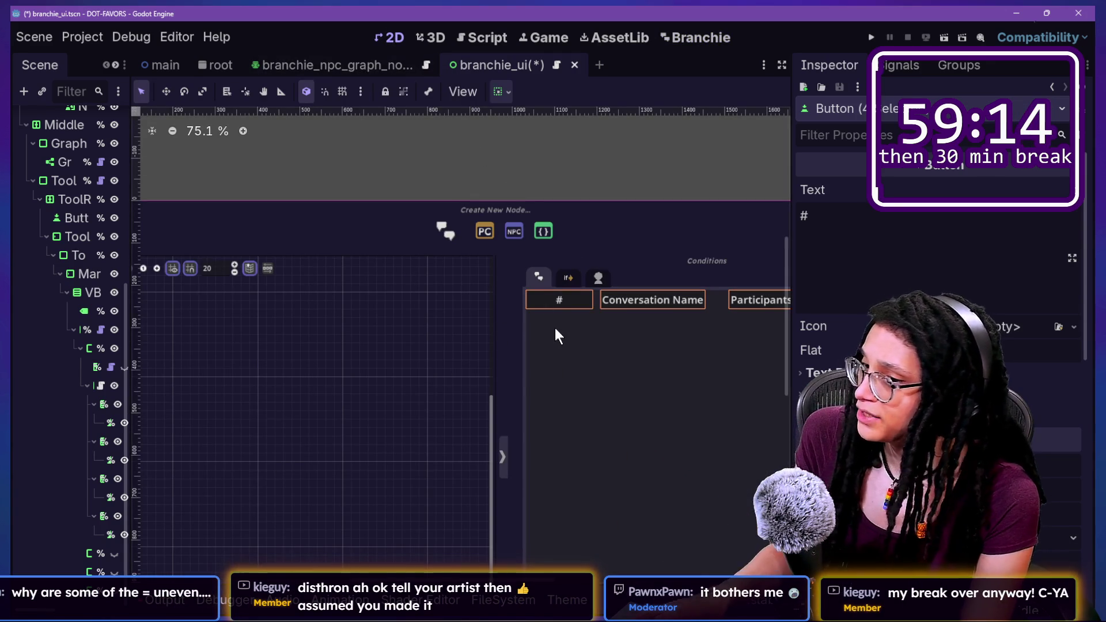
pyautogui.click(695, 37)
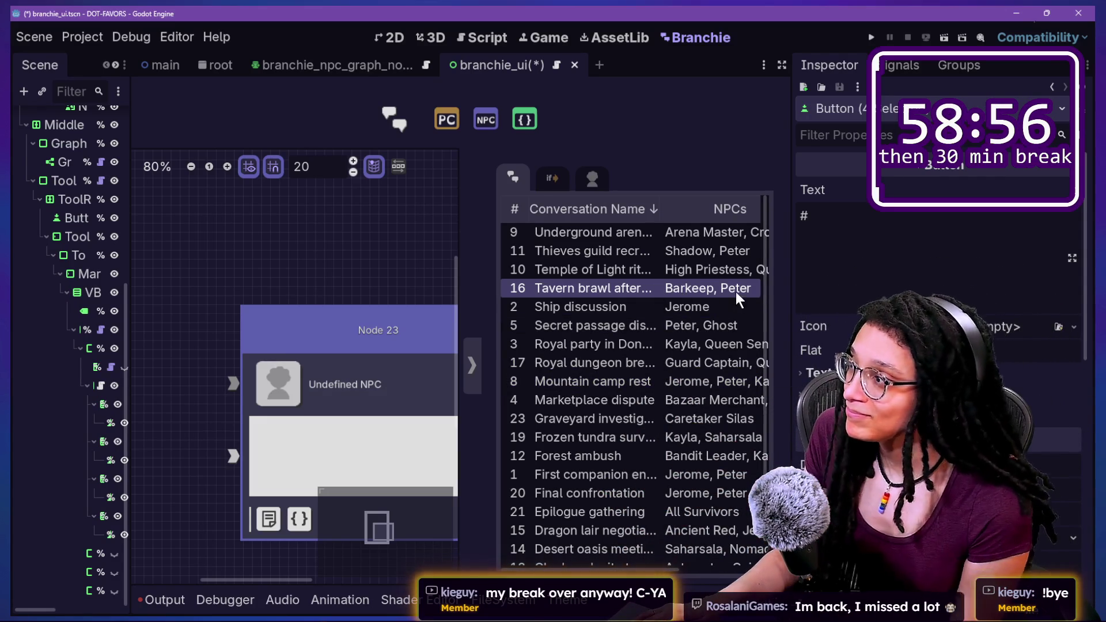
# Browse the Marketplace dispute, 19 and 17 conversations, scrolling the table to see all columns.
pyautogui.click(597, 398)
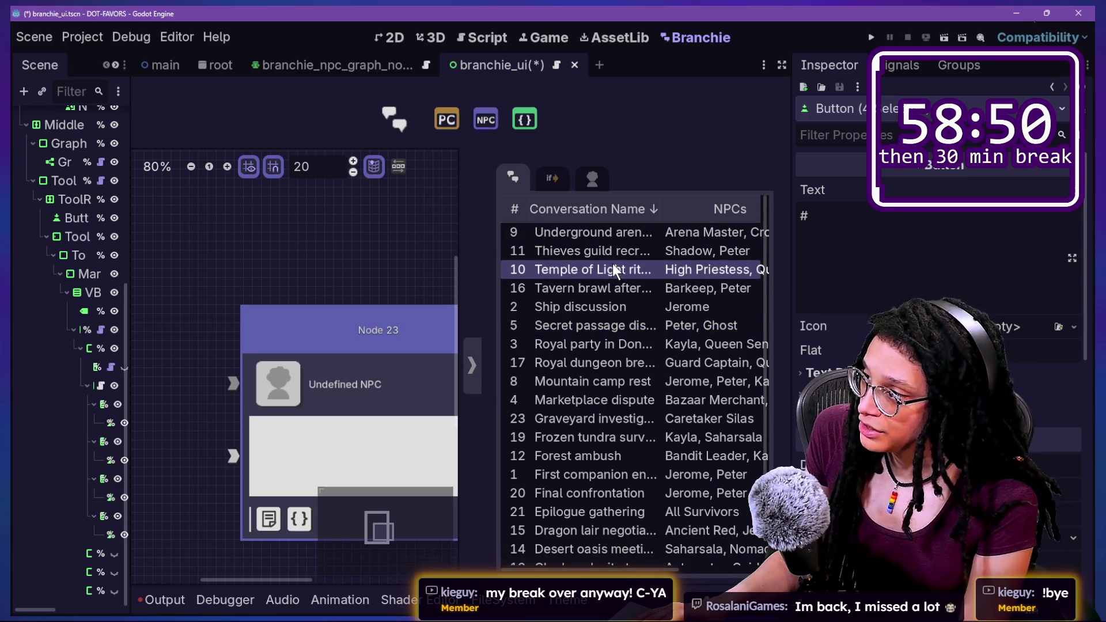
pyautogui.click(593, 438)
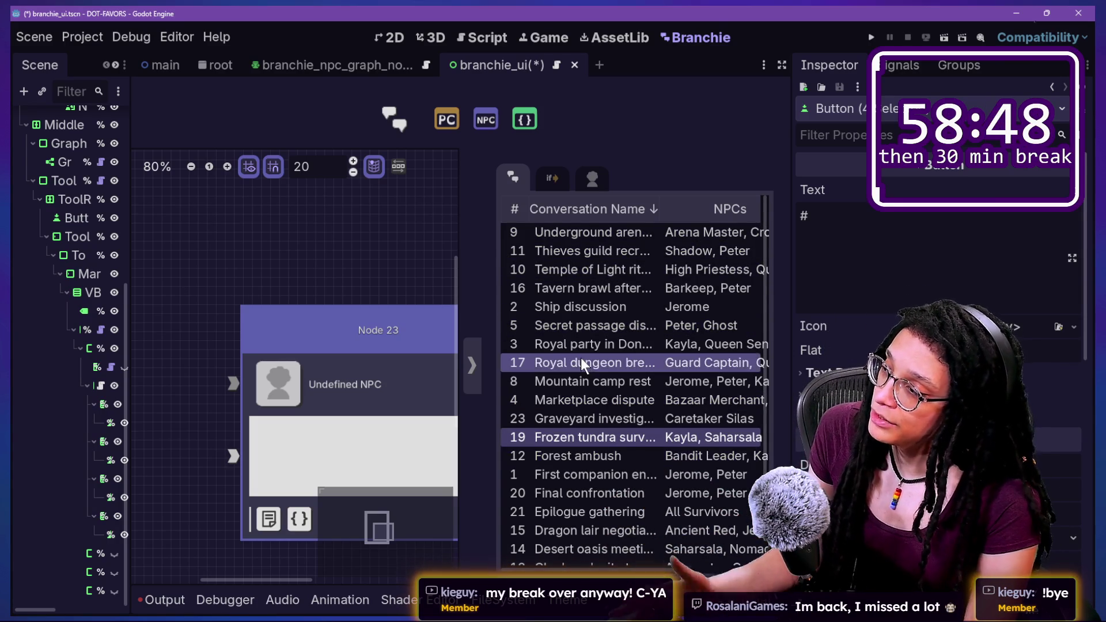
pyautogui.scroll(-2, 581, 358)
pyautogui.scroll(2, 581, 358)
pyautogui.hscroll(3, 625, 313)
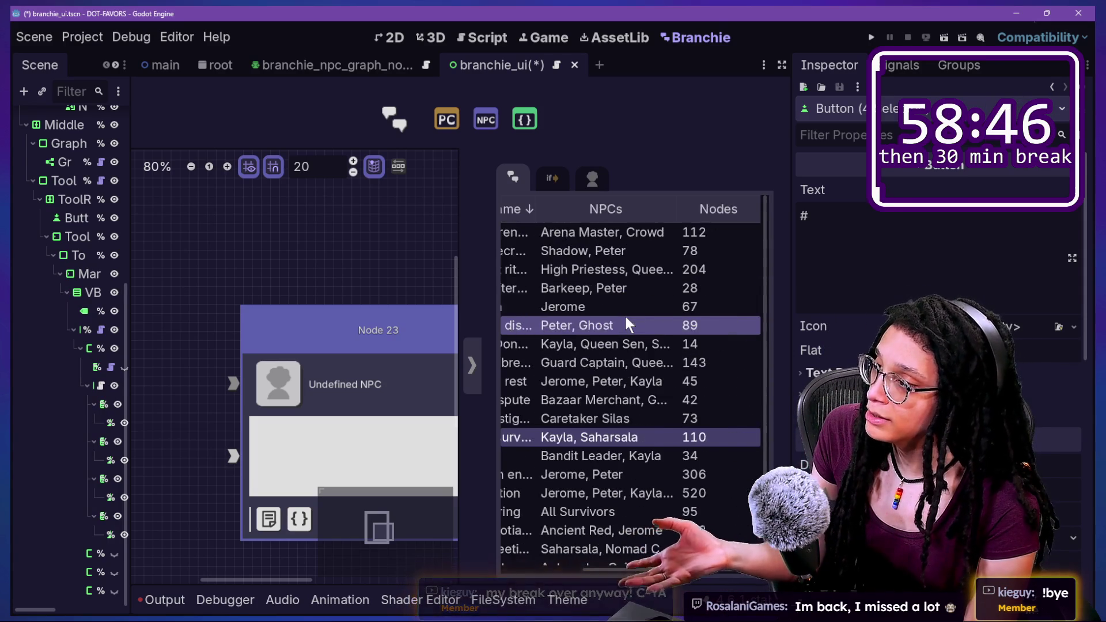
pyautogui.hscroll(-3, 628, 319)
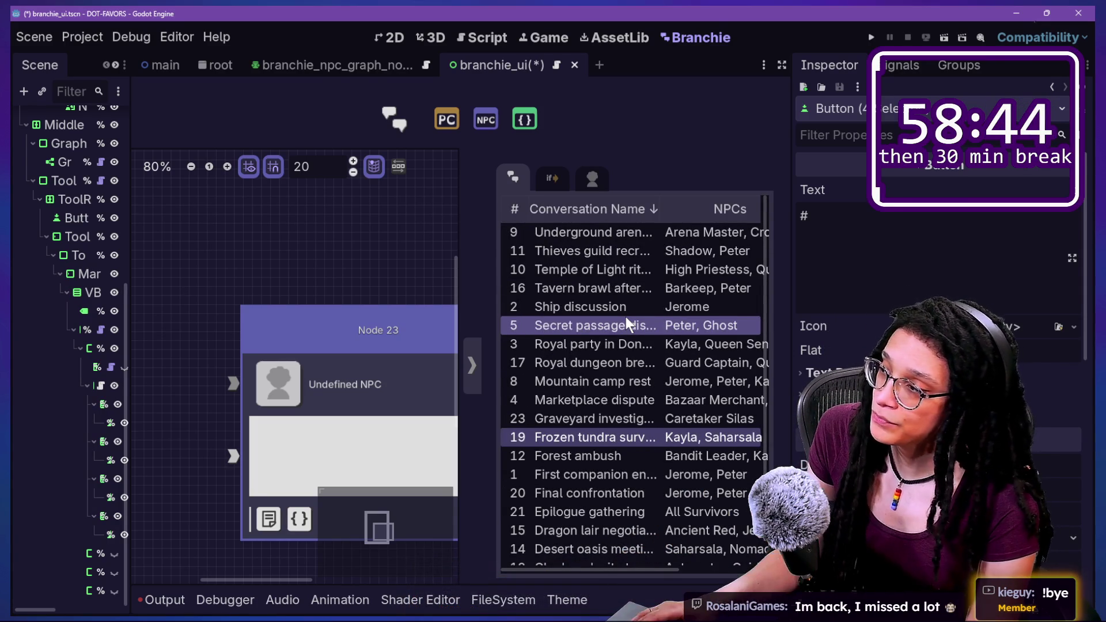
pyautogui.click(607, 288)
pyautogui.click(582, 363)
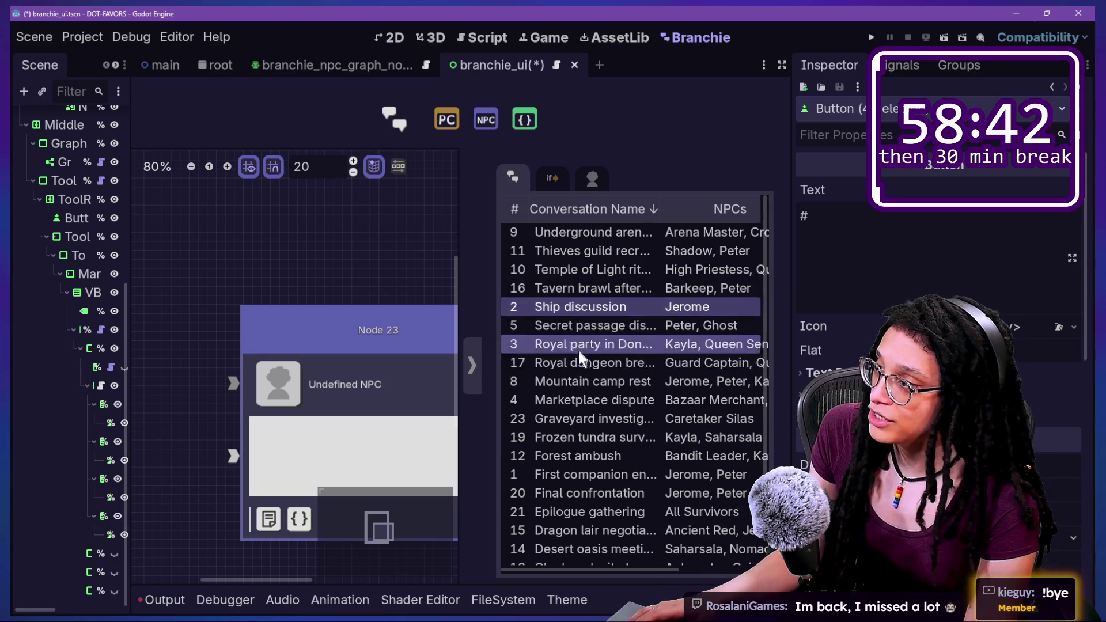
# Switch to the 2D view, select the GraphEdit node and pan to show the table's headers.
pyautogui.click(483, 40)
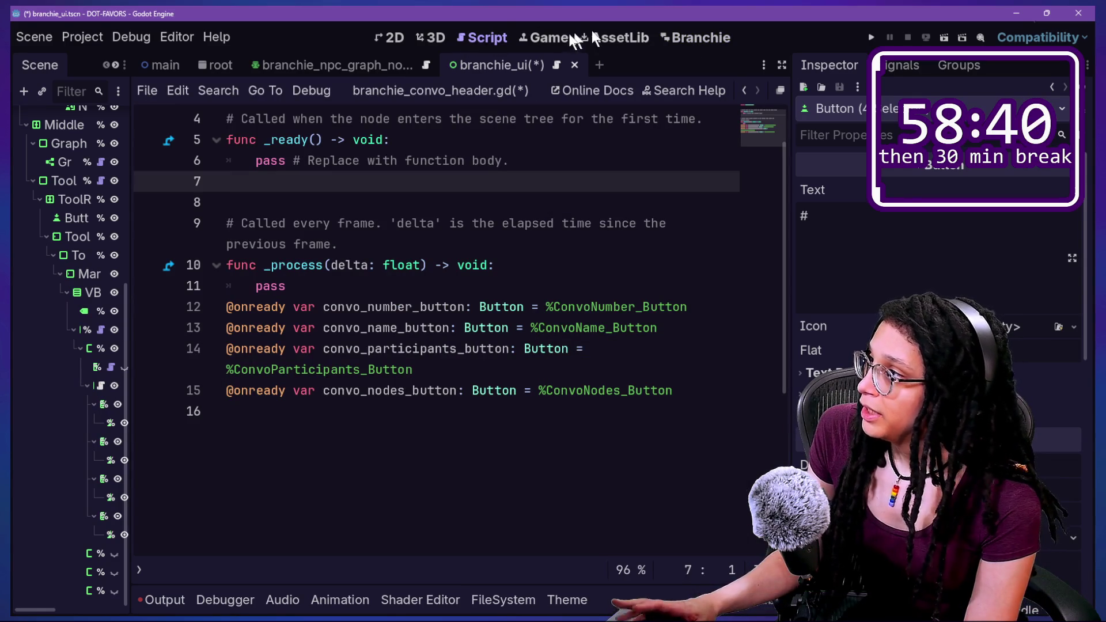
pyautogui.click(392, 37)
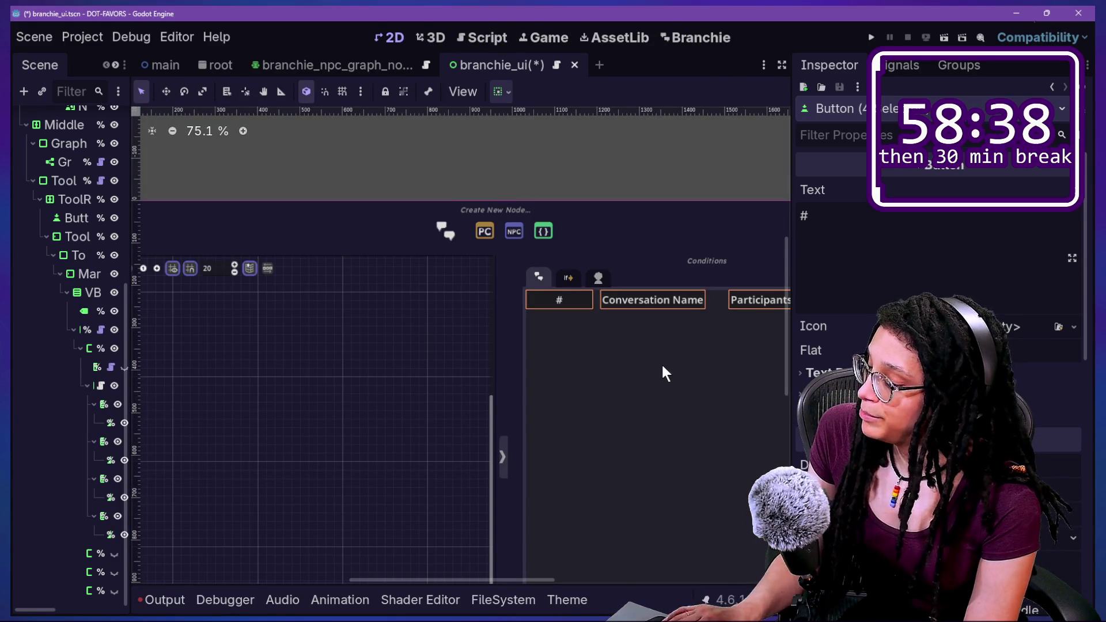
pyautogui.click(481, 581)
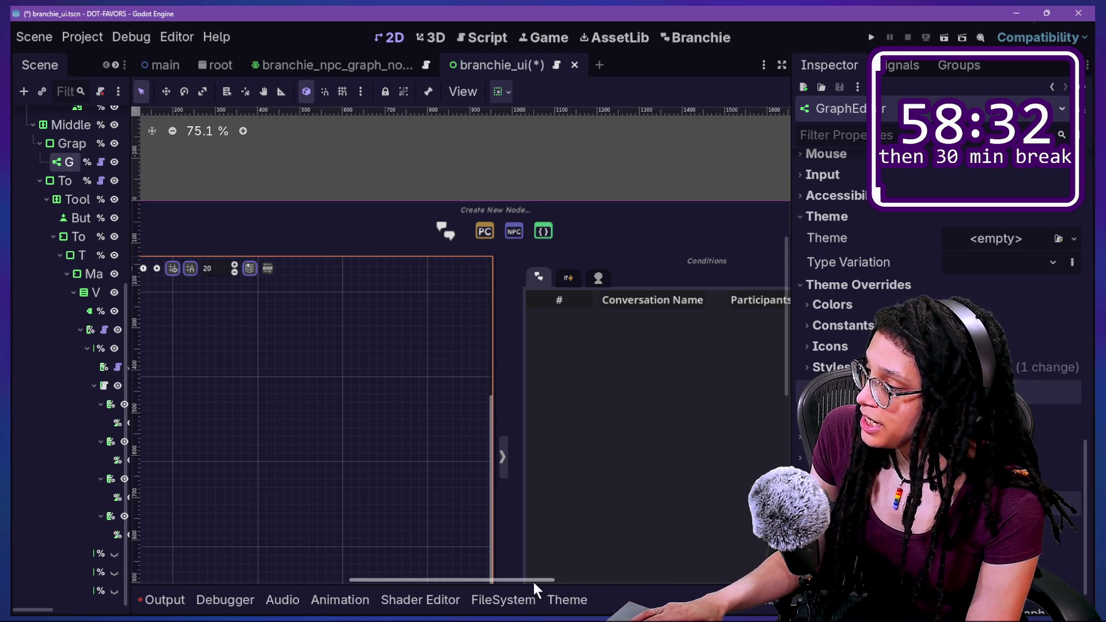
pyautogui.moveTo(534, 583); pyautogui.dragTo(581, 584)
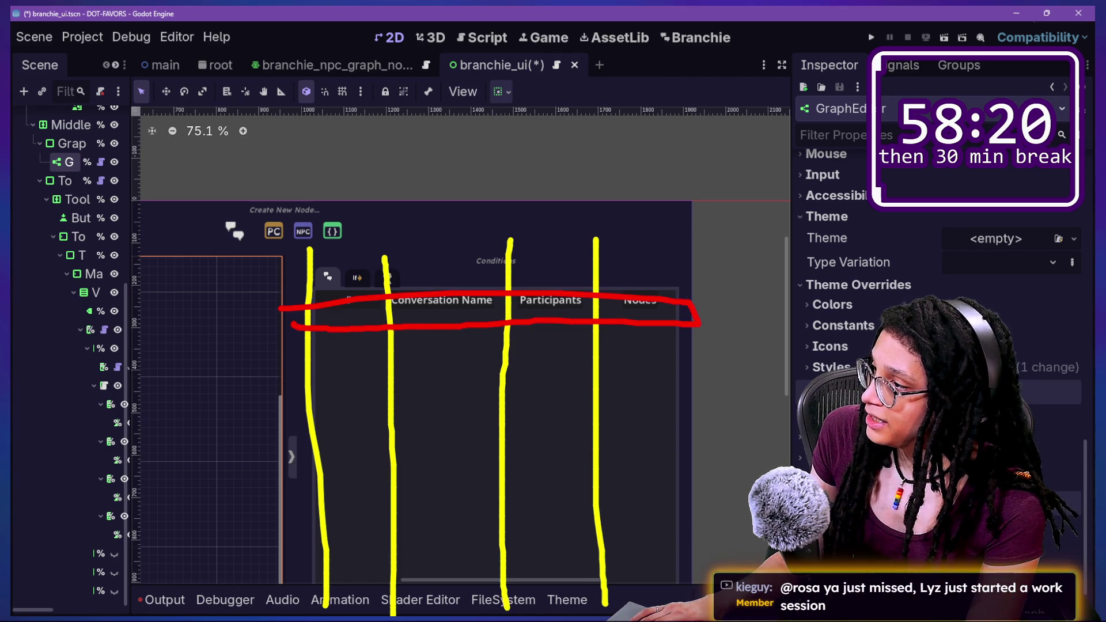
pyautogui.hotkey('ctrl', 'z')
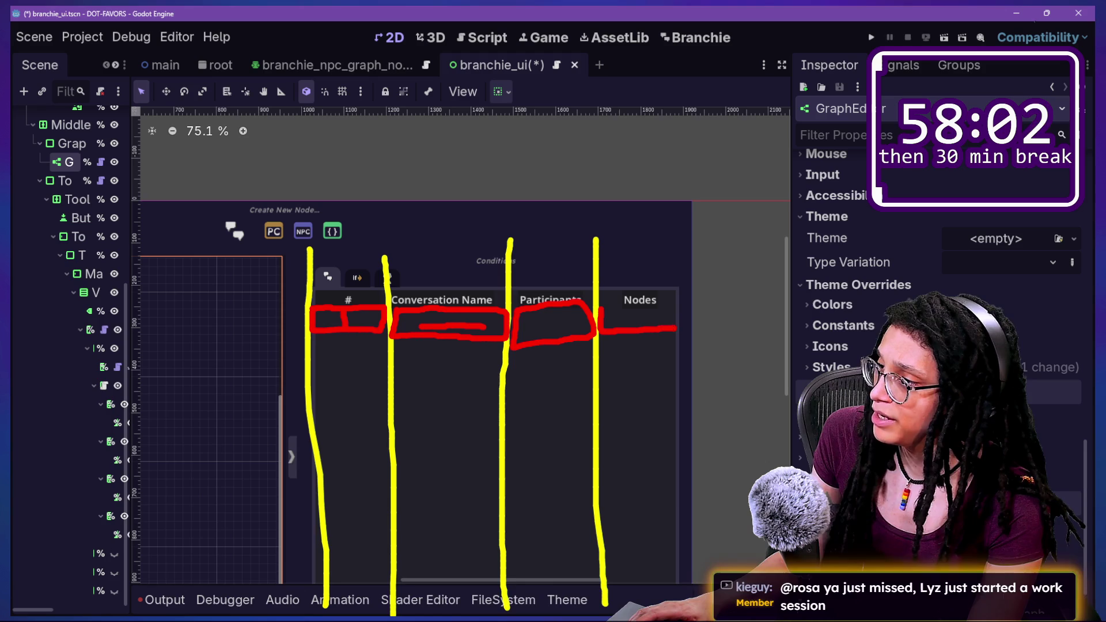
pyautogui.moveTo(676, 329); pyautogui.dragTo(673, 310)
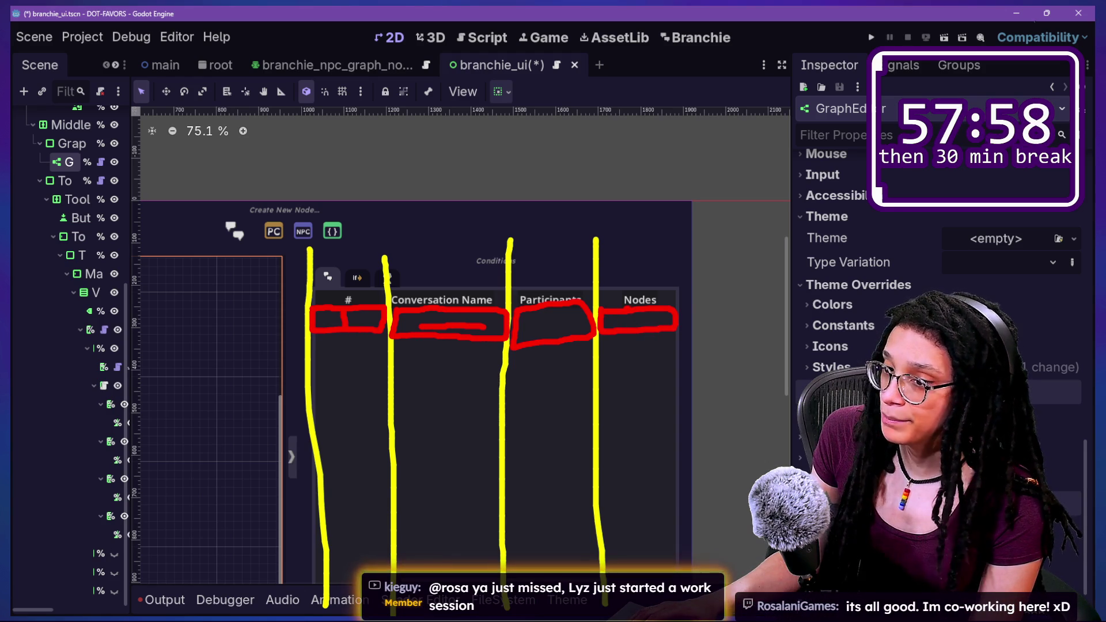
pyautogui.moveTo(637, 314); pyautogui.dragTo(616, 325)
pyautogui.press('Escape')
pyautogui.click(586, 379)
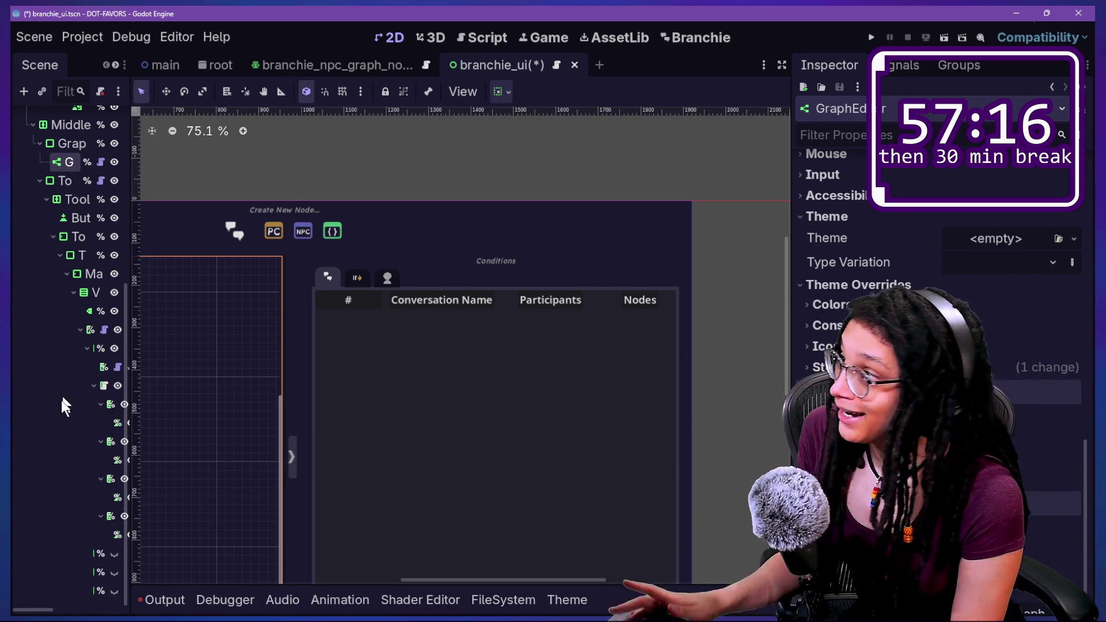
pyautogui.click(476, 38)
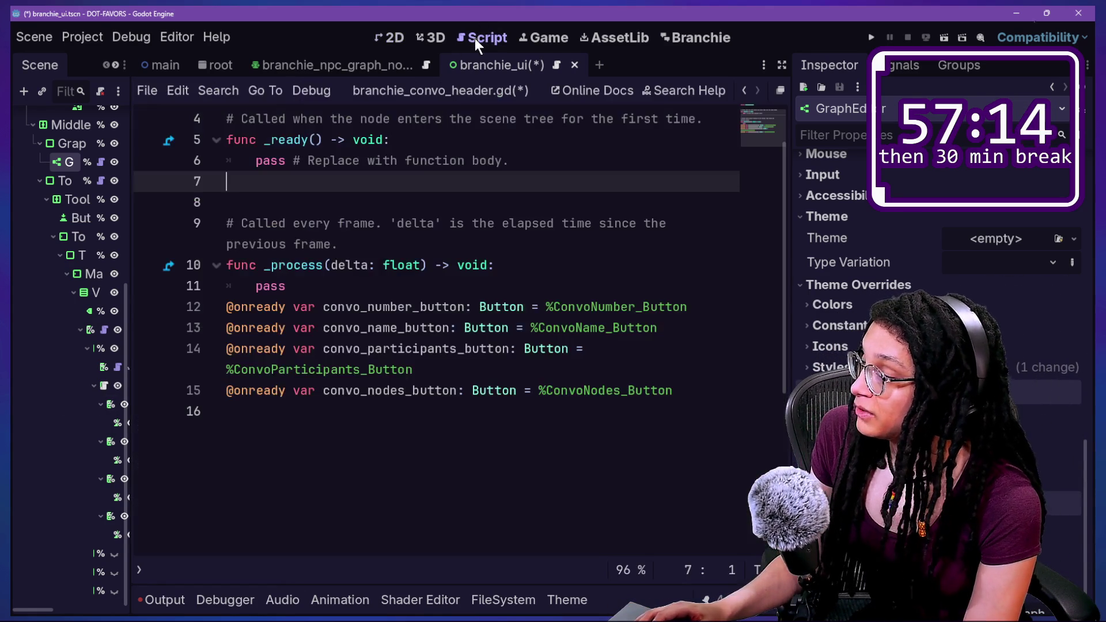
pyautogui.click(374, 281)
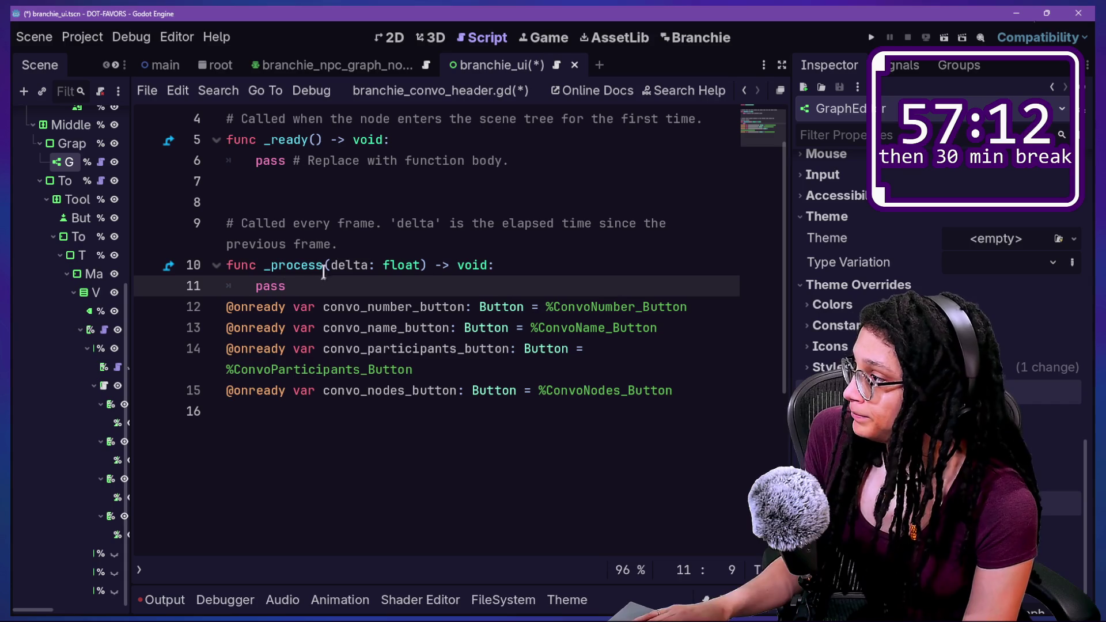
pyautogui.click(293, 308)
pyautogui.keyDown('alt'); pyautogui.click(294, 328); pyautogui.keyUp('alt')
pyautogui.keyDown('alt'); pyautogui.click(295, 354); pyautogui.keyUp('alt')
pyautogui.keyDown('alt'); pyautogui.click(293, 392); pyautogui.keyUp('alt')
pyautogui.press('BackSpace')
pyautogui.press('BackSpace')
pyautogui.press('BackSpace')
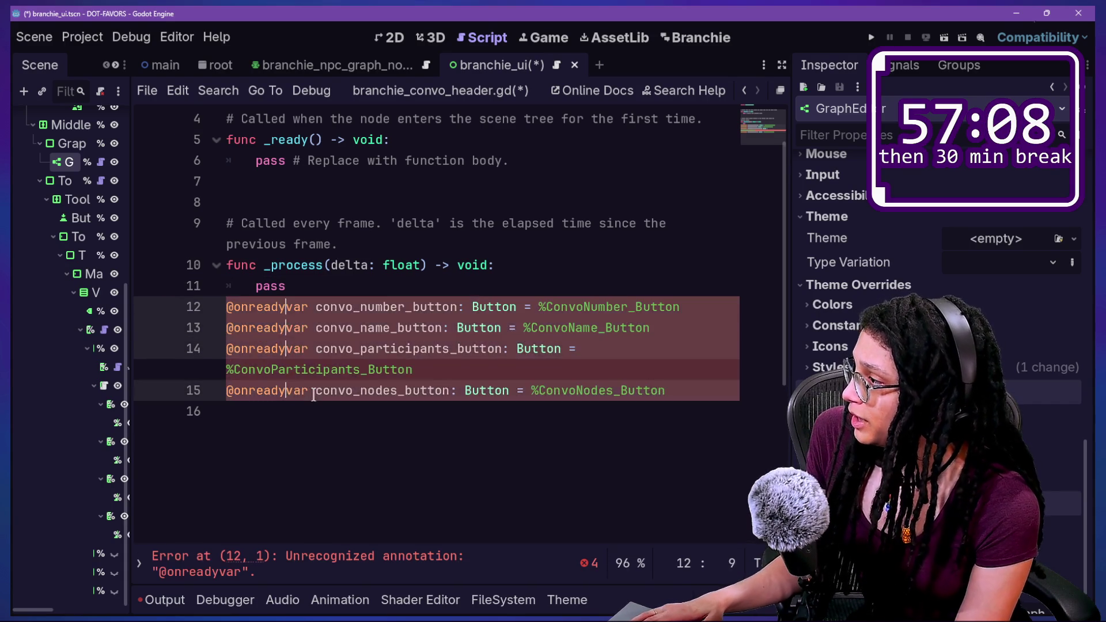
# Delete the template _ready/_process code, try then undo class_name, and widen the Scene dock.
pyautogui.moveTo(291, 288); pyautogui.dragTo(106, 8)
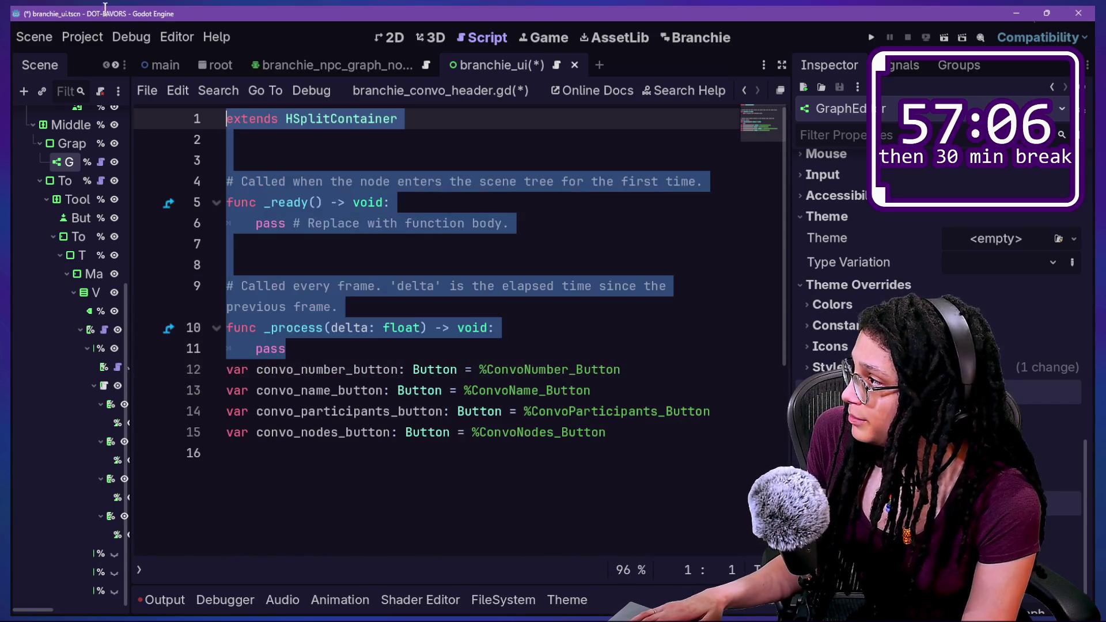
pyautogui.moveTo(286, 349)
pyautogui.mouseDown()
pyautogui.moveTo(185, 181)
pyautogui.moveTo(146, 151)
pyautogui.mouseUp()
pyautogui.press('BackSpace')
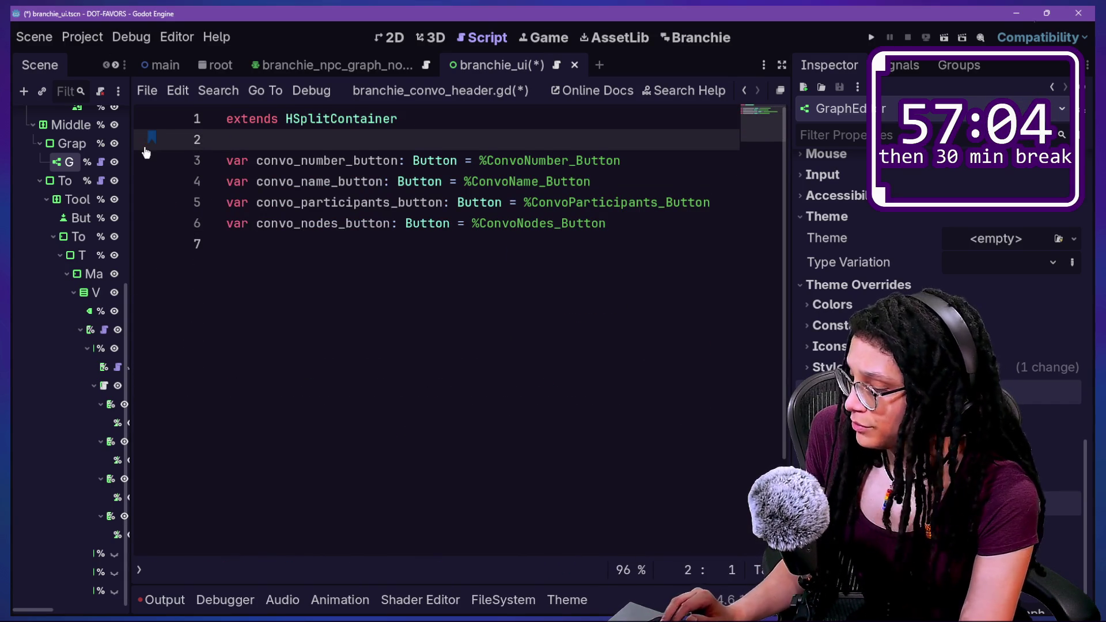
pyautogui.click(225, 121)
pyautogui.write('class_n')
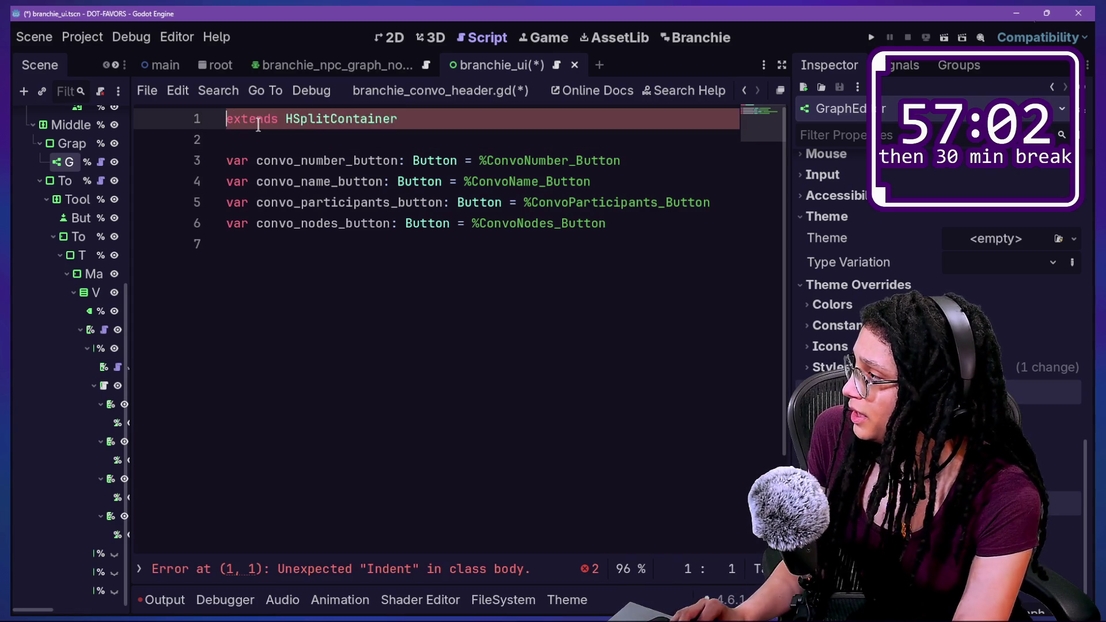
pyautogui.write('ame')
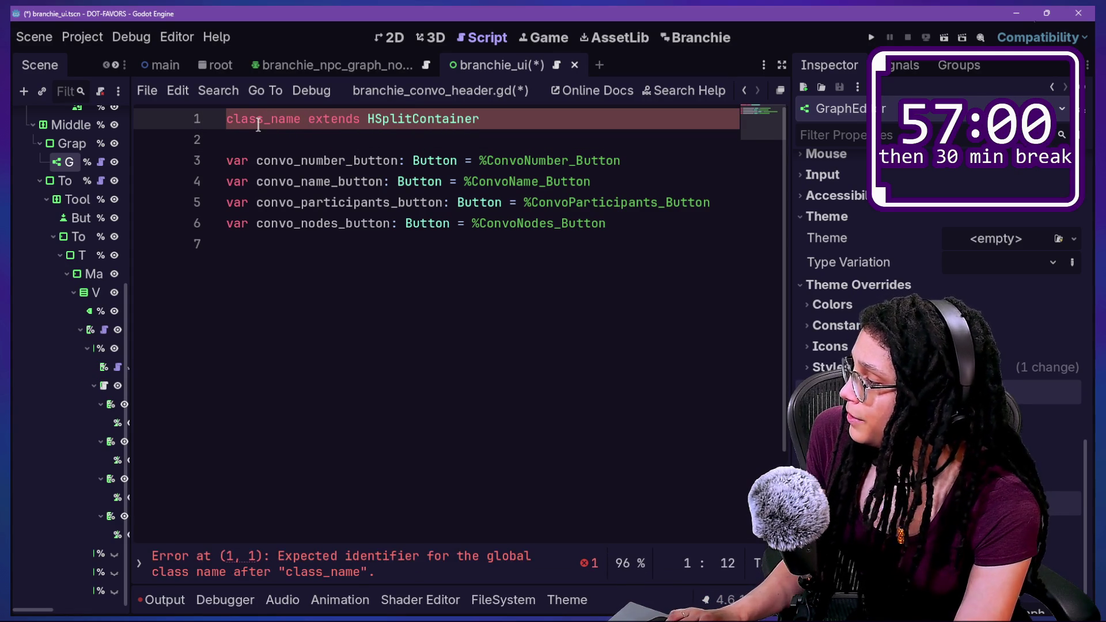
pyautogui.hotkey('ctrl', 'z')
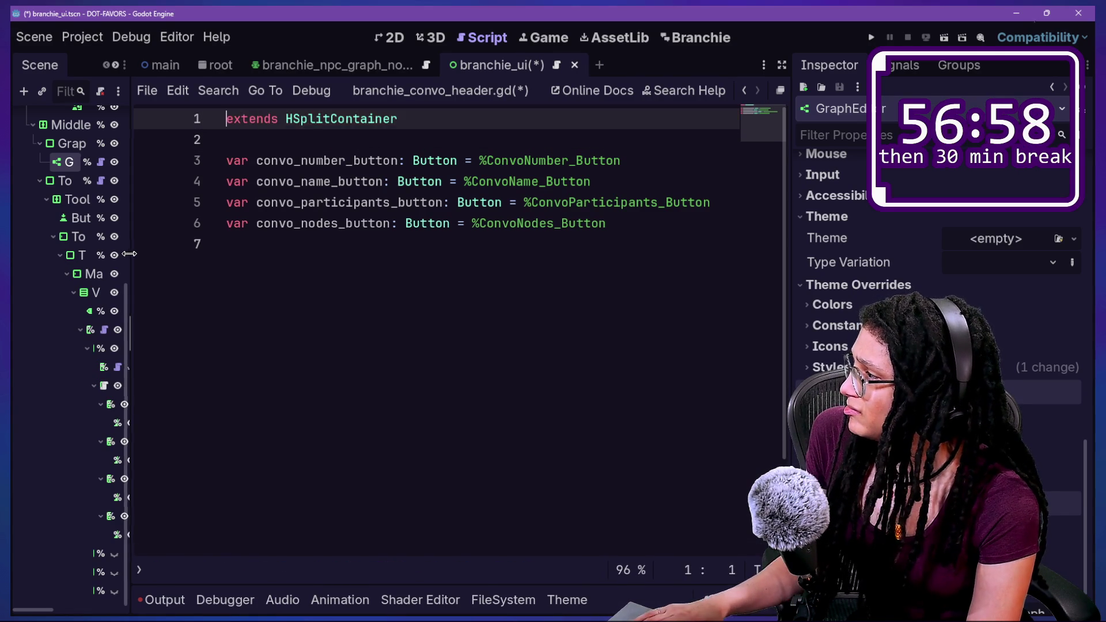
pyautogui.moveTo(128, 276); pyautogui.dragTo(286, 323)
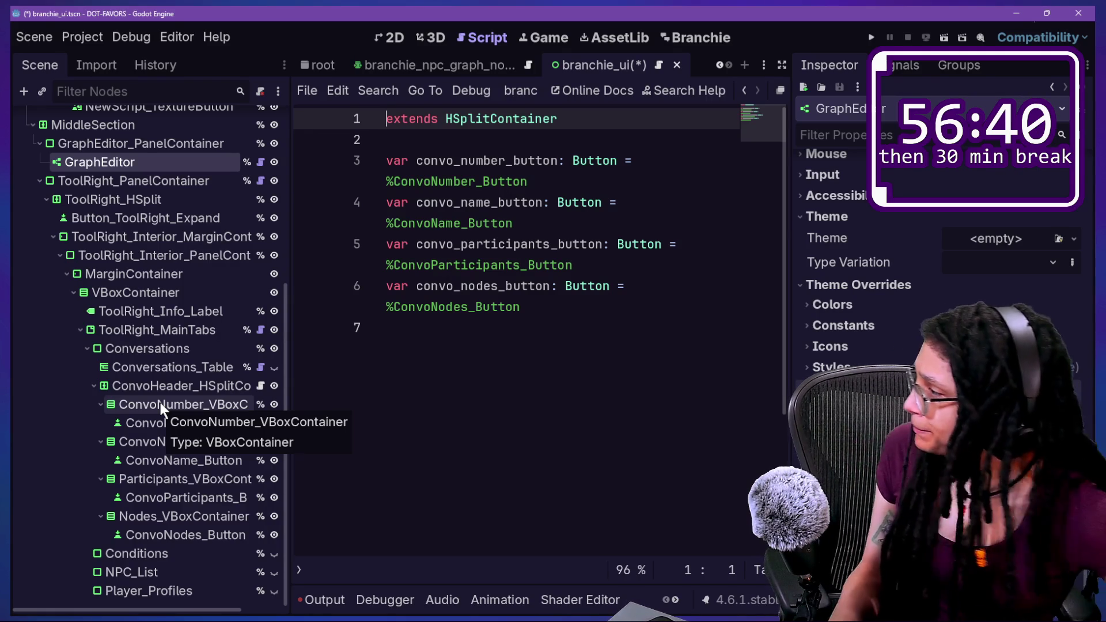
# Look through the ToolRight_MainTabs, Conversations_Table and Branchie_UI scripts.
pyautogui.click(190, 338)
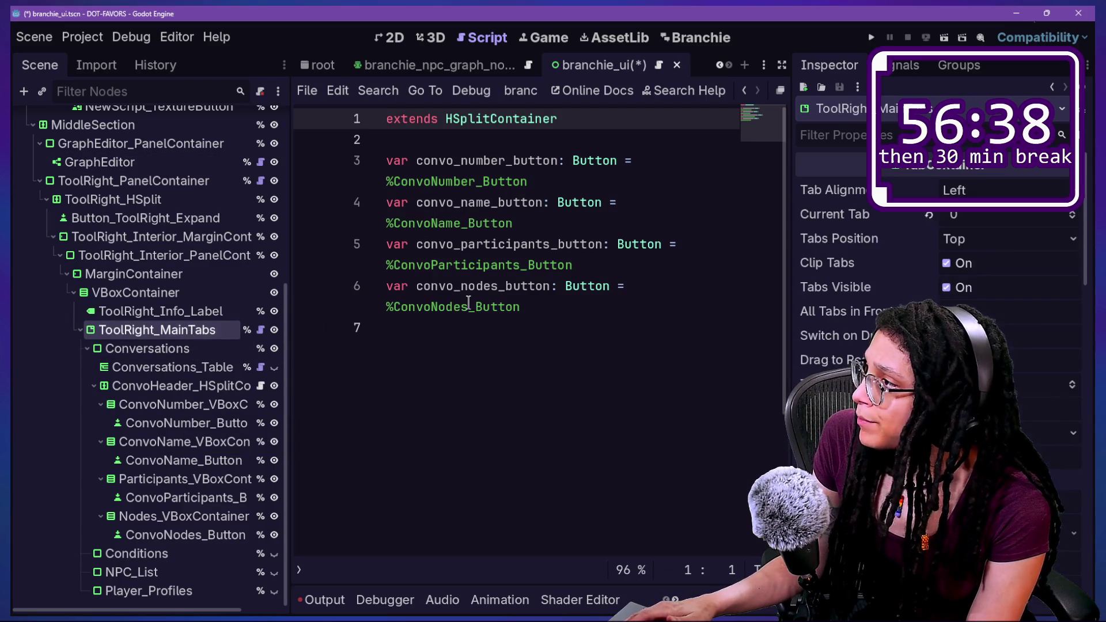
pyautogui.click(259, 331)
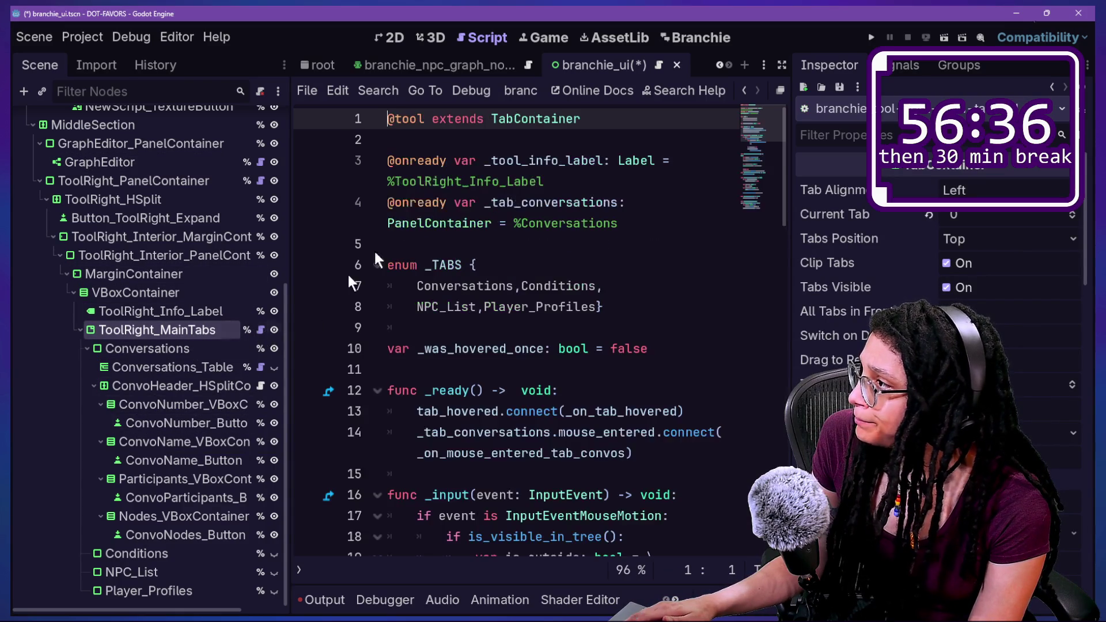
pyautogui.click(260, 367)
pyautogui.scroll(2, 536, 254)
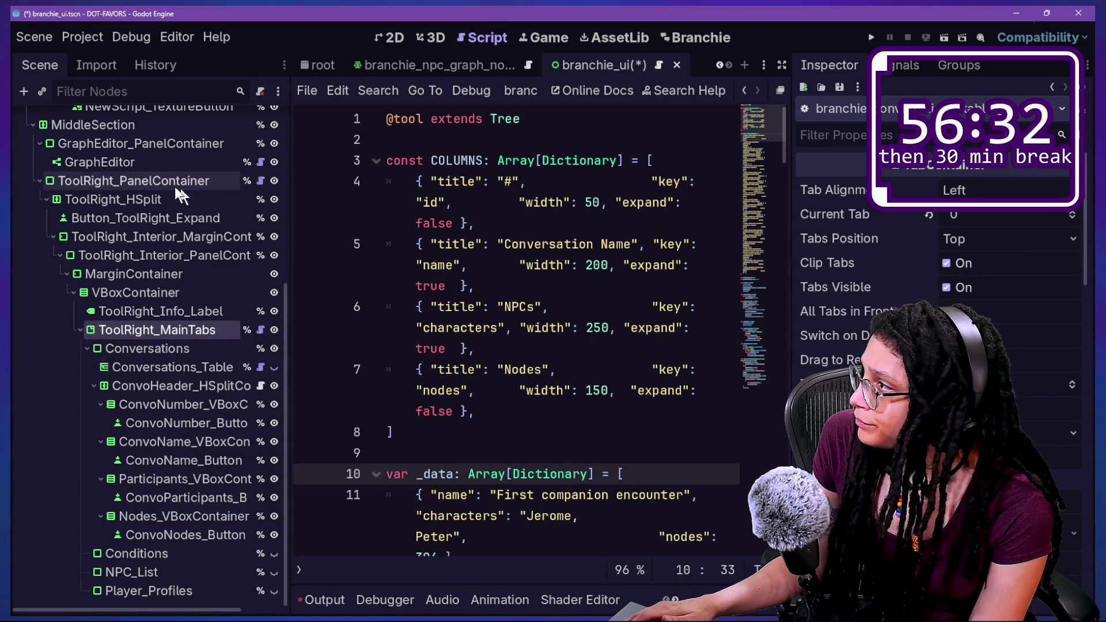
pyautogui.scroll(5, 173, 185)
pyautogui.click(260, 121)
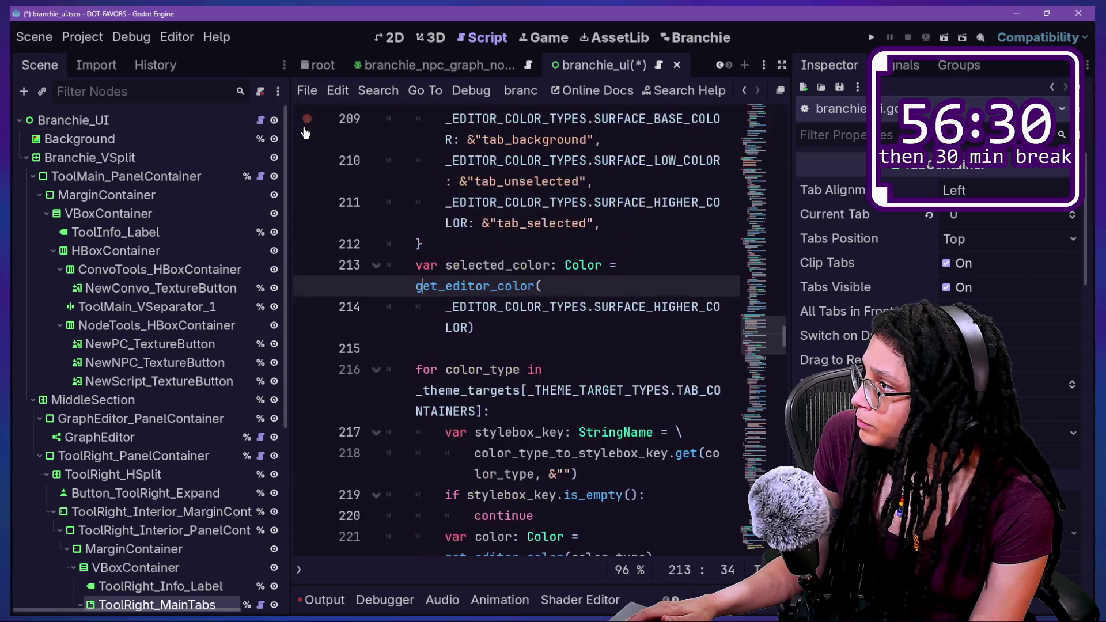
pyautogui.scroll(5, 417, 169)
pyautogui.scroll(10, 417, 169)
pyautogui.moveTo(761, 110); pyautogui.dragTo(762, 120)
pyautogui.scroll(1, 761, 120)
pyautogui.moveTo(521, 119); pyautogui.dragTo(550, 119)
# Check the ToolMain_PanelContainer script, then reopen Conversations_Table at its line 7 Nodes column definition.
pyautogui.click(259, 178)
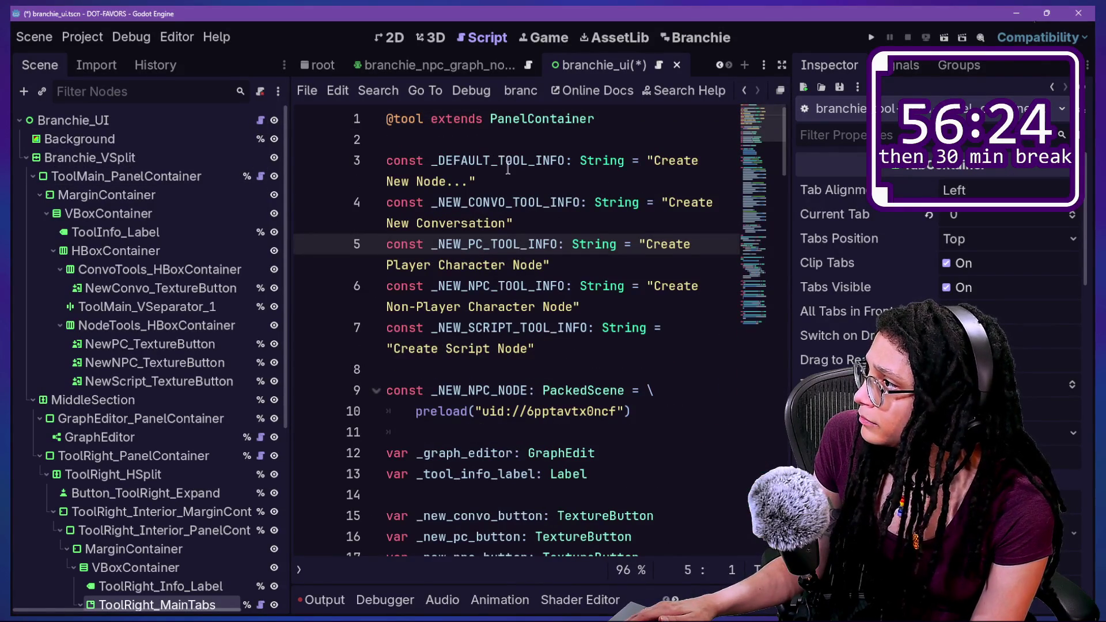
pyautogui.scroll(-5, 281, 410)
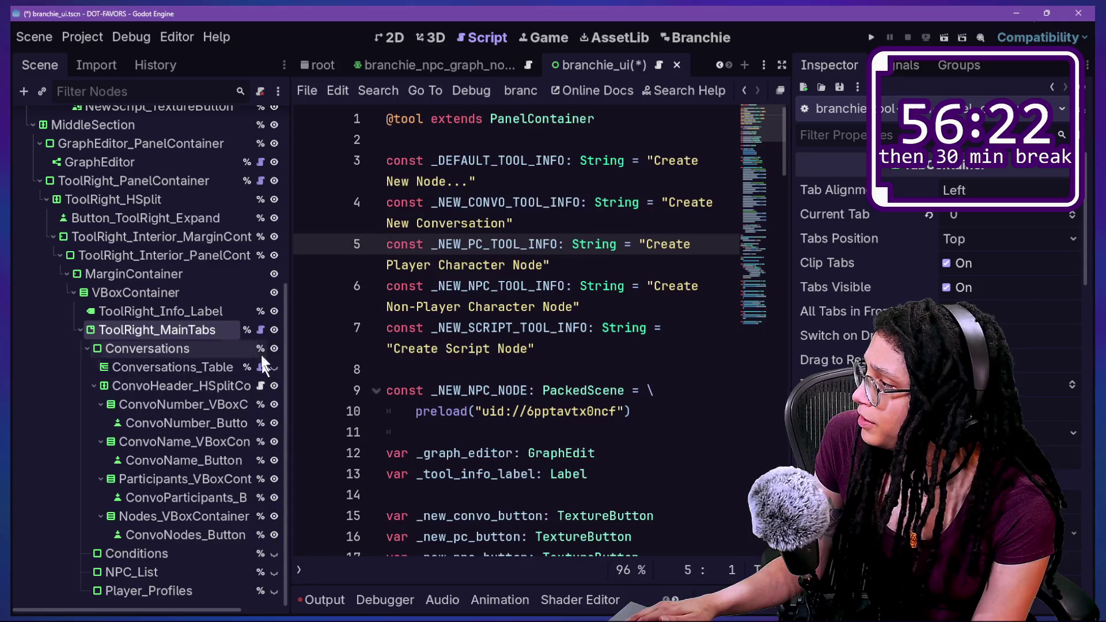
pyautogui.click(261, 330)
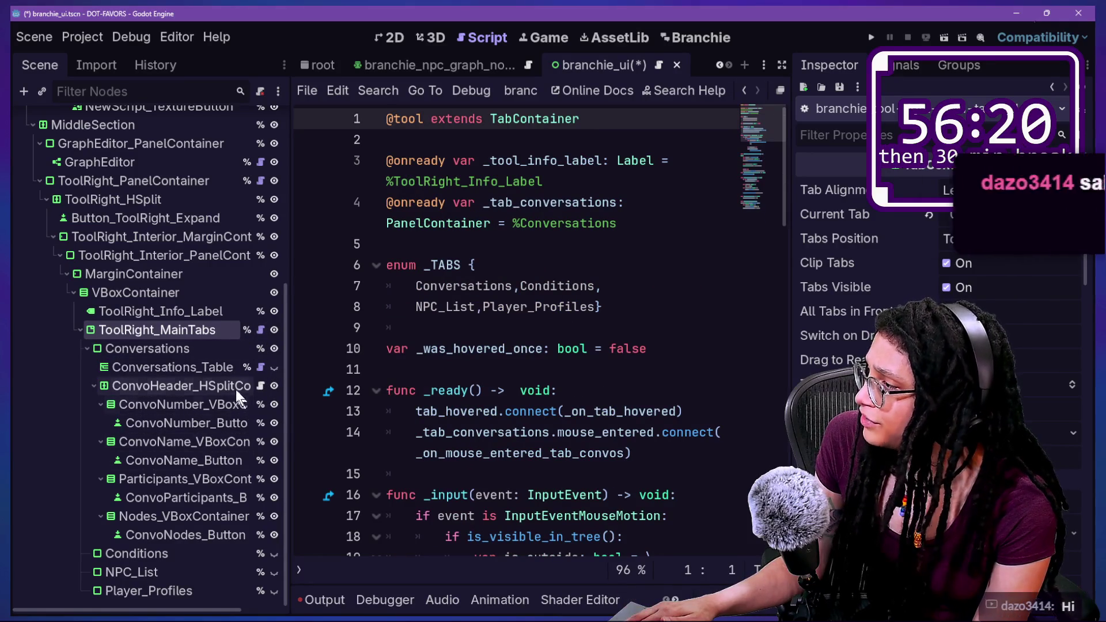
pyautogui.click(260, 367)
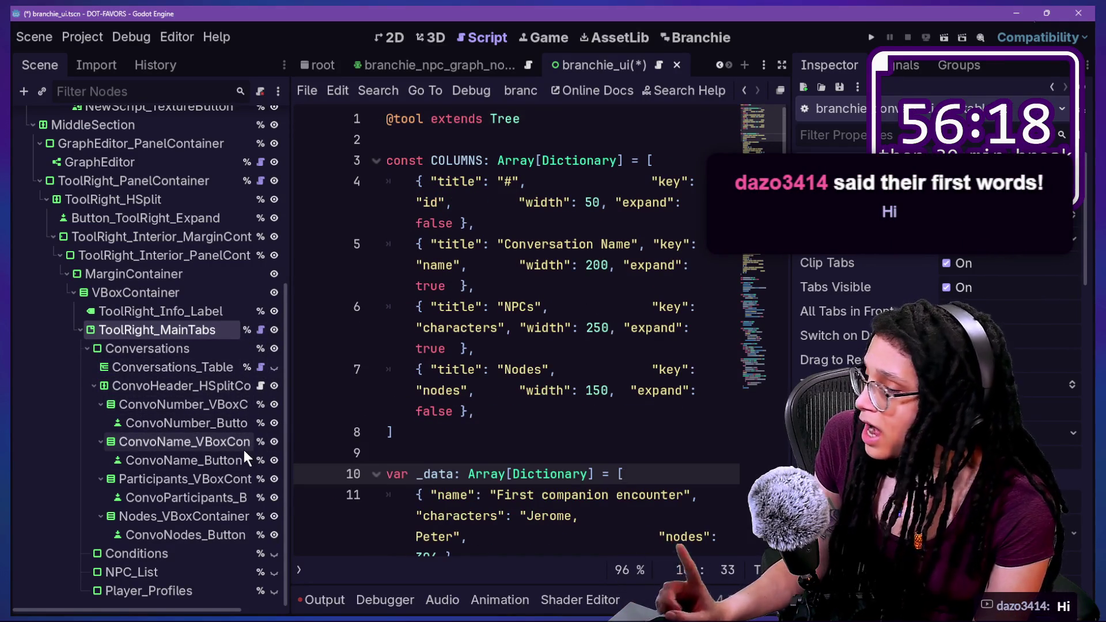
pyautogui.click(350, 390)
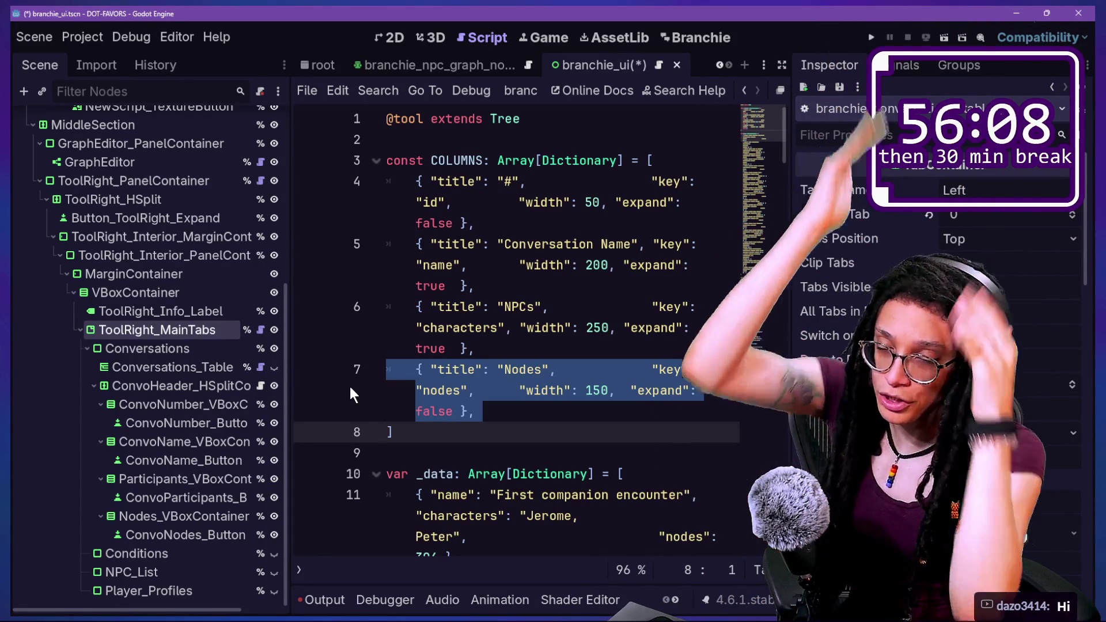
# Inspect the Conversations, ToolRight_MainTabs, Info_Label, Conversations_Table and ConvoHeader_HSplitContainer nodes.
pyautogui.click(193, 348)
pyautogui.click(183, 325)
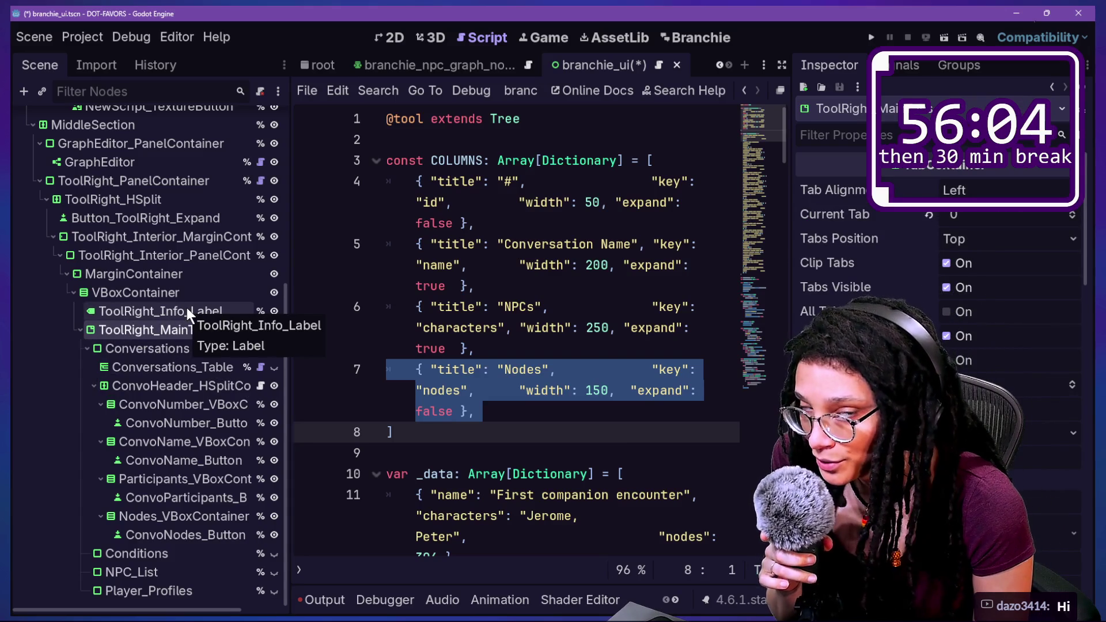
pyautogui.click(188, 310)
pyautogui.click(204, 334)
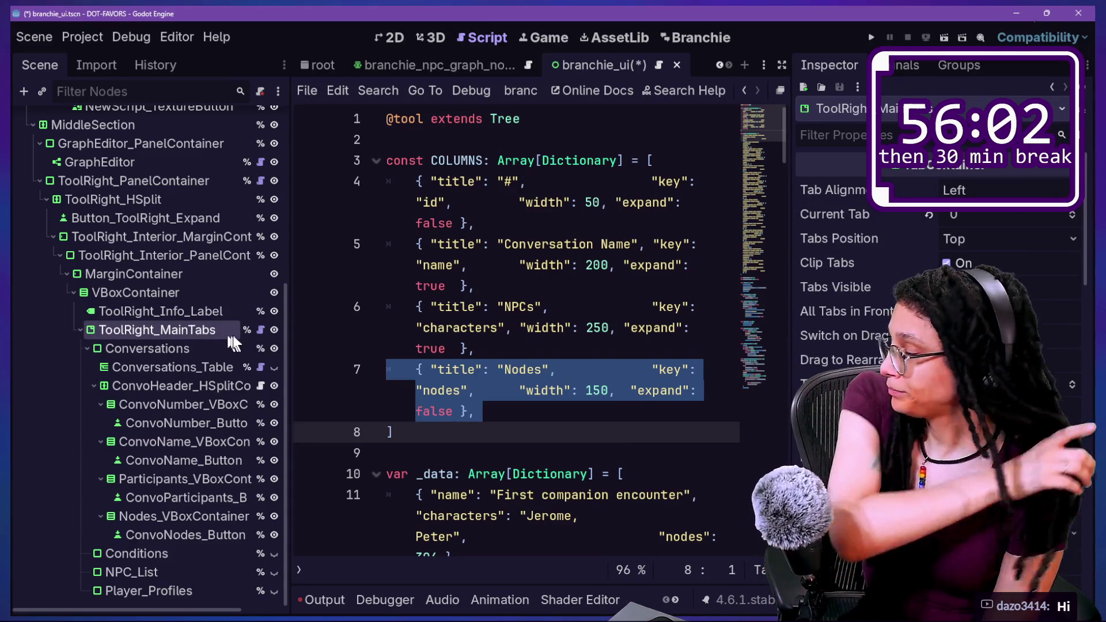
pyautogui.click(265, 367)
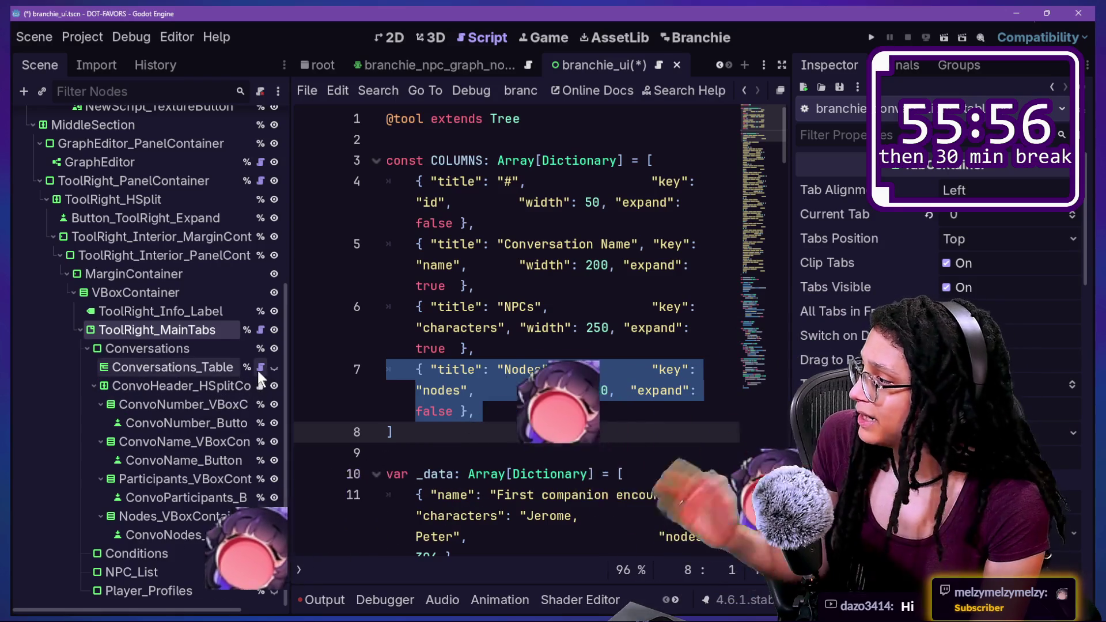
pyautogui.click(227, 372)
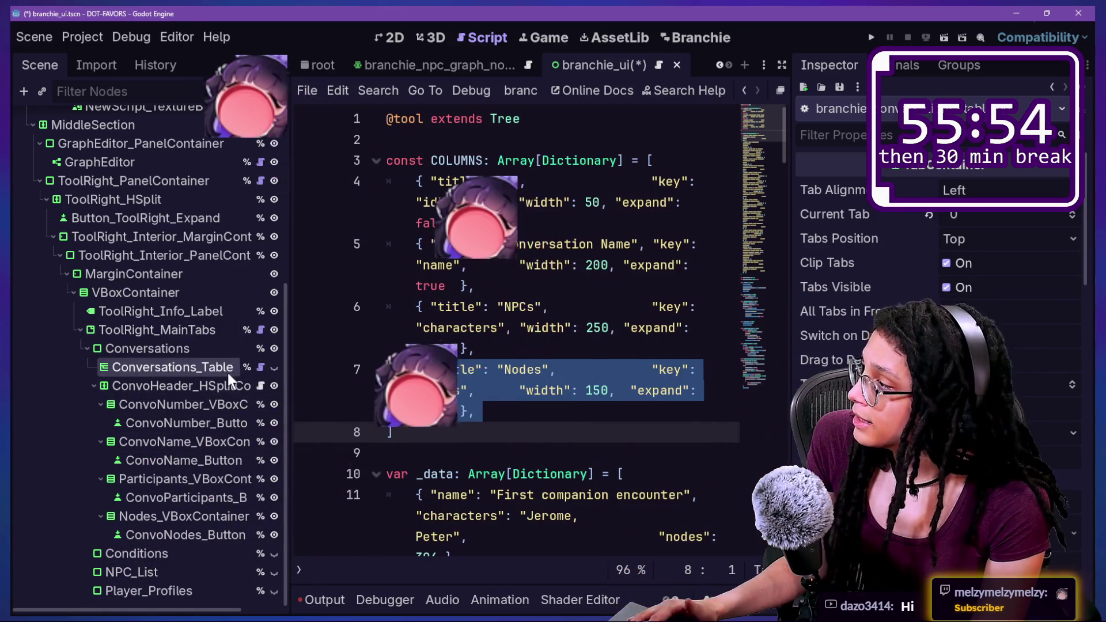
pyautogui.click(240, 386)
pyautogui.click(260, 388)
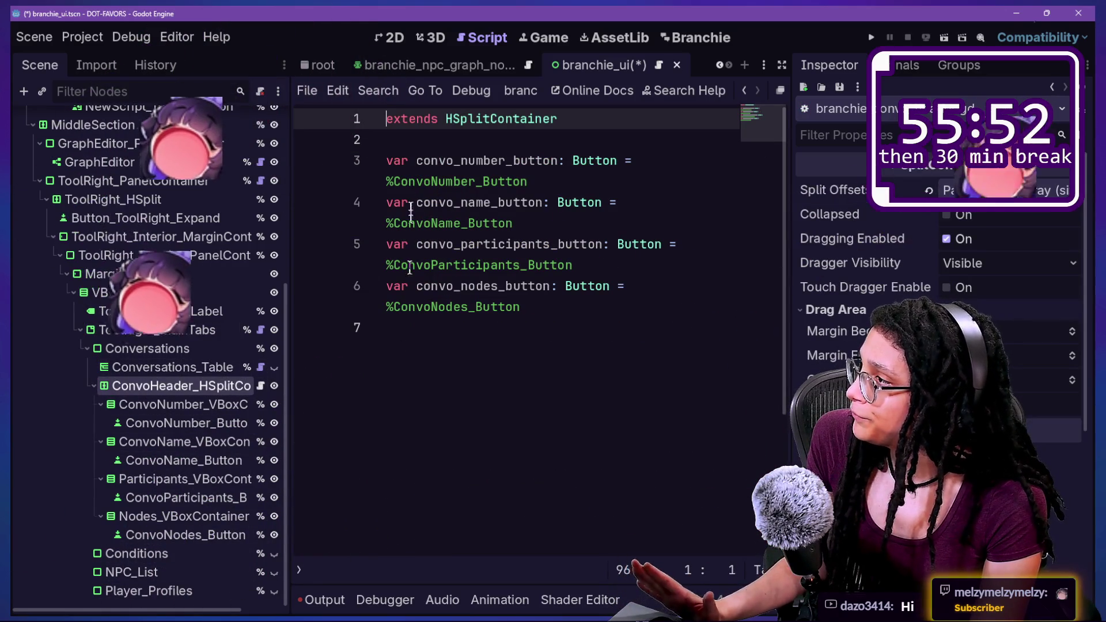
pyautogui.write('@tool')
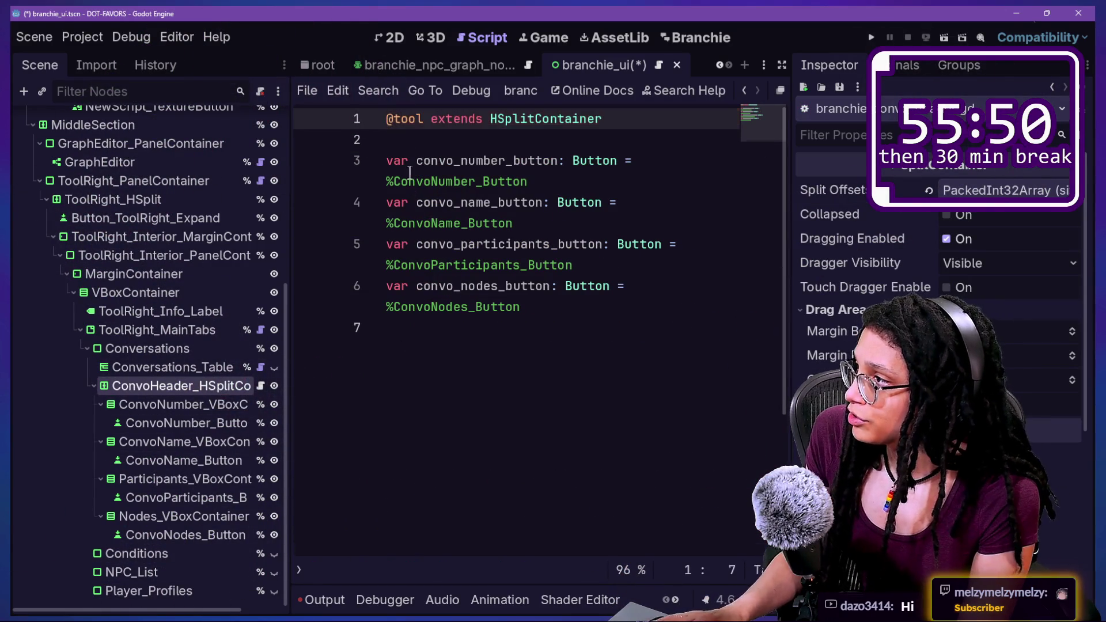
pyautogui.click(535, 118)
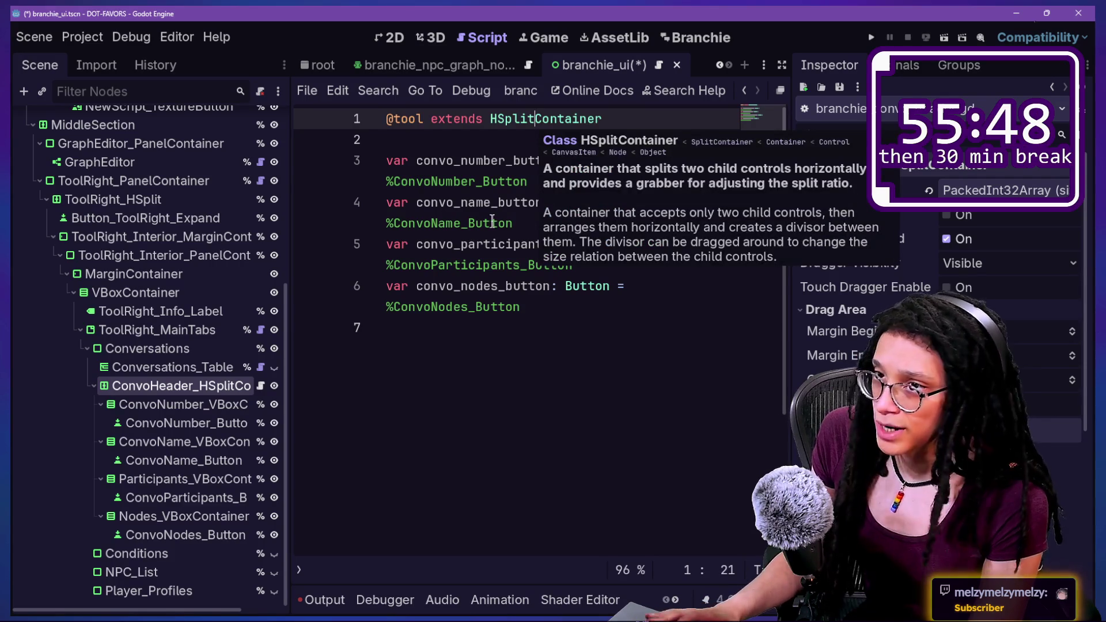
pyautogui.click(528, 244)
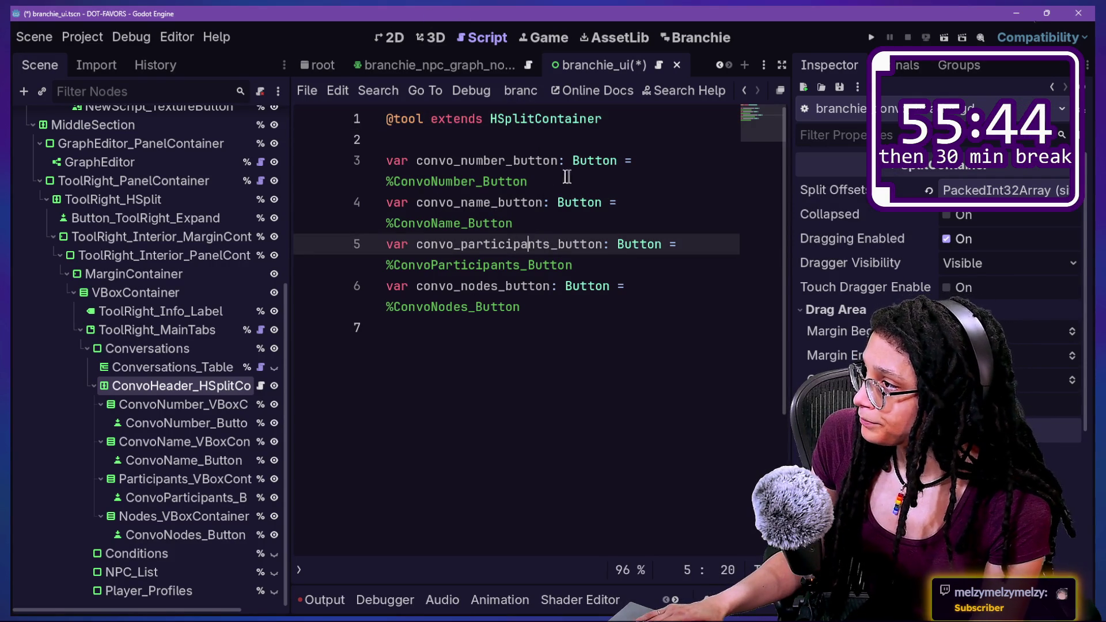
# Cut the four %Convo…_Button node-path assignments and paste them below line 8.
pyautogui.moveTo(616, 160); pyautogui.dragTo(607, 217)
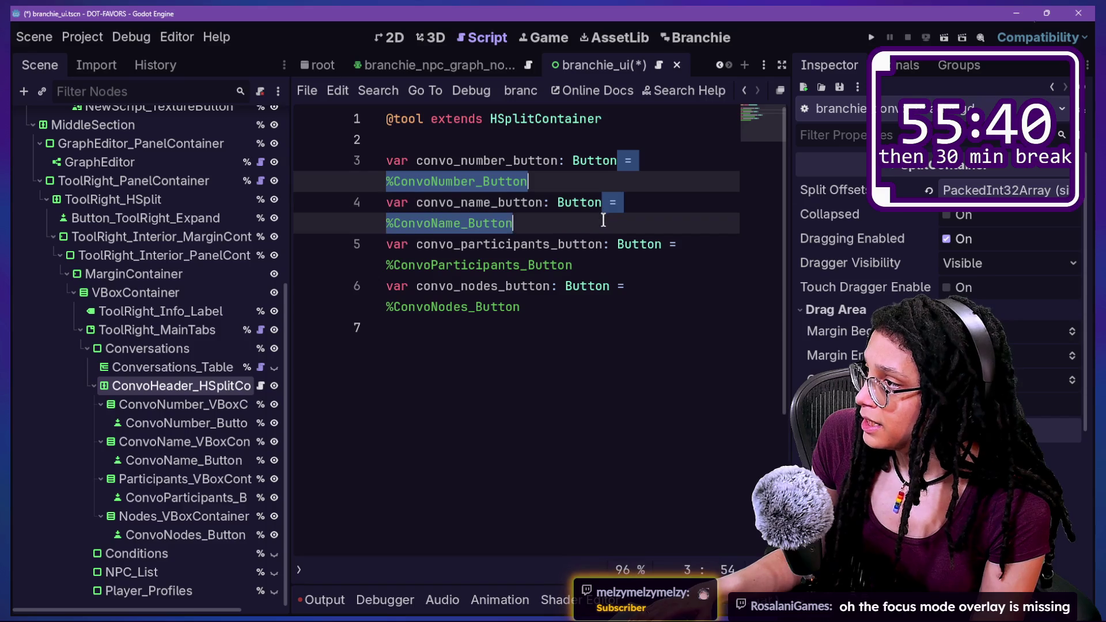
pyautogui.moveTo(662, 244)
pyautogui.keyDown('alt'); pyautogui.mouseDown()
pyautogui.moveTo(611, 298)
pyautogui.moveTo(617, 311)
pyautogui.mouseUp(); pyautogui.keyUp('alt')
pyautogui.press('BackSpace')
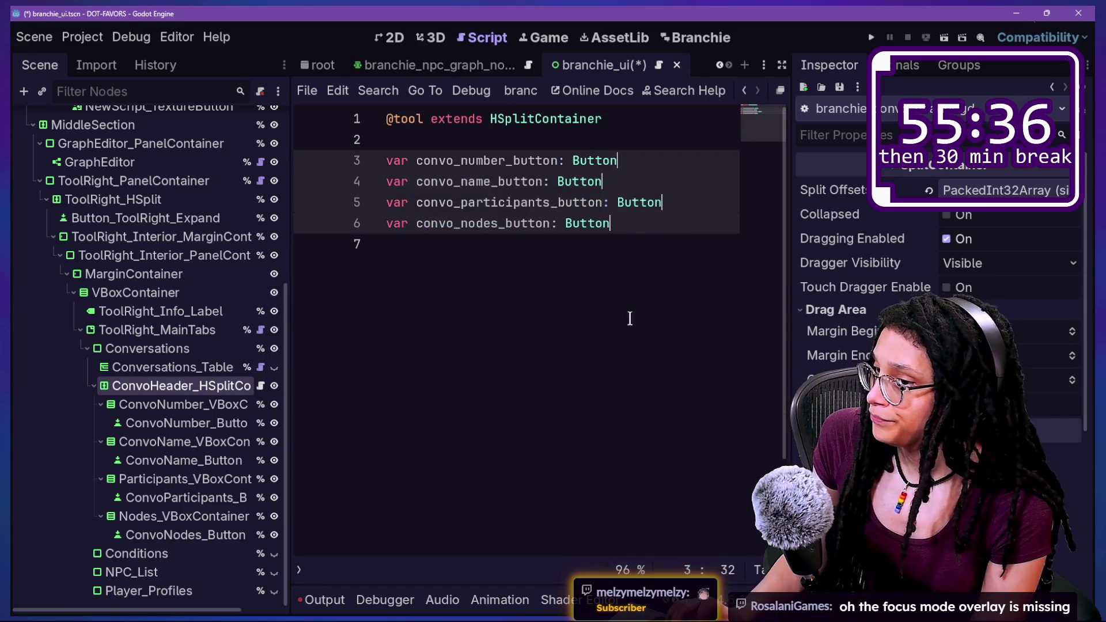
pyautogui.click(630, 321)
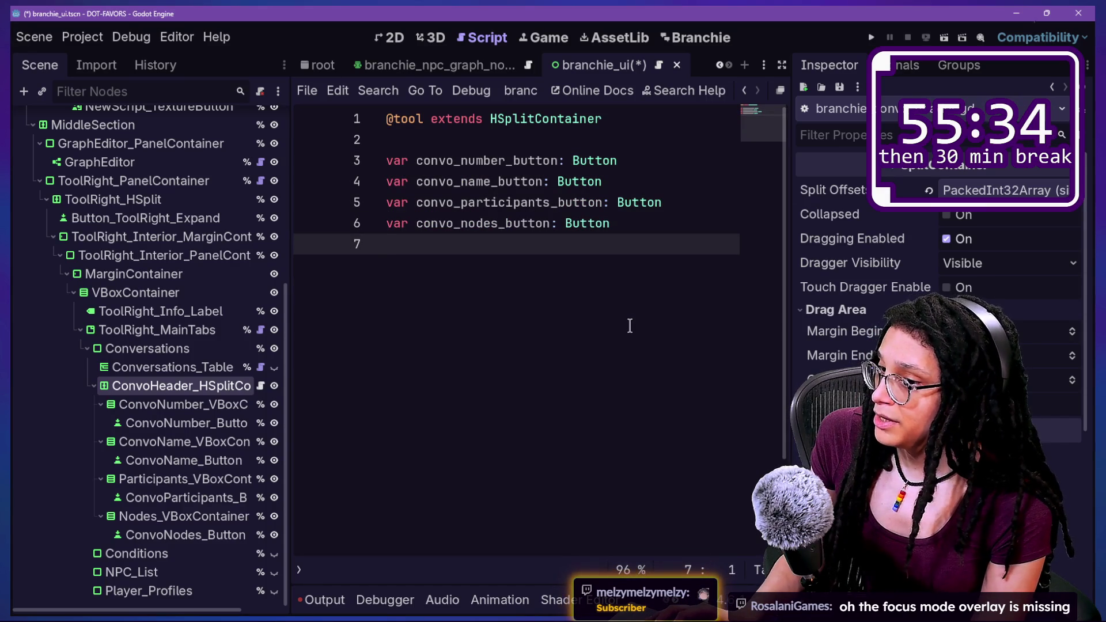
pyautogui.press('Return')
pyautogui.write('frf')
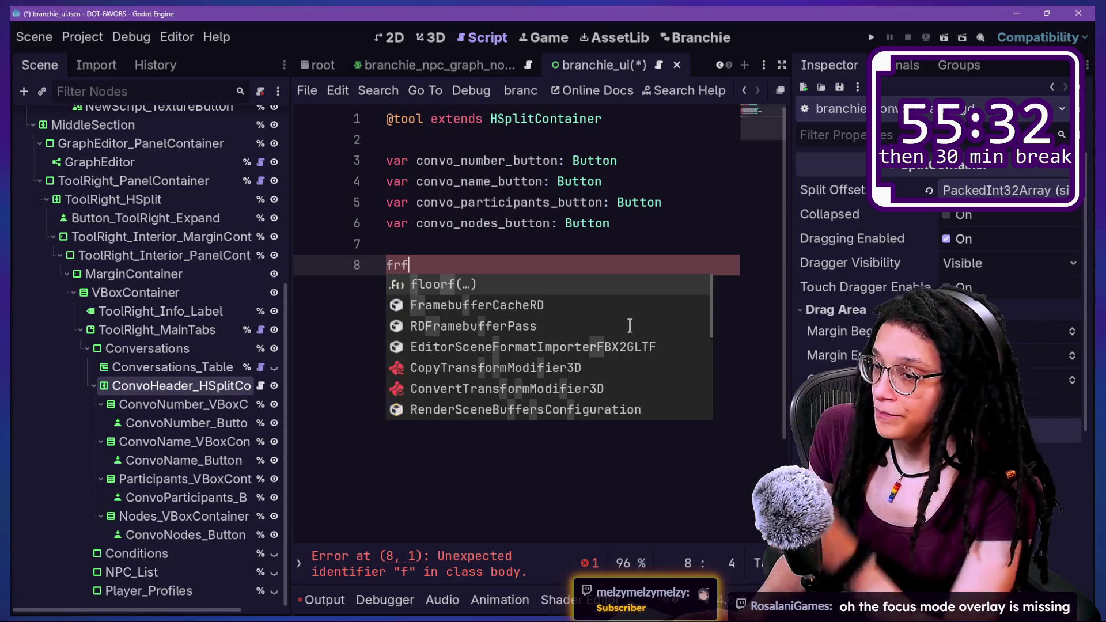
pyautogui.press('BackSpace')
pyautogui.press('BackSpace')
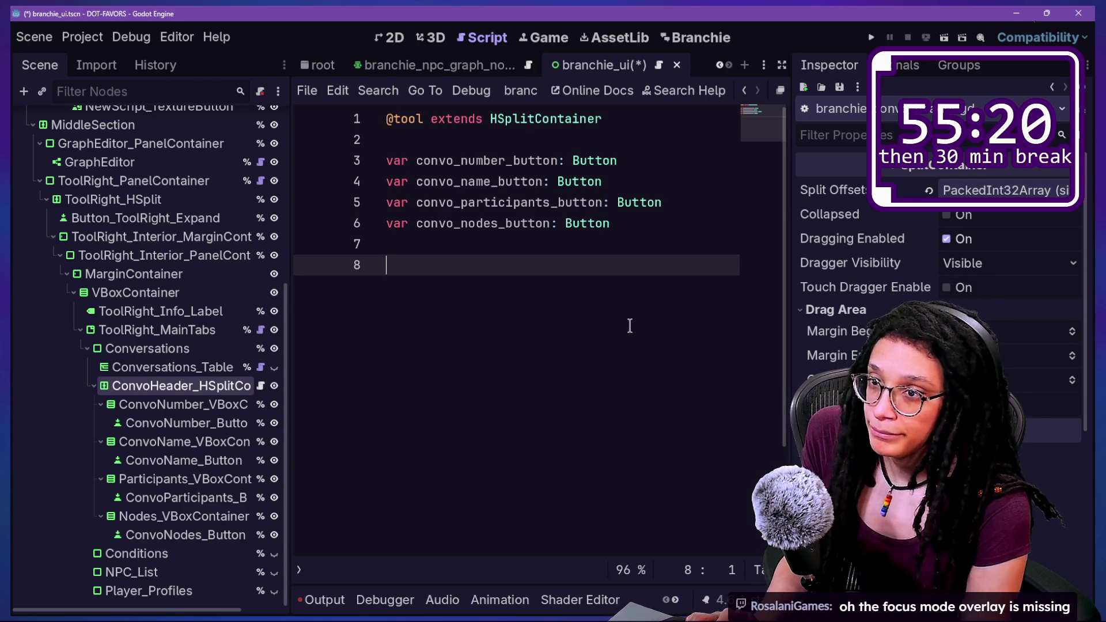
pyautogui.write('= %ConvoNumber_Button  = %ConvoName_Button  = %ConvoParticipants_Button  = %ConvoNodes_Button')
pyautogui.hotkey('ctrl', 'z')
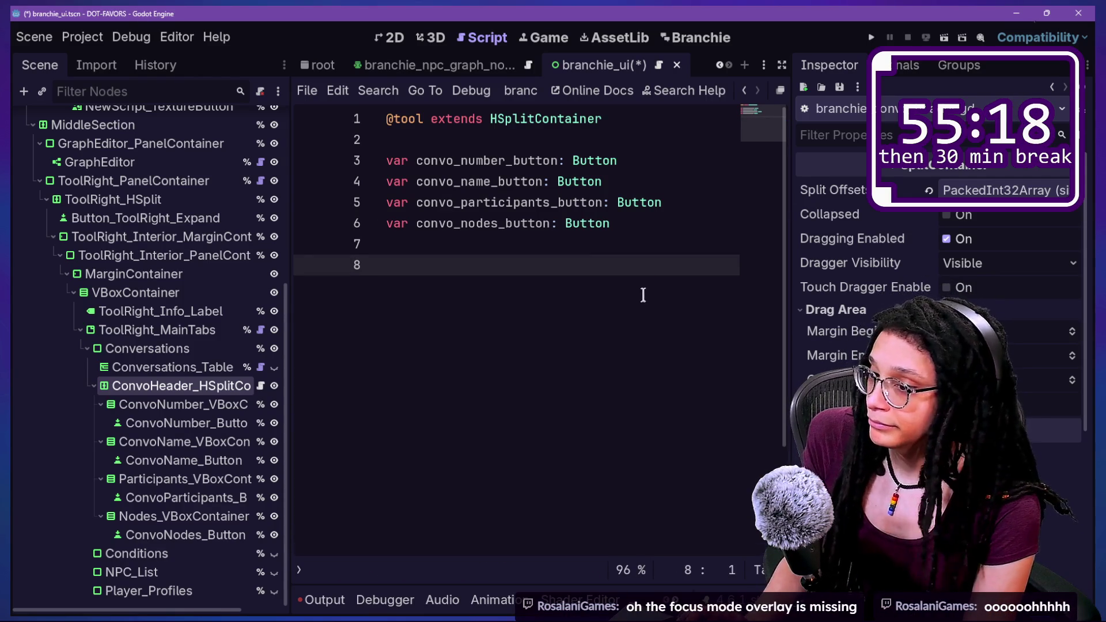
pyautogui.write('= %ConvoNumber_Button = %ConvoName_Button = %ConvoParticipants_Button = %ConvoNodes_Button')
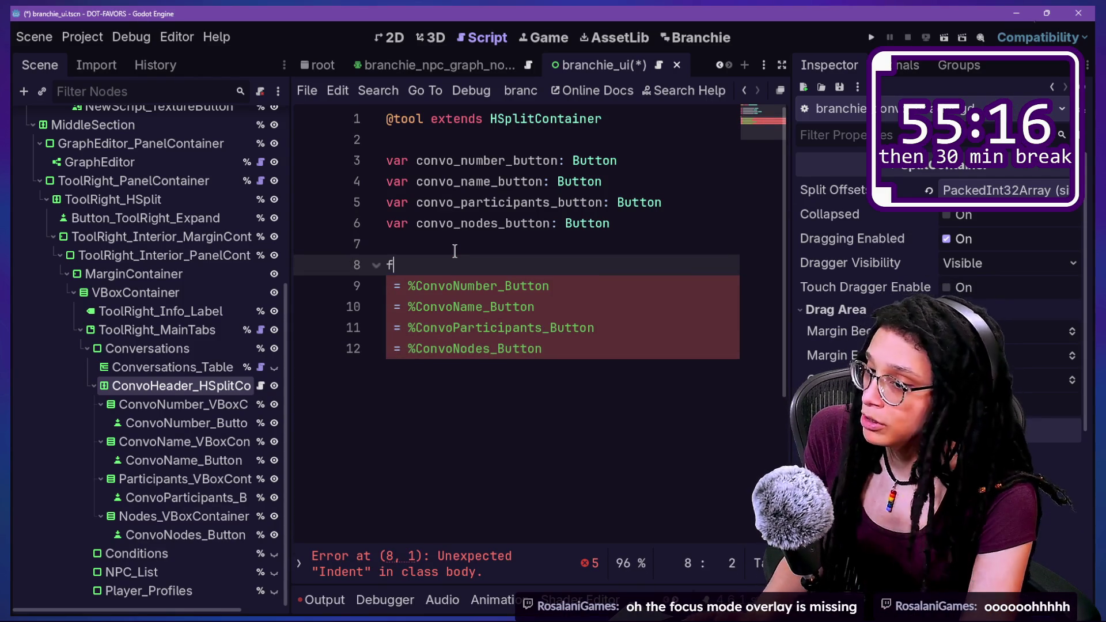
# Declare 'func _ready() -> void:' above the pasted button assignments.
pyautogui.write('unc _ready')
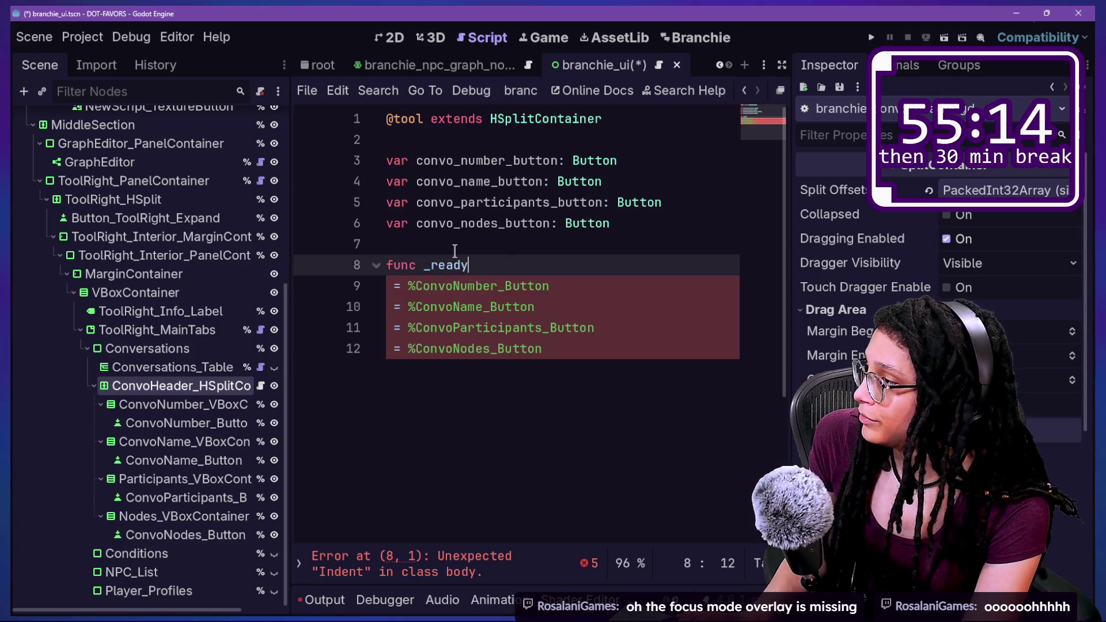
pyautogui.press('BackSpace')
pyautogui.write('() -> void:')
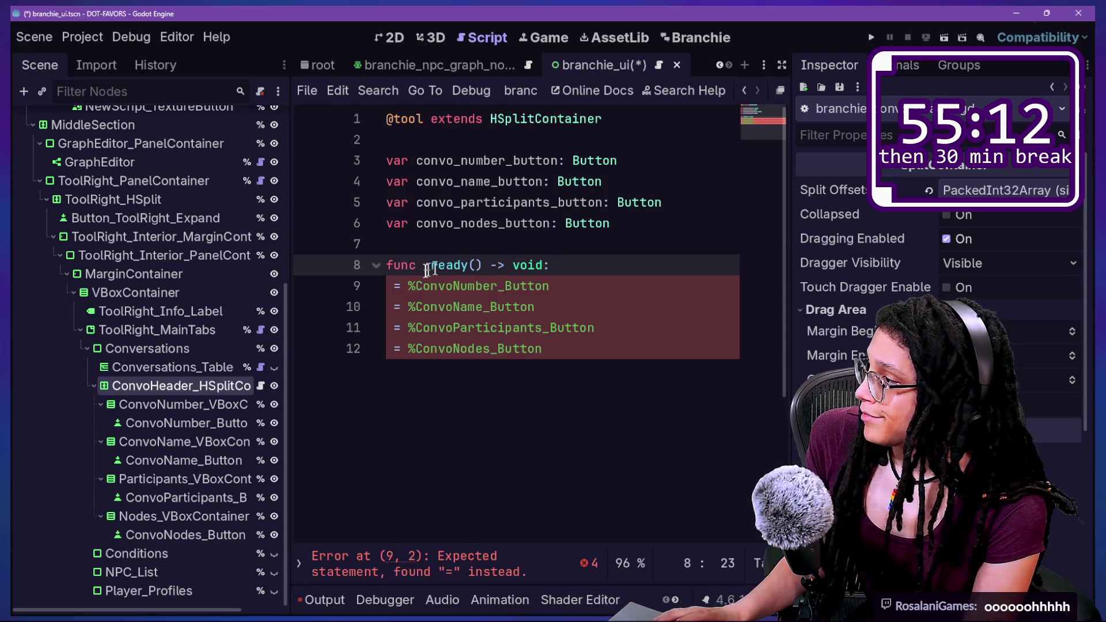
pyautogui.press('Return')
pyautogui.write('func')
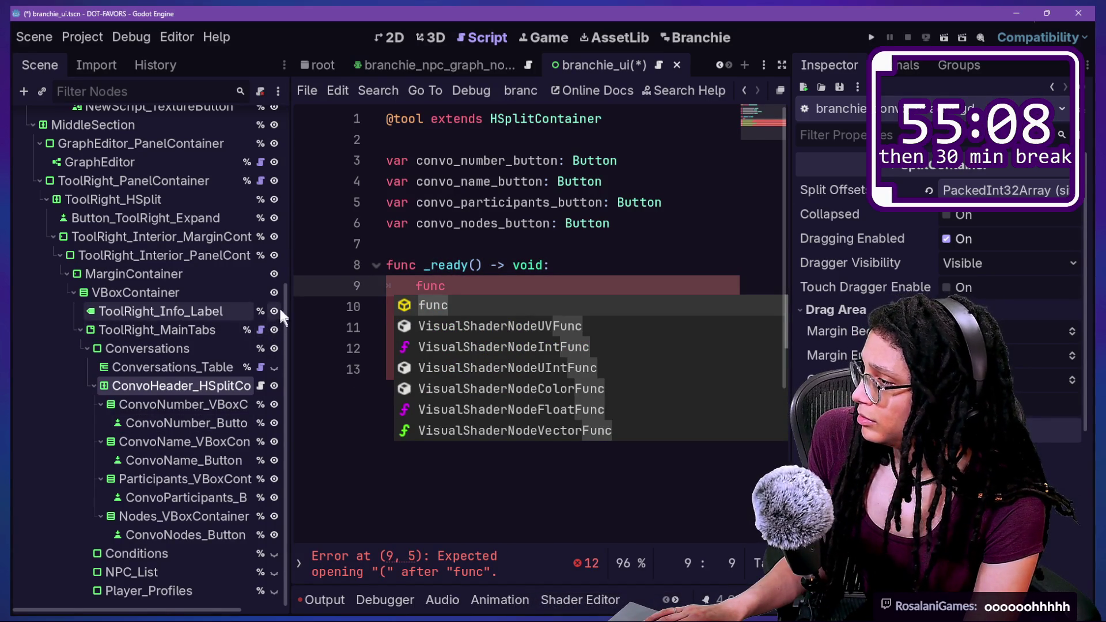
# Check the ToolRight_MainTabs and Conversations_Table scripts, then return to the convo header script.
pyautogui.click(261, 334)
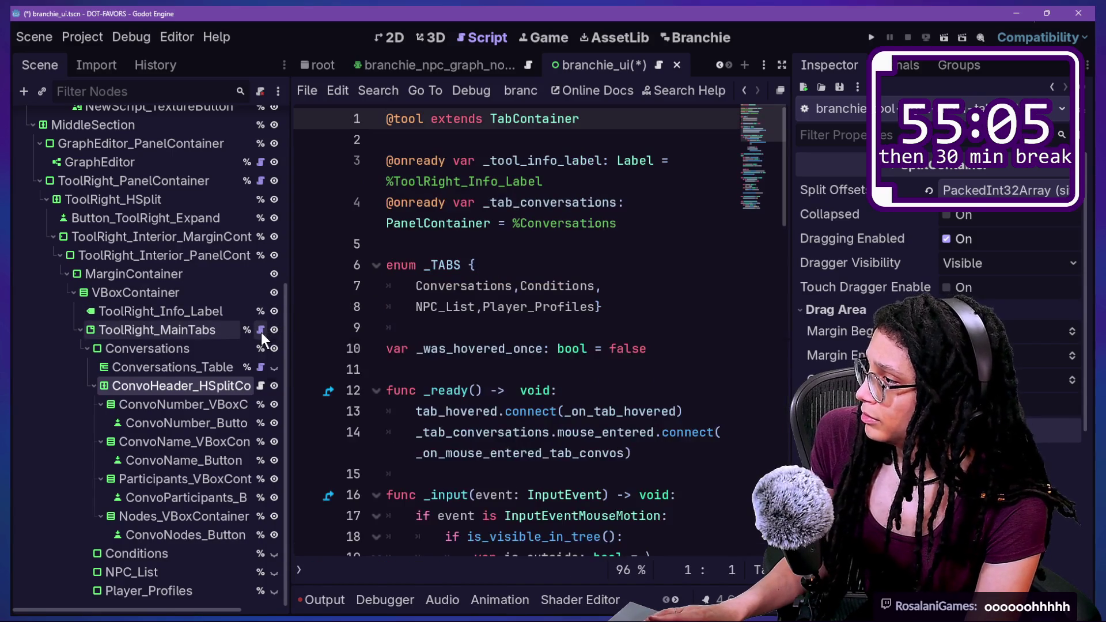
pyautogui.click(257, 369)
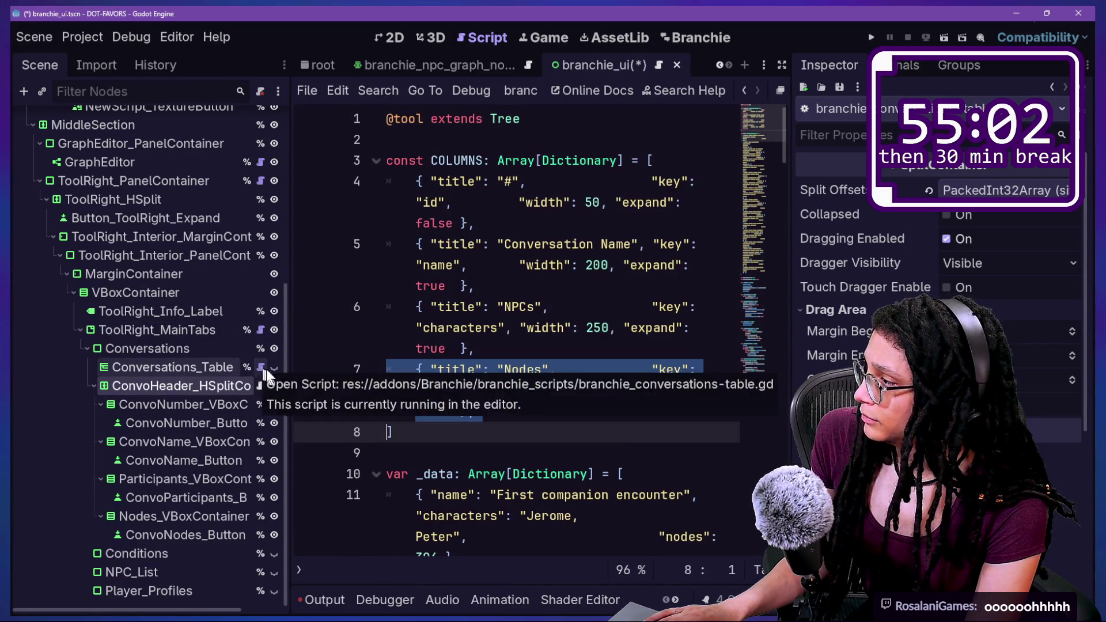
pyautogui.click(261, 385)
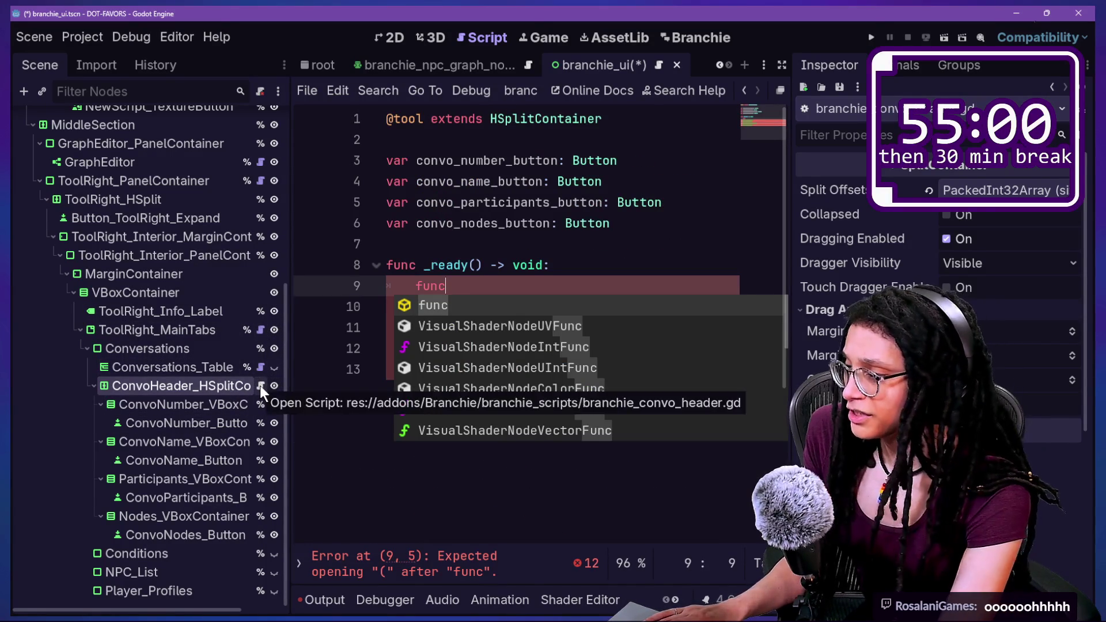
# Make _ready's body call _ready_convo_buttons() and leave a line for the helper below.
pyautogui.click(564, 282)
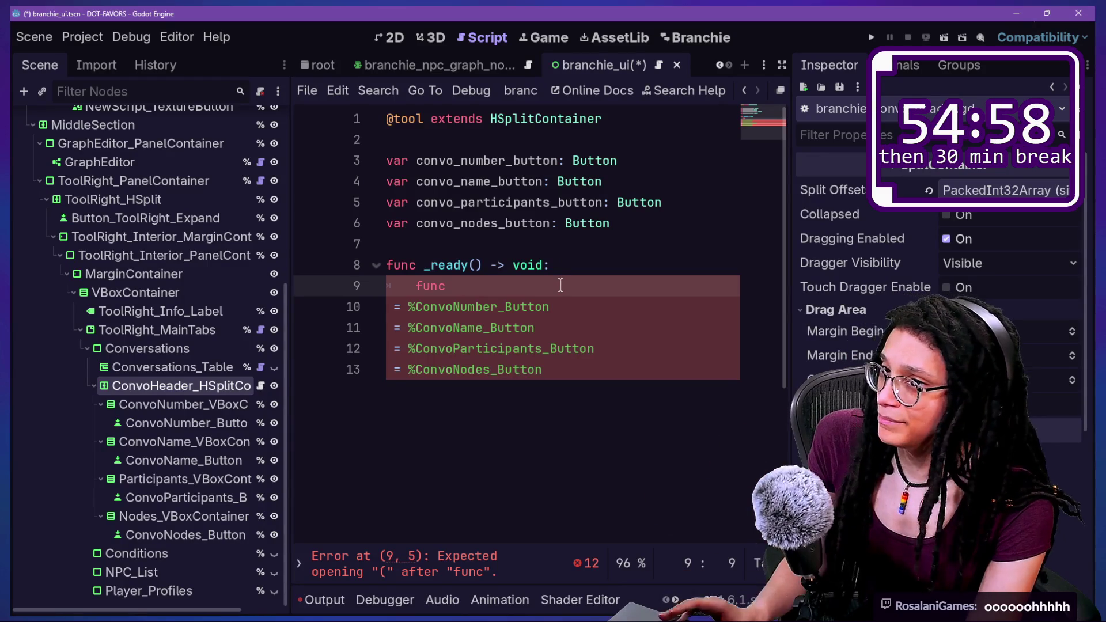
pyautogui.scroll(2, 561, 286)
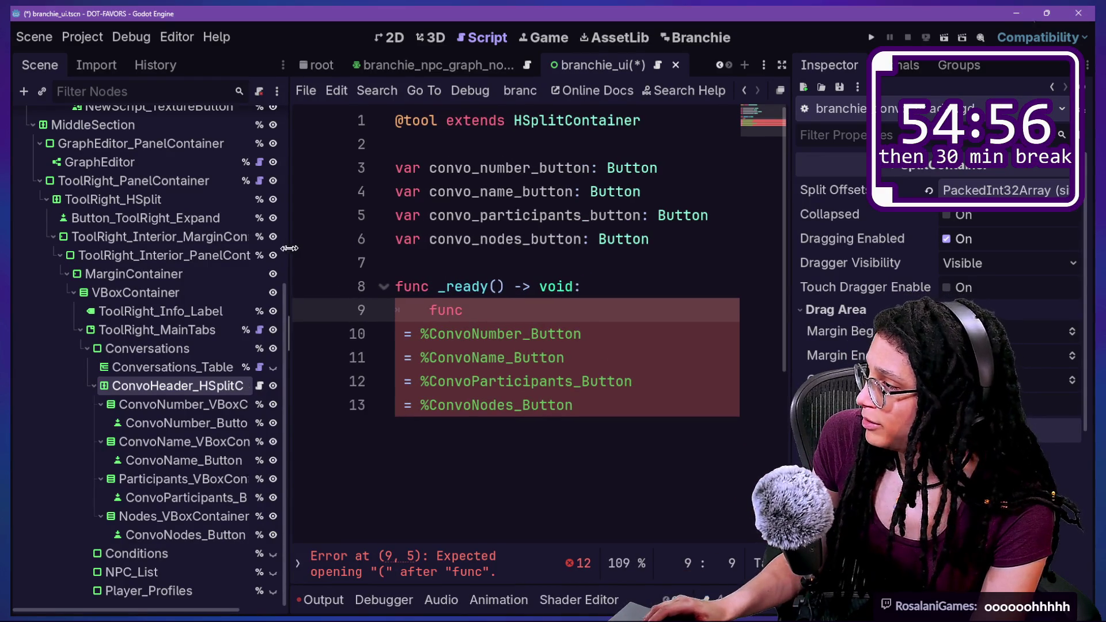
pyautogui.moveTo(292, 248); pyautogui.dragTo(110, 271)
pyautogui.press('BackSpace')
pyautogui.press('BackSpace')
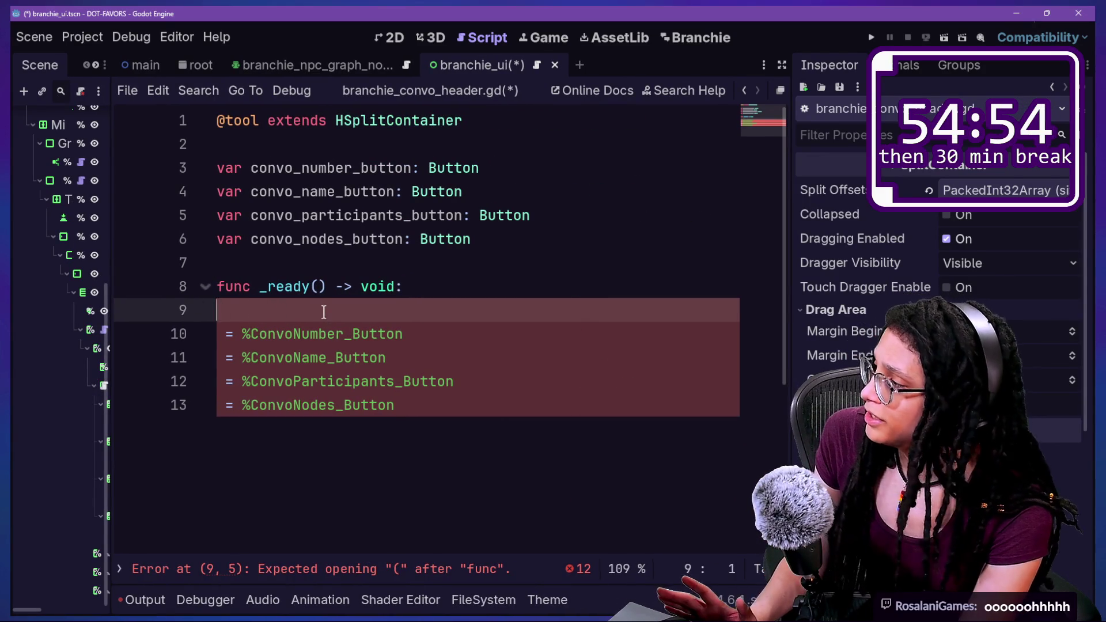
pyautogui.press('BackSpace')
pyautogui.press('Return')
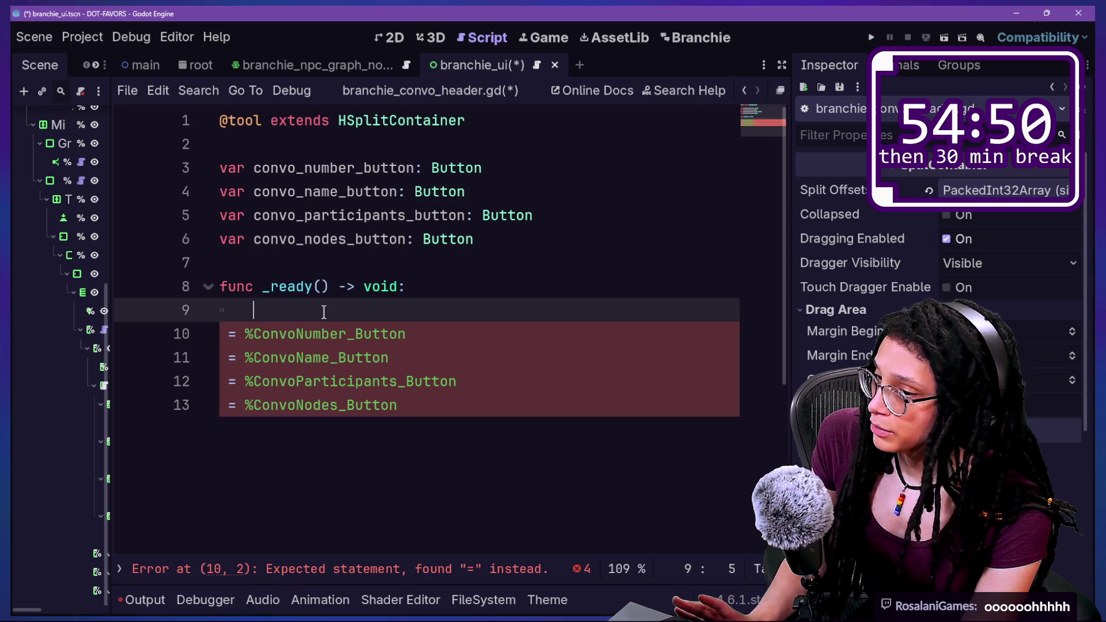
pyautogui.write('dy_')
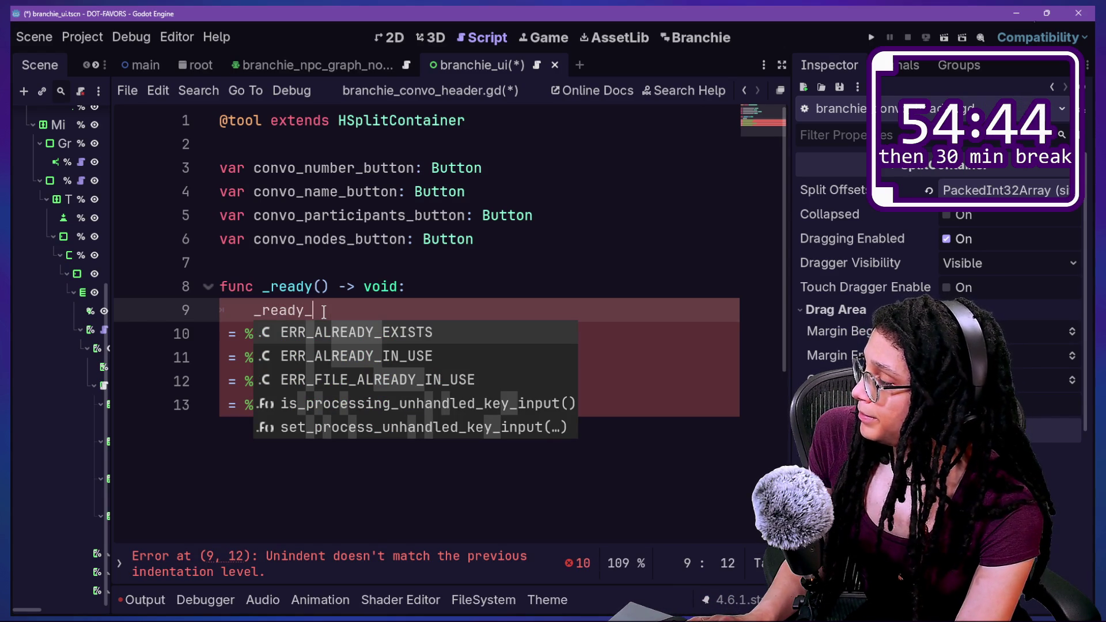
pyautogui.write('convo_')
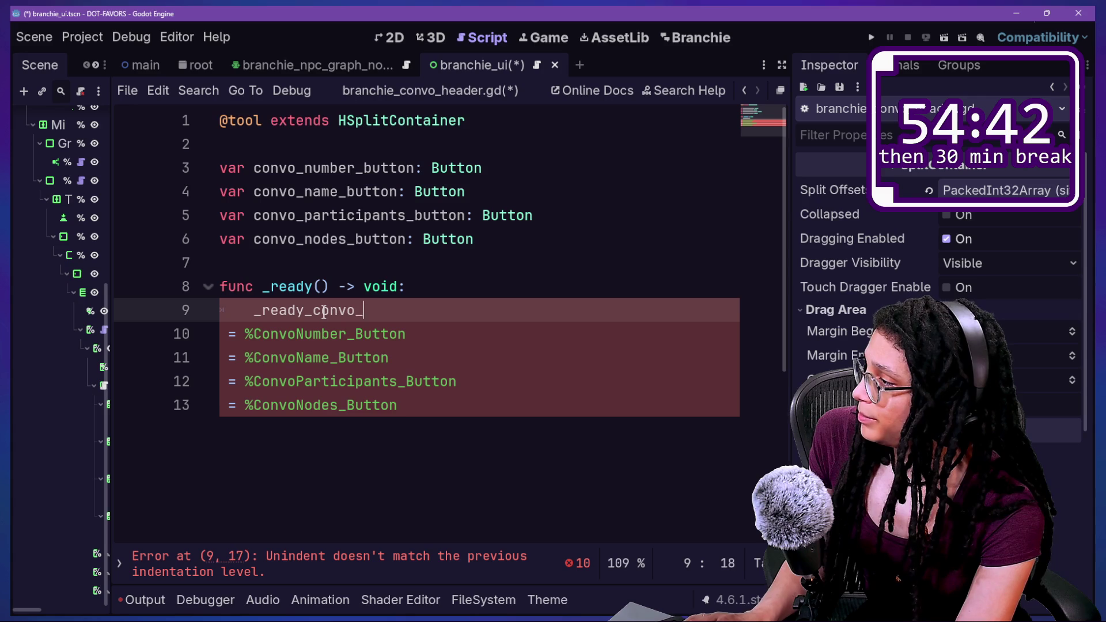
pyautogui.write('buttons(')
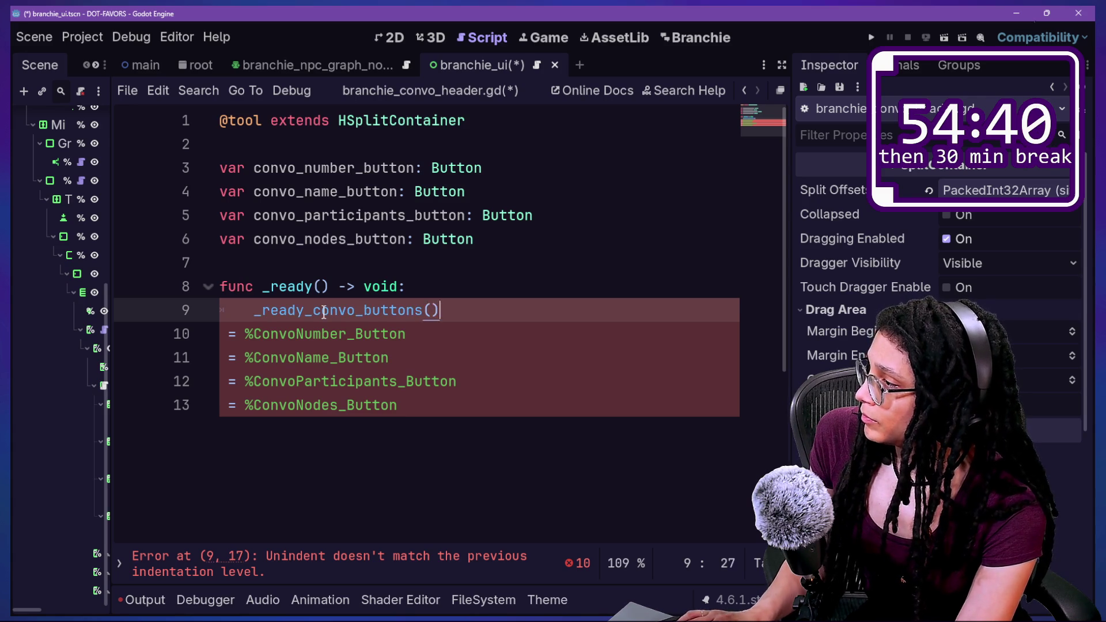
pyautogui.press('Return')
pyautogui.press('Return')
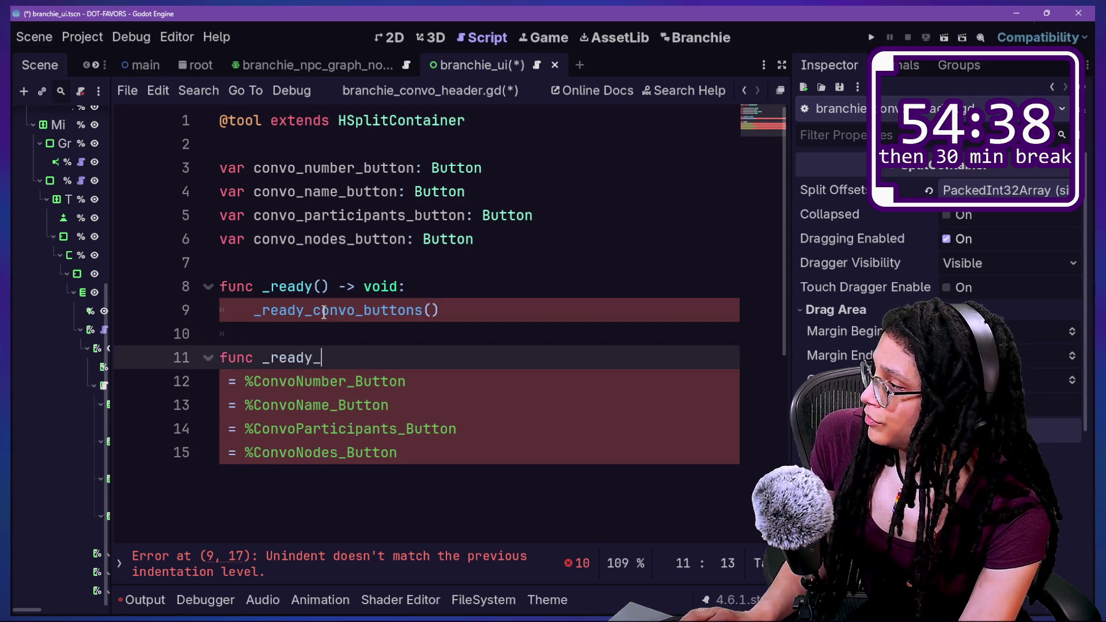
# Finish declaring 'func _ready_convo_buttons():' above the button assignments.
pyautogui.write('_convo_buttons() -')
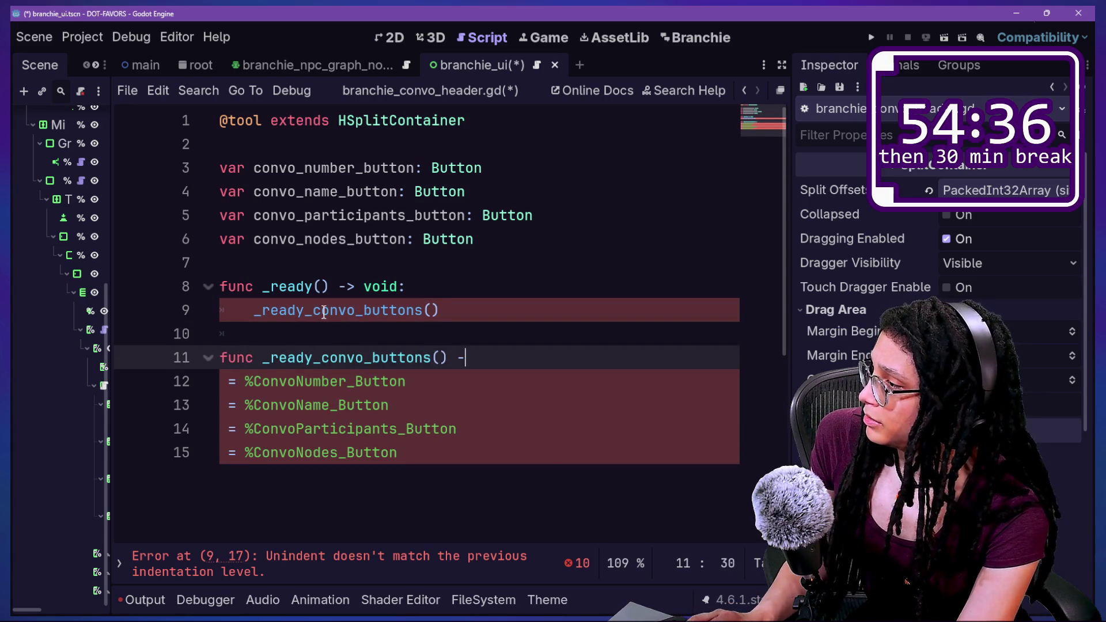
pyautogui.write(':')
pyautogui.press('Return')
pyautogui.press('BackSpace')
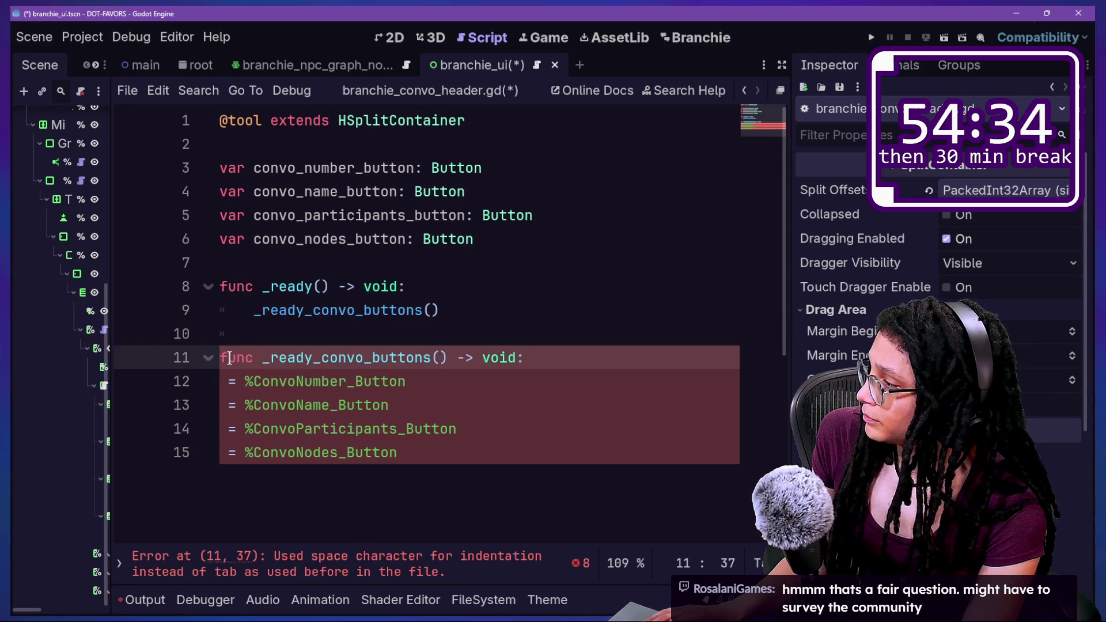
pyautogui.click(322, 405)
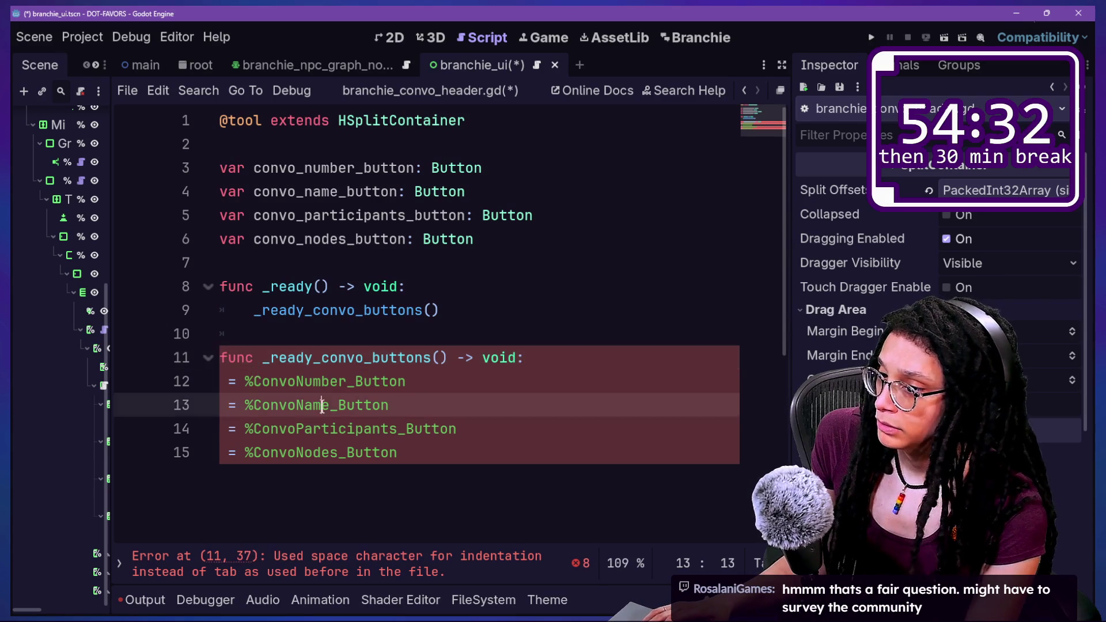
pyautogui.click(231, 381)
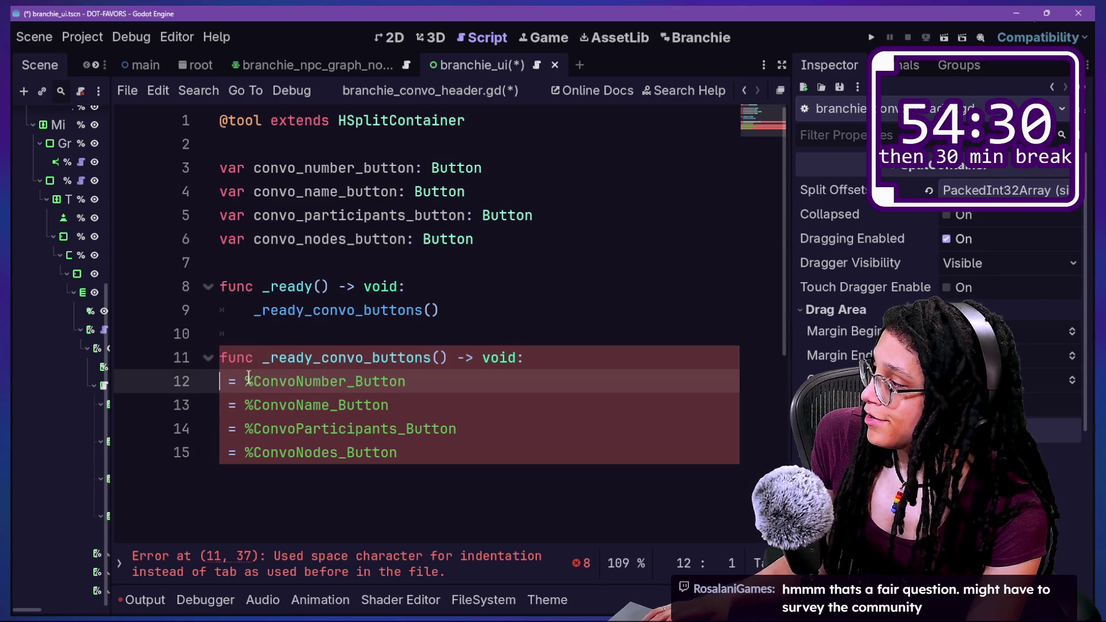
pyautogui.hotkey('alt', 'Down')
pyautogui.hotkey('alt', 'Up')
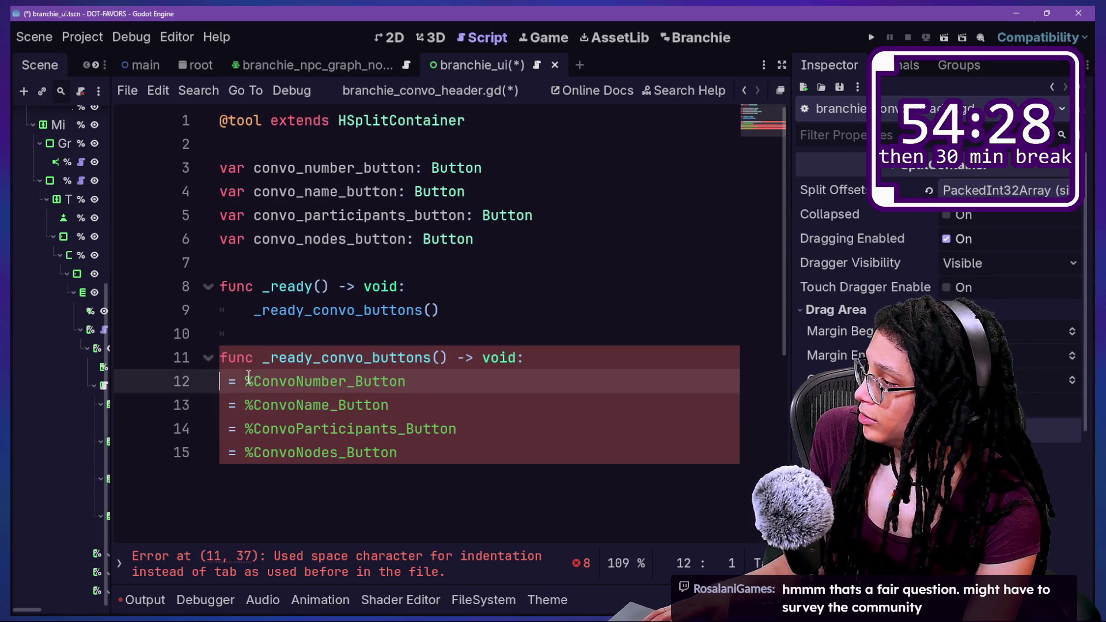
# Prefix assignment lines 12–15 with convo_ using multiple carets.
pyautogui.hotkey('shift', 'alt', 'Down')
pyautogui.hotkey('shift', 'alt', 'Down')
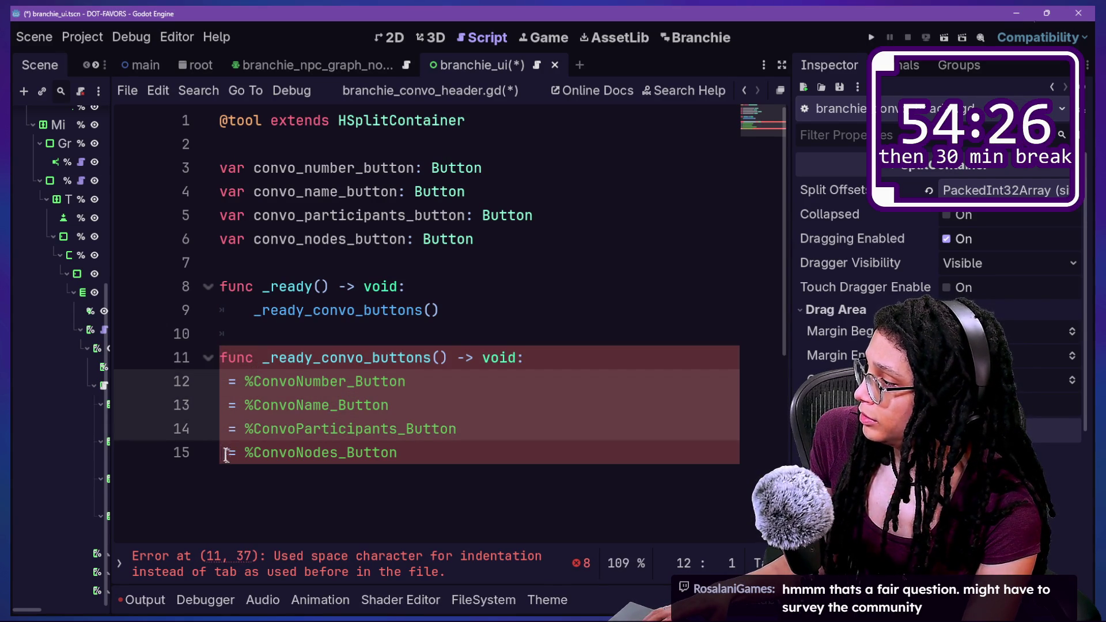
pyautogui.hotkey('shift', 'alt', 'Down')
pyautogui.click(220, 450)
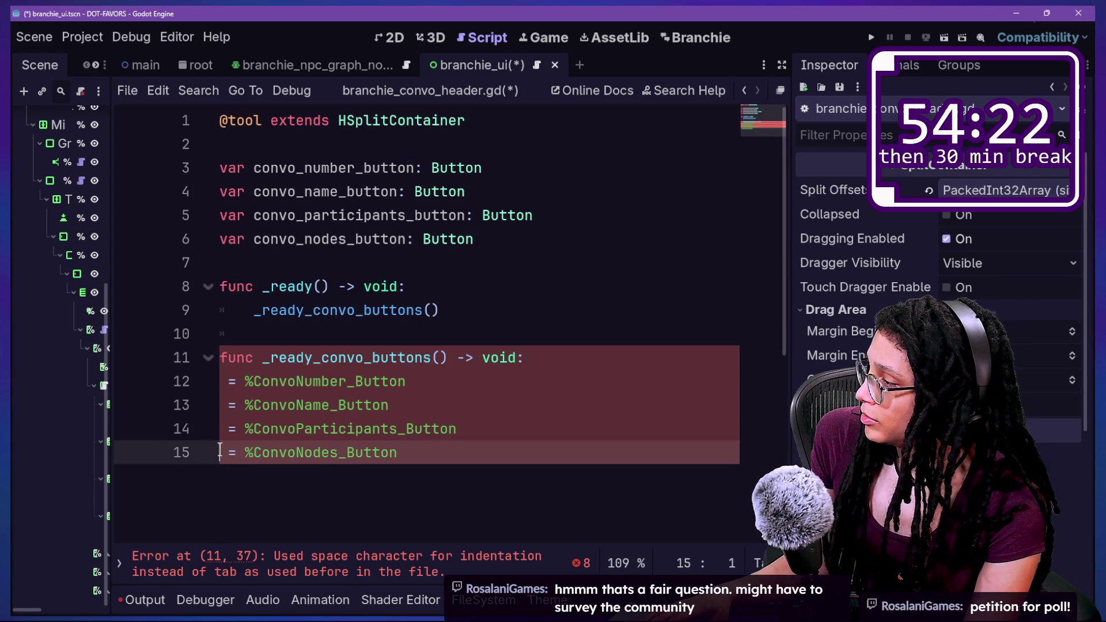
pyautogui.hotkey('shift', 'alt', 'Up')
pyautogui.hotkey('shift', 'alt', 'Up')
pyautogui.hotkey('shift', 'alt', 'Up')
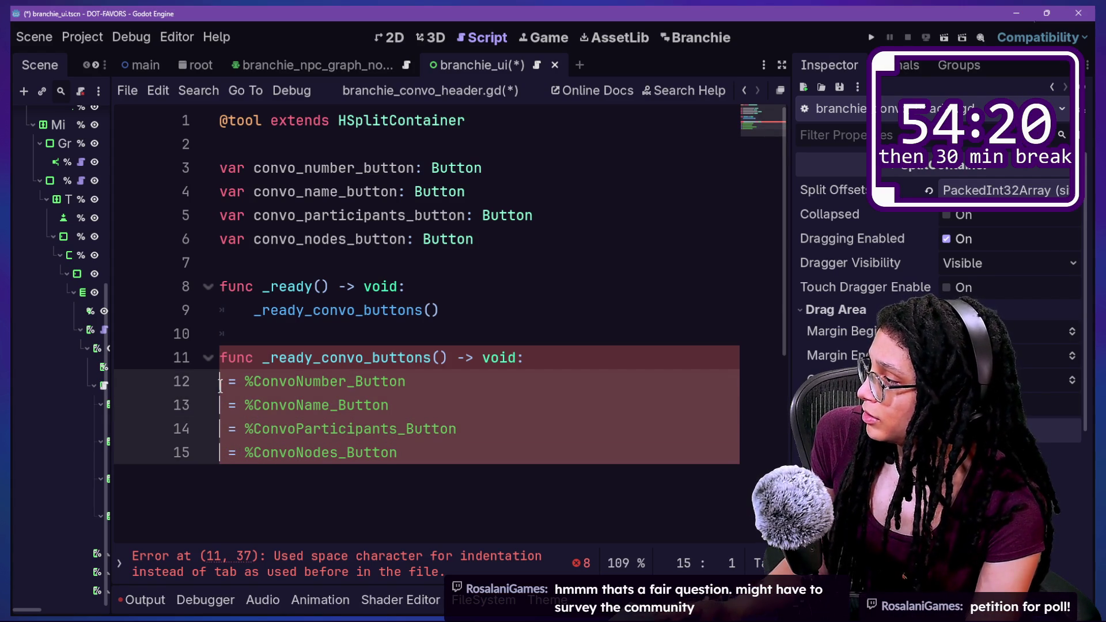
pyautogui.write('convo_')
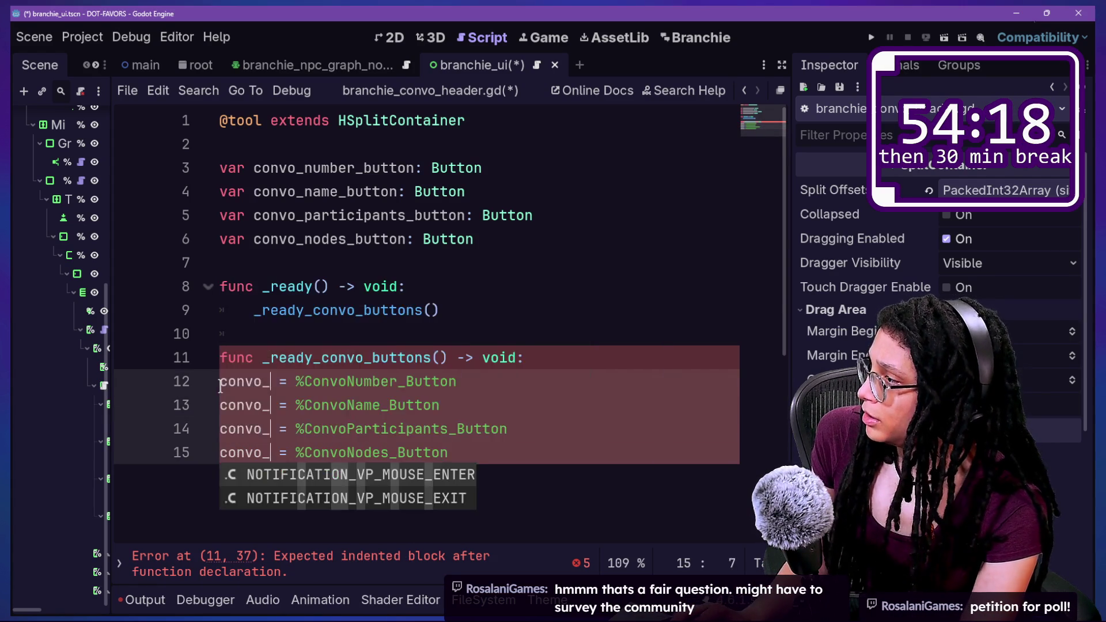
pyautogui.click(261, 291)
# Complete convo_number_button on line 12 and indent the four assignments into the helper.
pyautogui.click(271, 379)
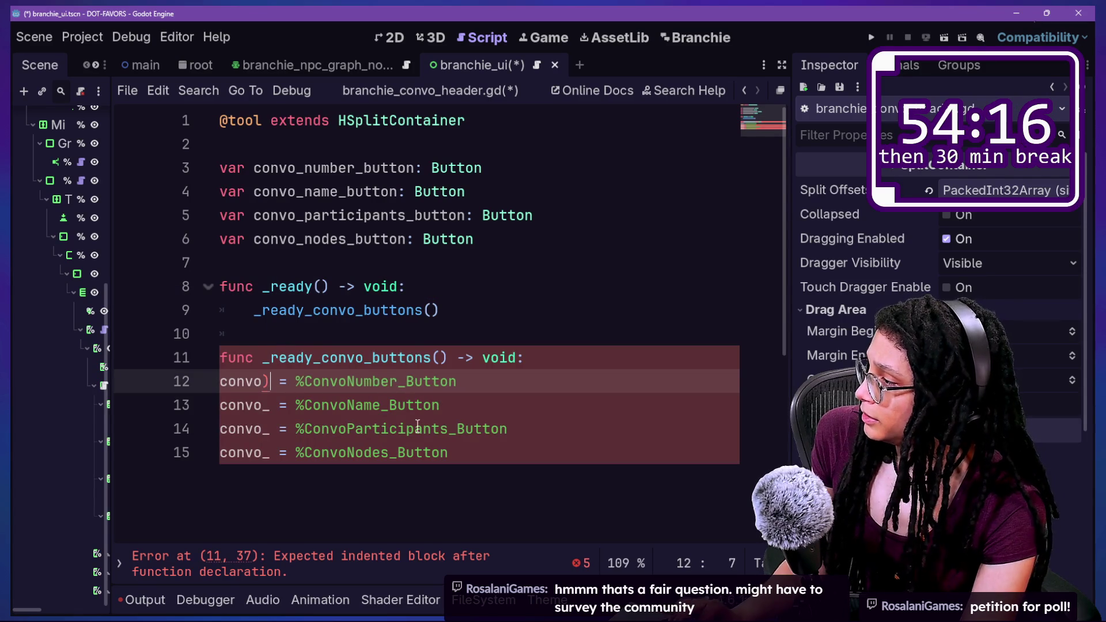
pyautogui.hotkey('ctrl', 'space')
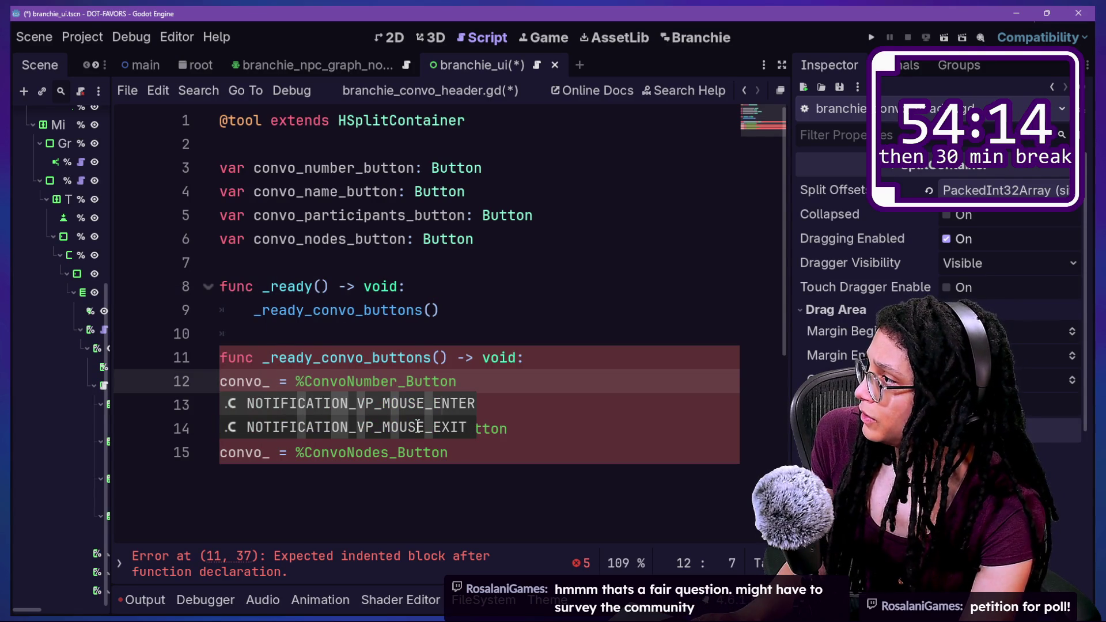
pyautogui.write('number_button')
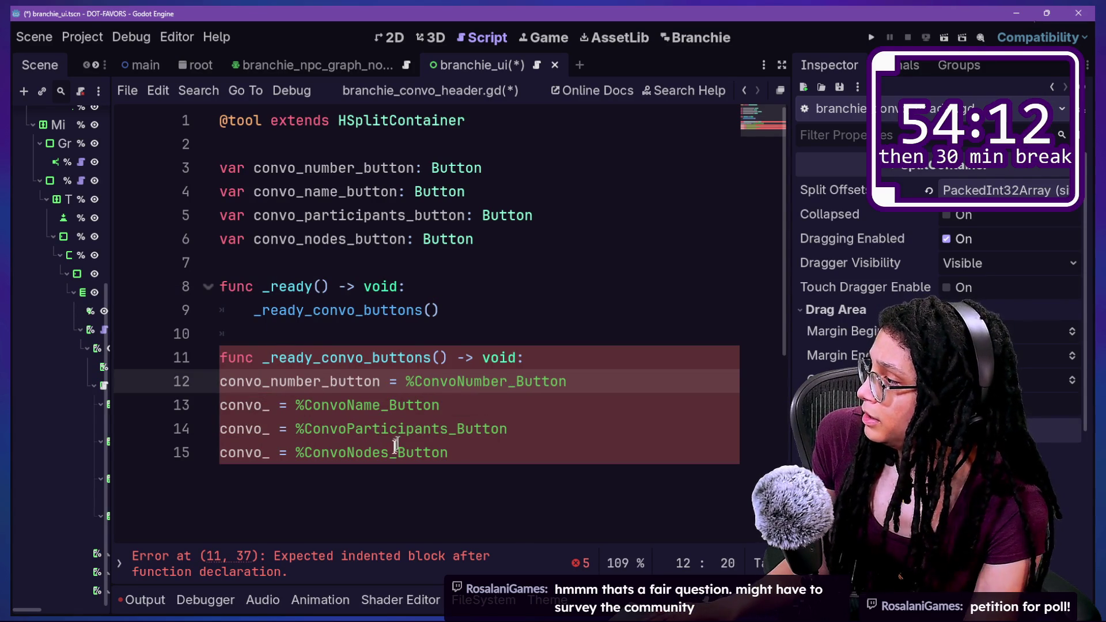
pyautogui.click(334, 405)
pyautogui.moveTo(338, 381); pyautogui.dragTo(357, 453)
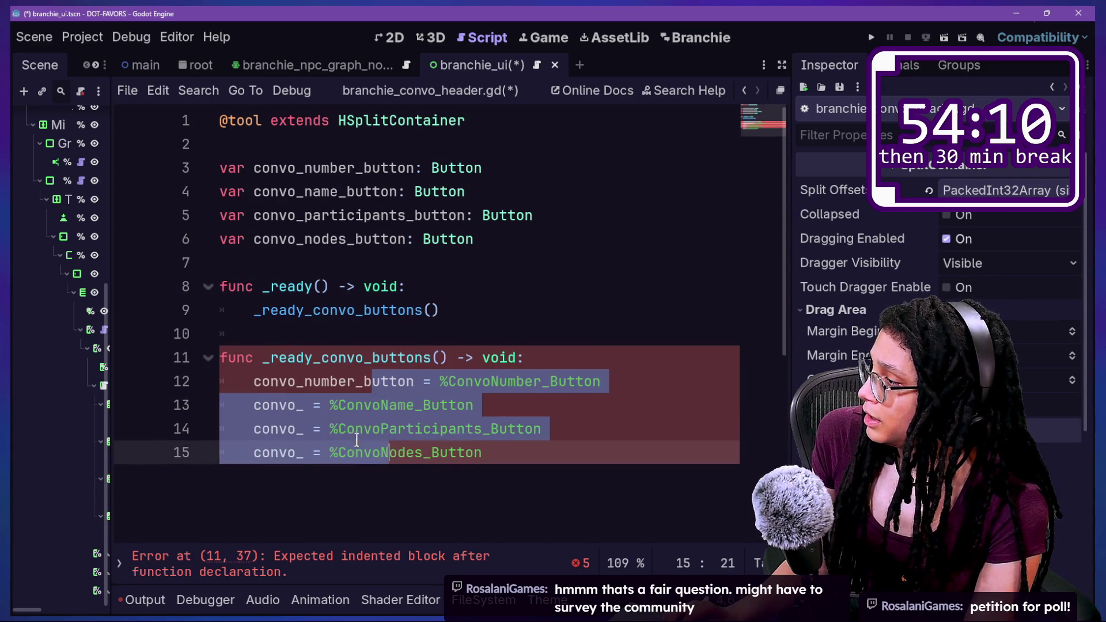
pyautogui.press('Tab')
# Autocomplete convo_name_button and convo_participants_button on lines 13–14.
pyautogui.click(305, 405)
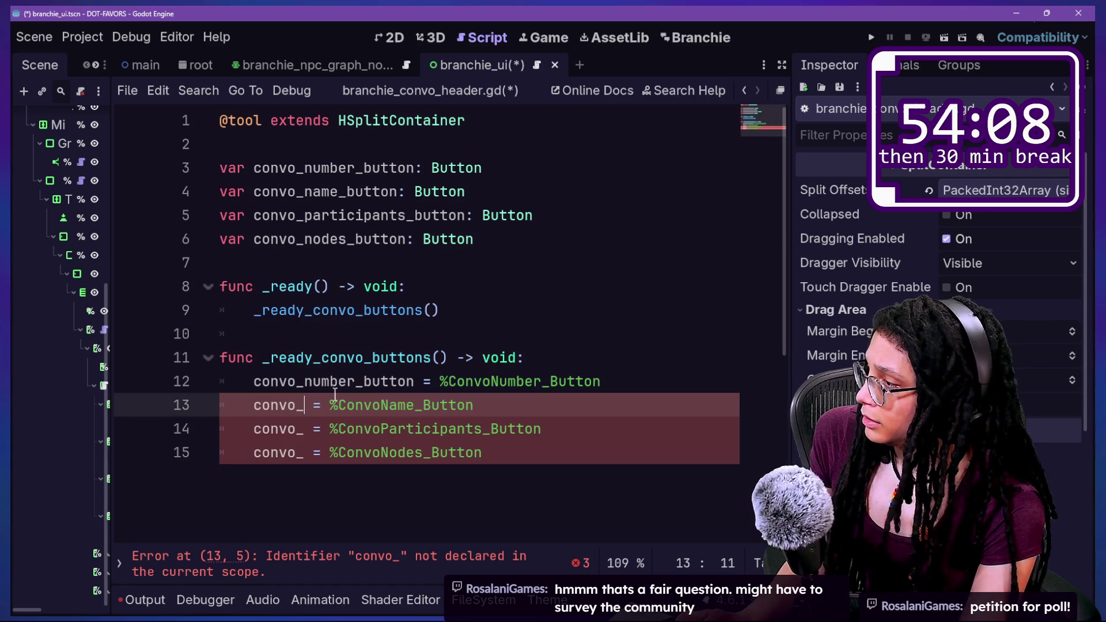
pyautogui.hotkey('ctrl', 'space')
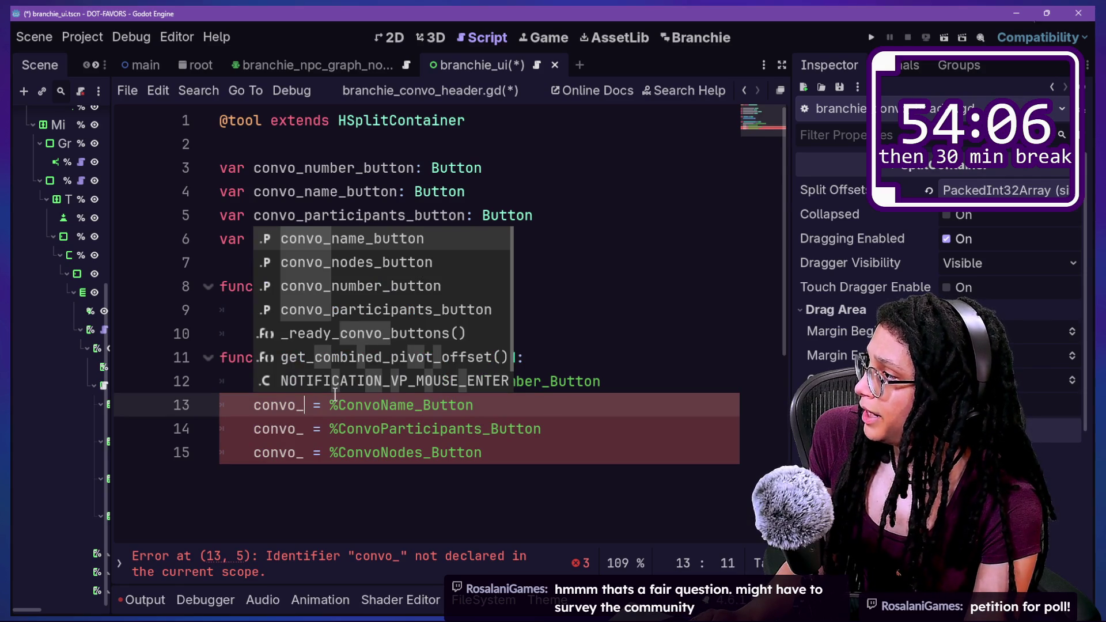
pyautogui.press('Return')
pyautogui.click(305, 429)
pyautogui.hotkey('ctrl', 'space')
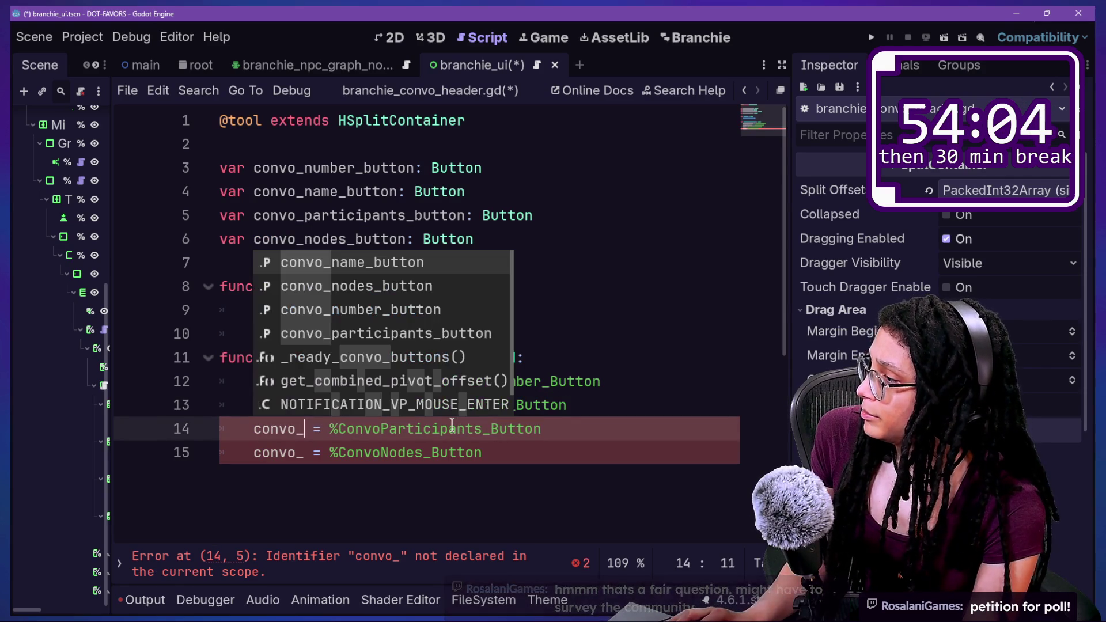
pyautogui.press('Down')
pyautogui.press('Down')
pyautogui.press('Down')
pyautogui.press('Return')
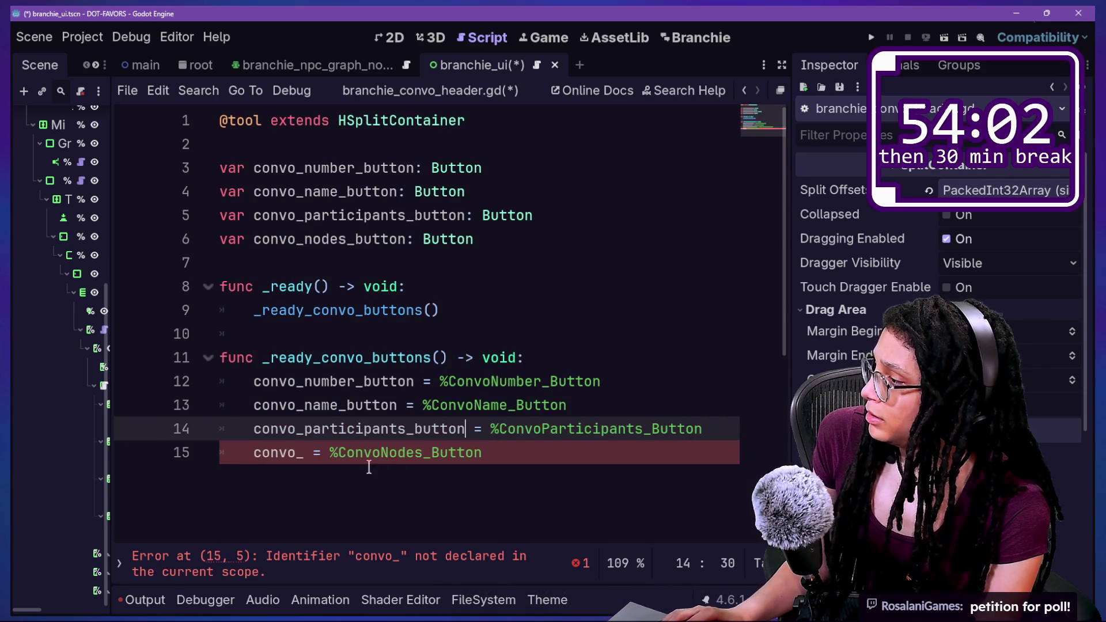
# Autocomplete convo_nodes_button on line 15 and save the script.
pyautogui.click(299, 452)
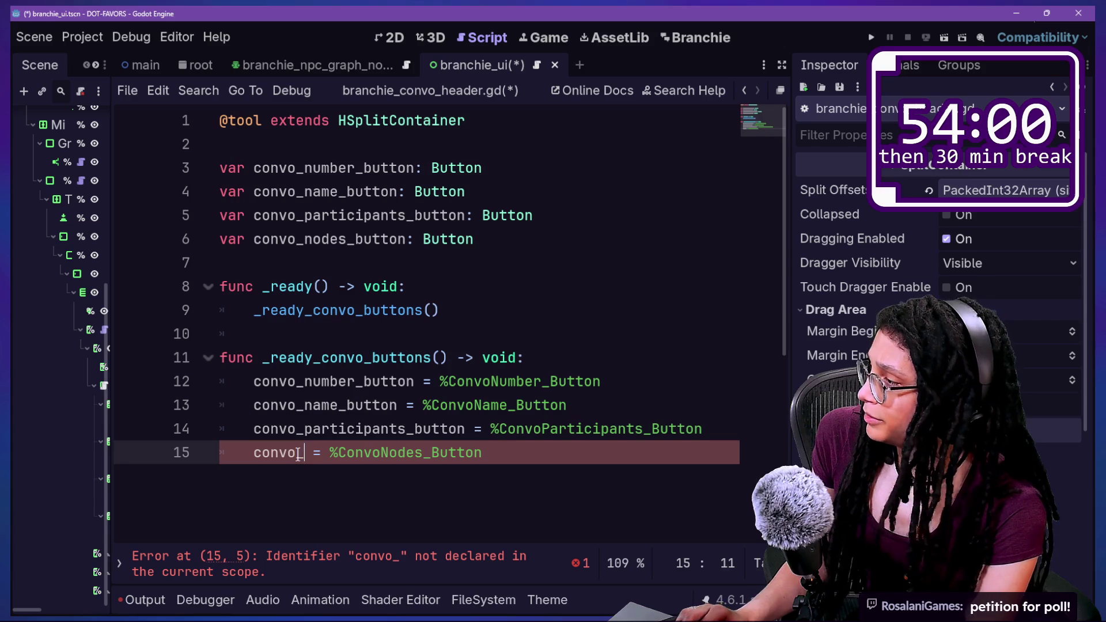
pyautogui.hotkey('ctrl', 'space')
pyautogui.press('Down')
pyautogui.press('Return')
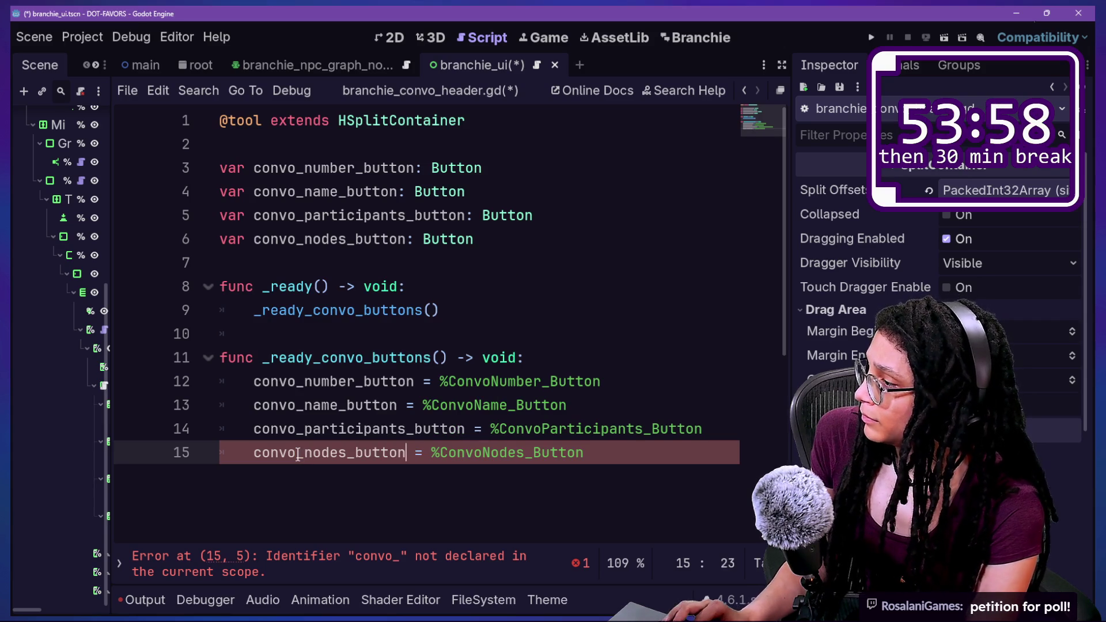
pyautogui.press('End')
pyautogui.hotkey('ctrl', 's')
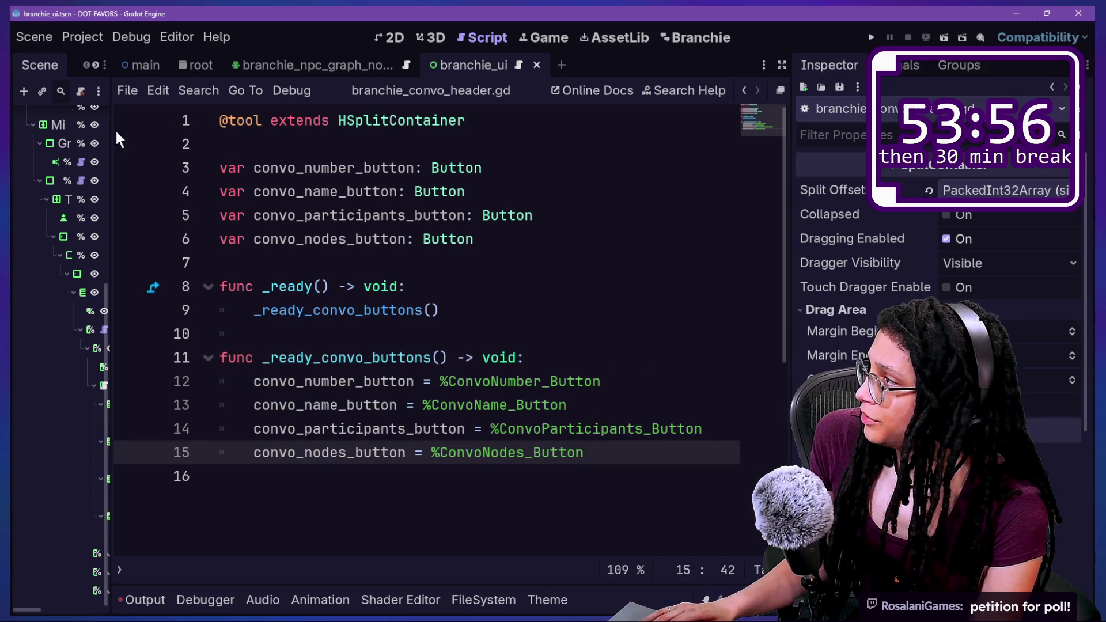
pyautogui.moveTo(120, 136)
pyautogui.mouseDown()
pyautogui.moveTo(151, 141)
pyautogui.moveTo(120, 143)
pyautogui.mouseUp()
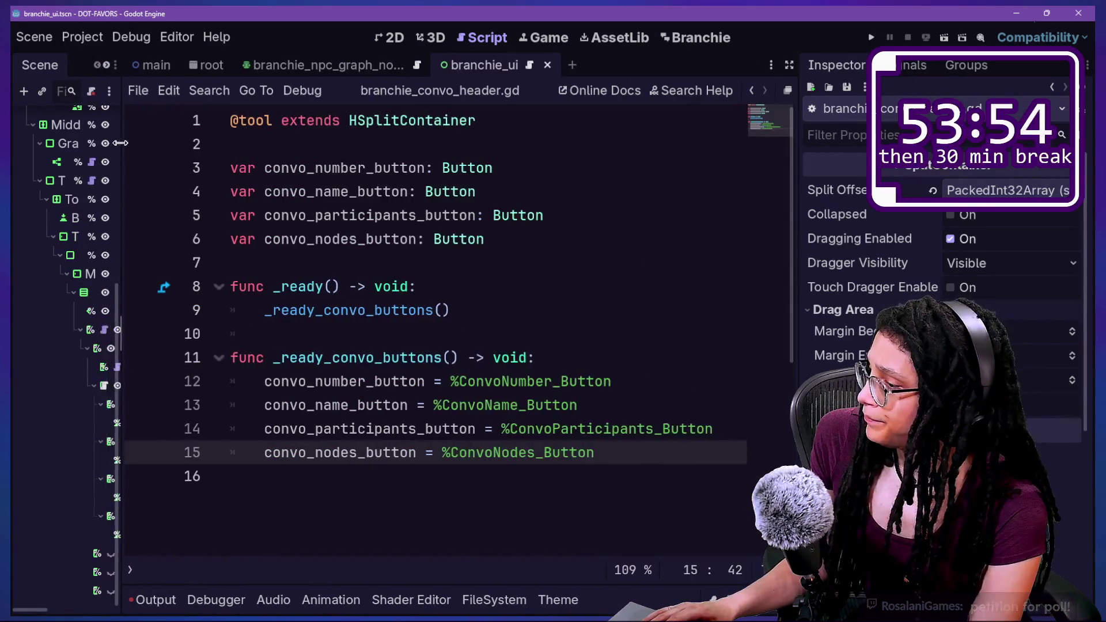
# Review the button assignment code and the scene tree's node names.
pyautogui.moveTo(224, 357); pyautogui.dragTo(492, 527)
pyautogui.click(733, 508)
pyautogui.click(633, 389)
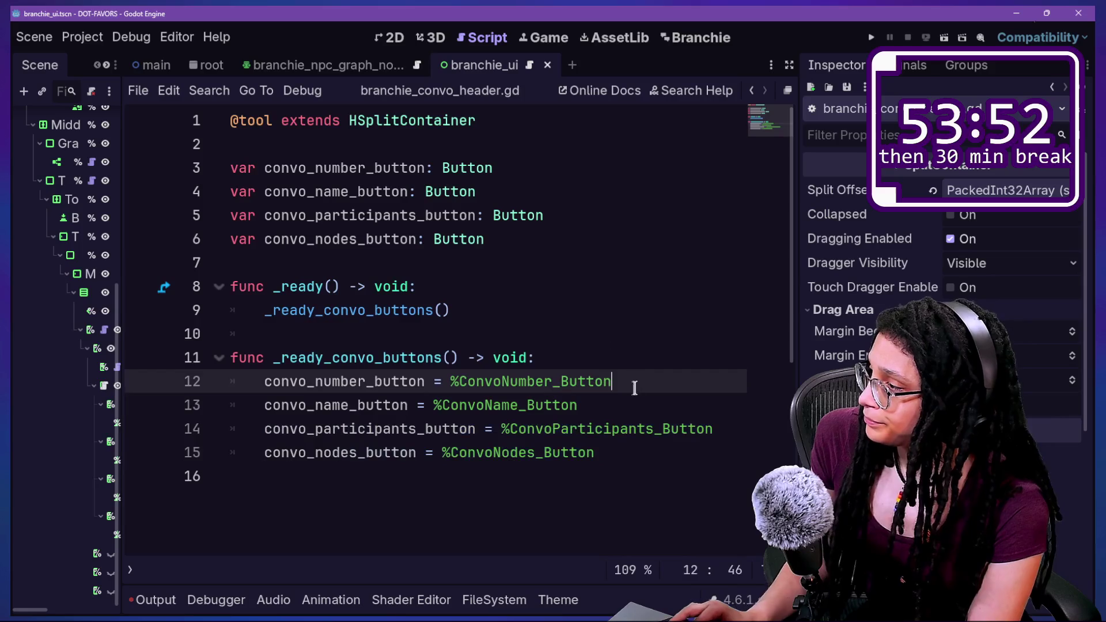
pyautogui.moveTo(242, 263); pyautogui.dragTo(582, 392)
pyautogui.click(563, 256)
pyautogui.moveTo(519, 193); pyautogui.dragTo(619, 411)
pyautogui.click(618, 411)
pyautogui.moveTo(600, 455); pyautogui.dragTo(545, 215)
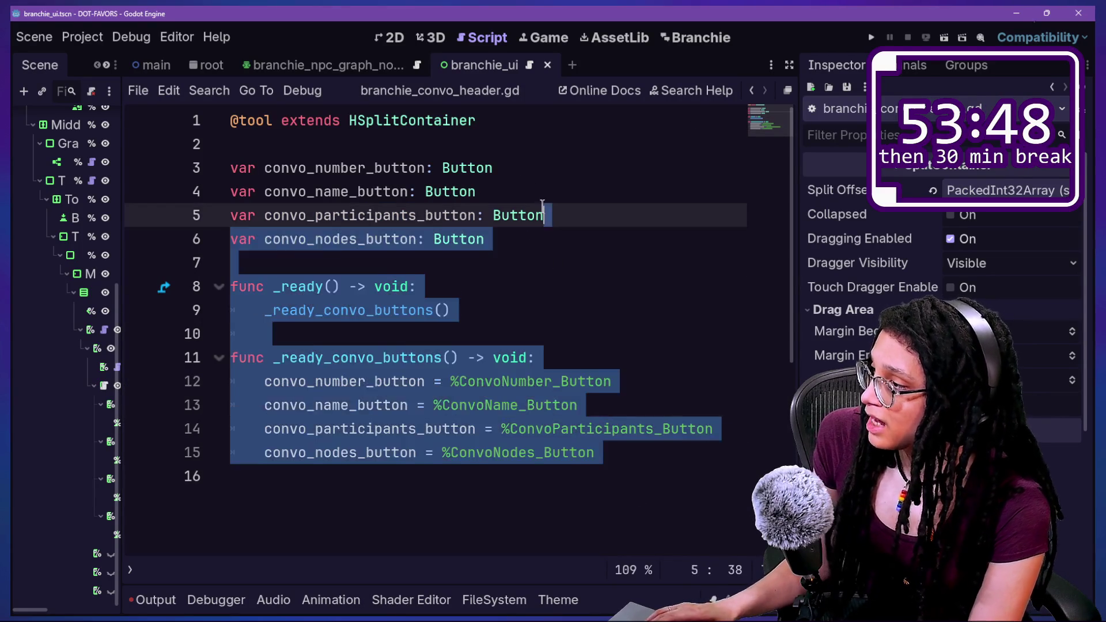
pyautogui.moveTo(484, 192); pyautogui.dragTo(638, 459)
pyautogui.click(666, 473)
pyautogui.moveTo(444, 168)
pyautogui.mouseDown()
pyautogui.moveTo(568, 430)
pyautogui.moveTo(523, 274)
pyautogui.mouseUp()
pyautogui.click(524, 271)
pyautogui.moveTo(121, 205)
pyautogui.mouseDown()
pyautogui.moveTo(317, 205)
pyautogui.moveTo(134, 205)
pyautogui.mouseUp()
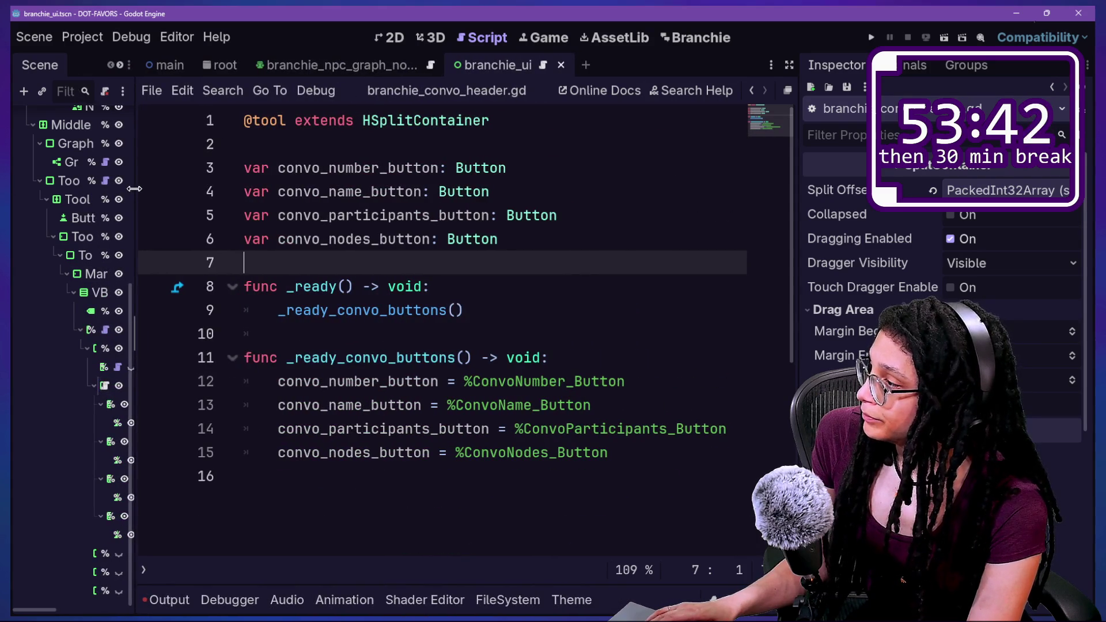
pyautogui.click(683, 465)
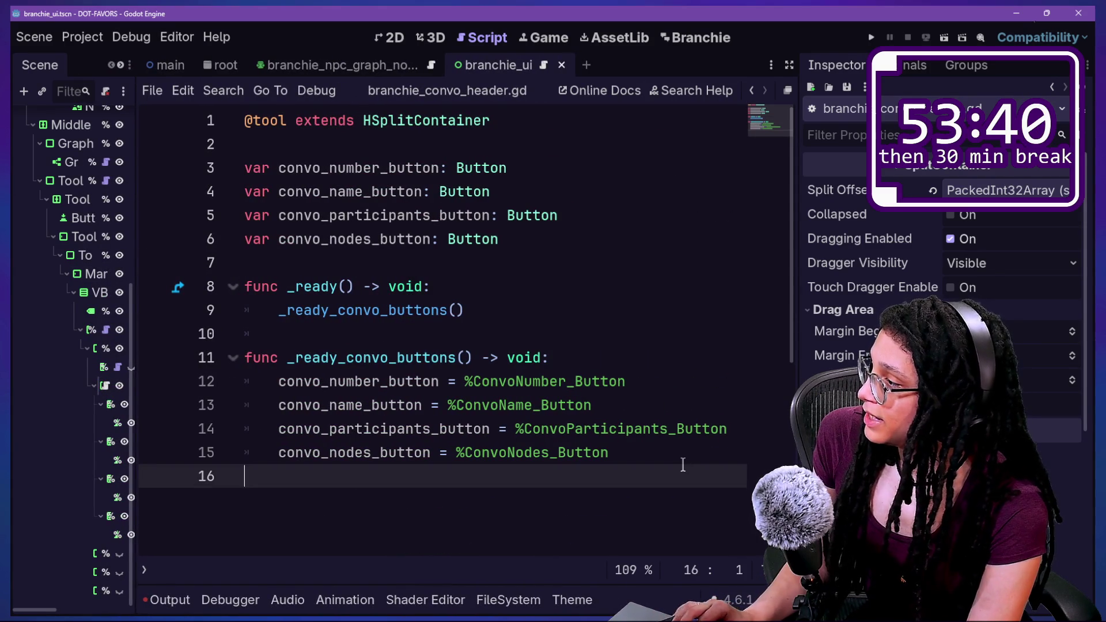
# Connect convo_number_button.pressed to its number-button pressed handler after line 12.
pyautogui.click(660, 382)
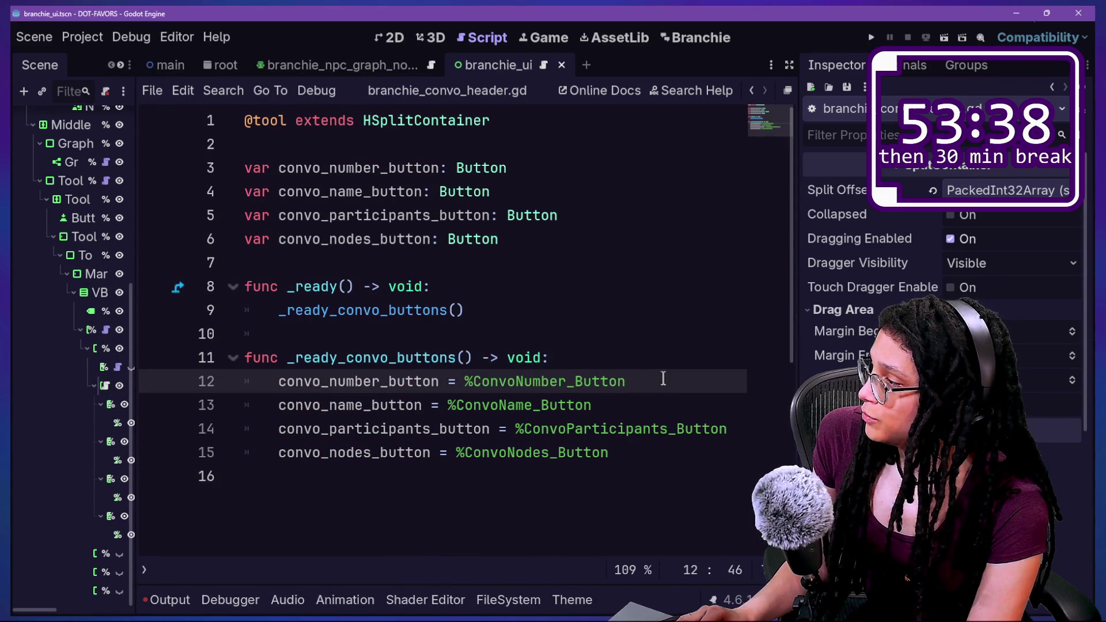
pyautogui.press('Return')
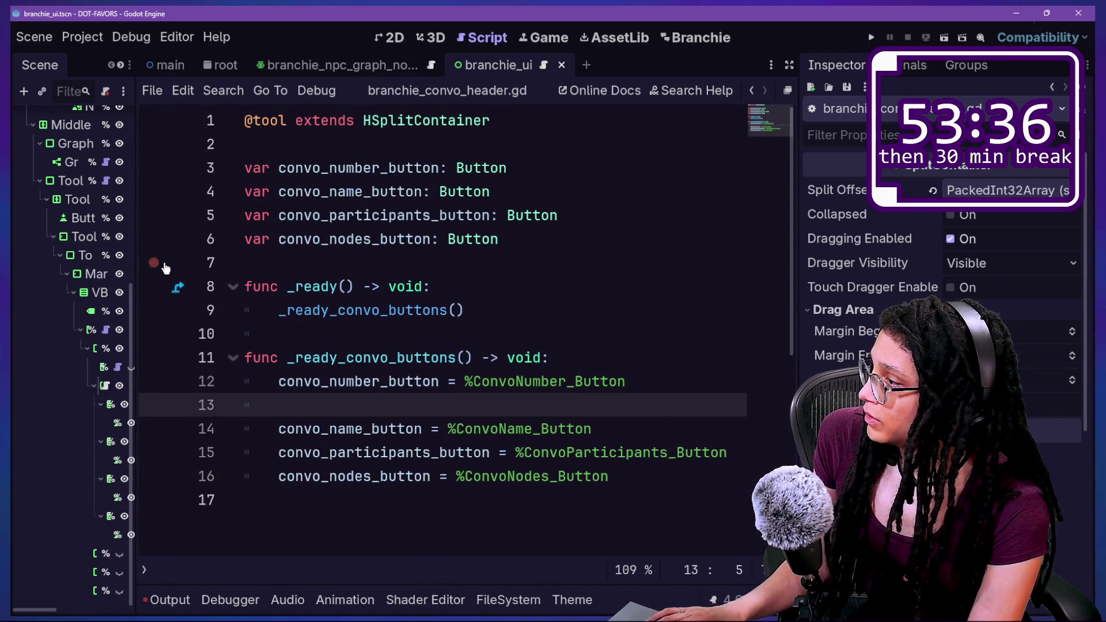
pyautogui.write('con')
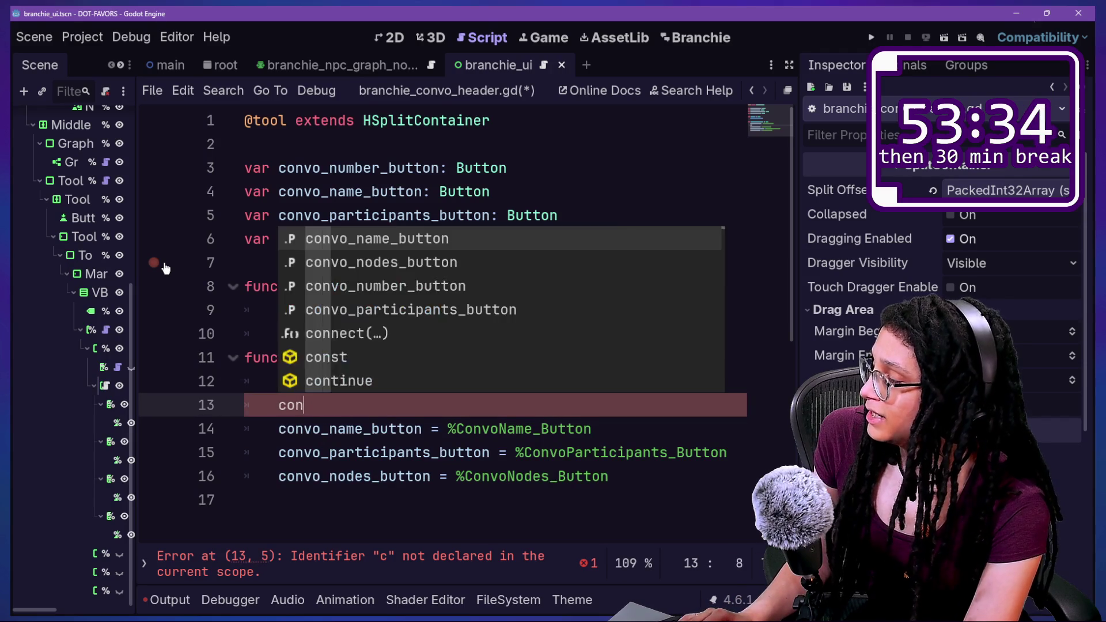
pyautogui.press('BackSpace')
pyautogui.press('BackSpace')
pyautogui.press('BackSpace')
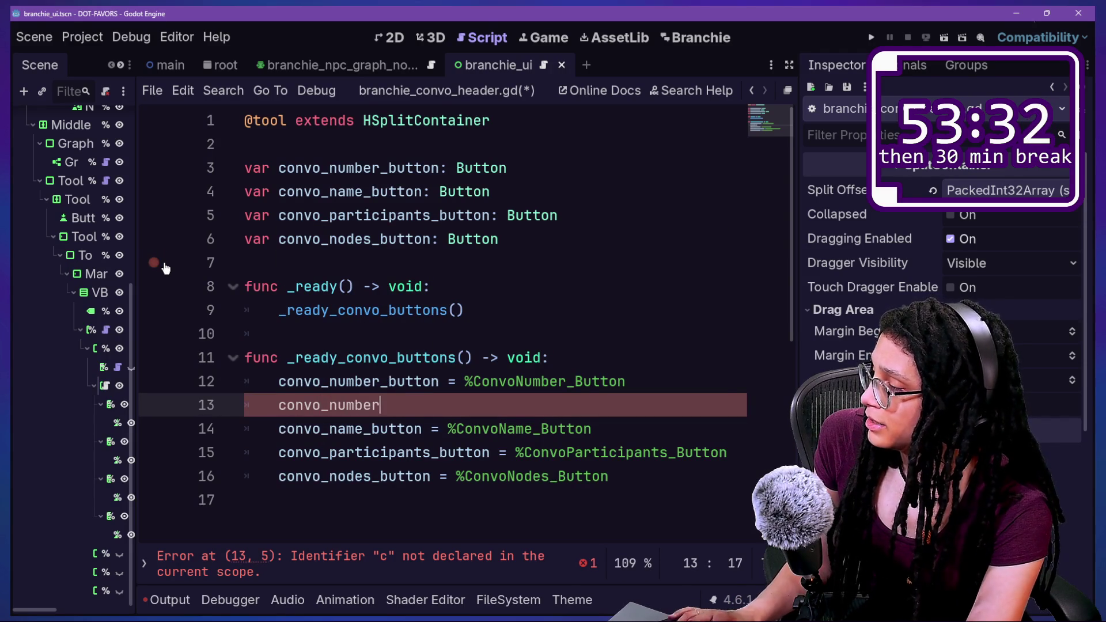
pyautogui.write('_')
pyautogui.press('Return')
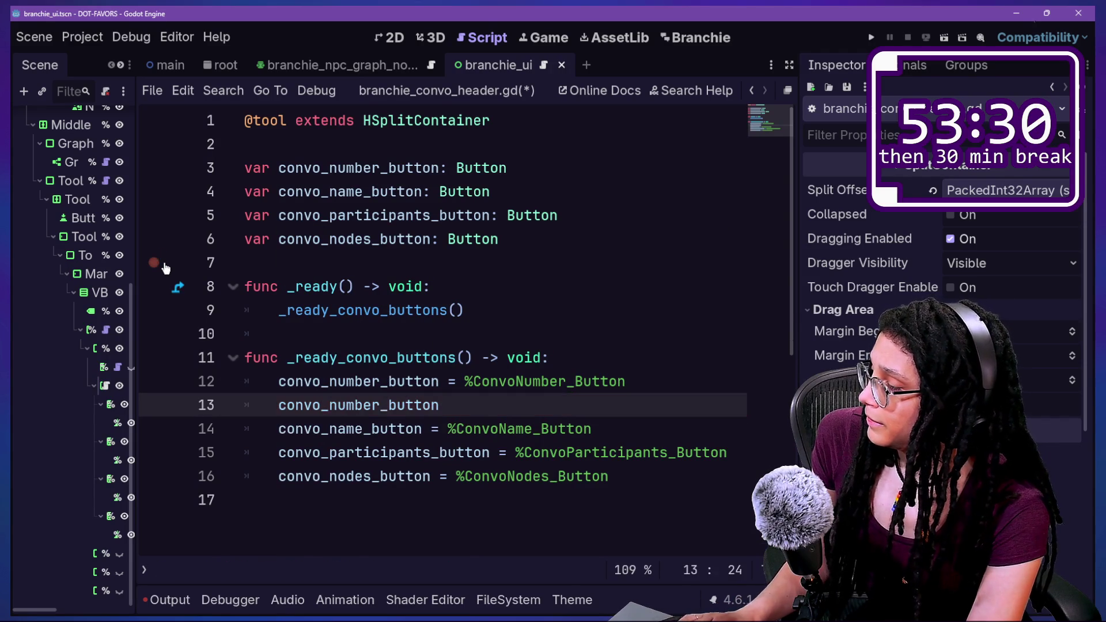
pyautogui.write('.pressed.connect')
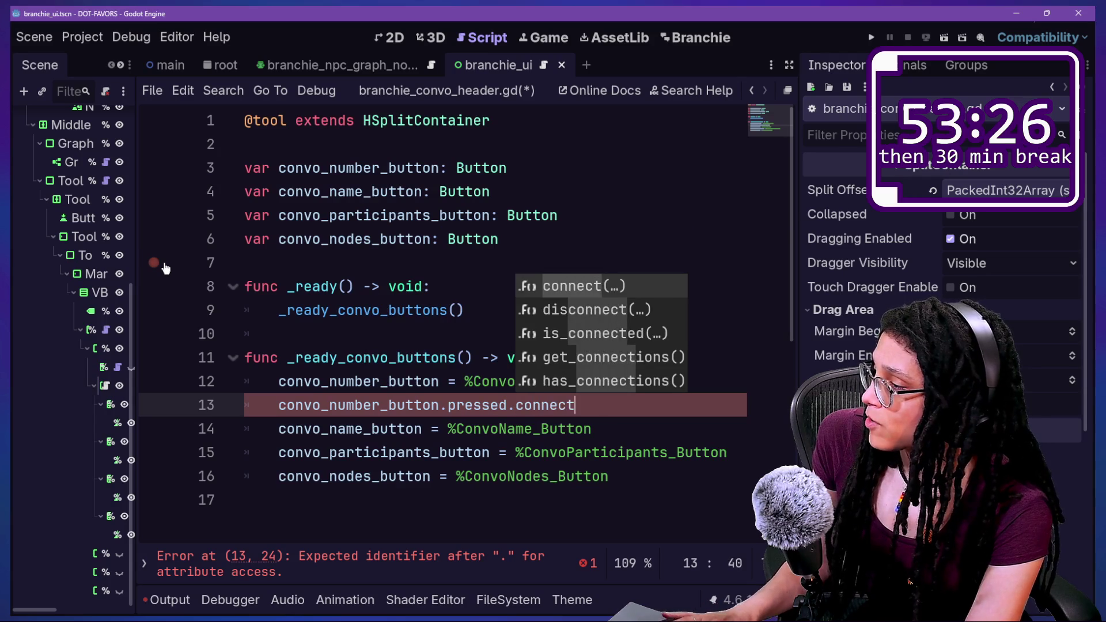
pyautogui.press('Return')
pyautogui.press('BackSpace')
pyautogui.write('_on')
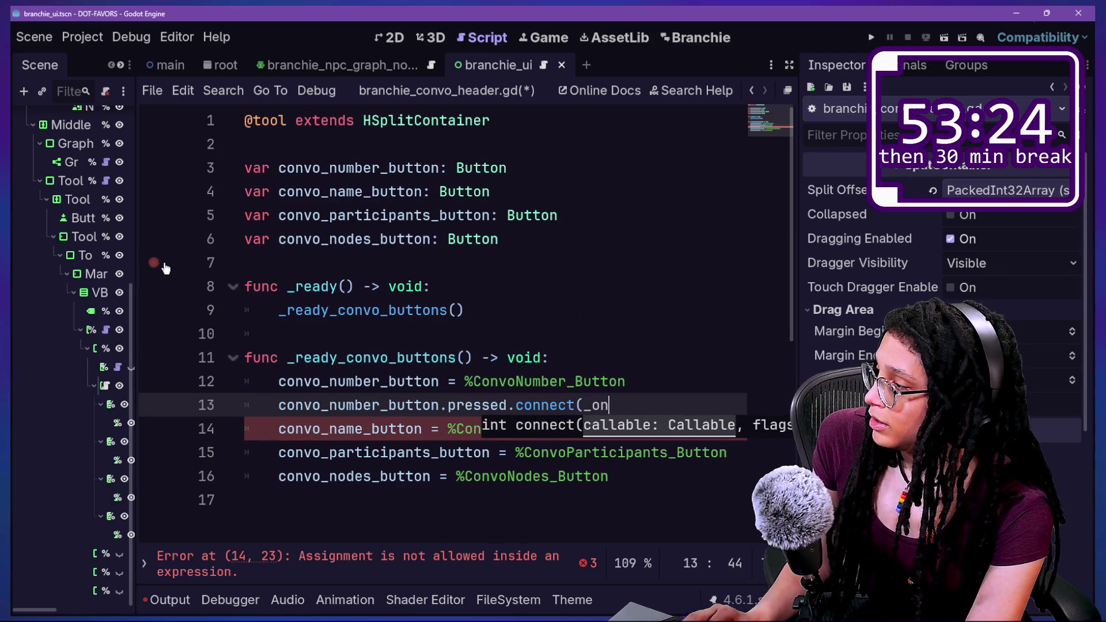
pyautogui.write('r_button')
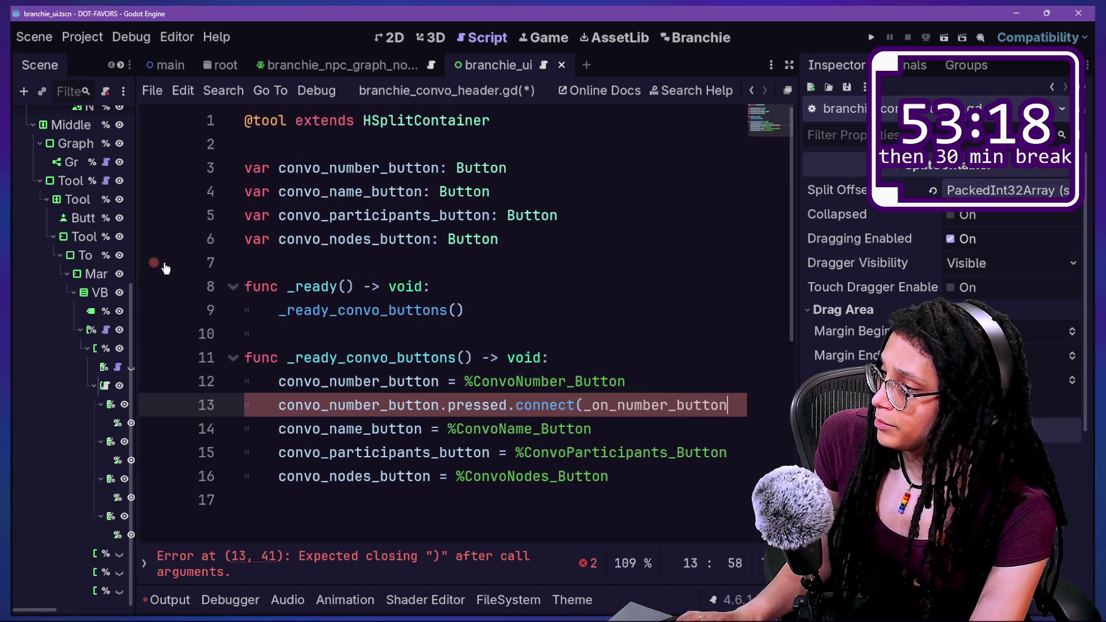
pyautogui.write('_pressed')
# Copy the connect line below the name assignment, renaming its callback for the name button.
pyautogui.hotkey('ctrl', 'shift', 'F11')
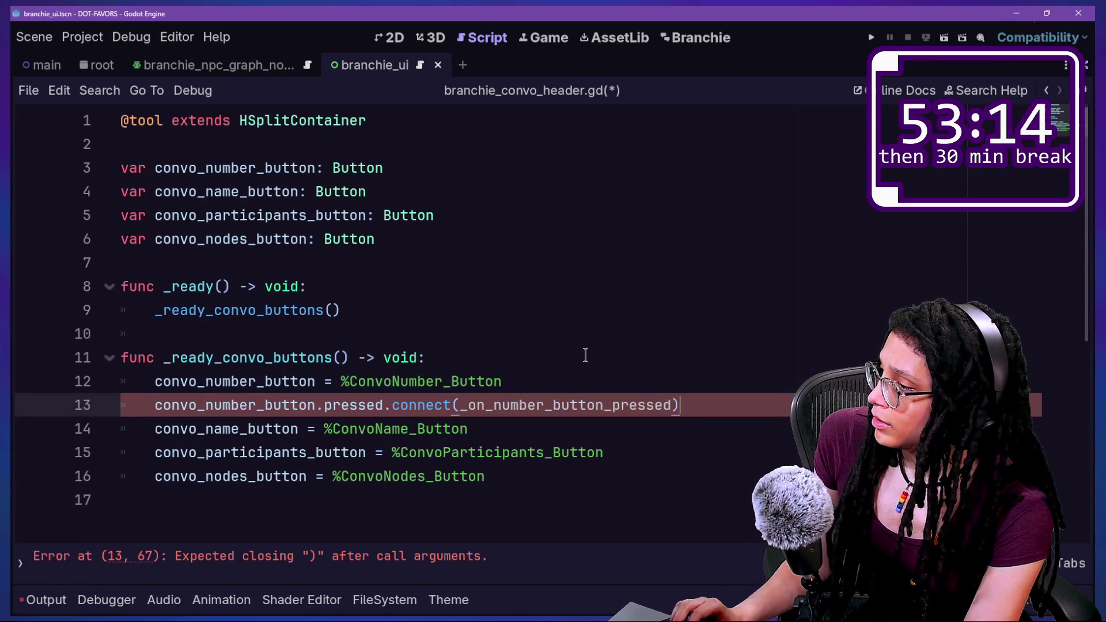
pyautogui.moveTo(706, 397); pyautogui.dragTo(704, 391)
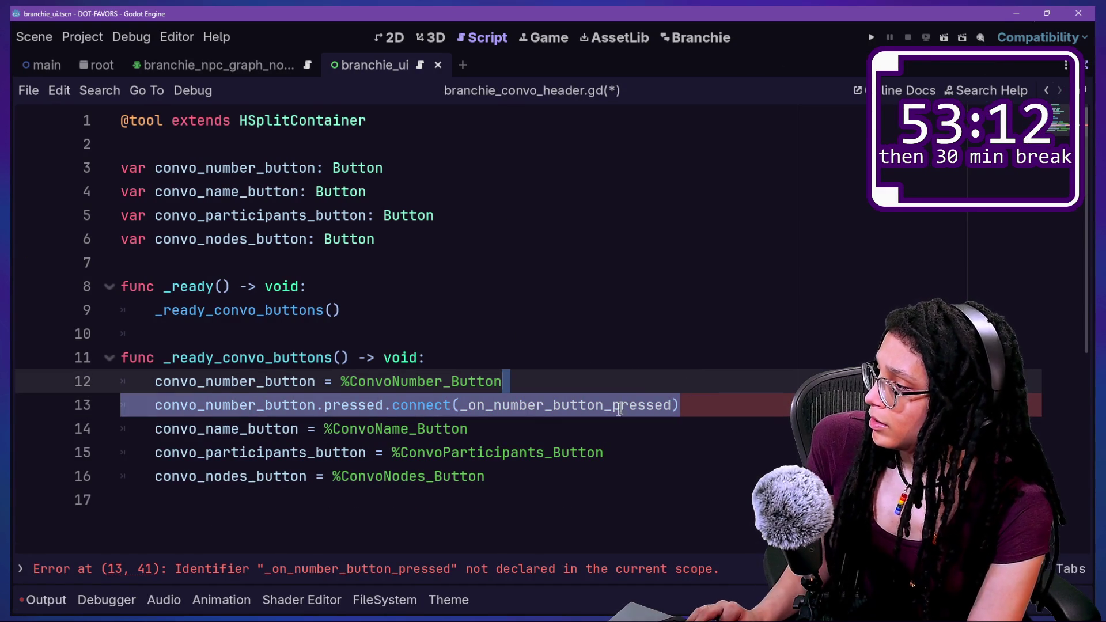
pyautogui.hotkey('ctrl', 'c')
pyautogui.click(600, 430)
pyautogui.hotkey('ctrl', 'v')
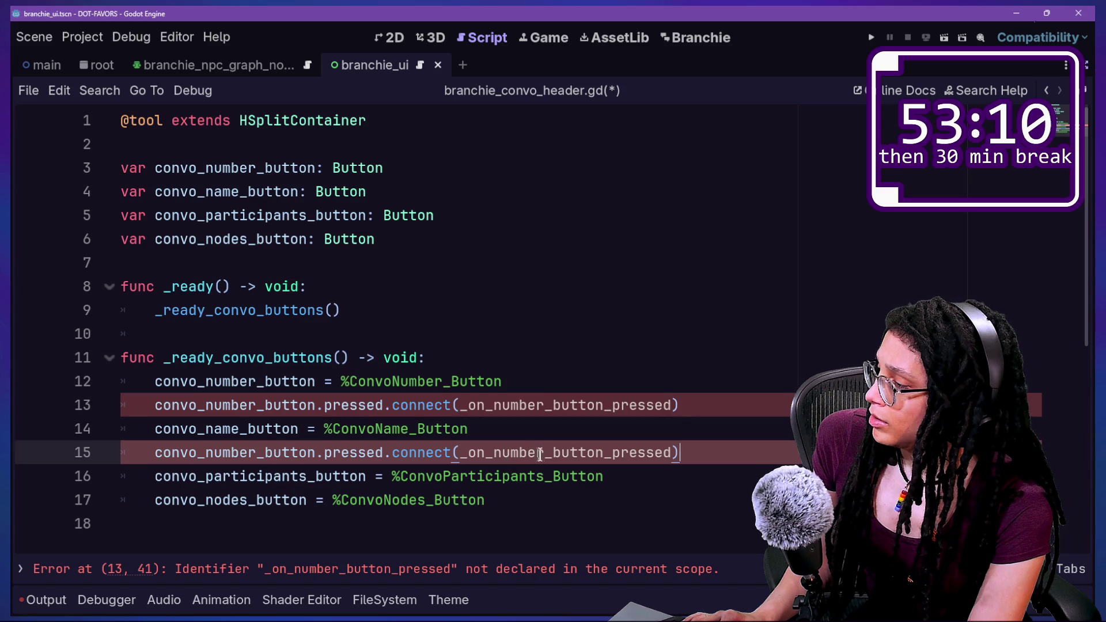
pyautogui.click(542, 453)
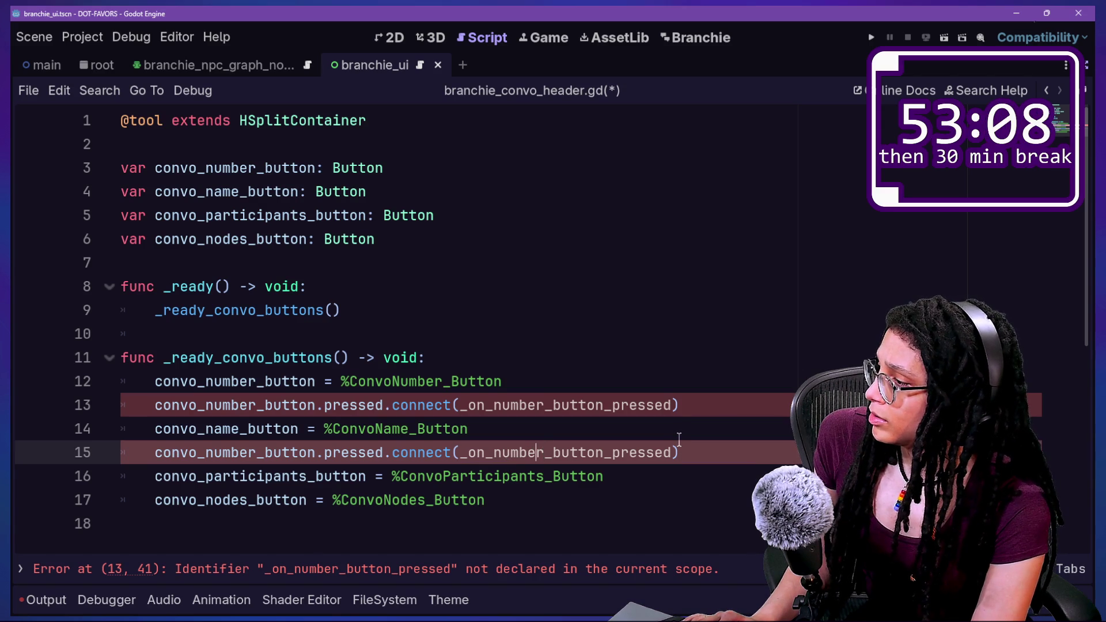
pyautogui.press('BackSpace')
pyautogui.press('BackSpace')
pyautogui.press('BackSpace')
pyautogui.write('am')
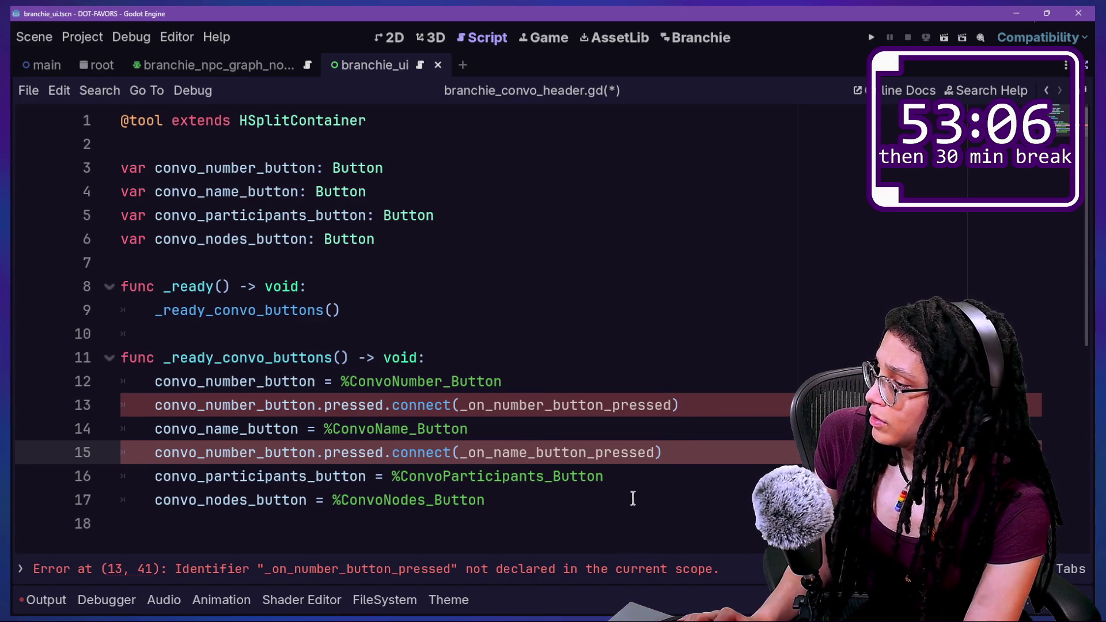
# Add matching pressed.connect lines for the participants and nodes buttons.
pyautogui.click(634, 481)
pyautogui.hotkey('ctrl', 'v')
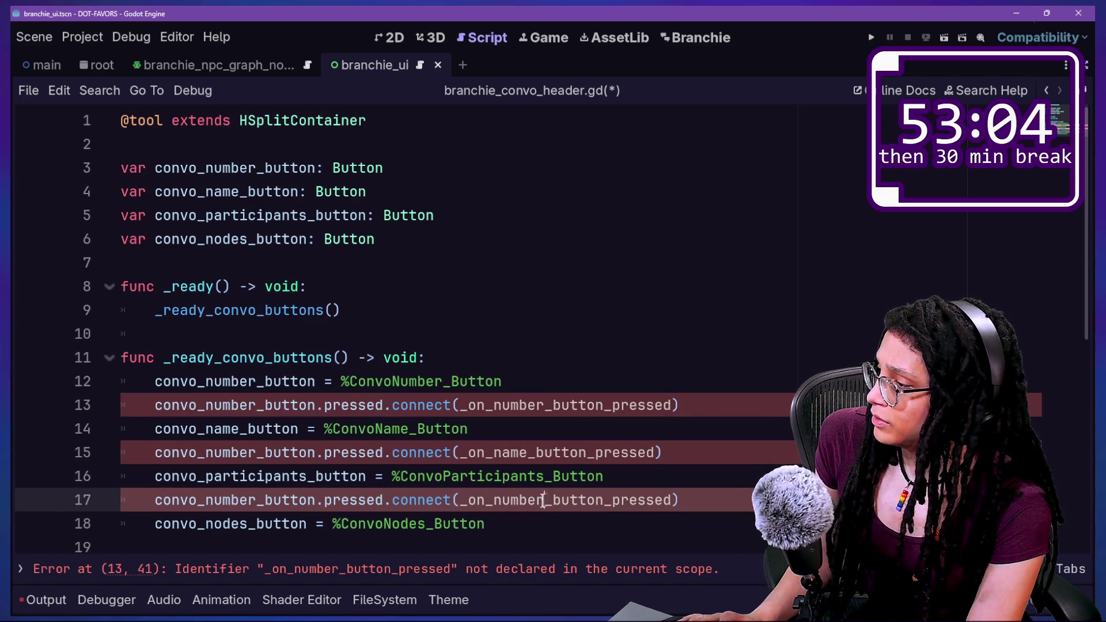
pyautogui.write('participa')
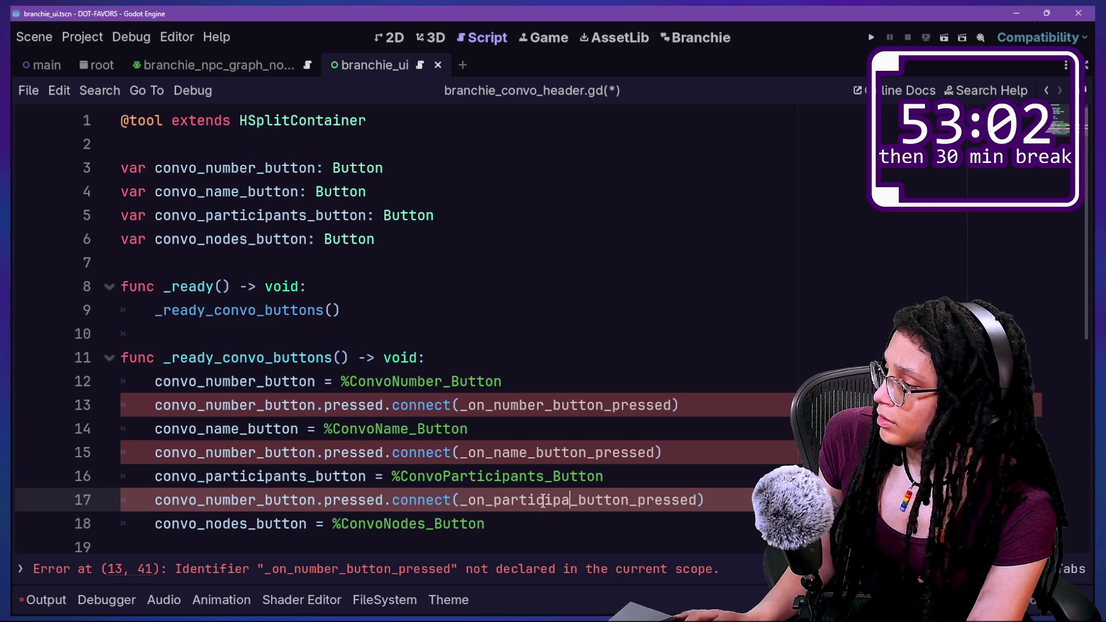
pyautogui.click(539, 530)
pyautogui.hotkey('ctrl', 'v')
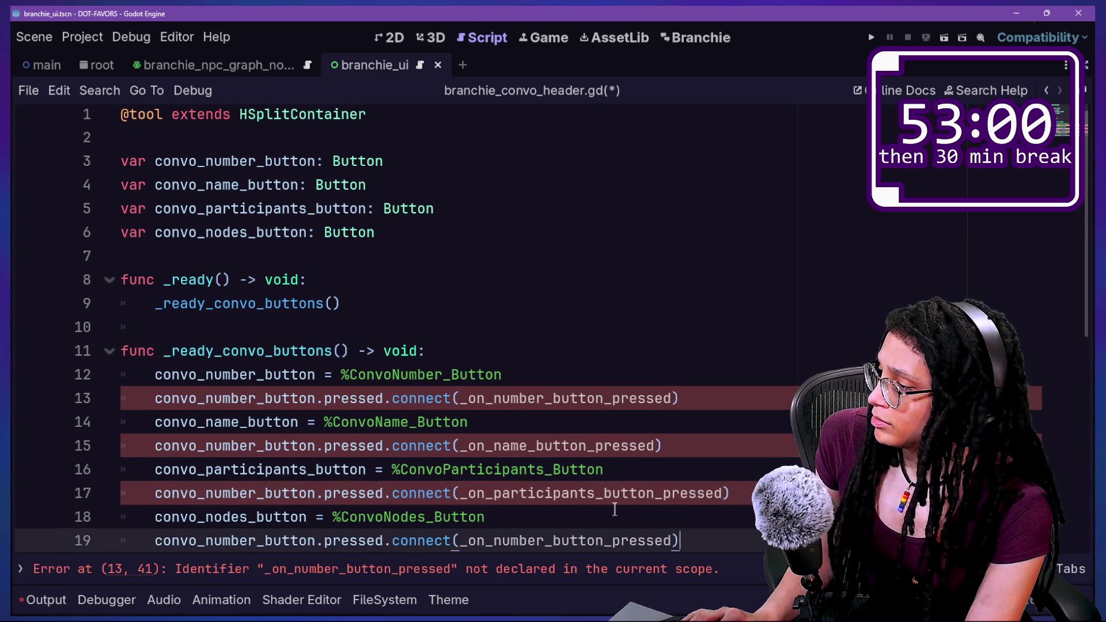
pyautogui.scroll(-2, 594, 496)
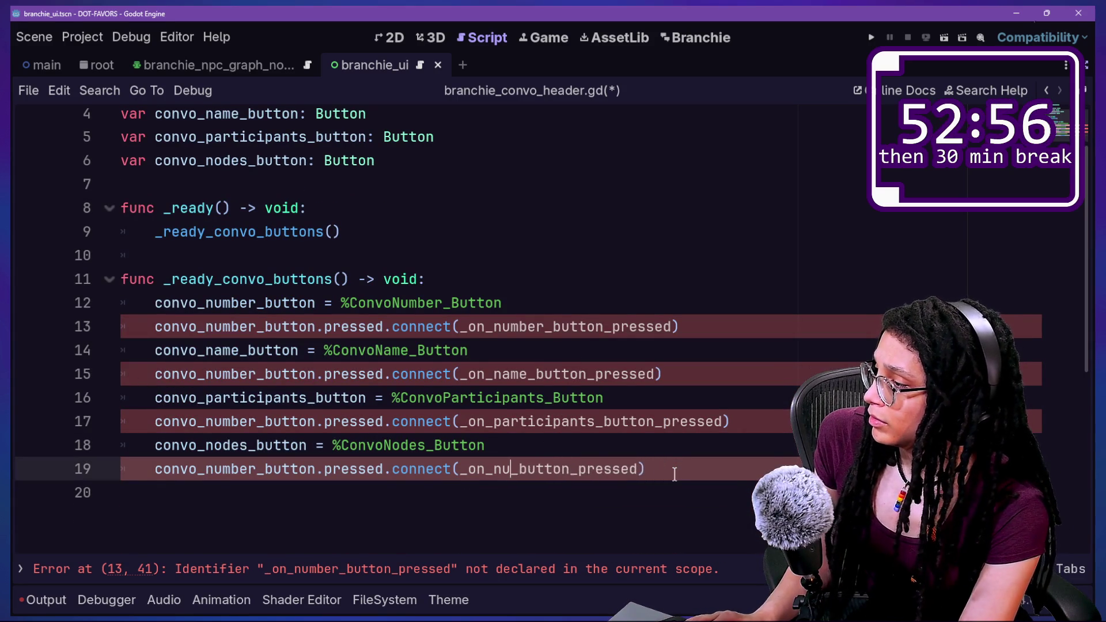
pyautogui.write('s')
pyautogui.click(531, 350)
pyautogui.click(546, 510)
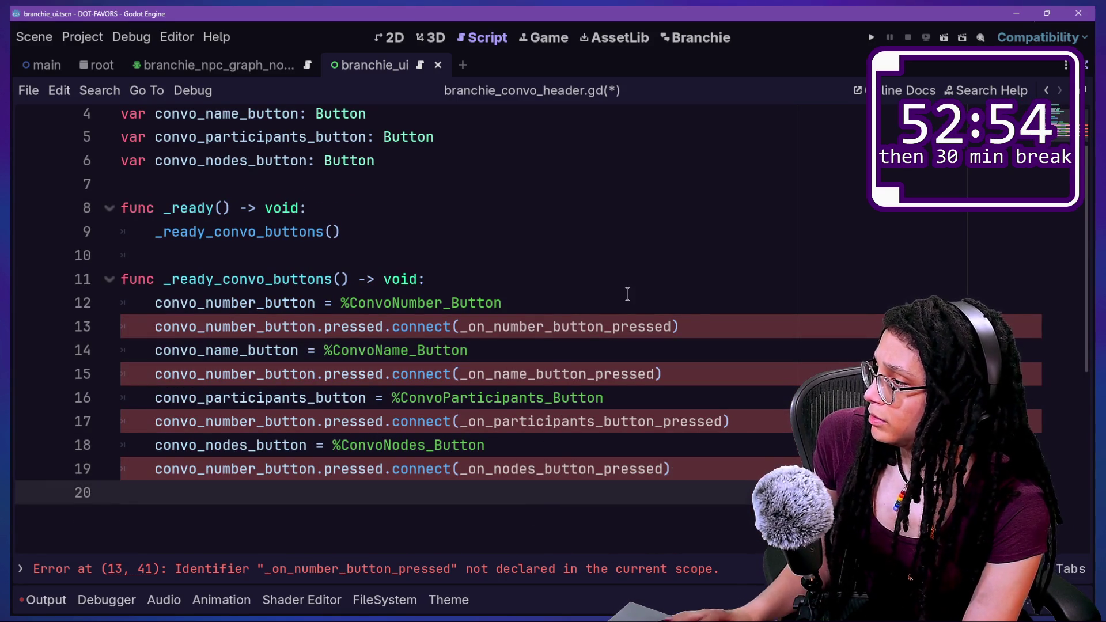
# Insert a blank line after each connect line and begin a 'func _on_' handler below.
pyautogui.click(698, 326)
pyautogui.keyDown('alt'); pyautogui.click(703, 374); pyautogui.keyUp('alt')
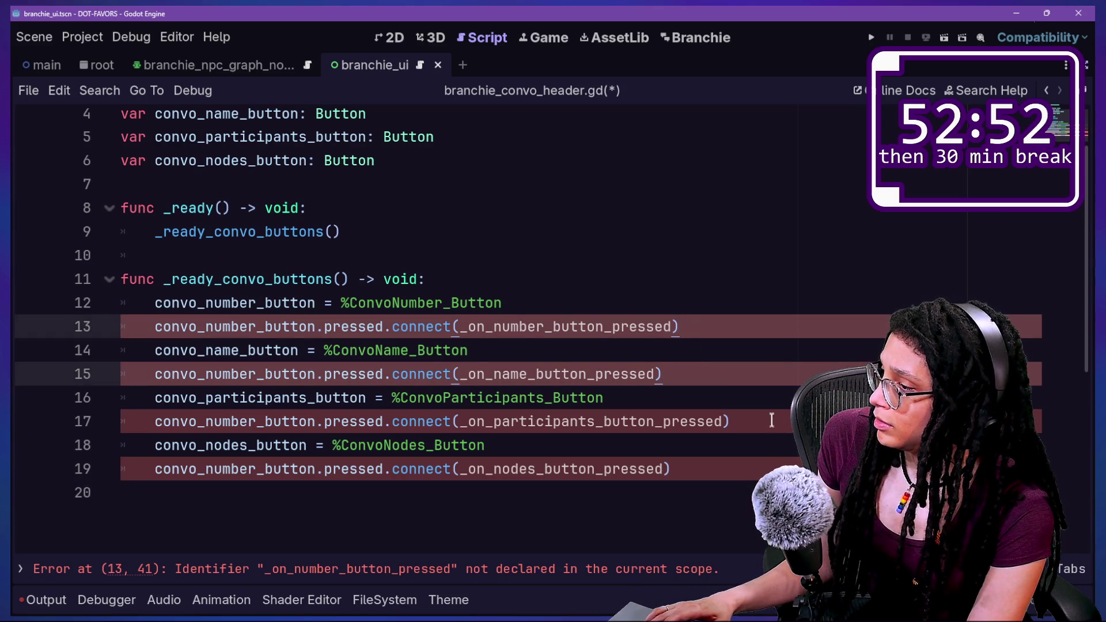
pyautogui.keyDown('alt'); pyautogui.click(772, 419); pyautogui.keyUp('alt')
pyautogui.keyDown('alt'); pyautogui.click(744, 469); pyautogui.keyUp('alt')
pyautogui.press('Return')
pyautogui.scroll(-4, 583, 486)
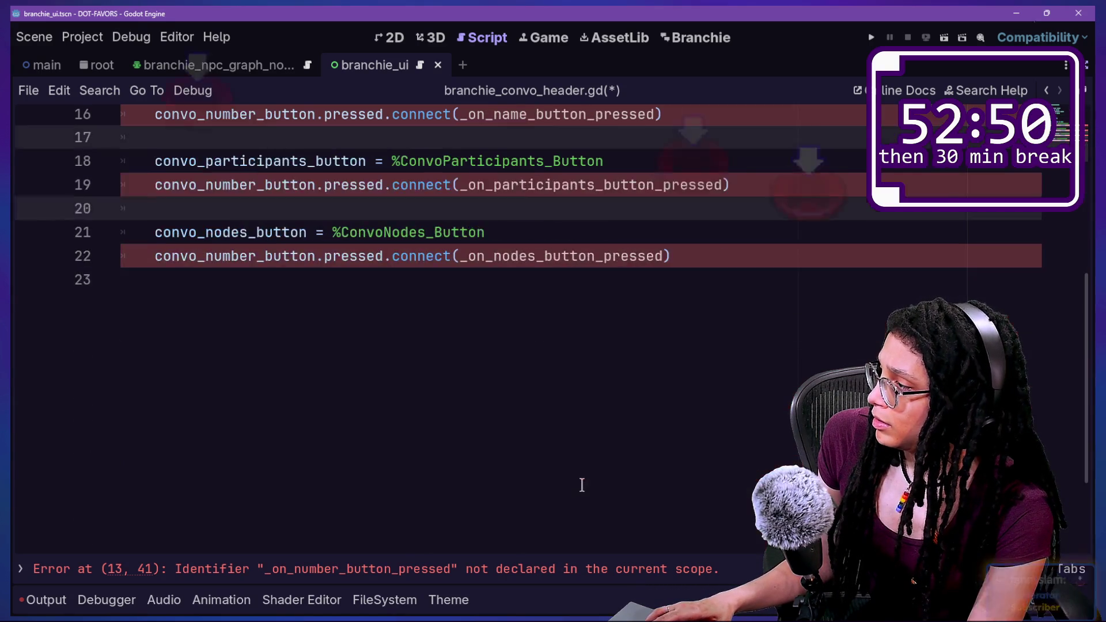
pyautogui.click(617, 454)
pyautogui.press('Return')
pyautogui.press('Return')
pyautogui.write('func _on_')
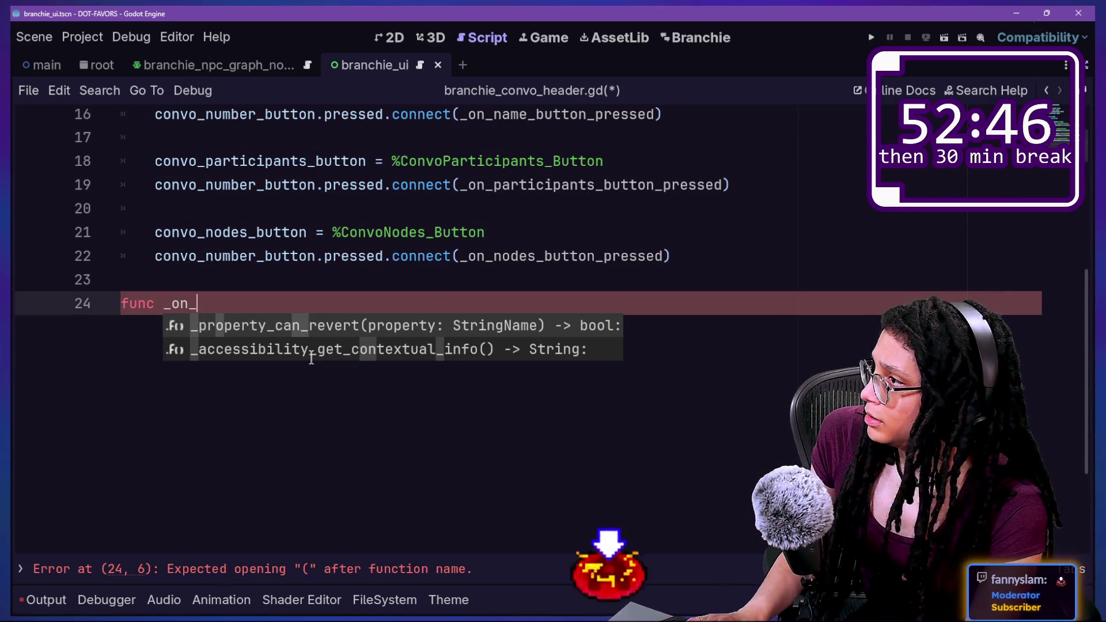
# Write func _on_number_button_pressed() -> void: with a pass body.
pyautogui.rightClick(333, 431)
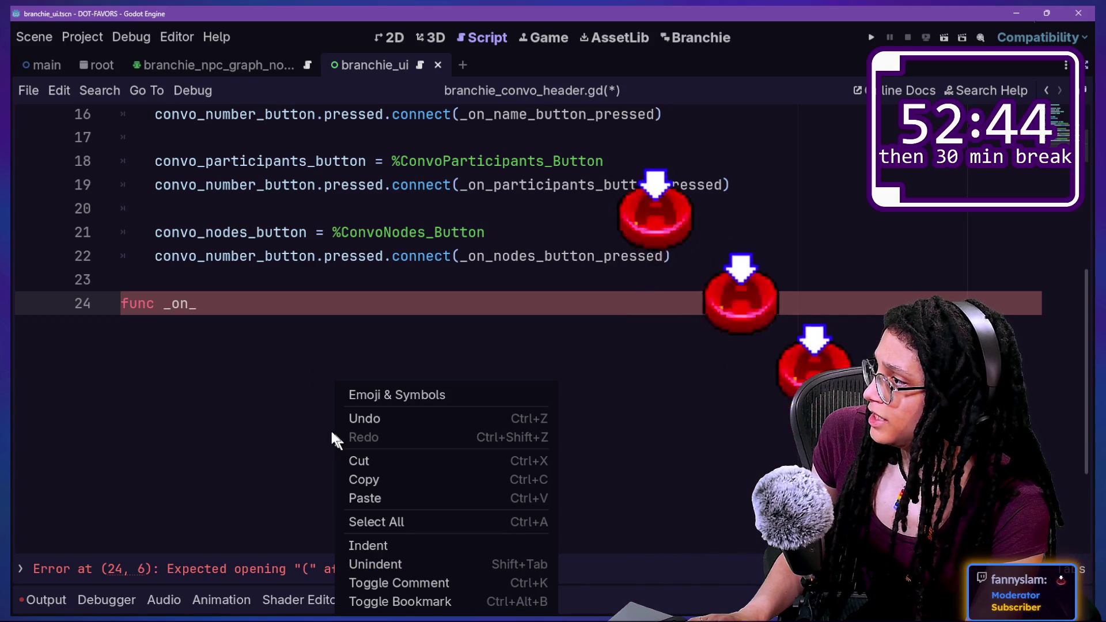
pyautogui.click(262, 394)
pyautogui.scroll(1, 262, 394)
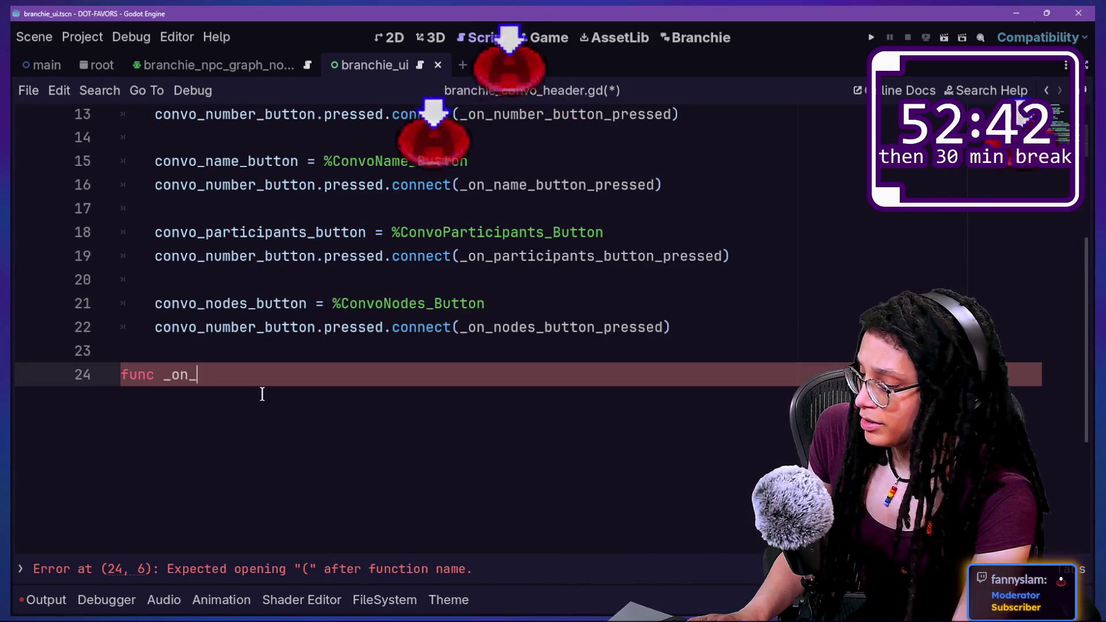
pyautogui.scroll(2, 263, 394)
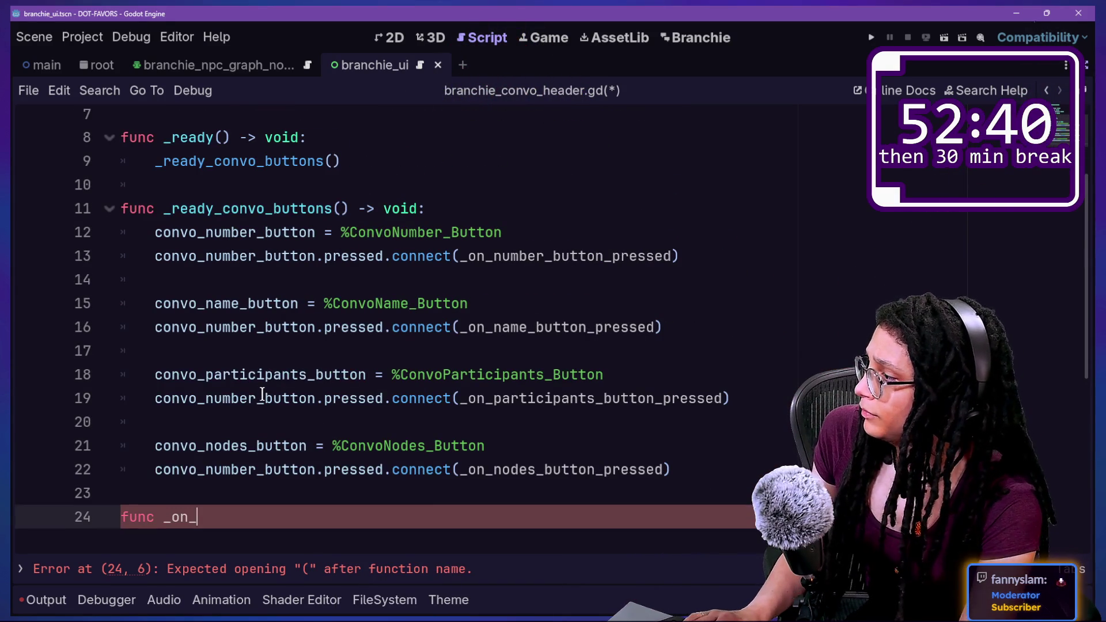
pyautogui.write('number_buttonp')
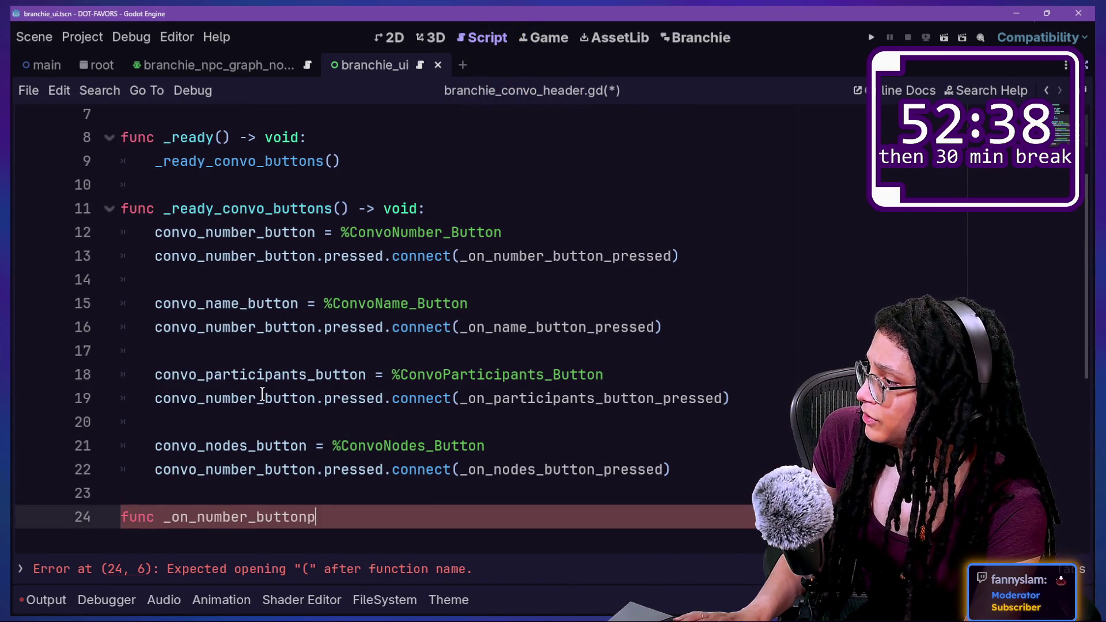
pyautogui.write('_pressed')
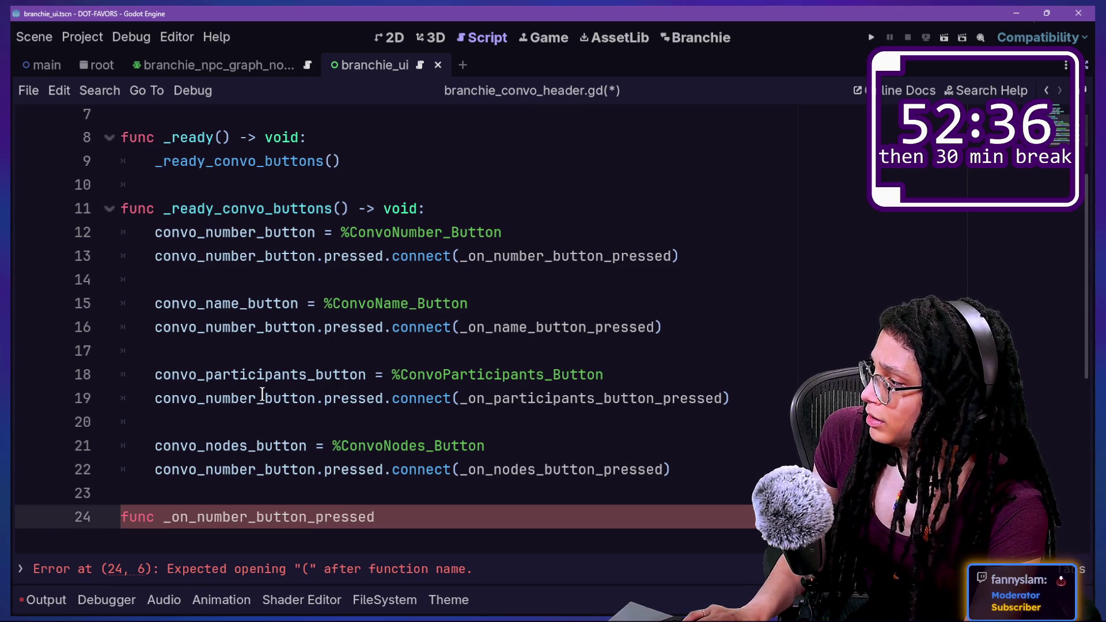
pyautogui.write('() -> void:')
pyautogui.press('Return')
pyautogui.write('pass')
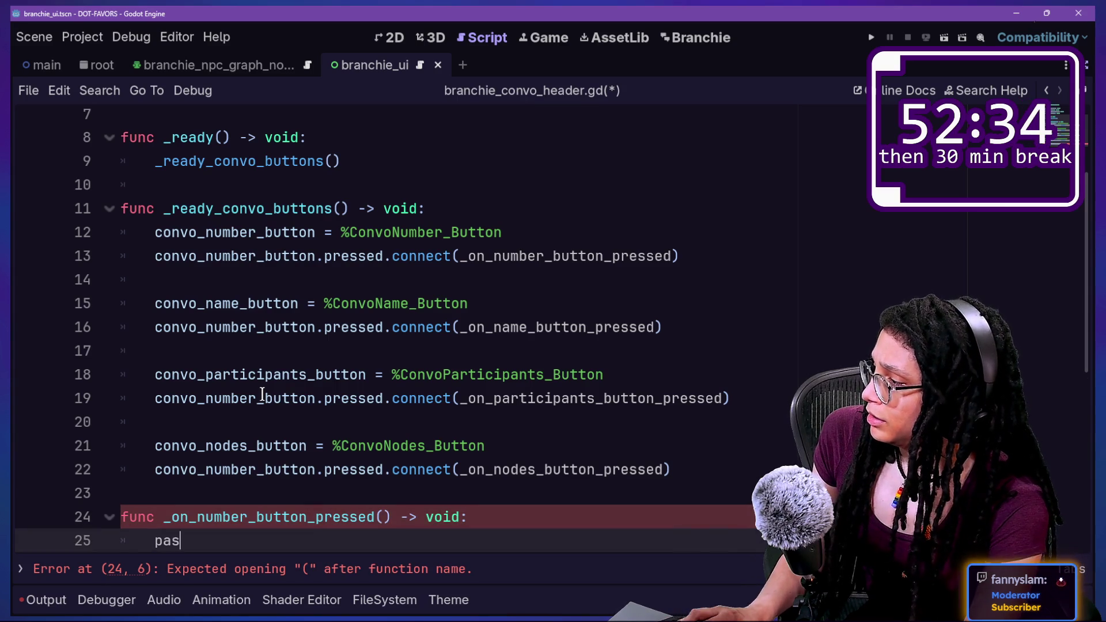
# Duplicate the handler and rename the copy to _on_name_button_pressed.
pyautogui.scroll(-1, 346, 386)
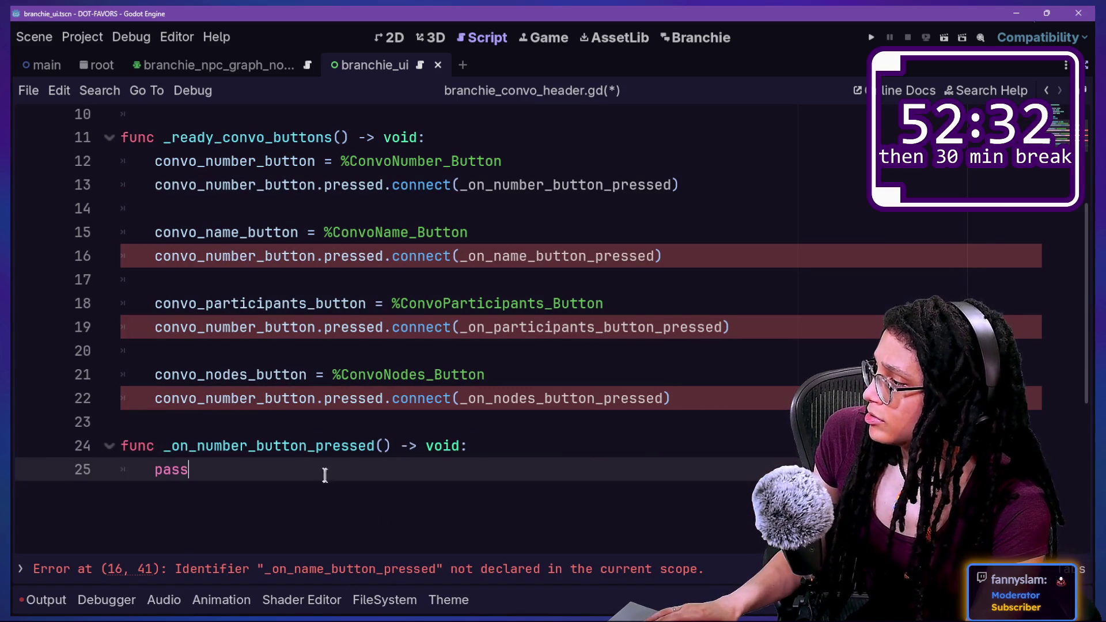
pyautogui.moveTo(324, 474); pyautogui.dragTo(303, 425)
pyautogui.hotkey('ctrl', 'c')
pyautogui.hotkey('ctrl', 'v')
pyautogui.hotkey('ctrl', 'v')
pyautogui.hotkey('ctrl', 'v')
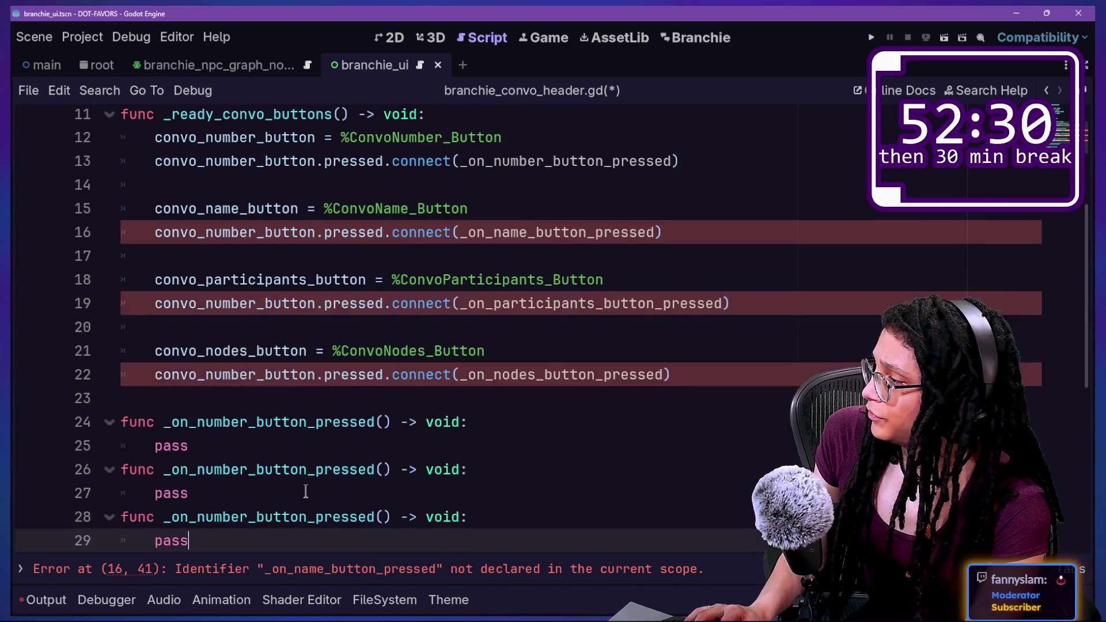
pyautogui.moveTo(197, 423); pyautogui.dragTo(248, 423)
pyautogui.write('name')
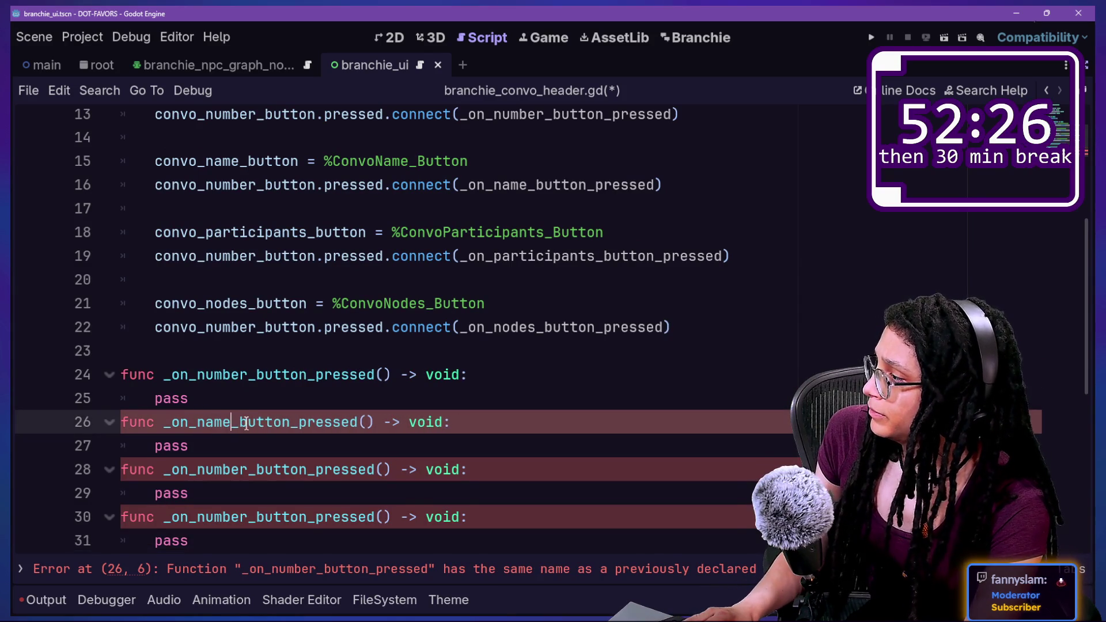
# Rename the remaining handler copies for the participants and nodes buttons.
pyautogui.moveTo(207, 470)
pyautogui.mouseDown()
pyautogui.moveTo(300, 468)
pyautogui.moveTo(256, 455)
pyautogui.mouseUp()
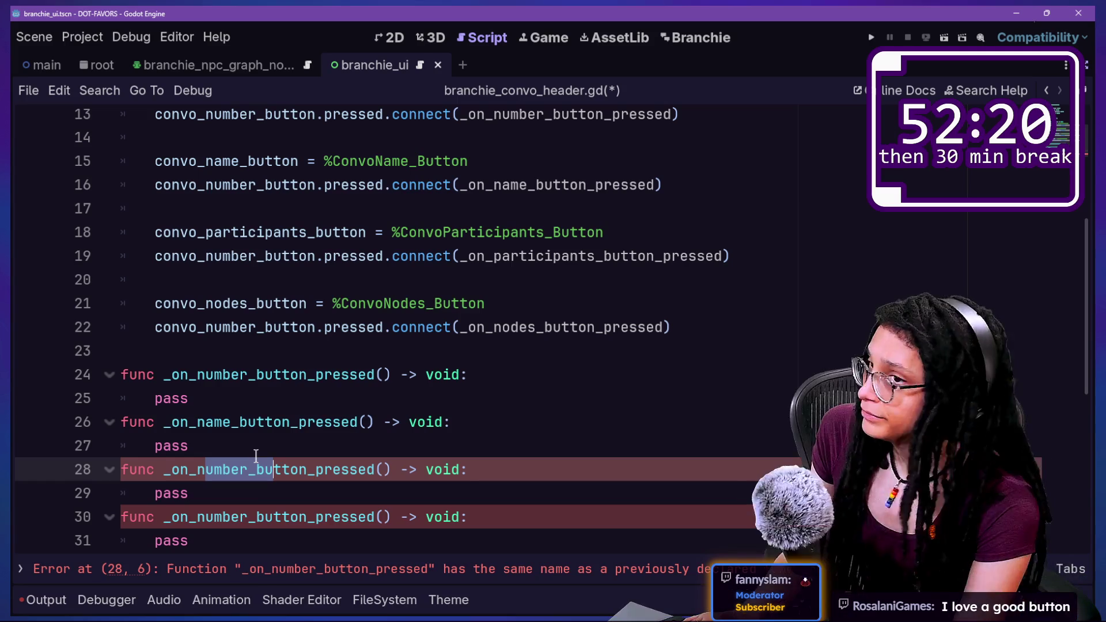
pyautogui.click(205, 462)
pyautogui.moveTo(196, 469); pyautogui.dragTo(240, 476)
pyautogui.press('BackSpace')
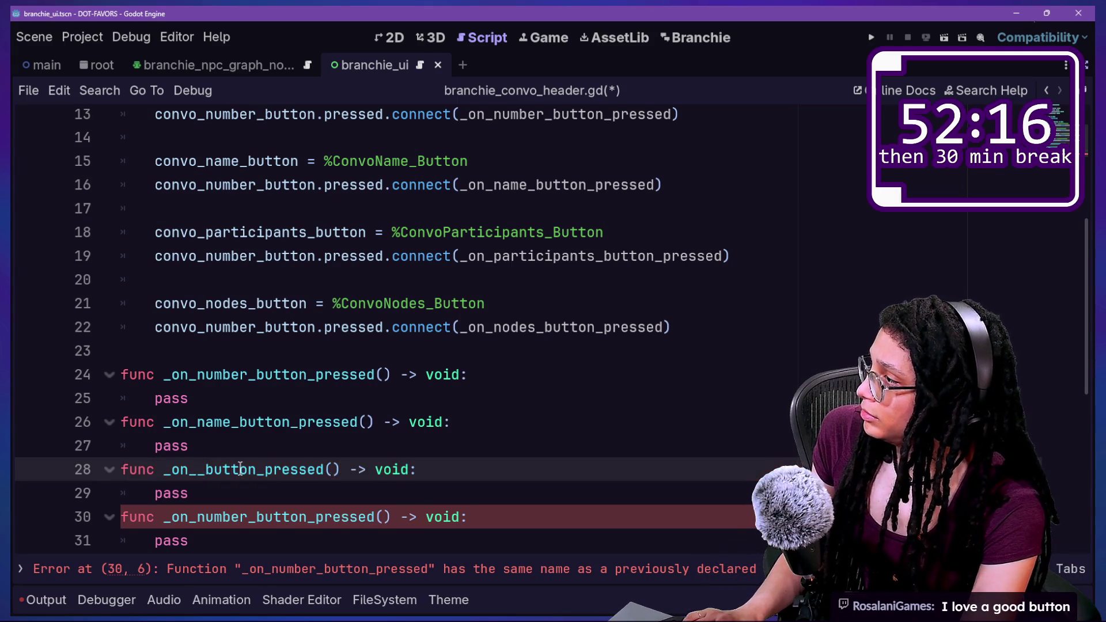
pyautogui.write('participants')
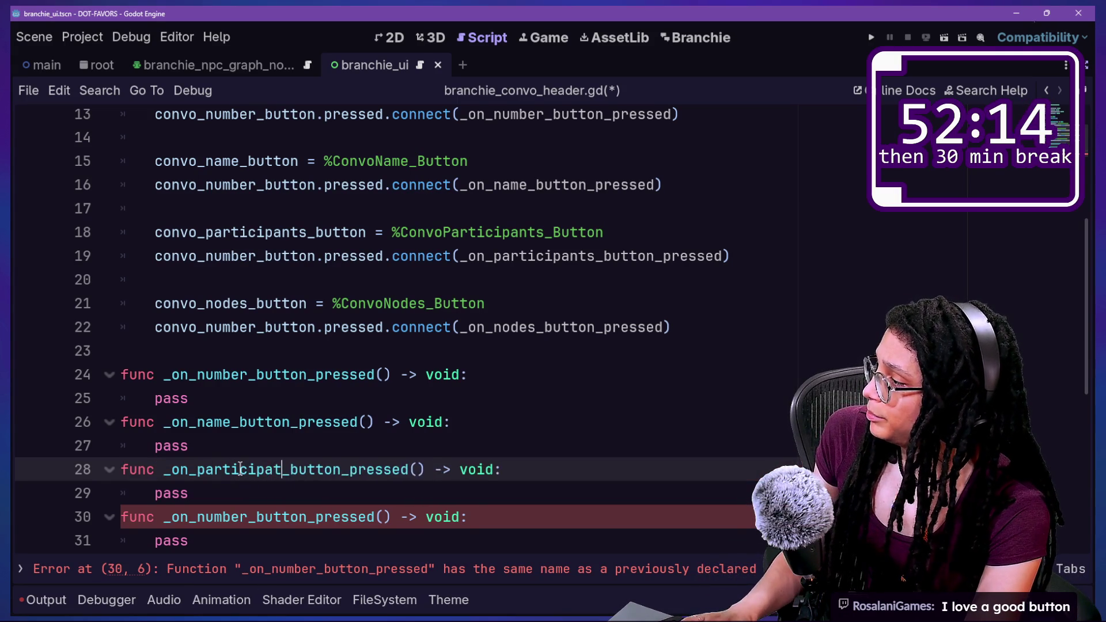
pyautogui.moveTo(206, 517); pyautogui.dragTo(241, 518)
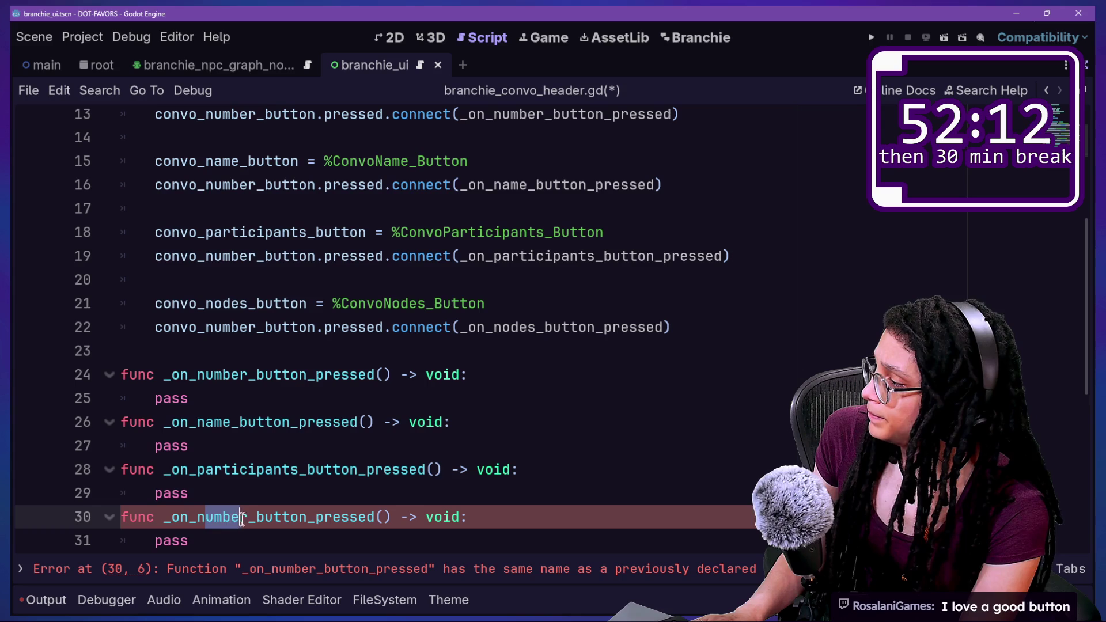
pyautogui.write('nodes')
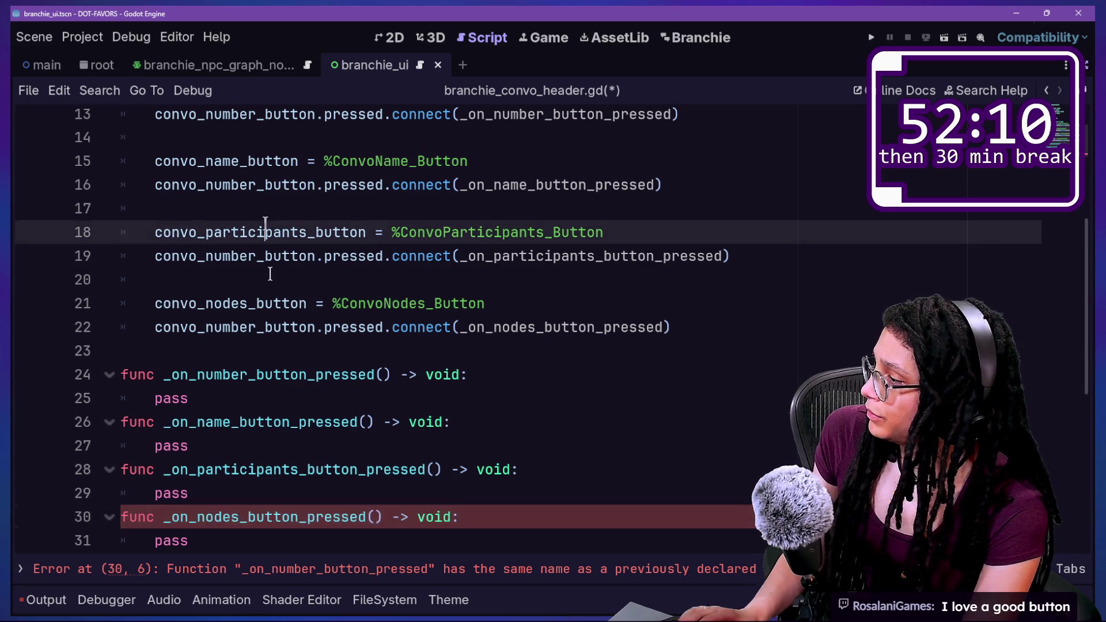
pyautogui.moveTo(162, 137); pyautogui.dragTo(460, 375)
pyautogui.scroll(4, 563, 416)
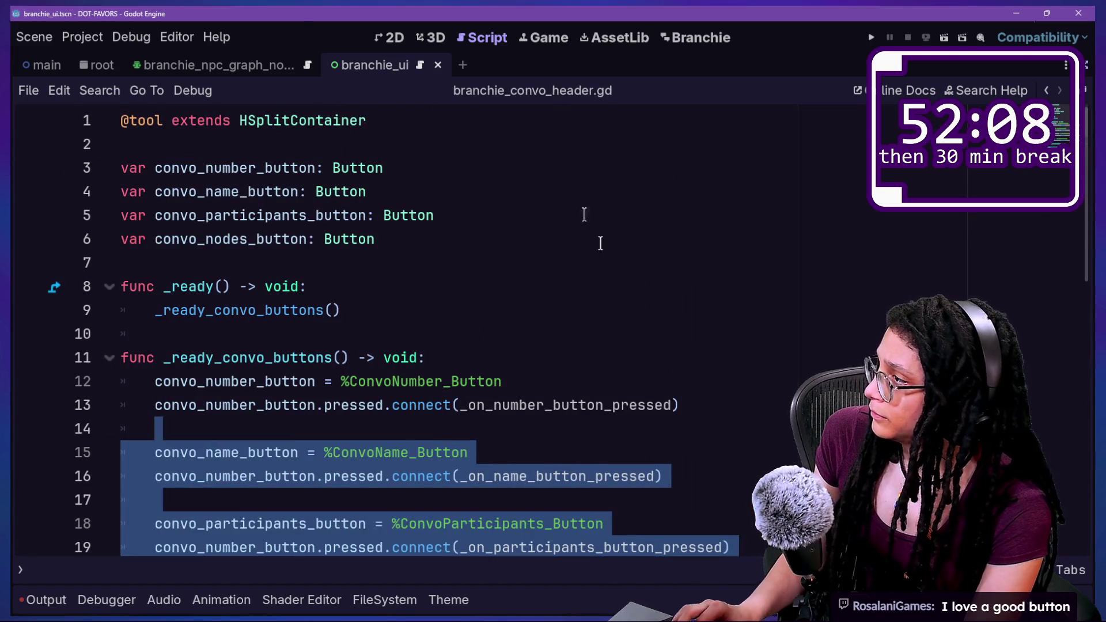
# Commit the 11 changed files to main as 'New conversation window begun…' and push to origin.
pyautogui.click(583, 214)
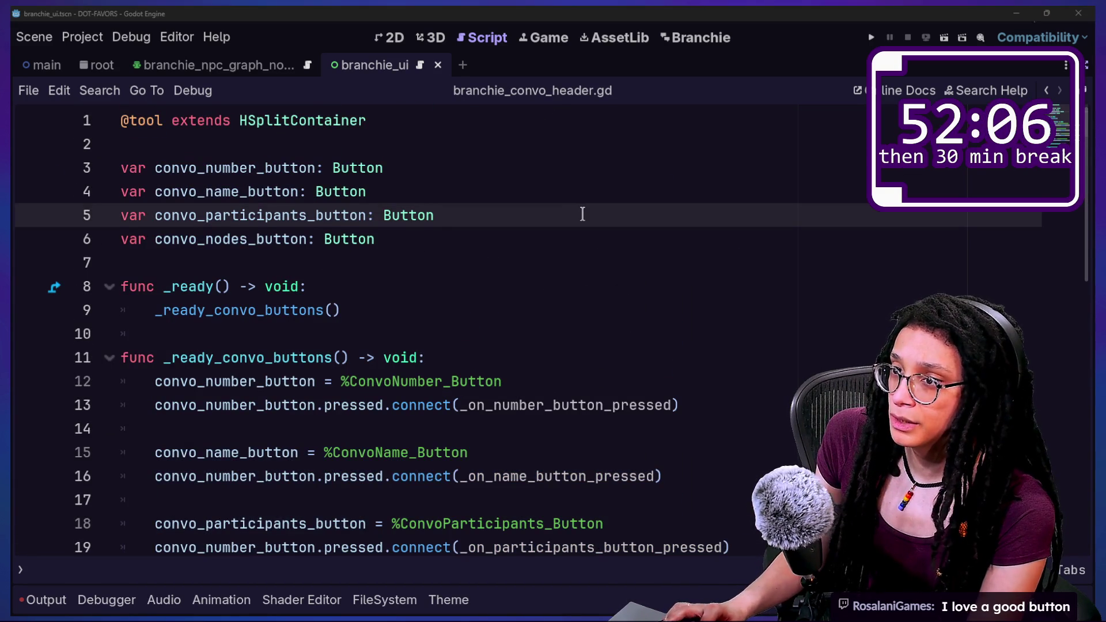
pyautogui.hotkey('alt', 'Tab')
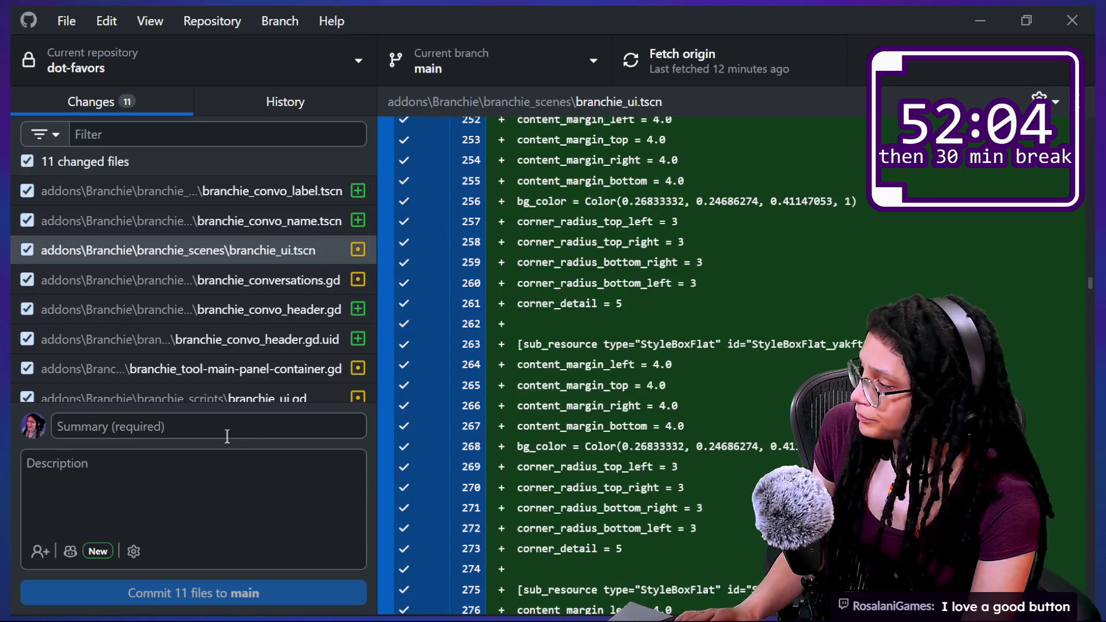
pyautogui.write('Ne')
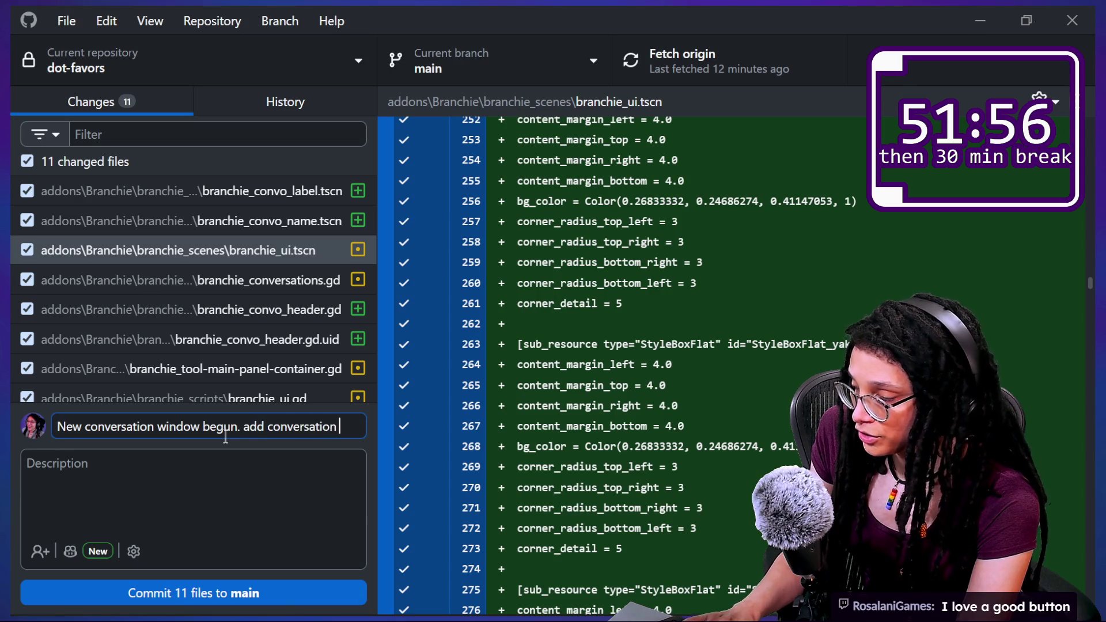
pyautogui.write('n button ad')
pyautogui.click(277, 599)
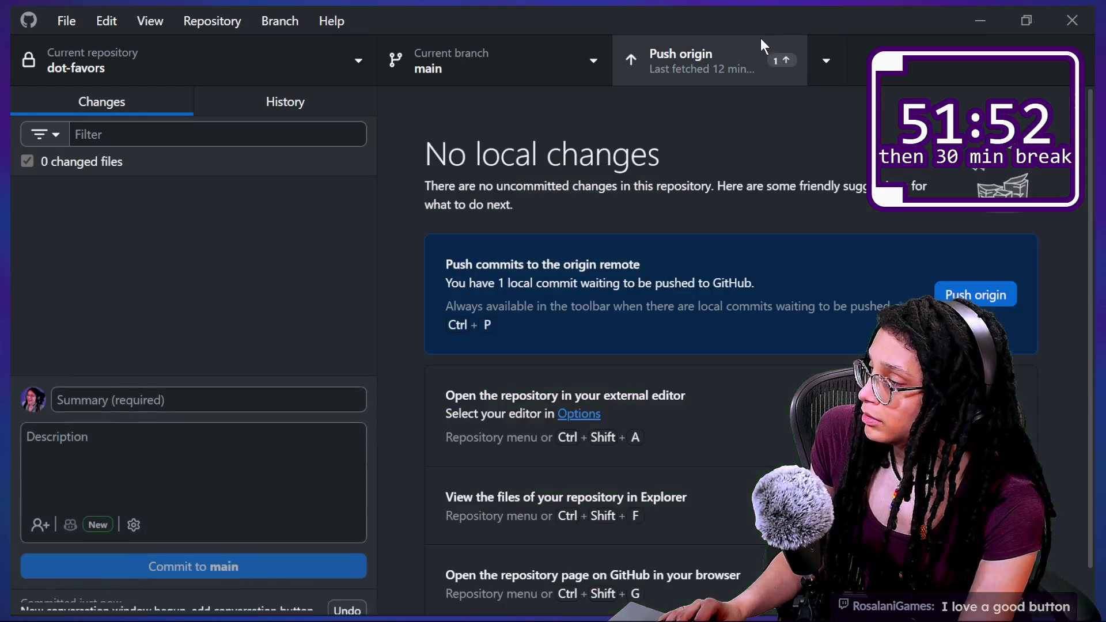
pyautogui.click(761, 38)
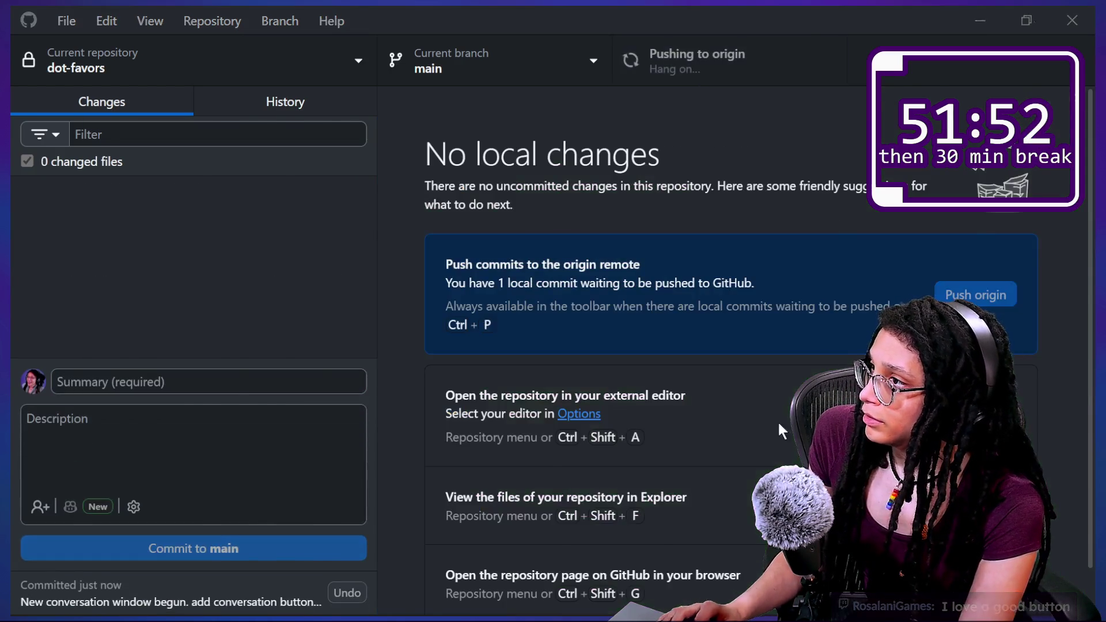
pyautogui.hotkey('alt', 'Tab')
pyautogui.click(356, 283)
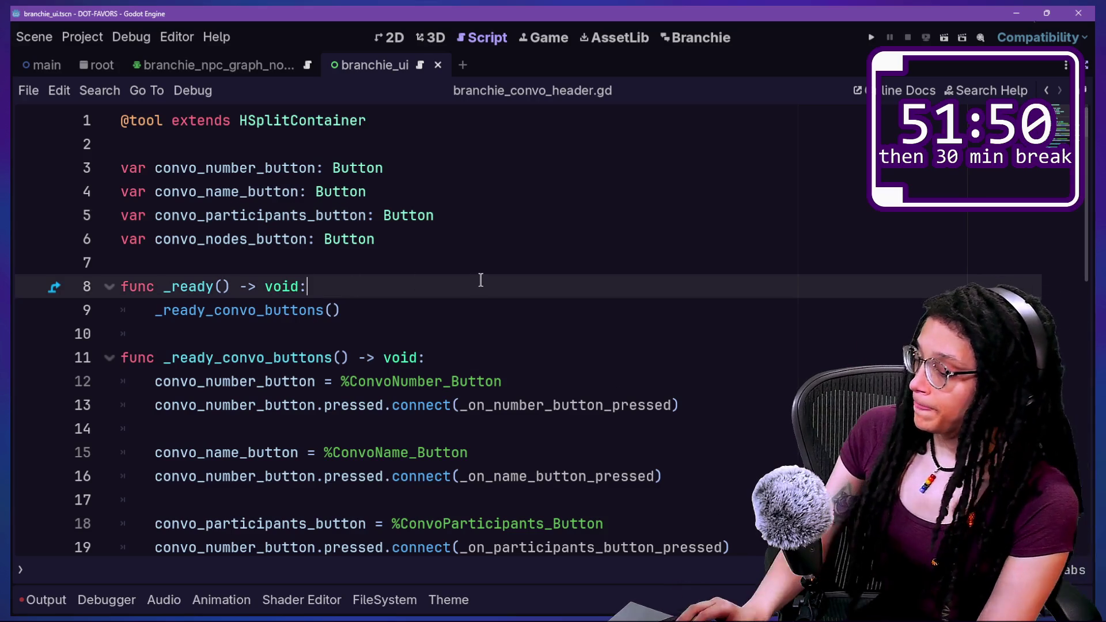
# Restore and widen the Scene dock, then look over the GraphEditor and ToolRight_PanelContainer scripts.
pyautogui.hotkey('ctrl', 'shift', 'F11')
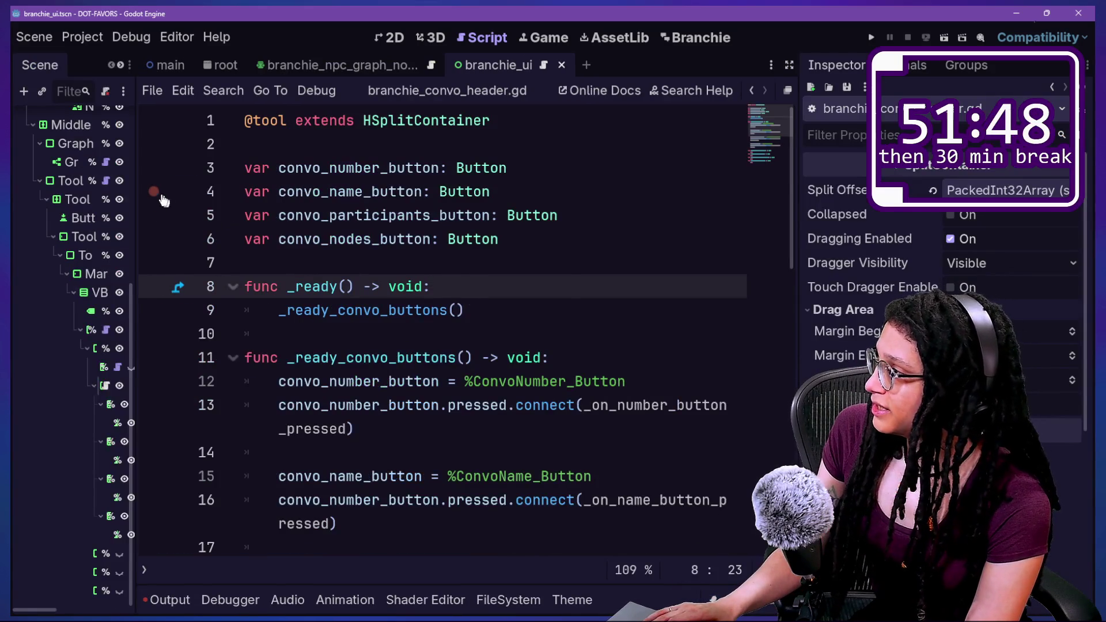
pyautogui.moveTo(137, 175); pyautogui.dragTo(254, 236)
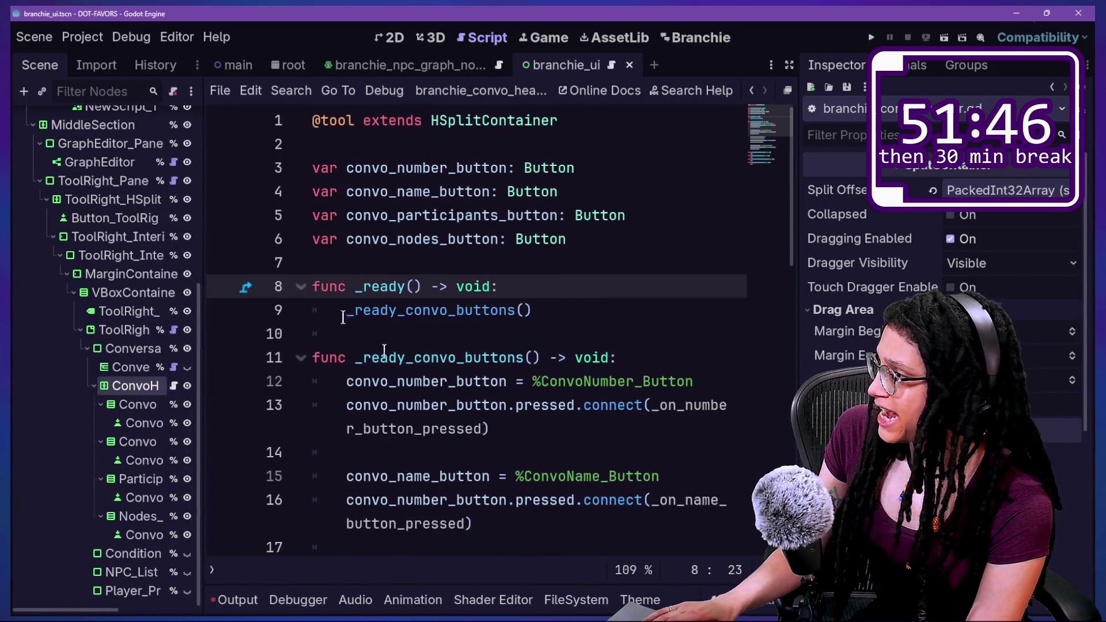
pyautogui.moveTo(201, 333); pyautogui.dragTo(393, 350)
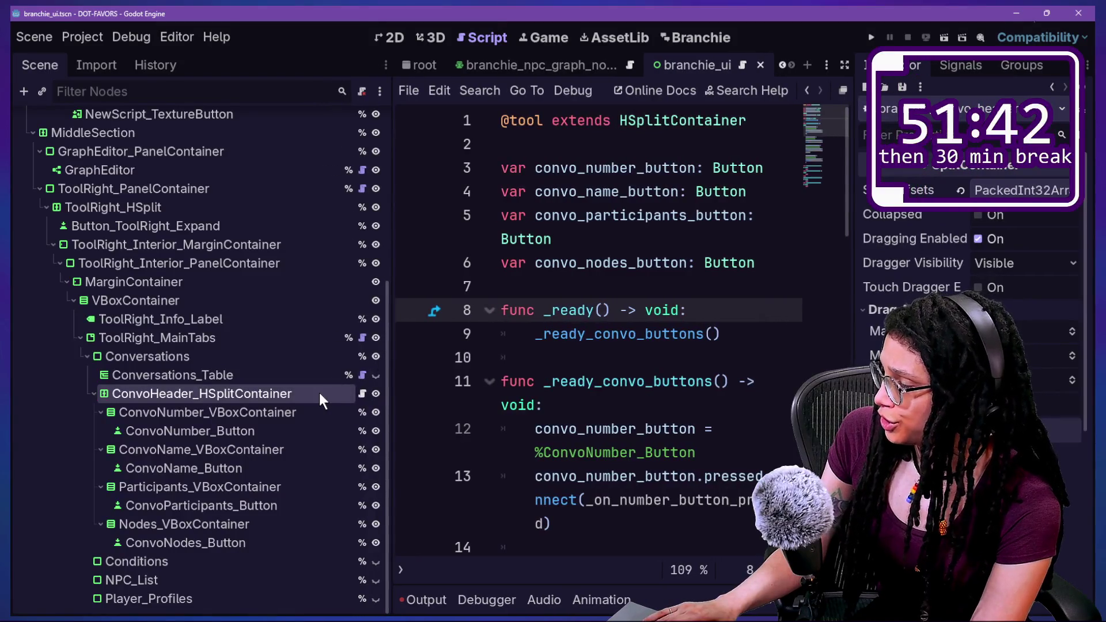
pyautogui.click(362, 171)
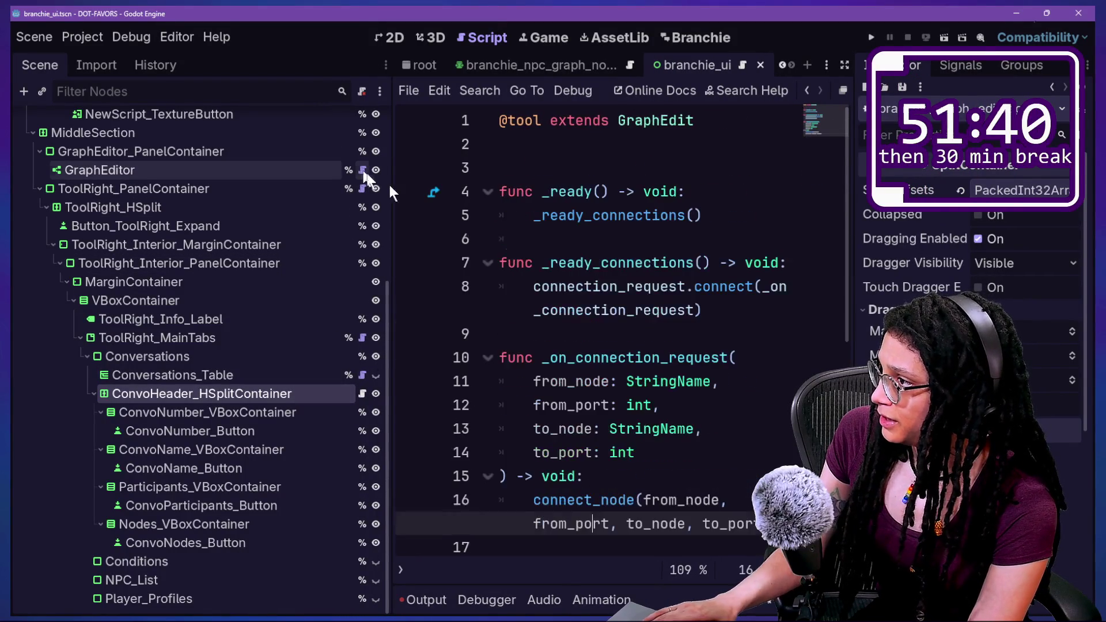
pyautogui.click(349, 189)
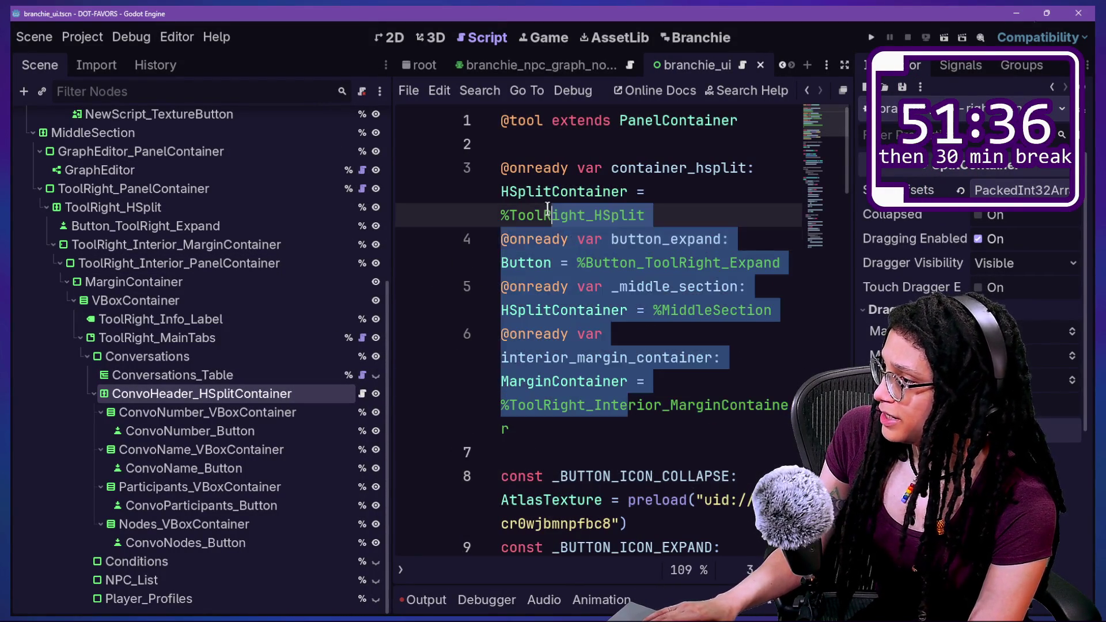
pyautogui.click(642, 435)
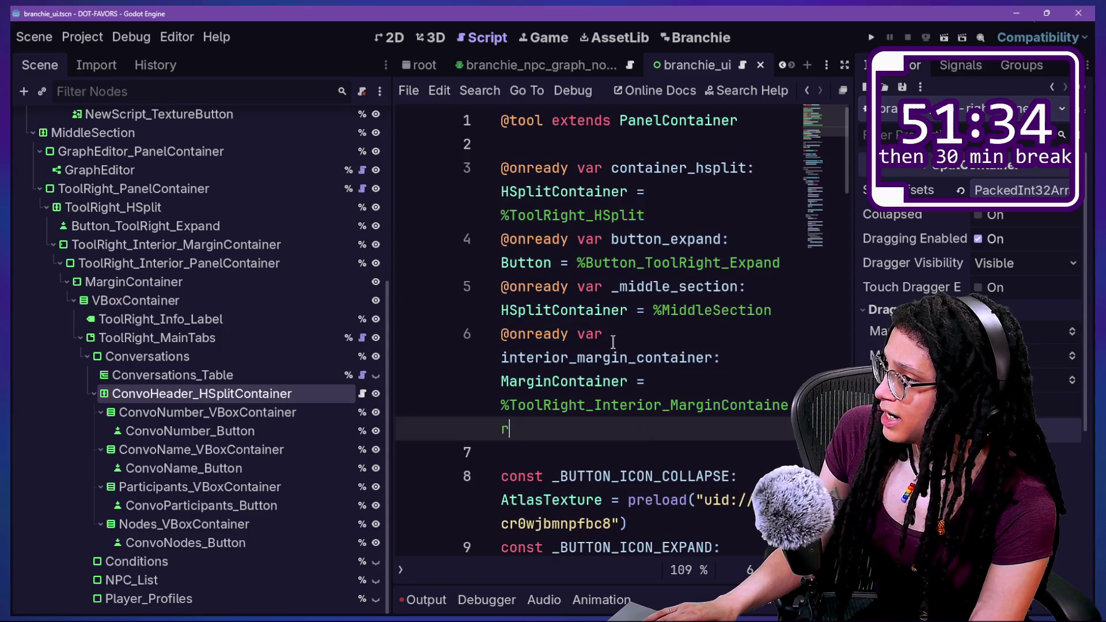
pyautogui.click(544, 239)
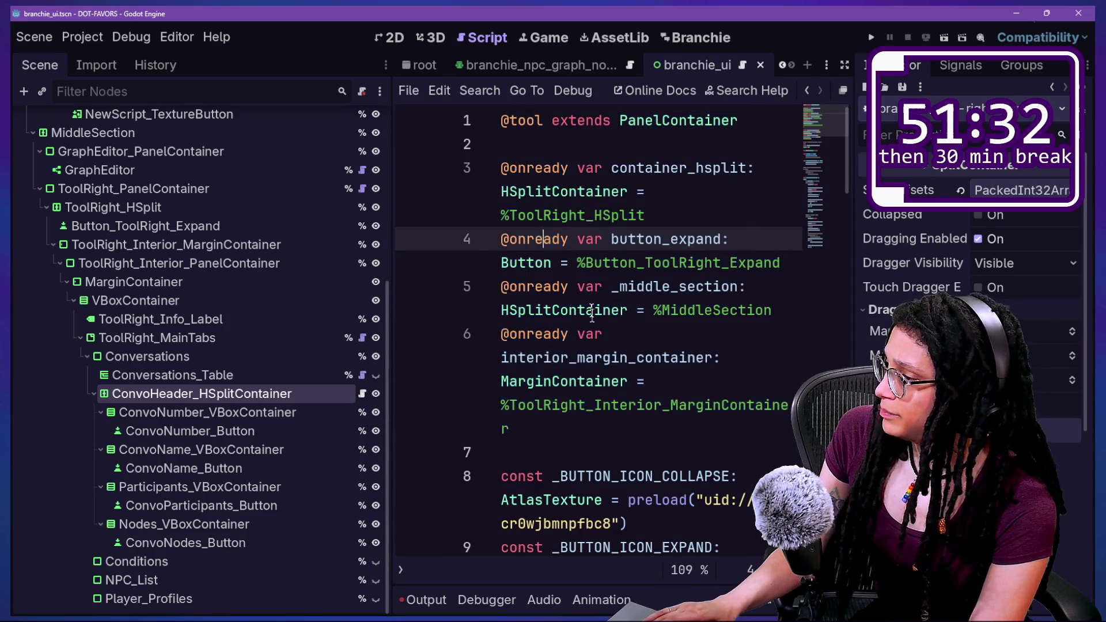
pyautogui.scroll(-2, 592, 314)
pyautogui.scroll(2, 220, 356)
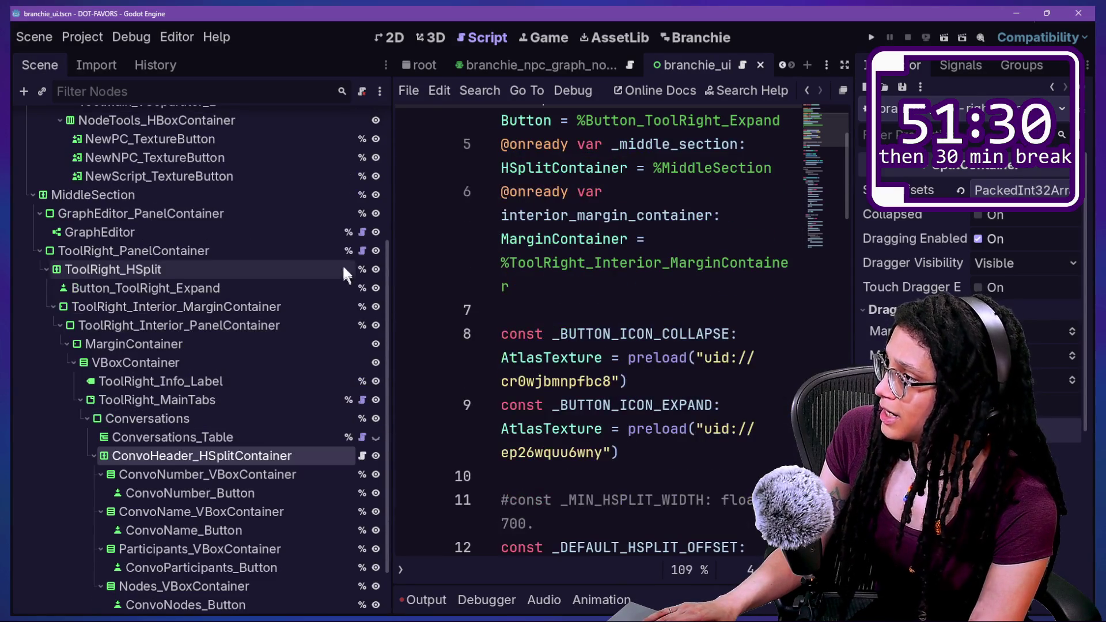
# Review the GraphEditor, ToolMain_PanelContainer, Branchie_UI and ToolRight_PanelContainer scripts.
pyautogui.click(363, 229)
pyautogui.scroll(5, 364, 227)
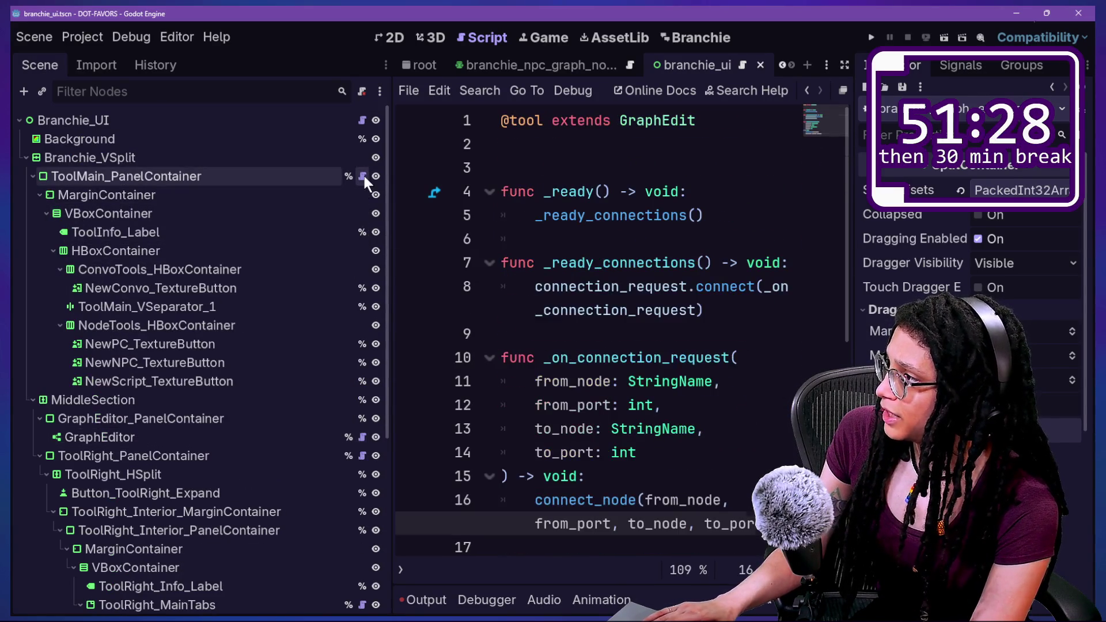
pyautogui.click(363, 177)
pyautogui.click(362, 120)
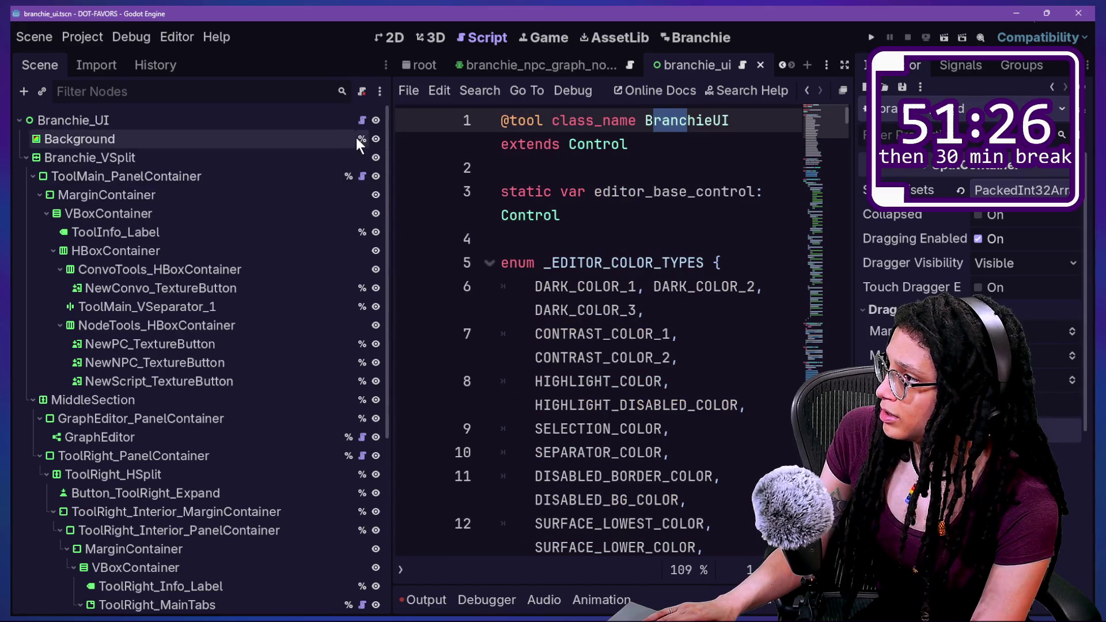
pyautogui.click(363, 456)
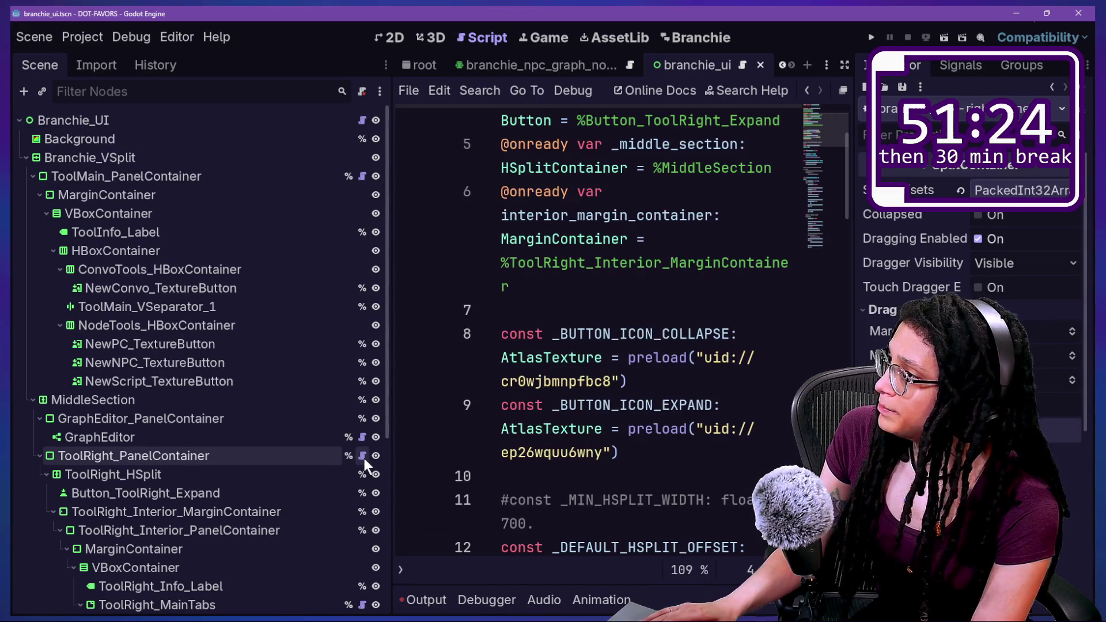
pyautogui.scroll(2, 449, 420)
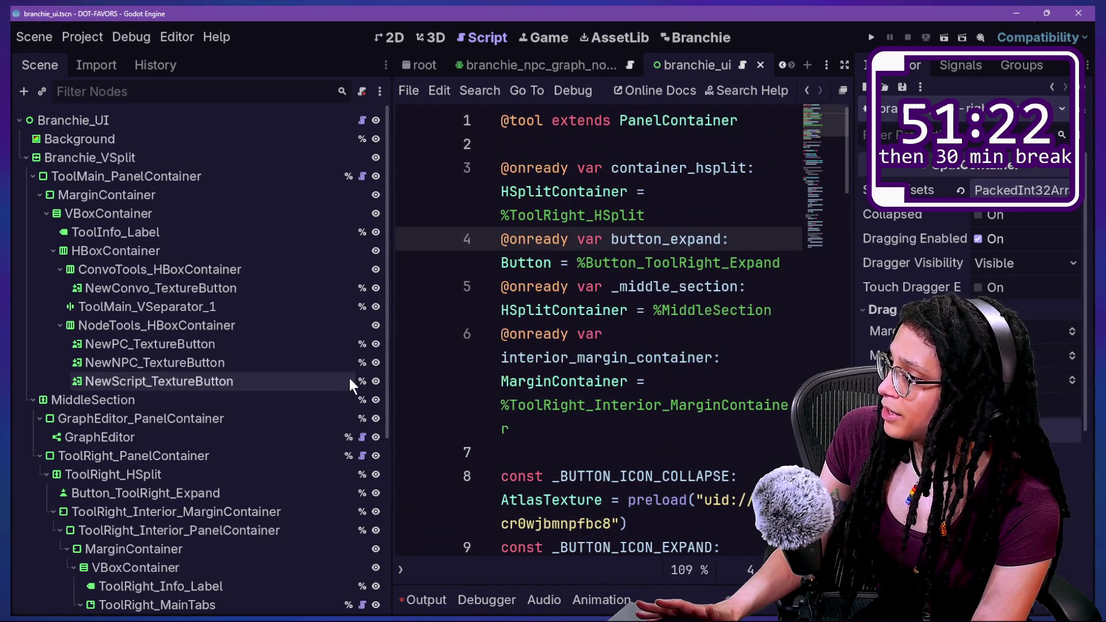
pyautogui.scroll(-4, 595, 397)
pyautogui.scroll(-3, 595, 397)
pyautogui.click(631, 380)
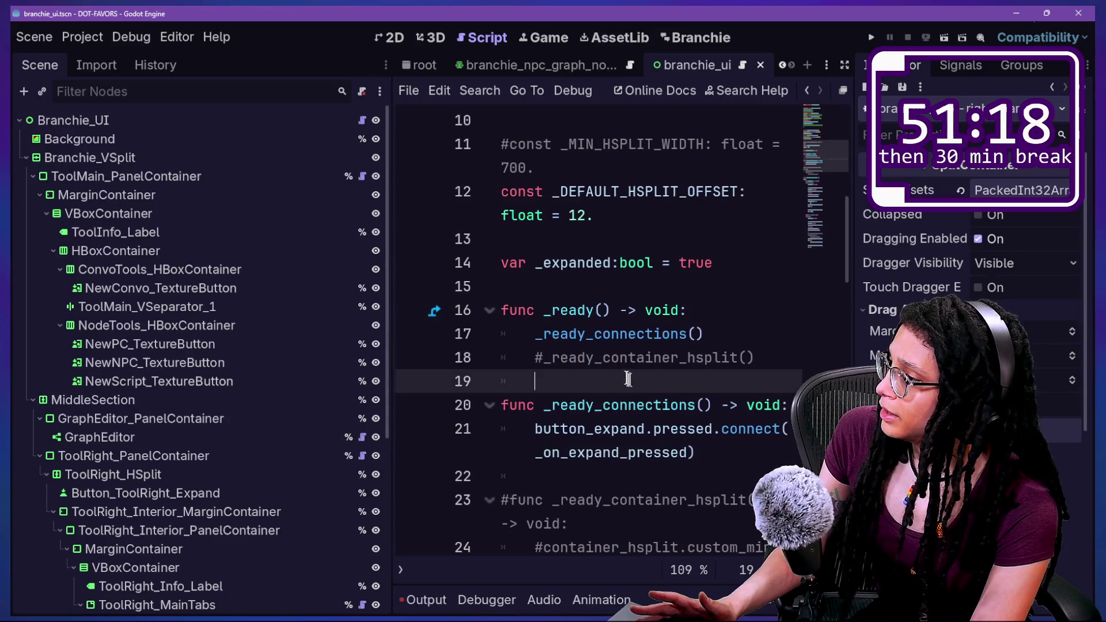
pyautogui.scroll(-4, 291, 348)
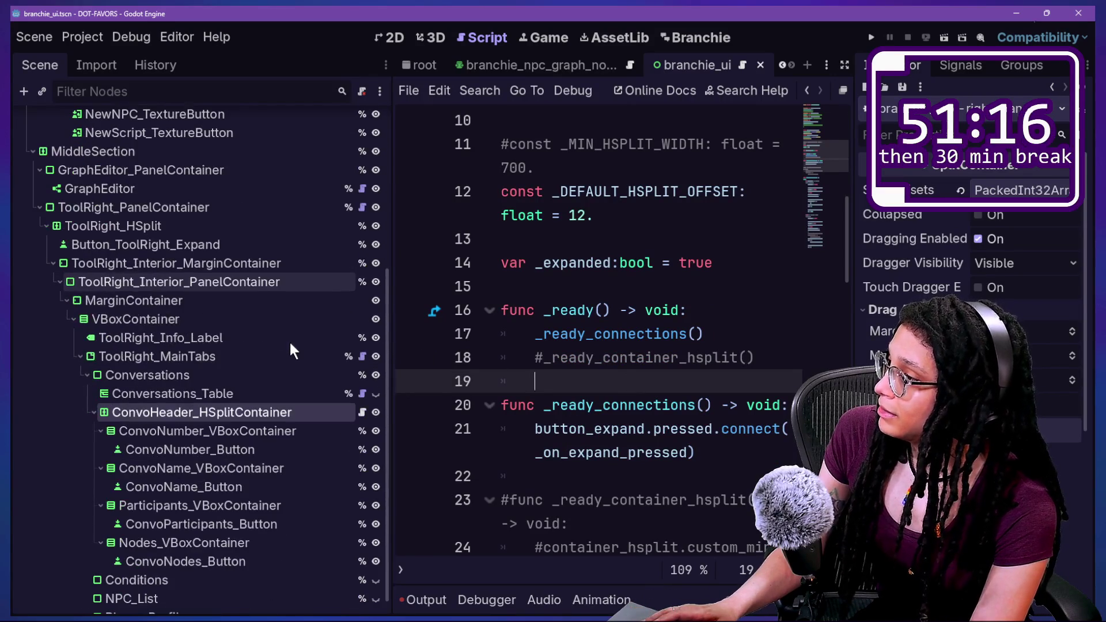
pyautogui.scroll(5, 274, 497)
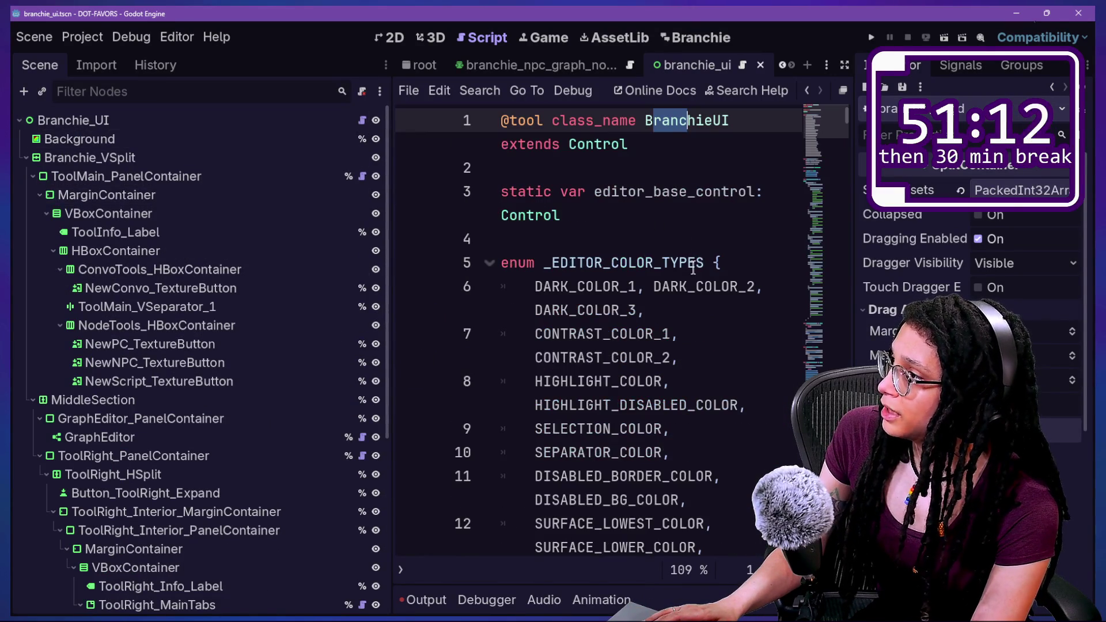
pyautogui.scroll(-10, 693, 268)
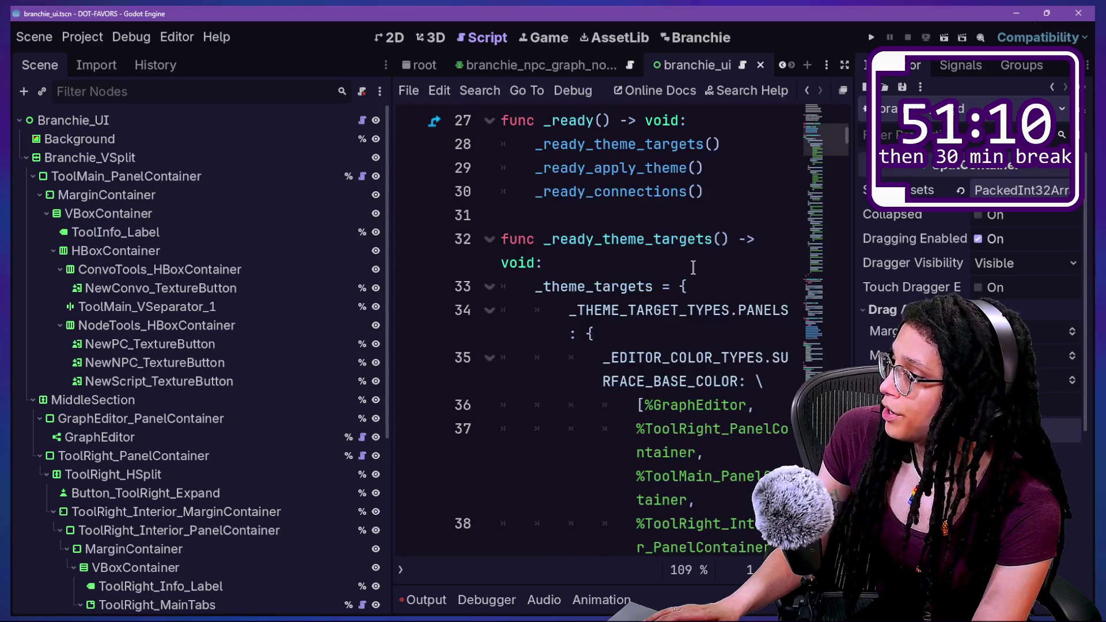
pyautogui.scroll(10, 694, 268)
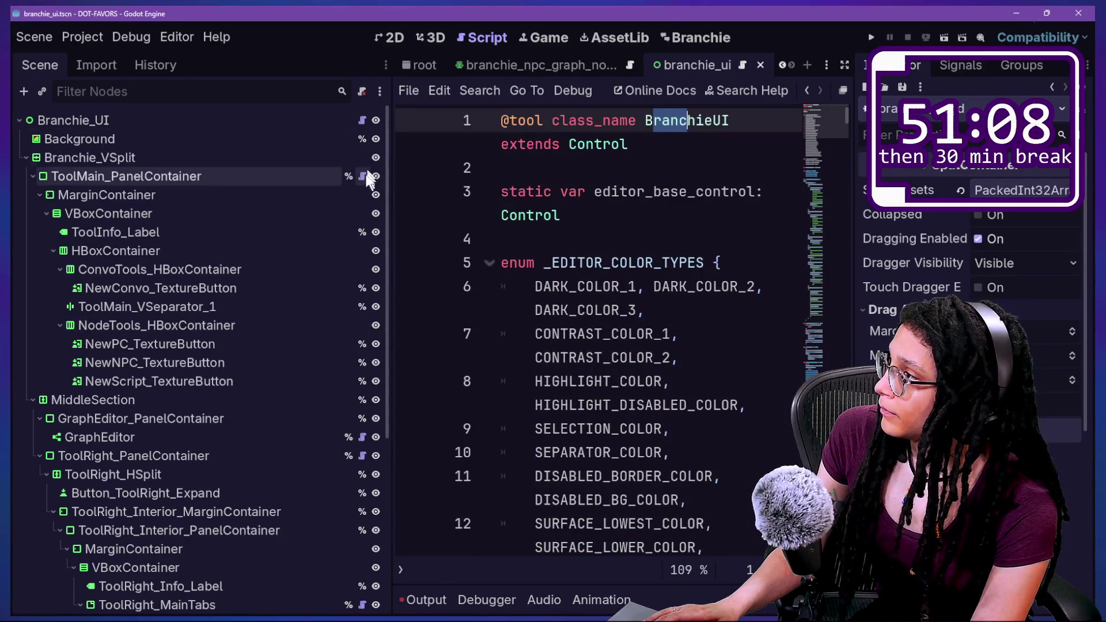
# Inspect ToolMain_PanelContainer's variable declarations, including its four texture button variables.
pyautogui.click(363, 175)
pyautogui.scroll(-2, 659, 226)
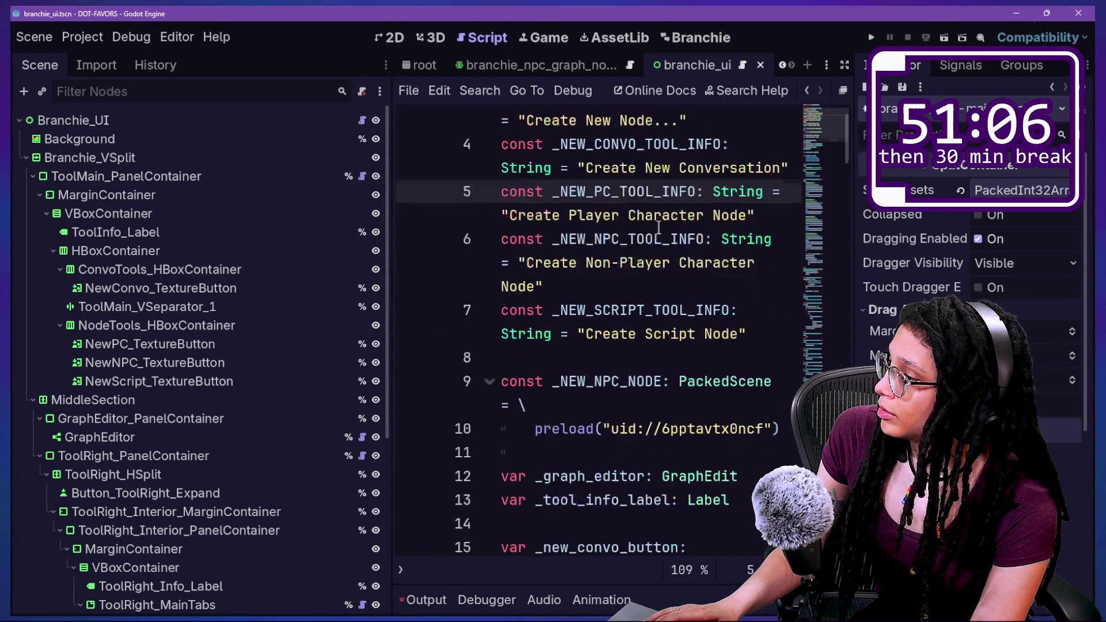
pyautogui.scroll(-2, 659, 226)
pyautogui.scroll(-2, 661, 225)
pyautogui.moveTo(500, 144)
pyautogui.mouseDown()
pyautogui.moveTo(577, 144)
pyautogui.moveTo(612, 310)
pyautogui.mouseUp()
pyautogui.click(612, 310)
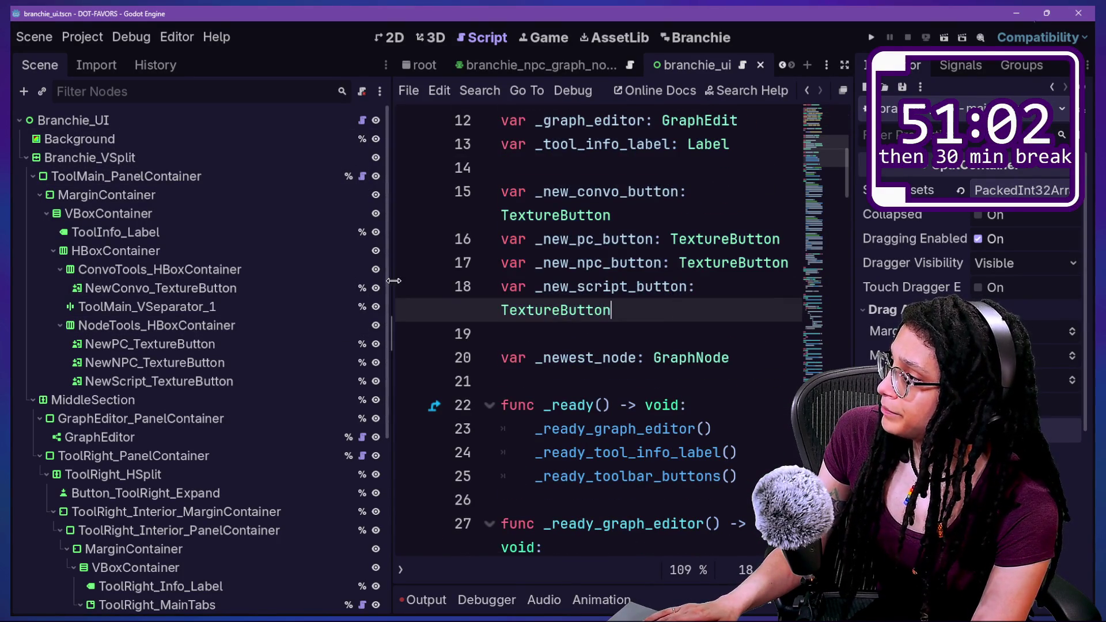
pyautogui.moveTo(387, 291); pyautogui.dragTo(105, 297)
pyautogui.moveTo(484, 310)
pyautogui.mouseDown()
pyautogui.moveTo(230, 239)
pyautogui.moveTo(222, 191)
pyautogui.moveTo(560, 277)
pyautogui.mouseUp()
pyautogui.click(280, 192)
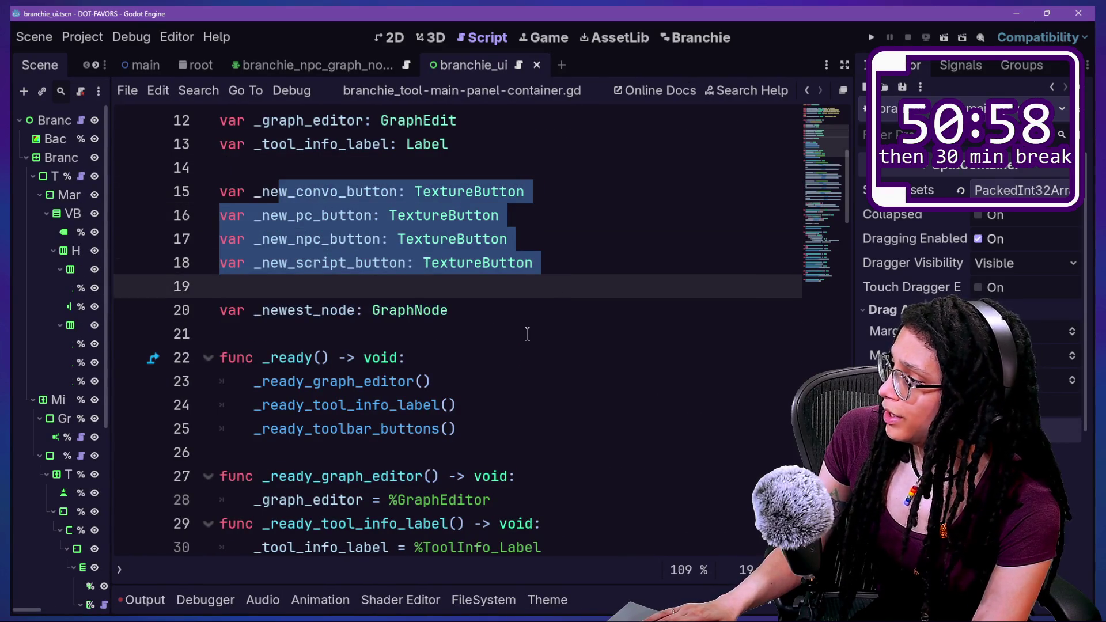
# Examine the NewPC_TextureButton assignment further down ToolMain_PanelContainer's script.
pyautogui.scroll(-3, 527, 335)
pyautogui.moveTo(311, 383); pyautogui.dragTo(420, 472)
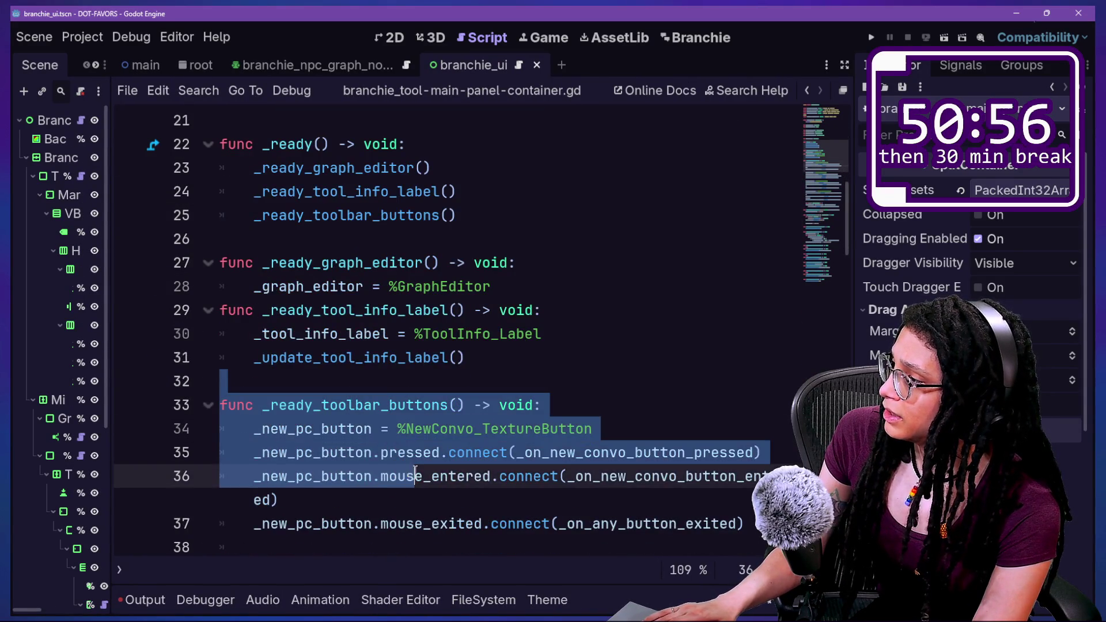
pyautogui.scroll(-1, 420, 438)
pyautogui.click(416, 461)
pyautogui.moveTo(338, 334)
pyautogui.mouseDown()
pyautogui.moveTo(517, 454)
pyautogui.moveTo(531, 498)
pyautogui.mouseUp()
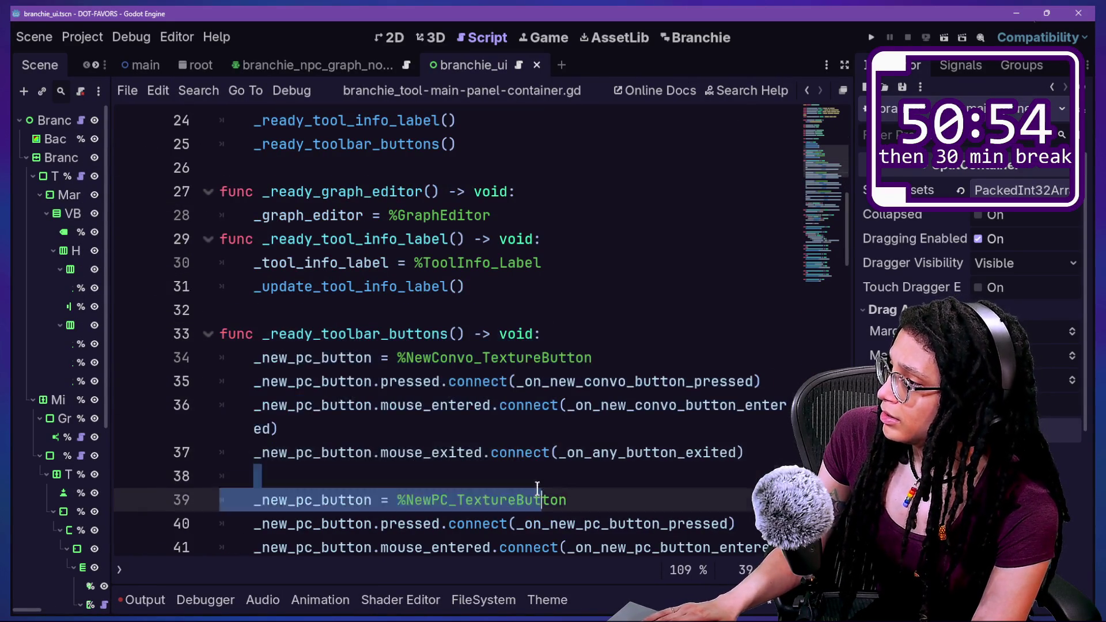
pyautogui.moveTo(487, 308); pyautogui.dragTo(669, 545)
pyautogui.click(670, 544)
pyautogui.click(641, 491)
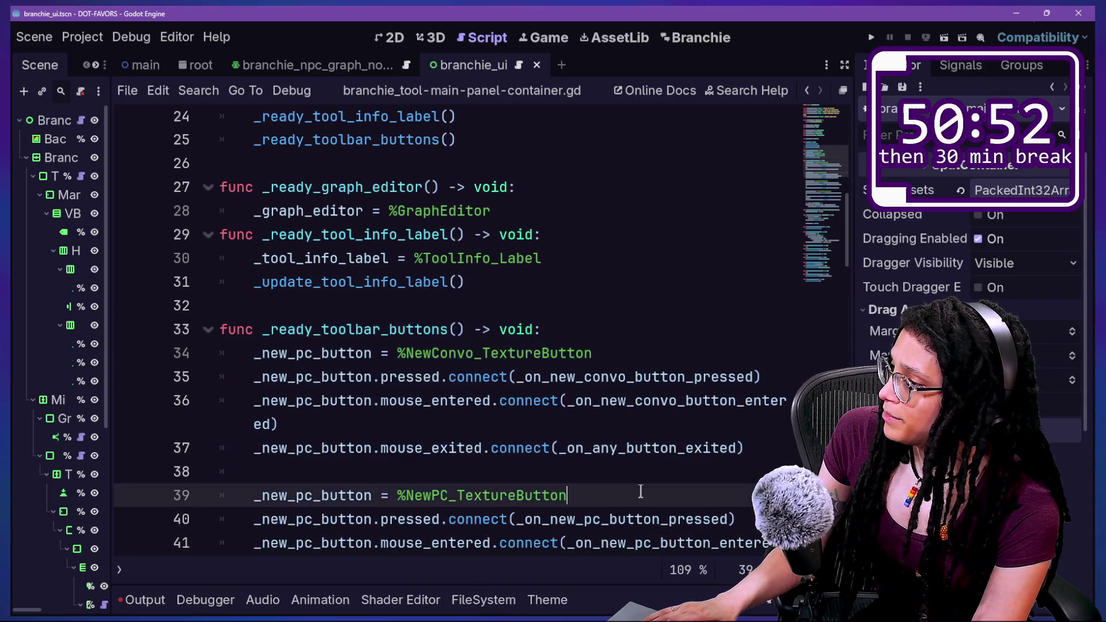
pyautogui.scroll(8, 641, 491)
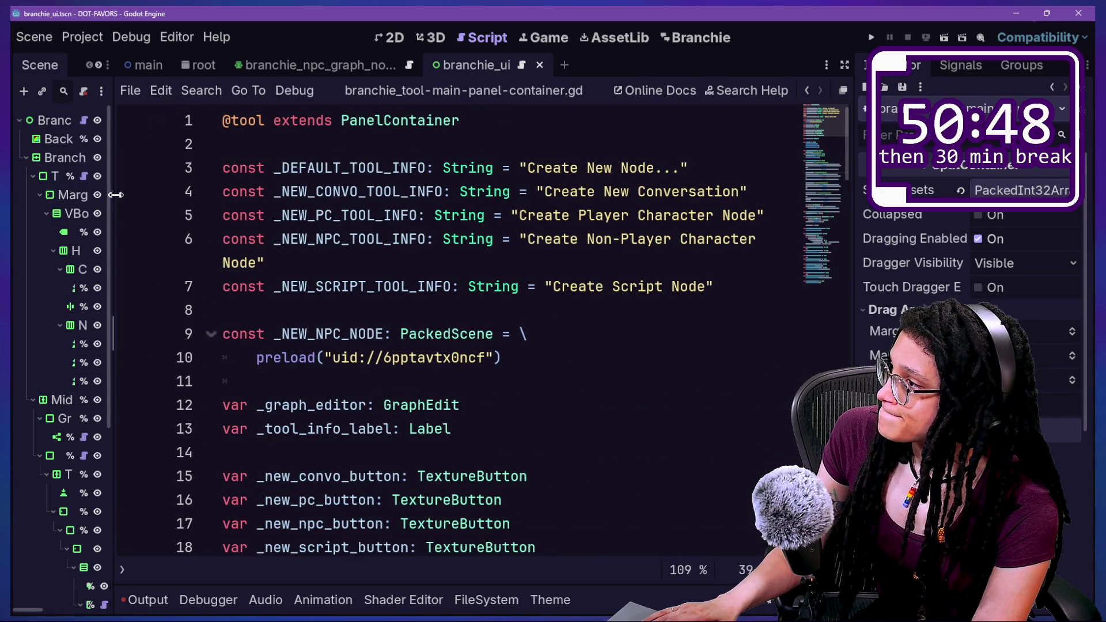
# Open ConvoHeader_HSplitContainer's script, with the caret in _ready_convo_buttons().
pyautogui.moveTo(109, 193); pyautogui.dragTo(334, 226)
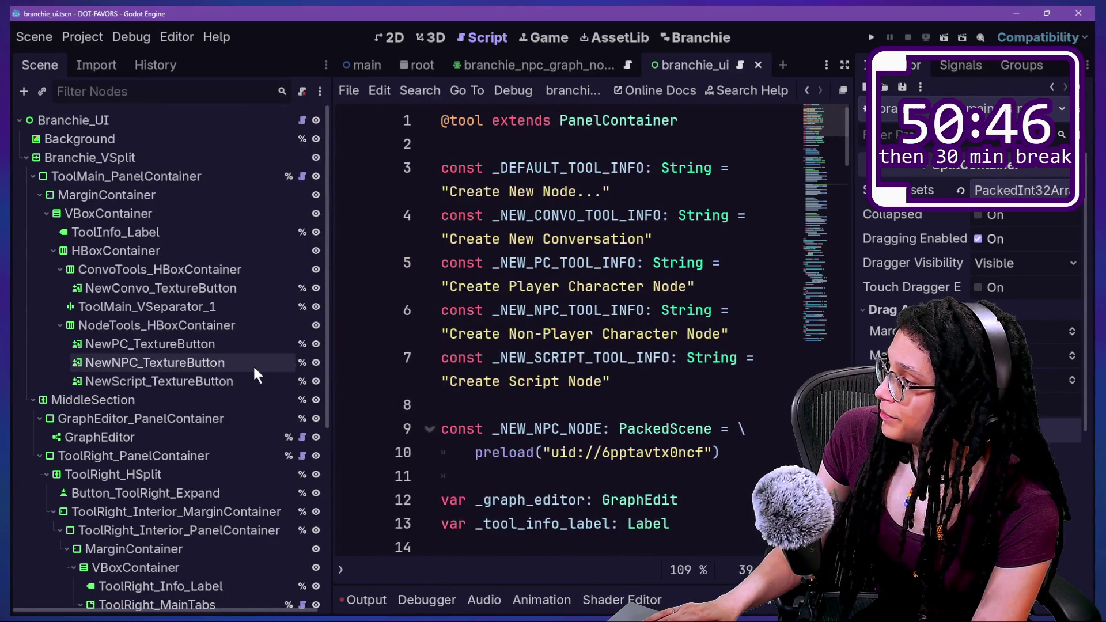
pyautogui.scroll(-5, 252, 364)
pyautogui.click(303, 385)
pyautogui.click(567, 358)
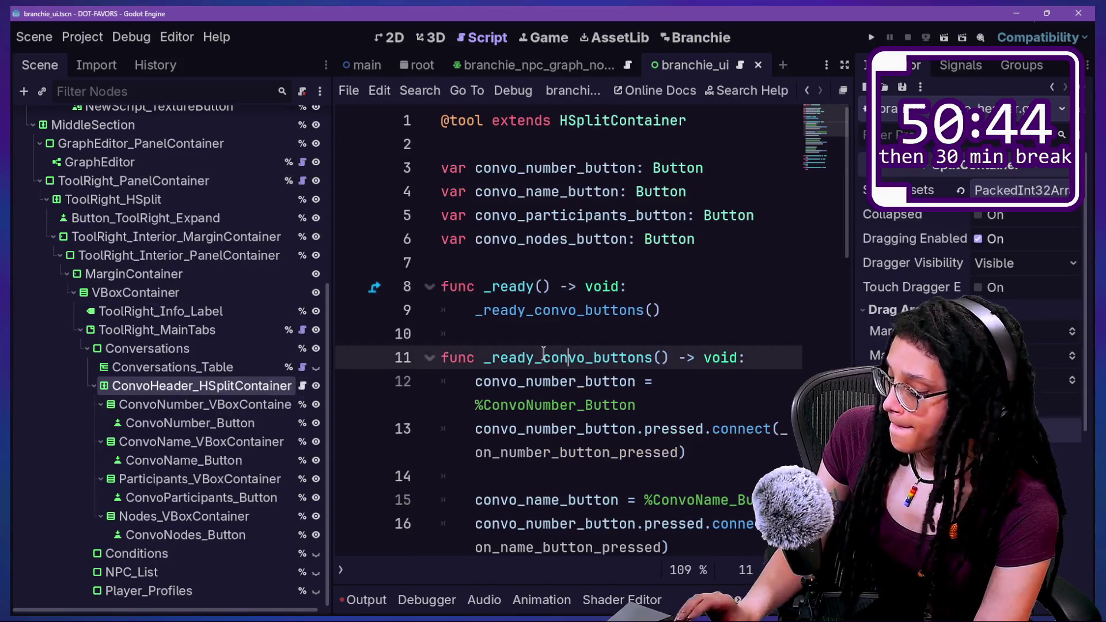
# Bring the docks back and select the ConvoNumber and ConvoName VBox containers in the Scene tree.
pyautogui.hotkey('ctrl', 'shift', 'F11')
pyautogui.hotkey('ctrl', '=')
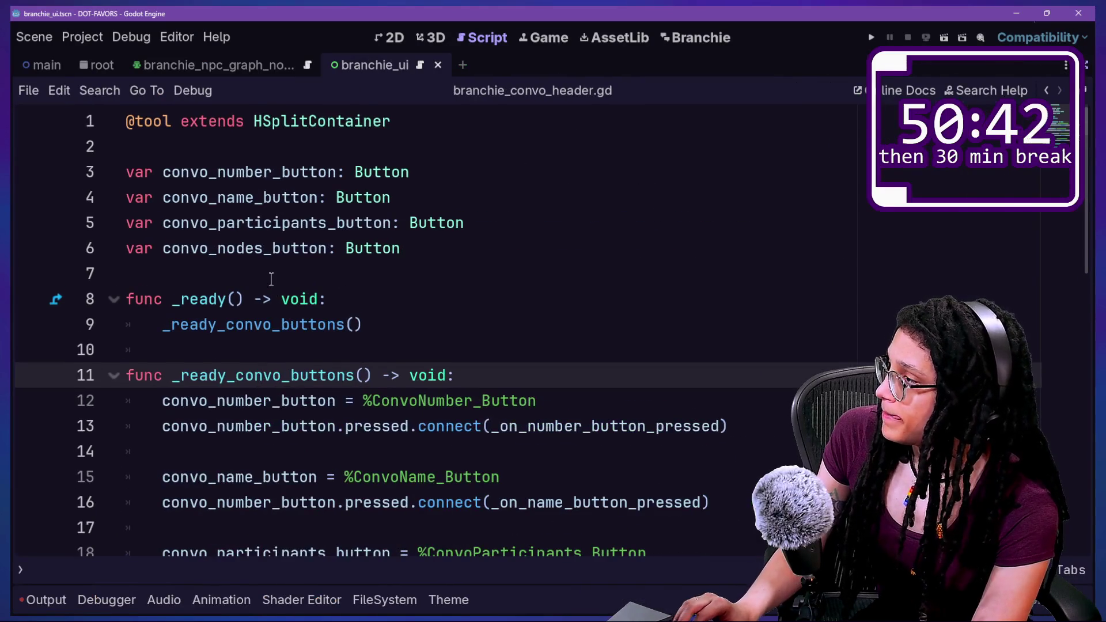
pyautogui.hotkey('ctrl', '-')
pyautogui.hotkey('ctrl', 'shift', 'F11')
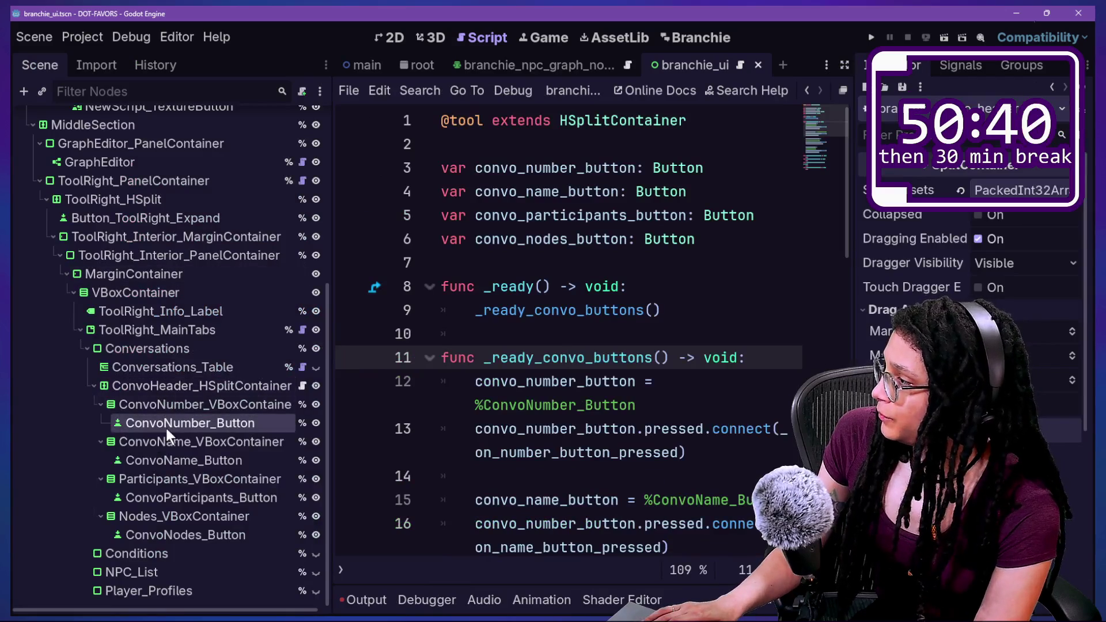
pyautogui.click(167, 429)
pyautogui.click(198, 405)
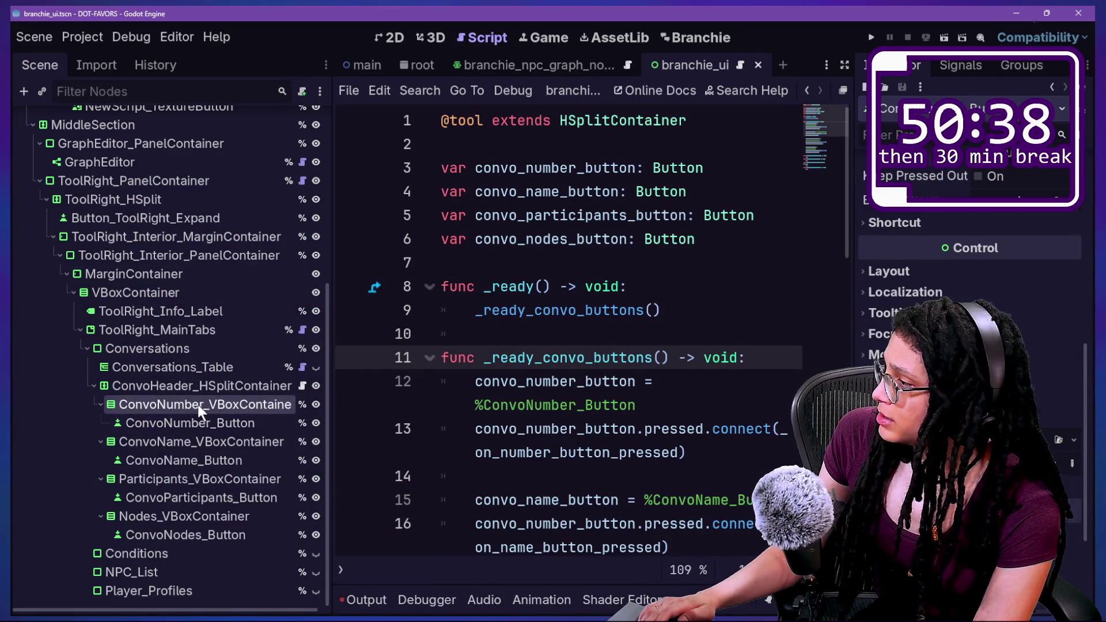
pyautogui.keyDown('ctrl'); pyautogui.click(219, 441); pyautogui.keyUp('ctrl')
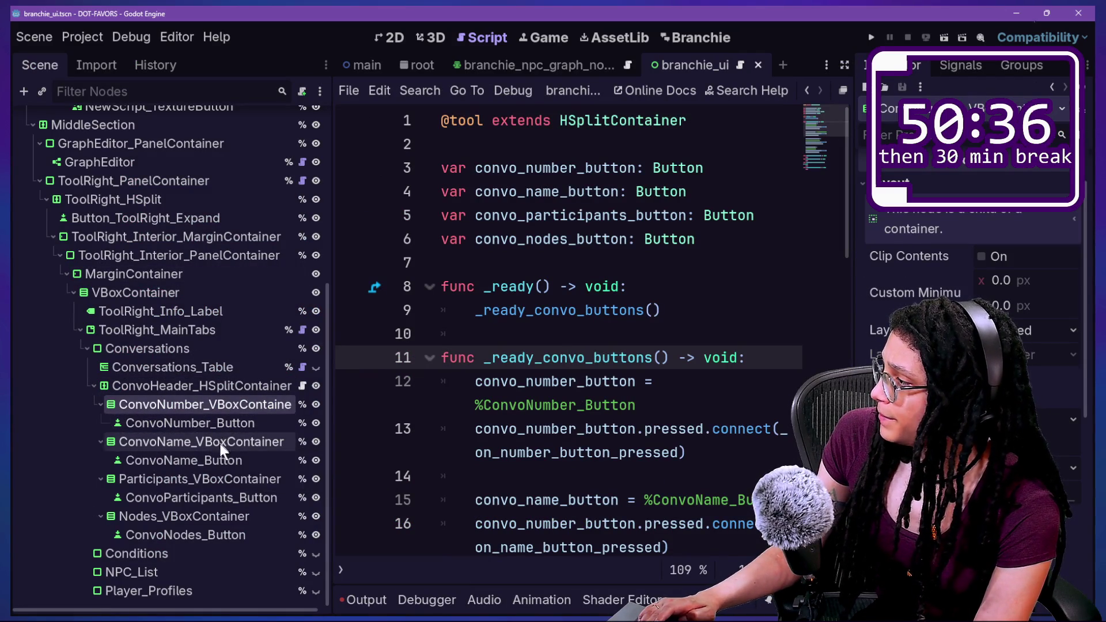
# Rename the participants and nodes containers to ConvoParticipants_VBoxContainer and ConvoNodes_VBoxContainer.
pyautogui.click(228, 483)
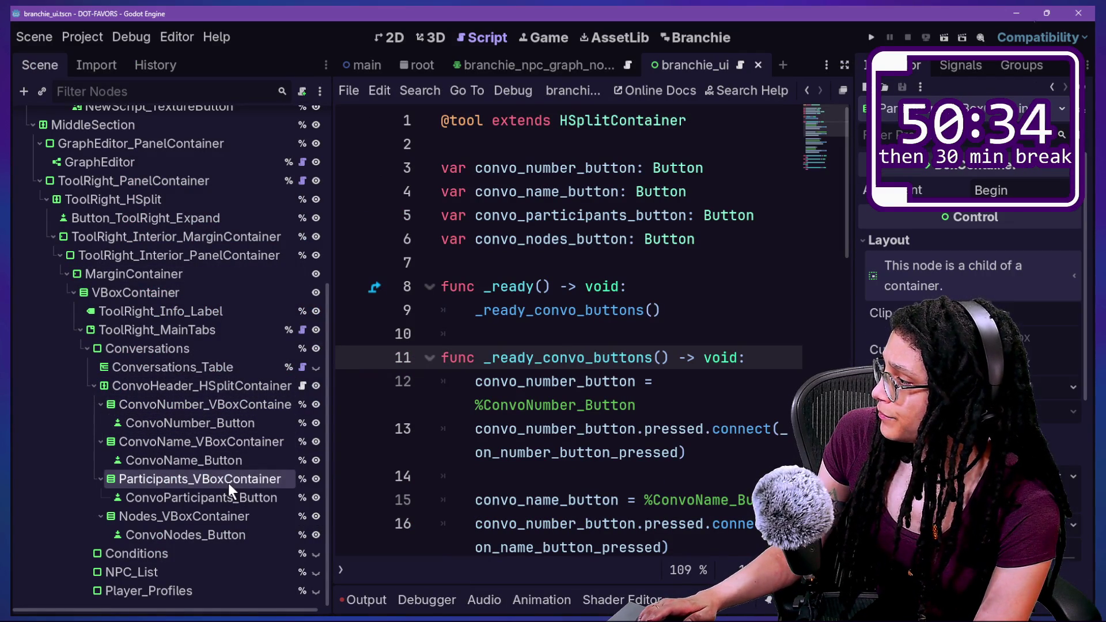
pyautogui.click(150, 483)
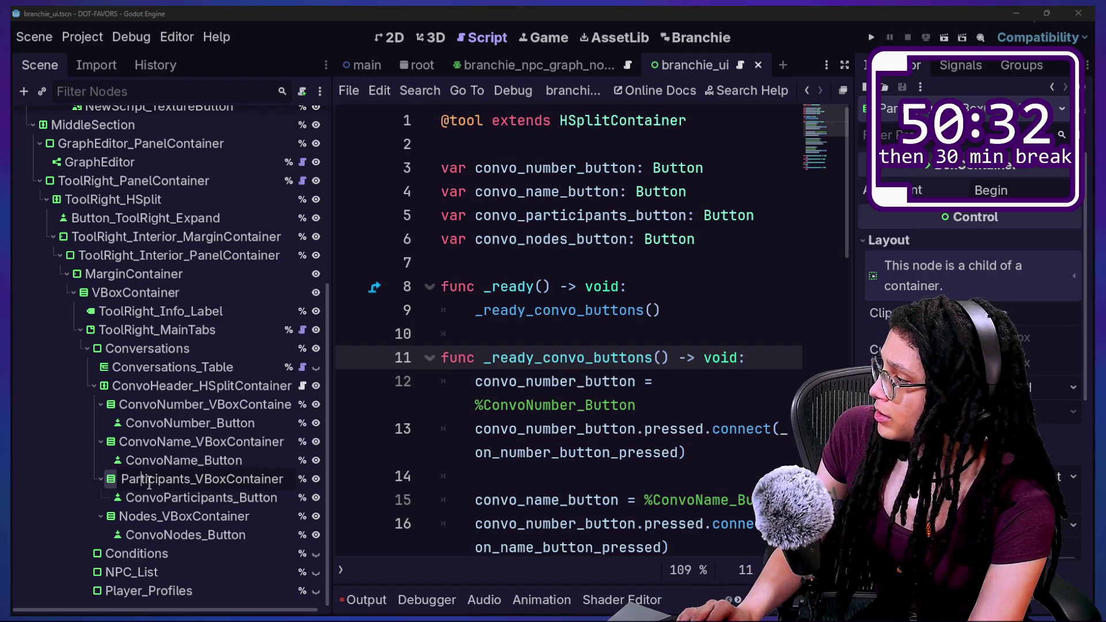
pyautogui.write('Convo')
pyautogui.press('Return')
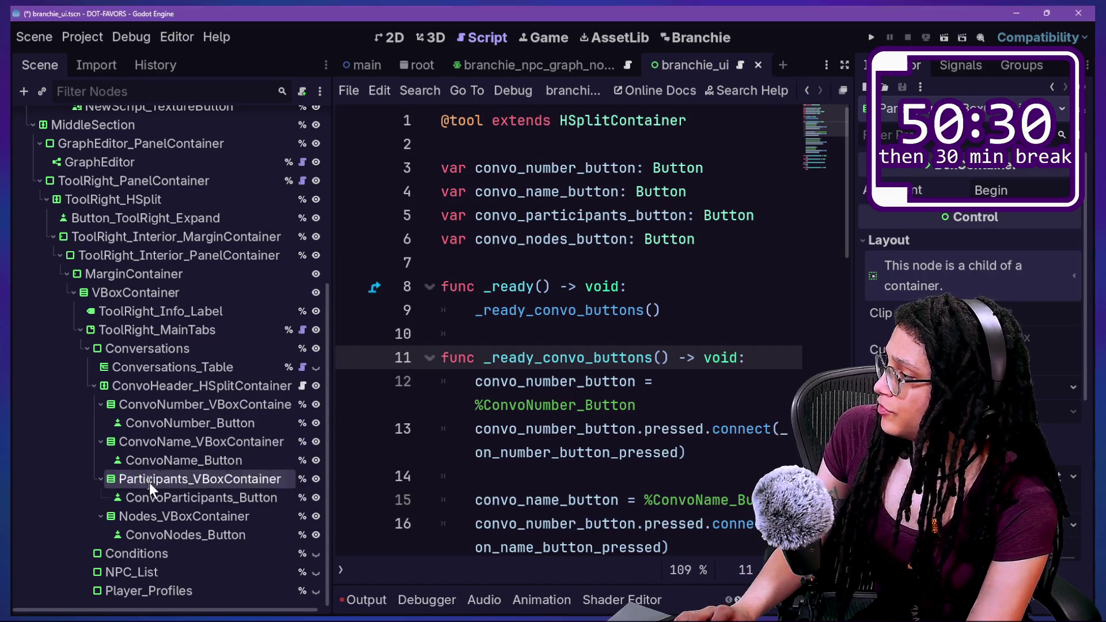
pyautogui.click(141, 518)
pyautogui.click(140, 519)
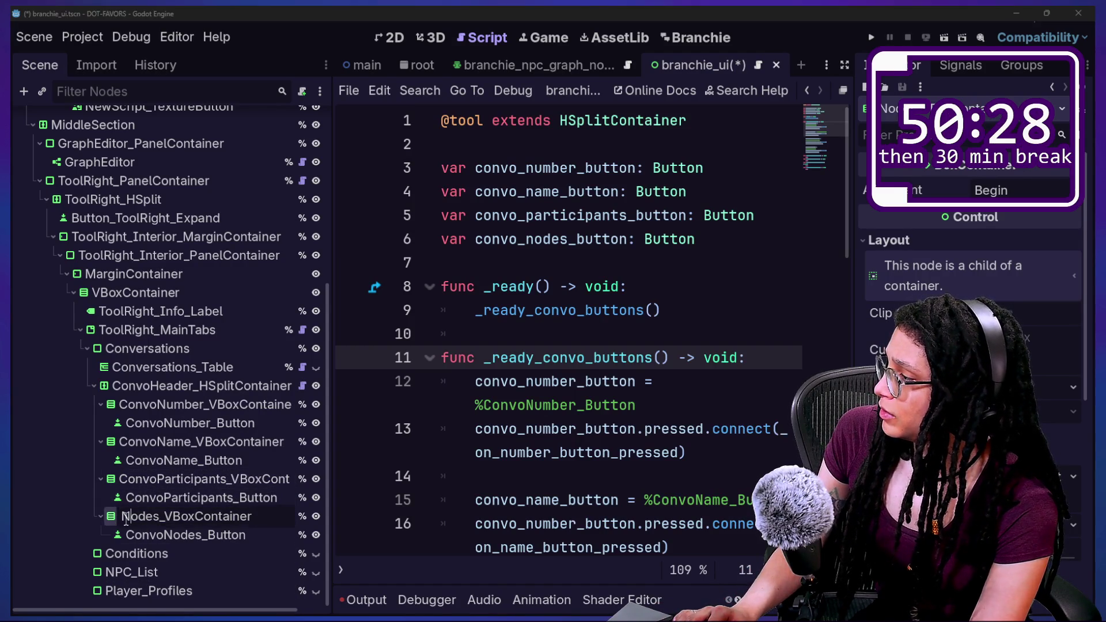
pyautogui.write('onvo')
pyautogui.press('Return')
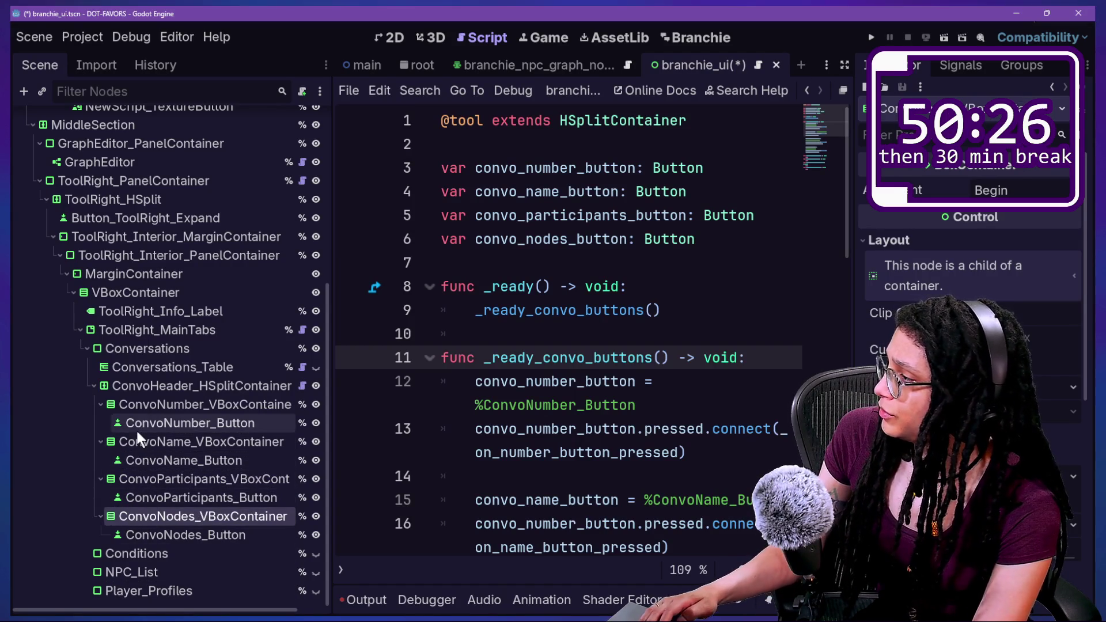
pyautogui.click(136, 405)
pyautogui.keyDown('ctrl'); pyautogui.click(149, 440); pyautogui.keyUp('ctrl')
pyautogui.keyDown('ctrl'); pyautogui.click(156, 479); pyautogui.keyUp('ctrl')
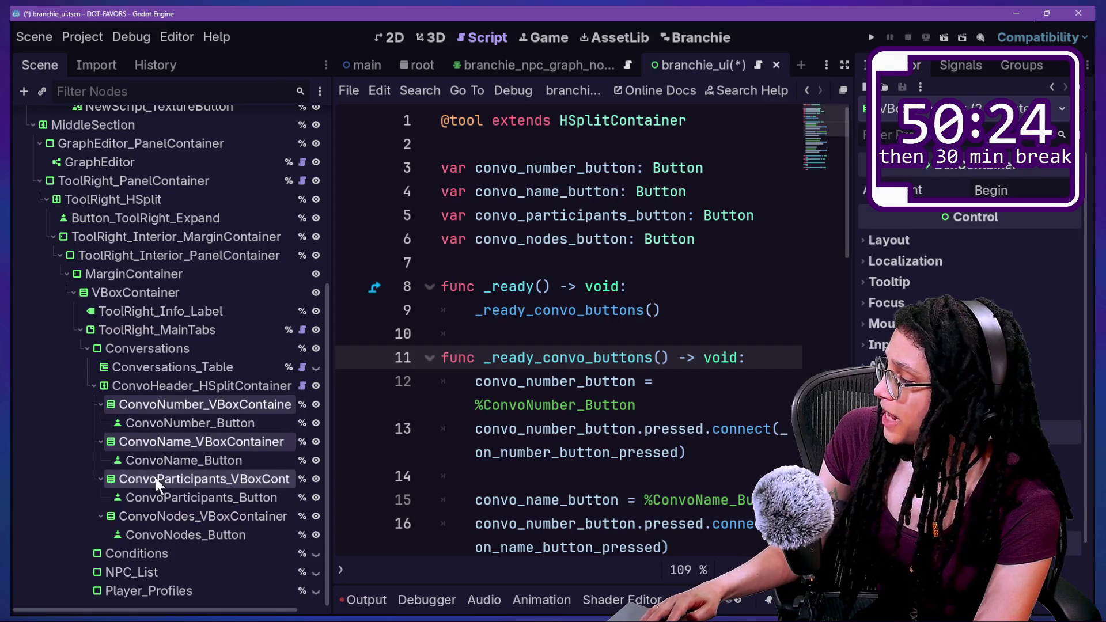
pyautogui.keyDown('ctrl'); pyautogui.click(163, 511); pyautogui.keyUp('ctrl')
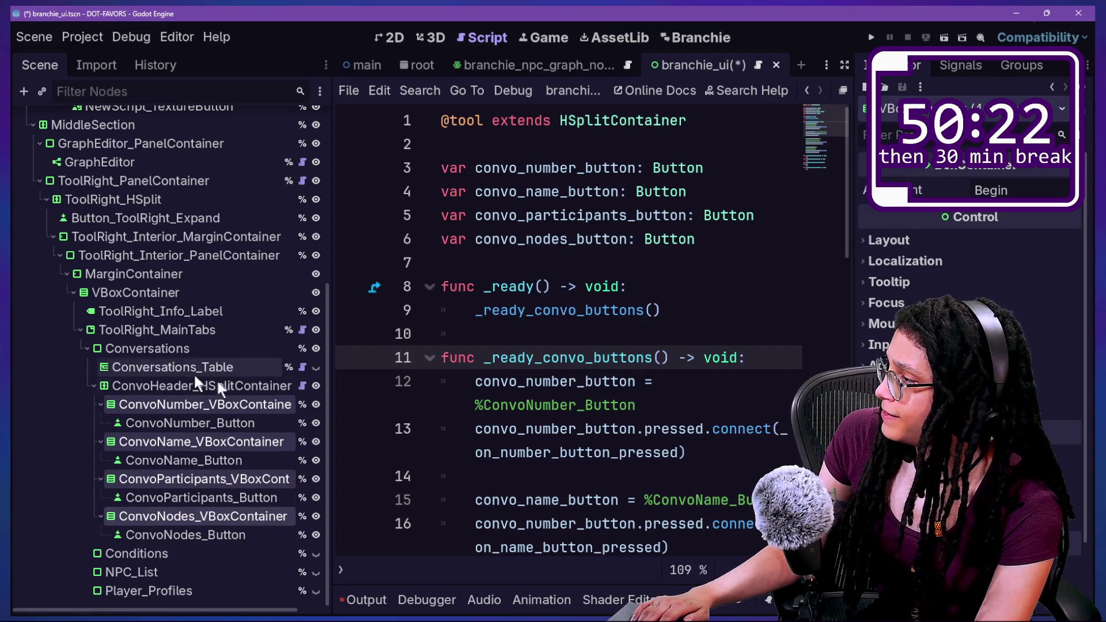
pyautogui.moveTo(171, 403)
pyautogui.mouseDown()
pyautogui.moveTo(476, 182)
pyautogui.moveTo(479, 135)
pyautogui.moveTo(472, 266)
pyautogui.mouseUp()
# Rename the references to _number_vbox, _name_vbox, _participants_vbox and _nodes_vbox.
pyautogui.click(723, 220)
pyautogui.press('Return')
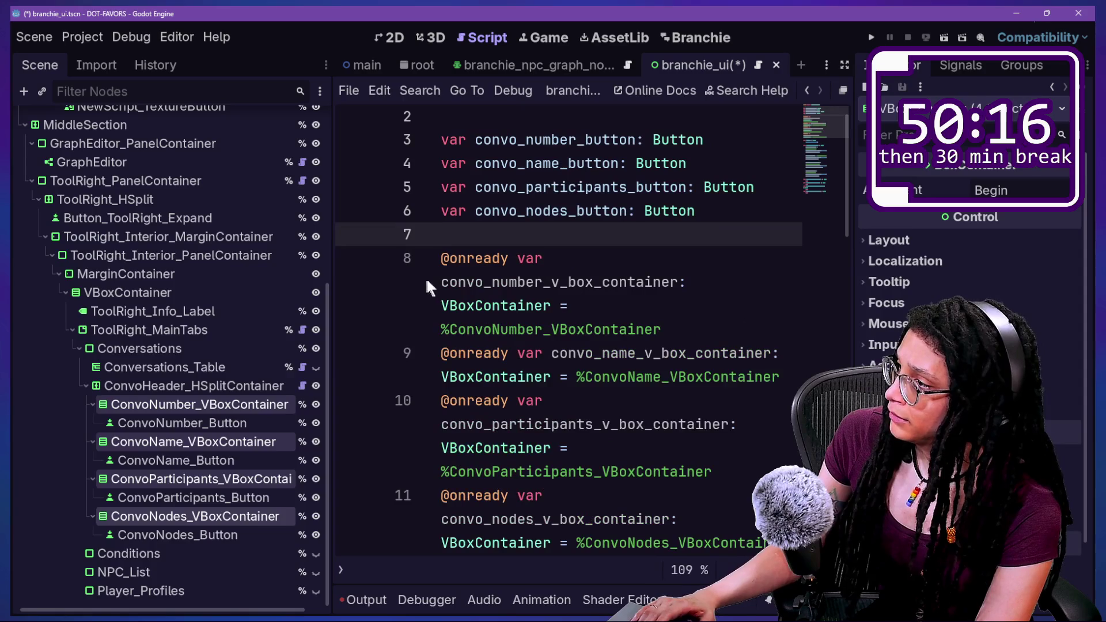
pyautogui.hotkey('ctrl', 'shift', 'F11')
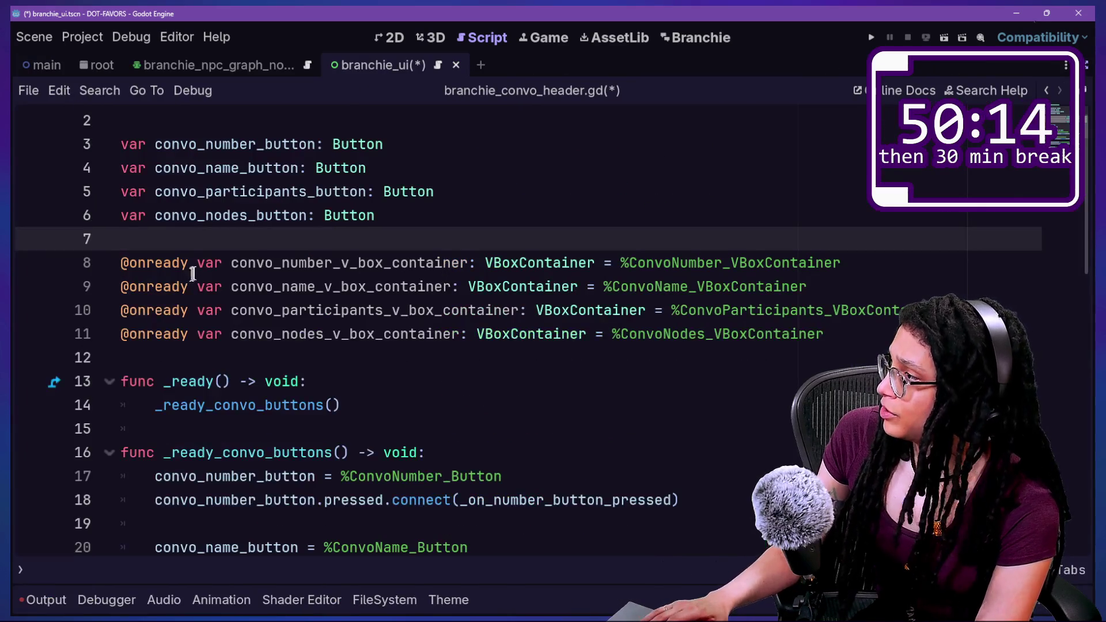
pyautogui.moveTo(232, 265); pyautogui.dragTo(315, 263)
pyautogui.click(274, 260)
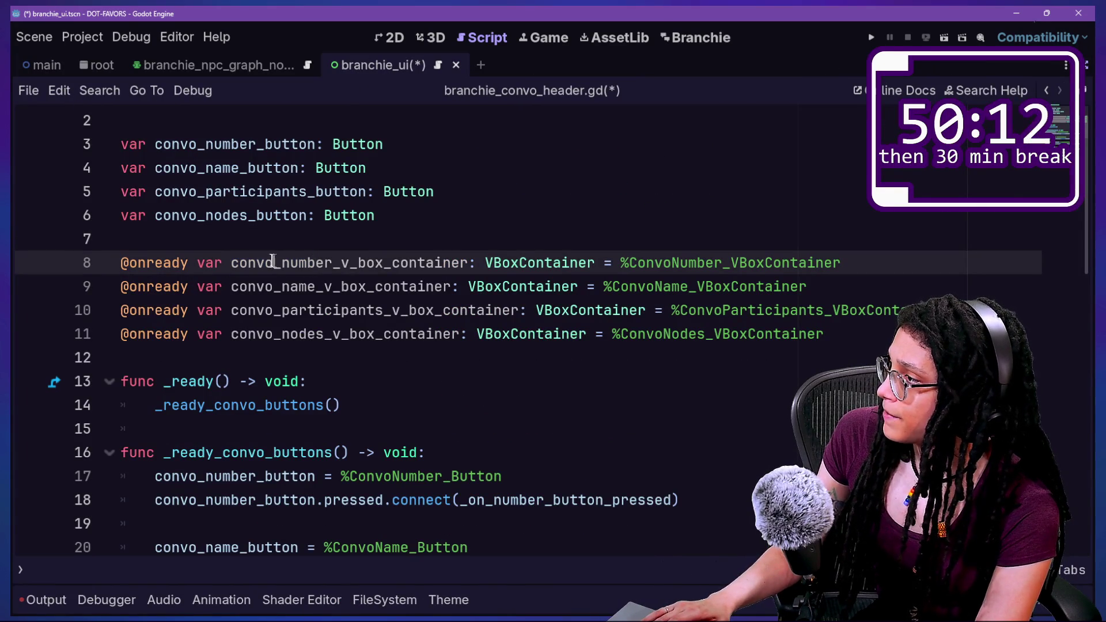
pyautogui.moveTo(231, 265)
pyautogui.mouseDown()
pyautogui.moveTo(327, 264)
pyautogui.moveTo(282, 269)
pyautogui.mouseUp()
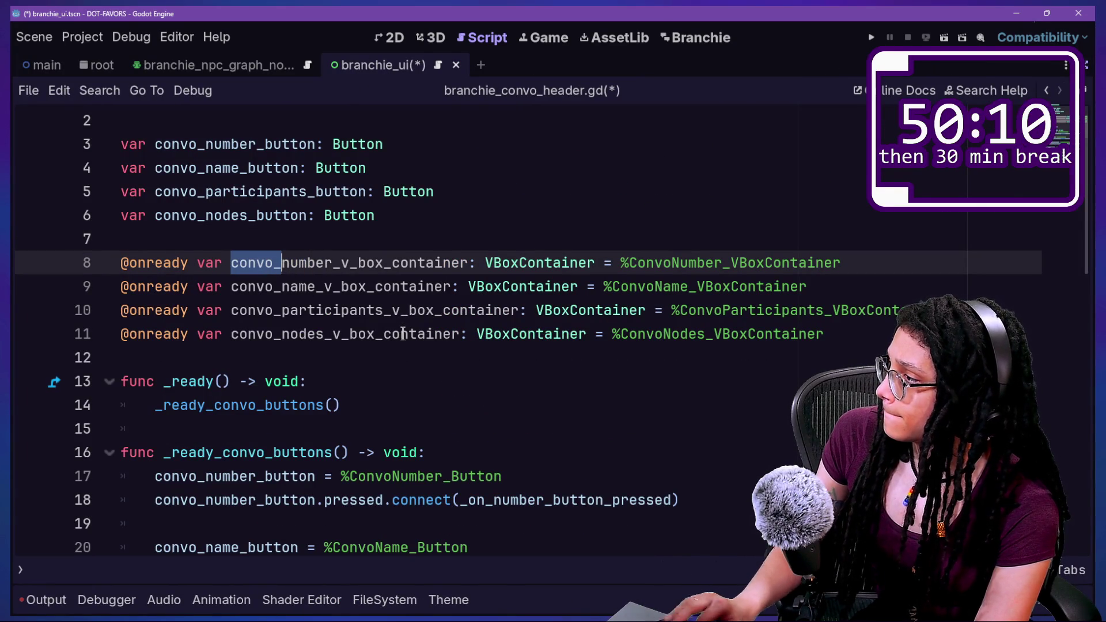
pyautogui.hotkey('ctrl', 'd')
pyautogui.hotkey('ctrl', 'd')
pyautogui.hotkey('ctrl', 'd')
pyautogui.press('BackSpace')
pyautogui.write('_')
pyautogui.moveTo(307, 264); pyautogui.dragTo(400, 263)
pyautogui.click(301, 263)
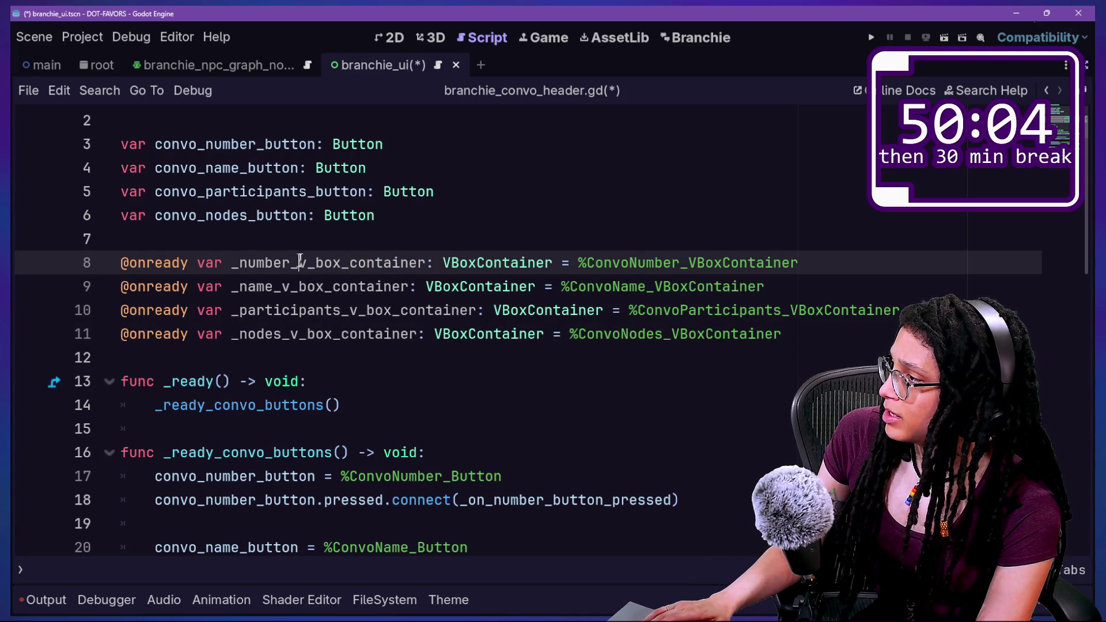
pyautogui.moveTo(310, 262); pyautogui.dragTo(370, 262)
pyautogui.click(310, 263)
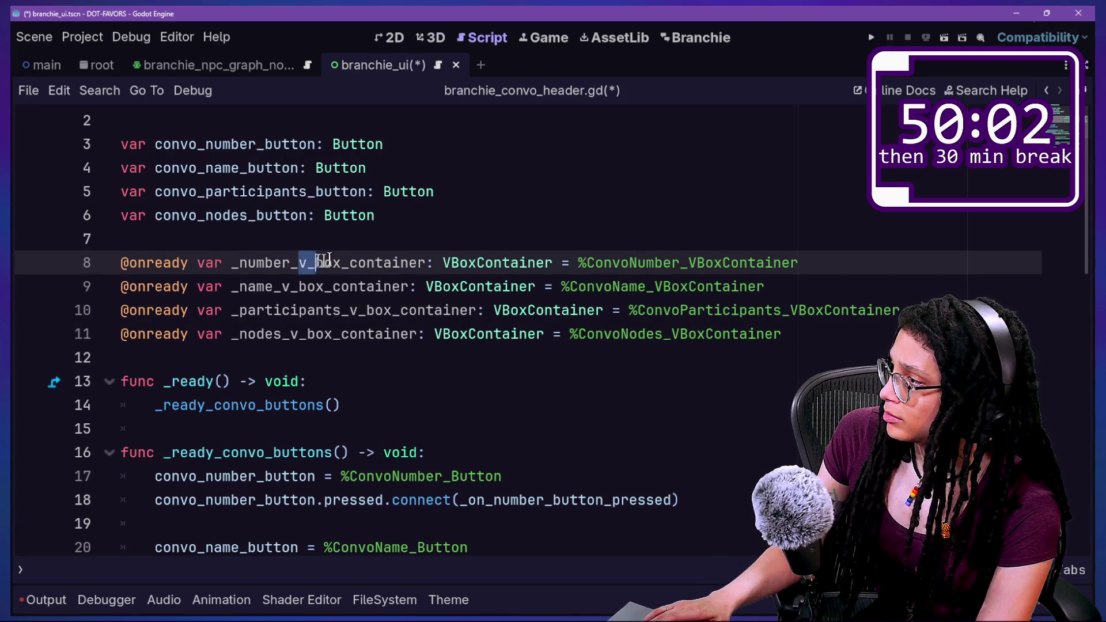
pyautogui.hotkey('ctrl', 'z')
# Move each reference's % node path onto an indented line after a \ continuation.
pyautogui.click(487, 263)
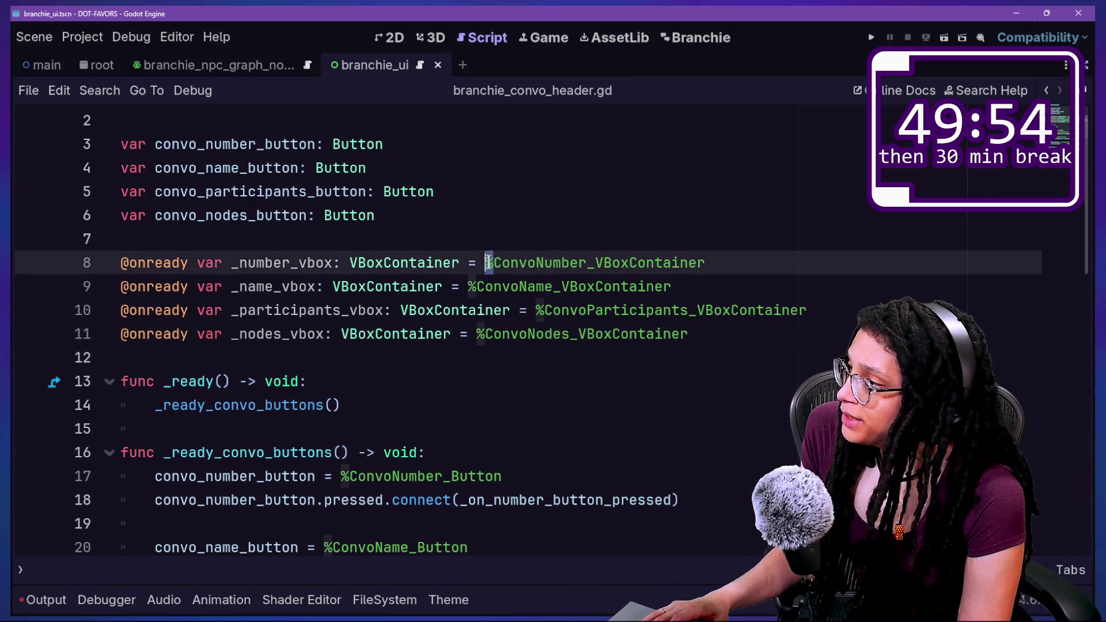
pyautogui.click(486, 263)
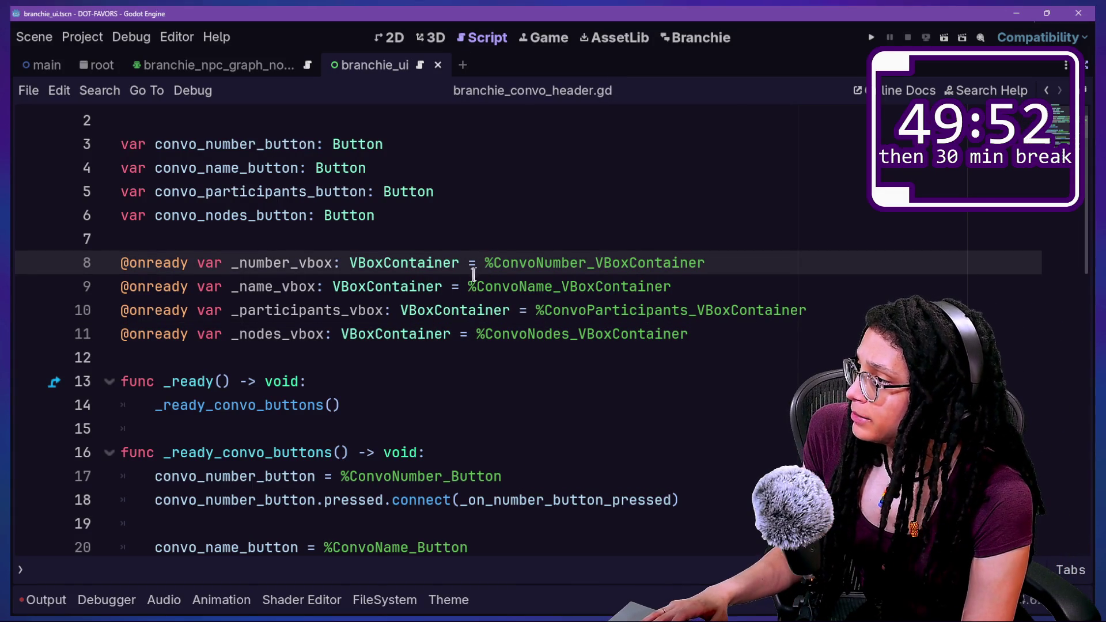
pyautogui.keyDown('alt'); pyautogui.click(472, 287); pyautogui.keyUp('alt')
pyautogui.keyDown('alt'); pyautogui.click(532, 311); pyautogui.keyUp('alt')
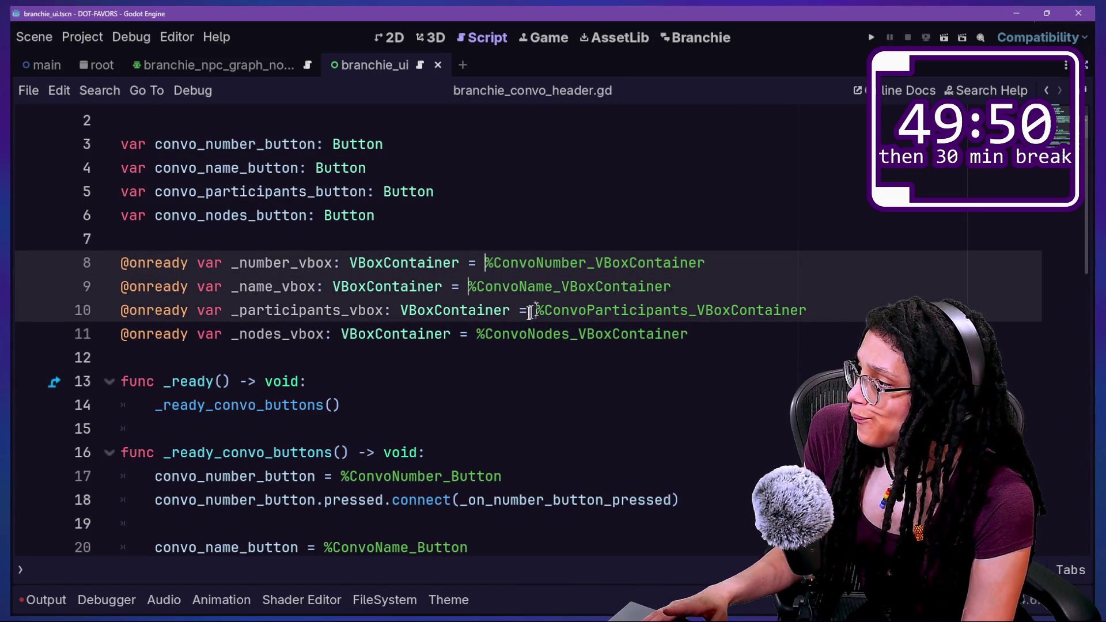
pyautogui.keyDown('alt'); pyautogui.click(475, 334); pyautogui.keyUp('alt')
pyautogui.write('\\')
pyautogui.press('Return')
pyautogui.press('Tab')
pyautogui.click(601, 378)
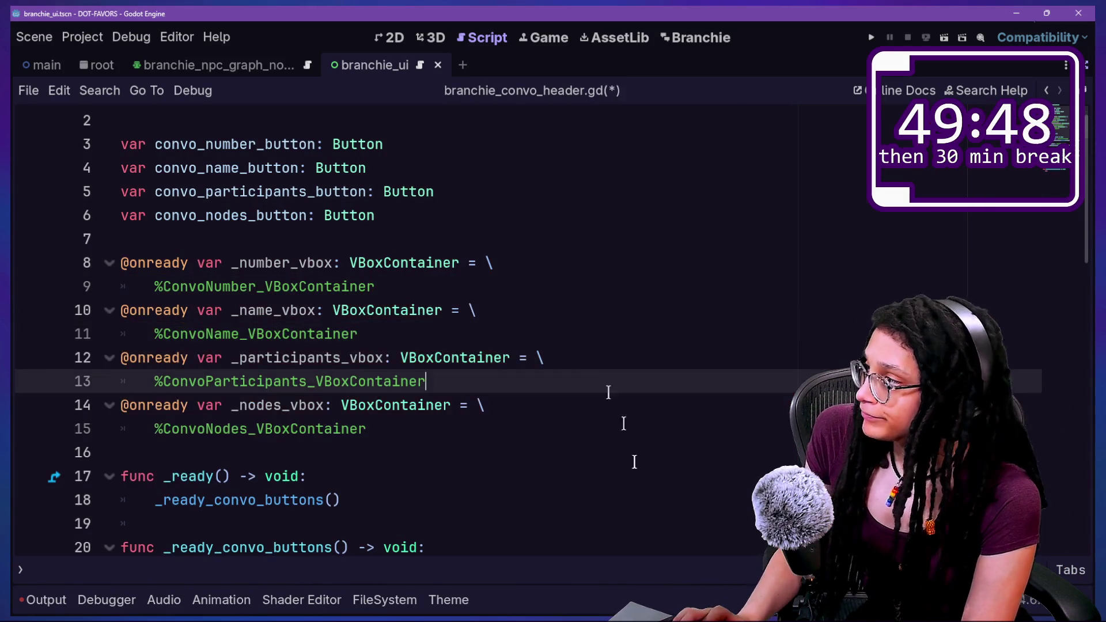
# Put the callback in each of the four connect( calls onto its own indented line, then save.
pyautogui.scroll(-2, 634, 463)
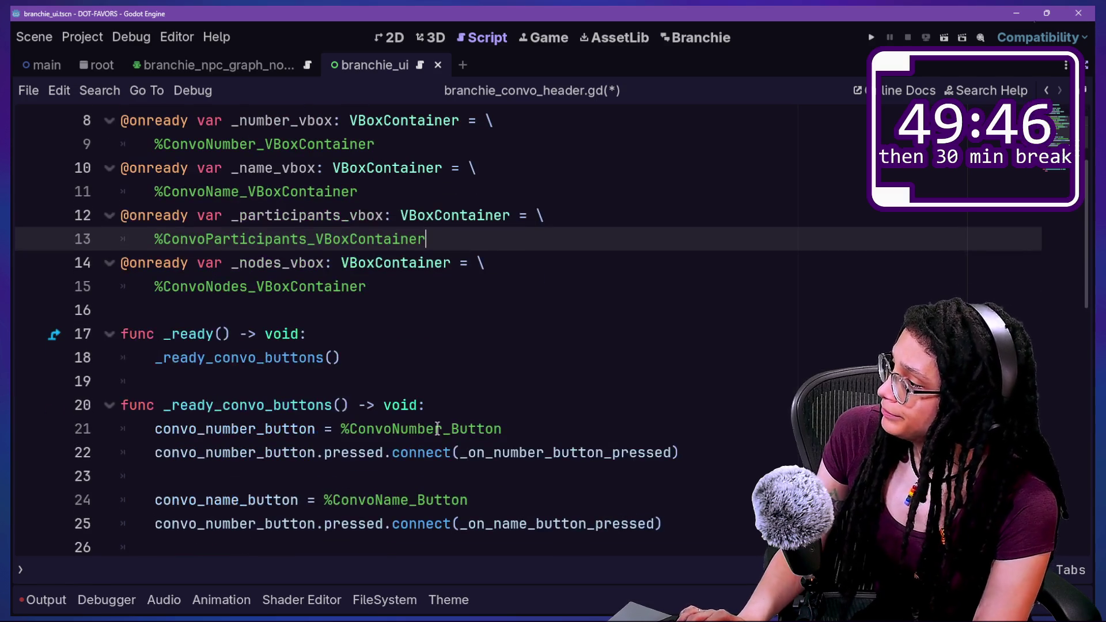
pyautogui.click(457, 453)
pyautogui.keyDown('alt'); pyautogui.click(457, 524); pyautogui.keyUp('alt')
pyautogui.scroll(-4, 427, 354)
pyautogui.keyDown('alt'); pyautogui.click(461, 306); pyautogui.keyUp('alt')
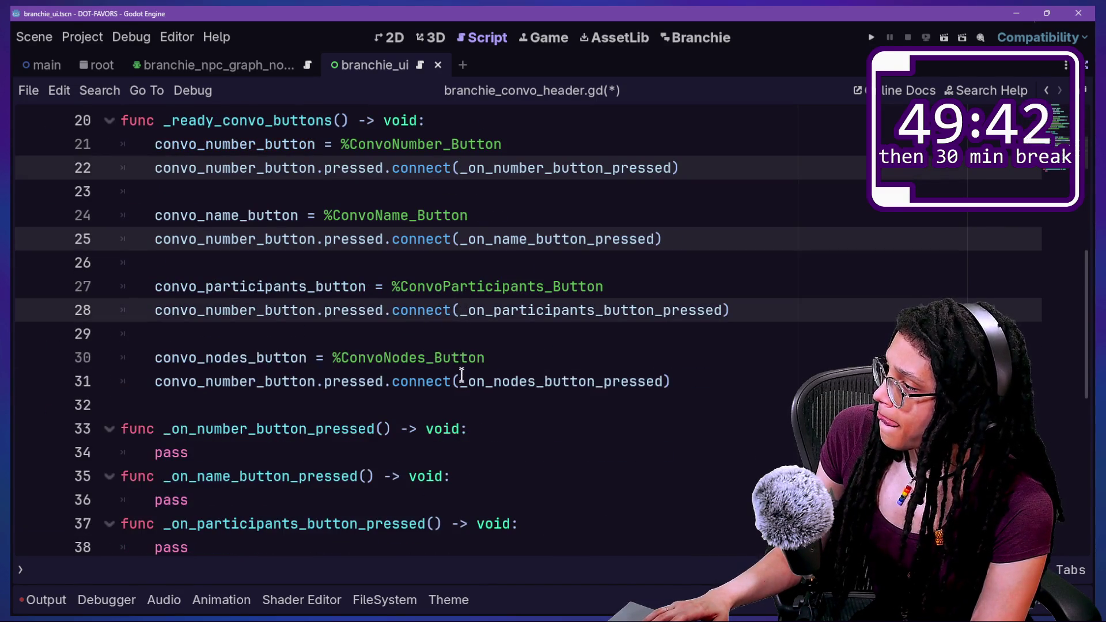
pyautogui.keyDown('alt'); pyautogui.click(461, 373); pyautogui.keyUp('alt')
pyautogui.press('Return')
pyautogui.scroll(6, 336, 187)
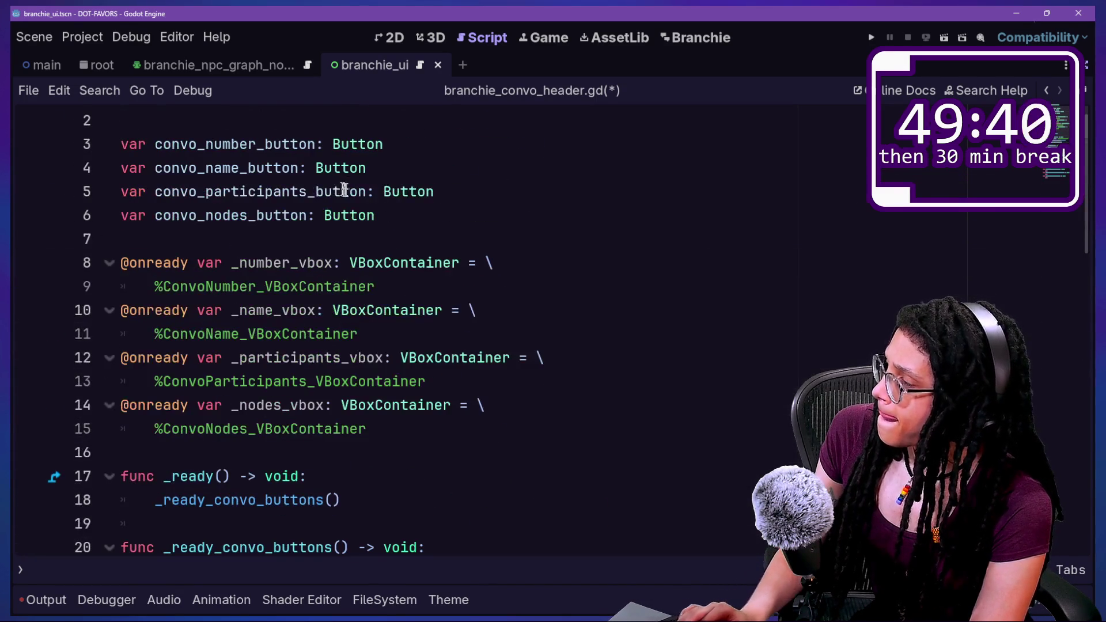
pyautogui.click(343, 191)
pyautogui.hotkey('ctrl', 's')
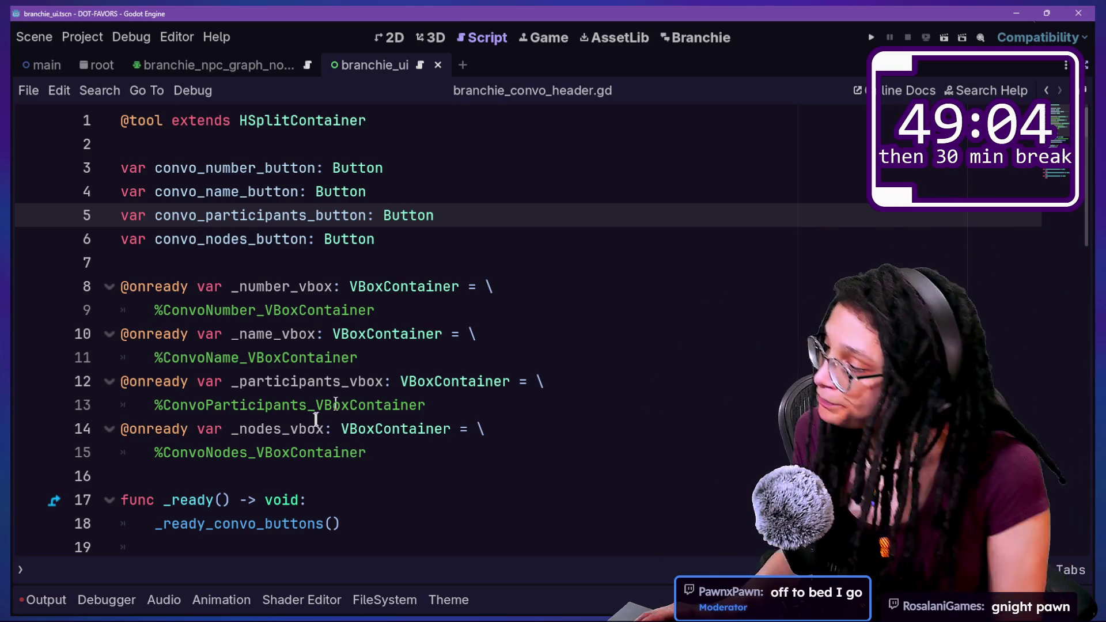
# Exit distraction-free mode to restore the Scene dock and inspector, then go to the Branchie screen.
pyautogui.click(527, 359)
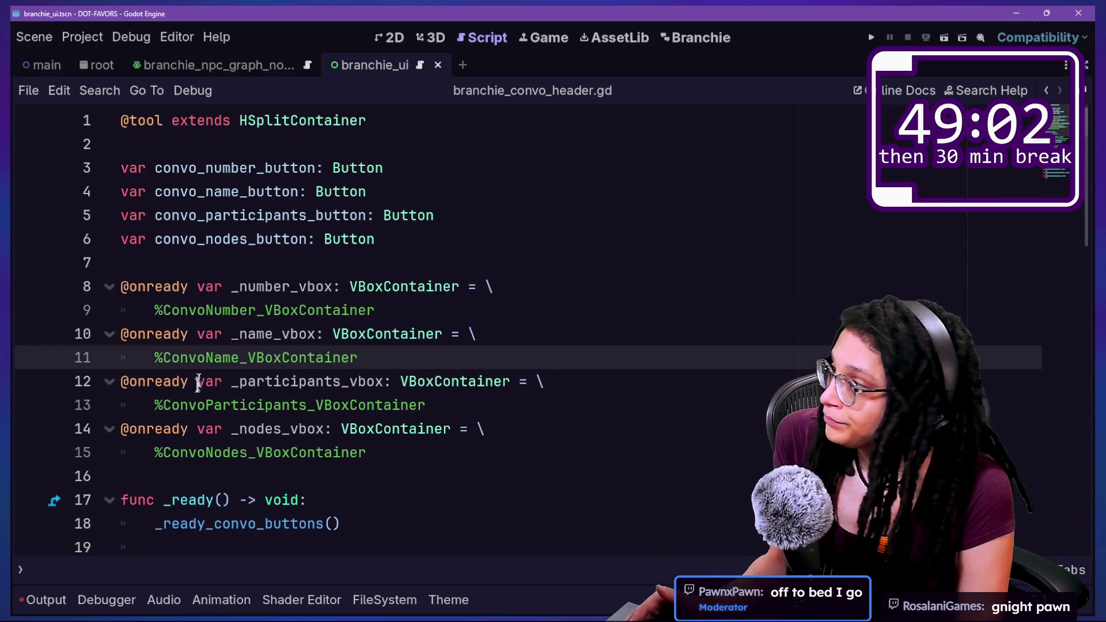
pyautogui.click(465, 287)
pyautogui.press('Up')
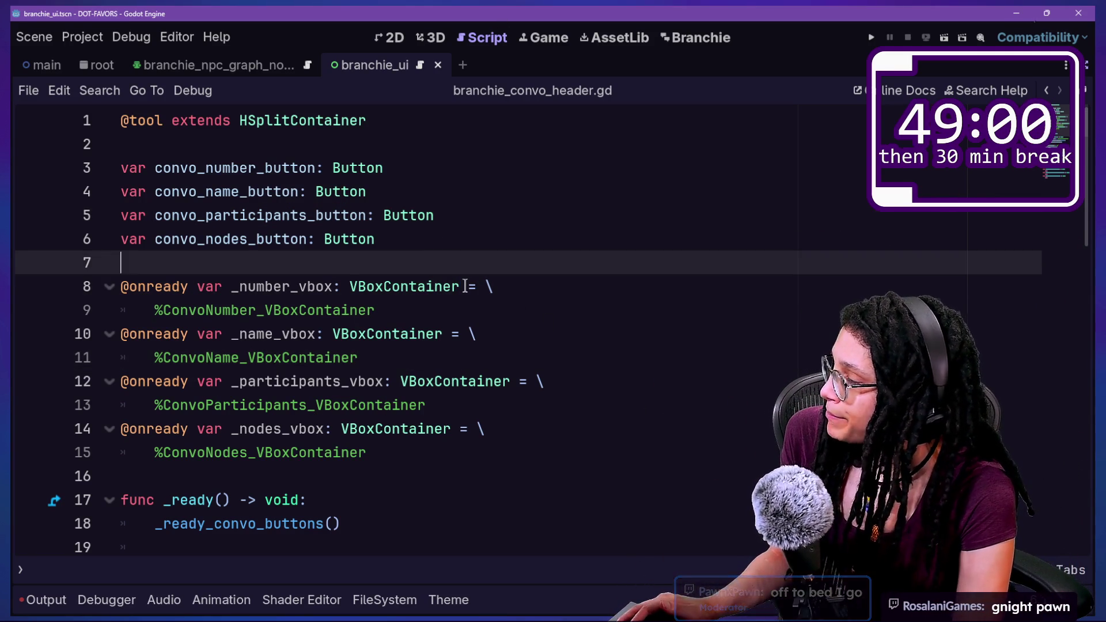
pyautogui.hotkey('ctrl', 'shift', 'F11')
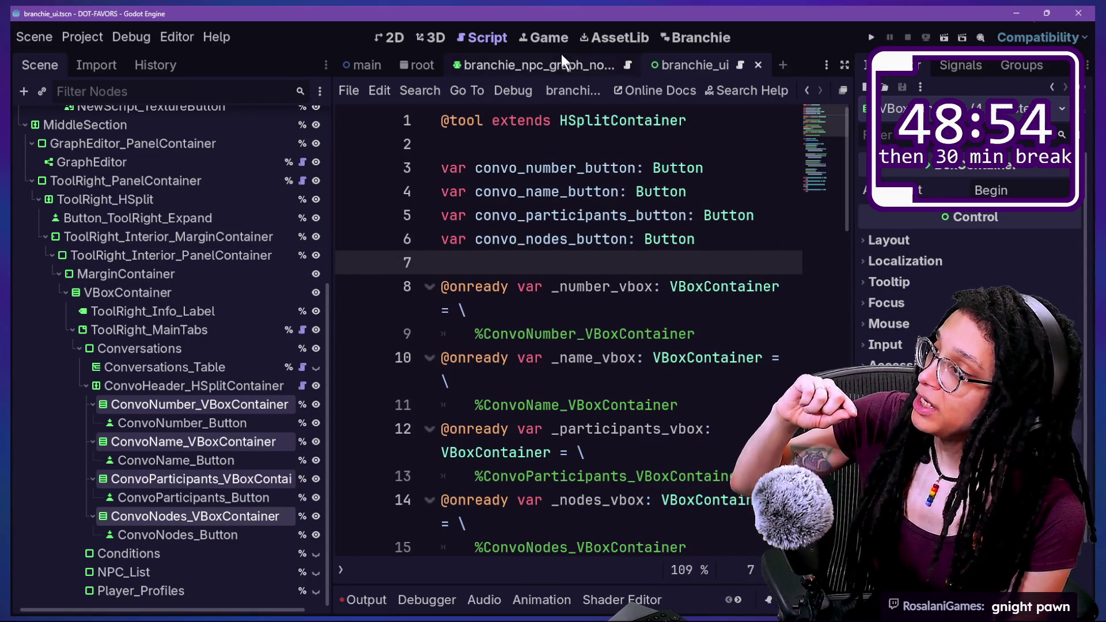
pyautogui.click(686, 37)
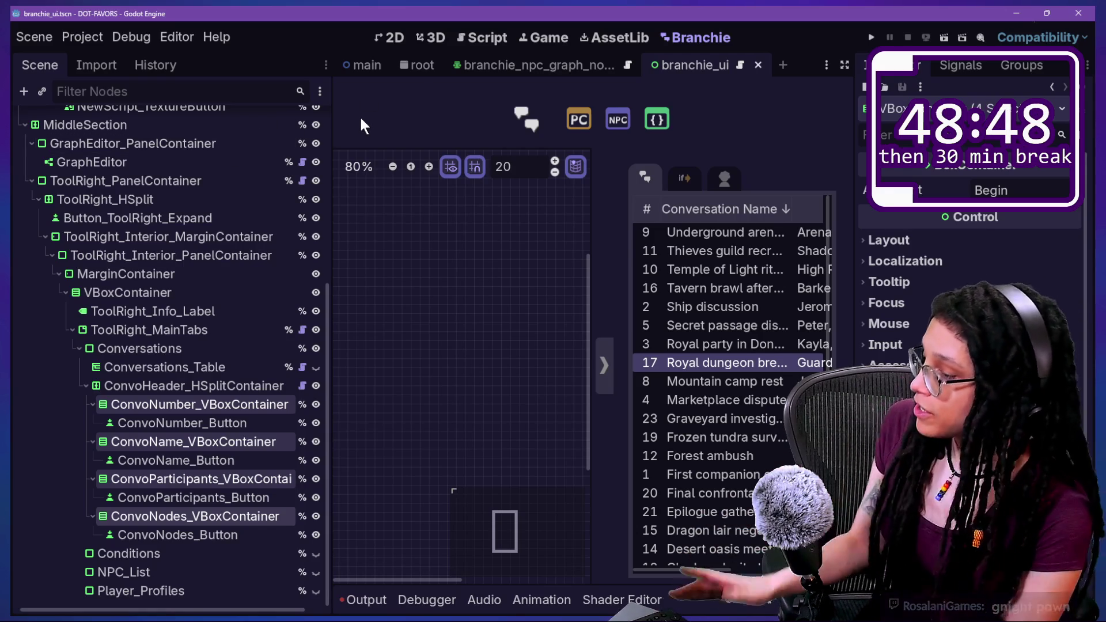
# Scroll the Branchie conversation table full-width, then pan the branchie_ui scene in the 2D view.
pyautogui.hotkey('ctrl', 'shift', 'F11')
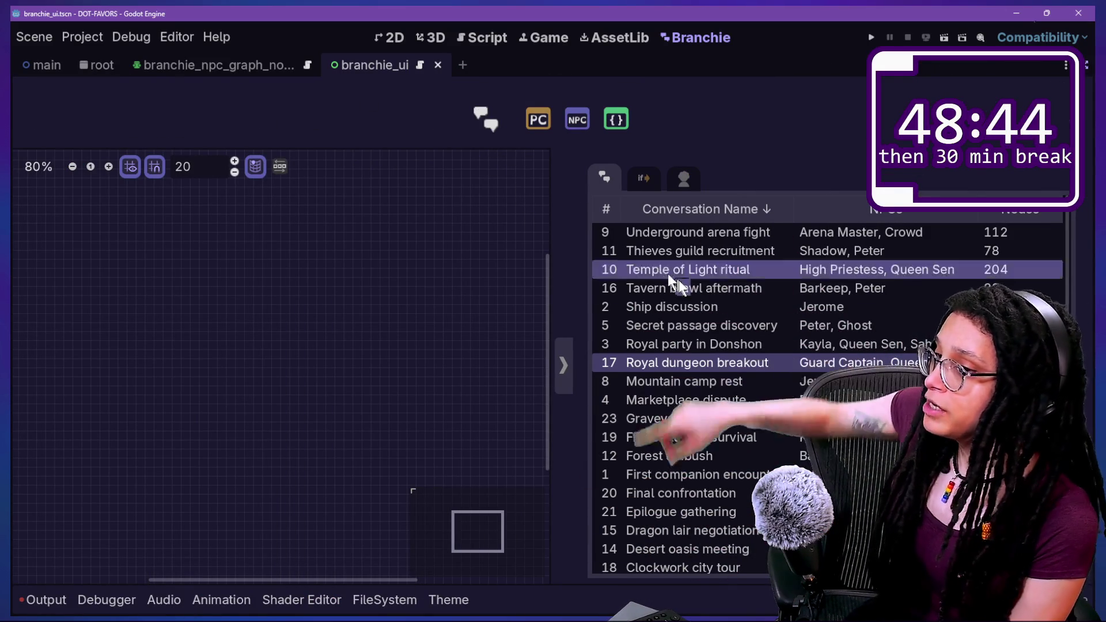
pyautogui.scroll(-3, 692, 456)
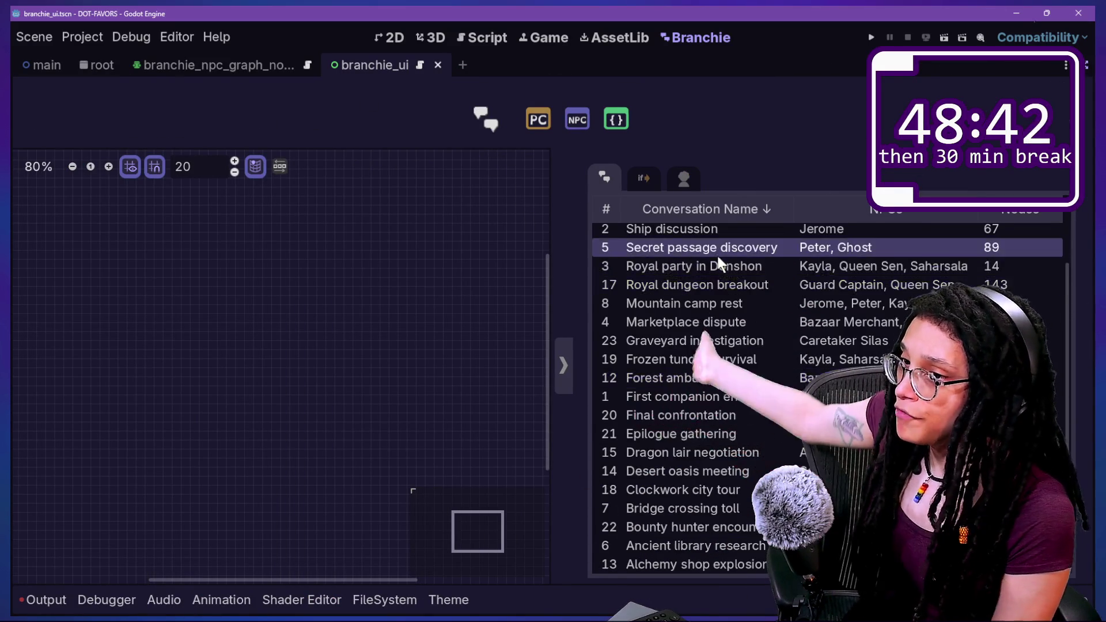
pyautogui.scroll(3, 720, 263)
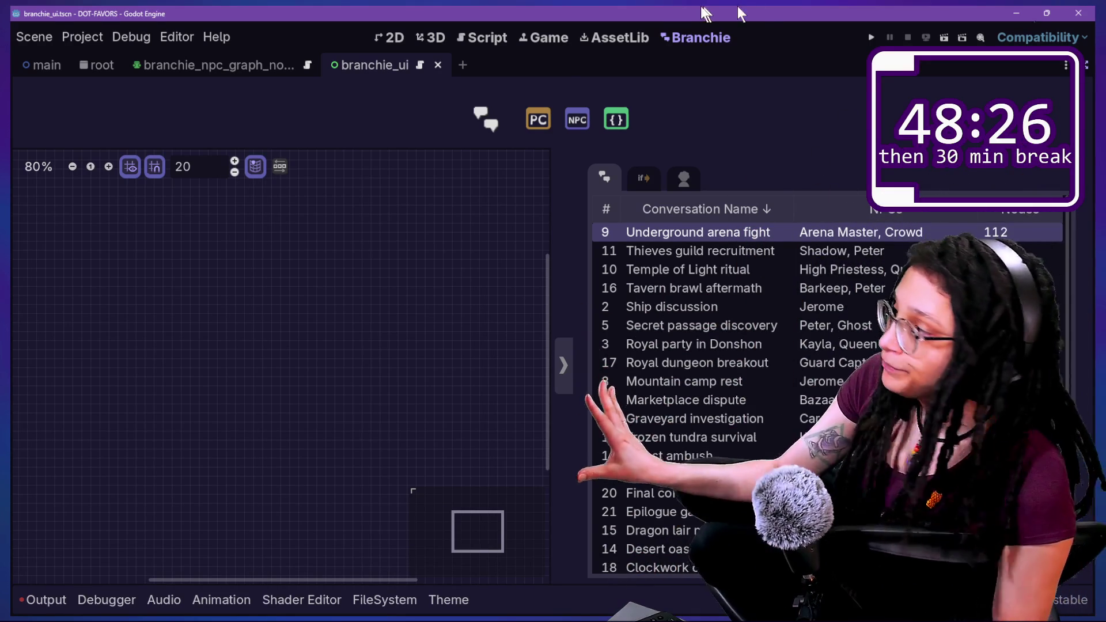
pyautogui.click(396, 37)
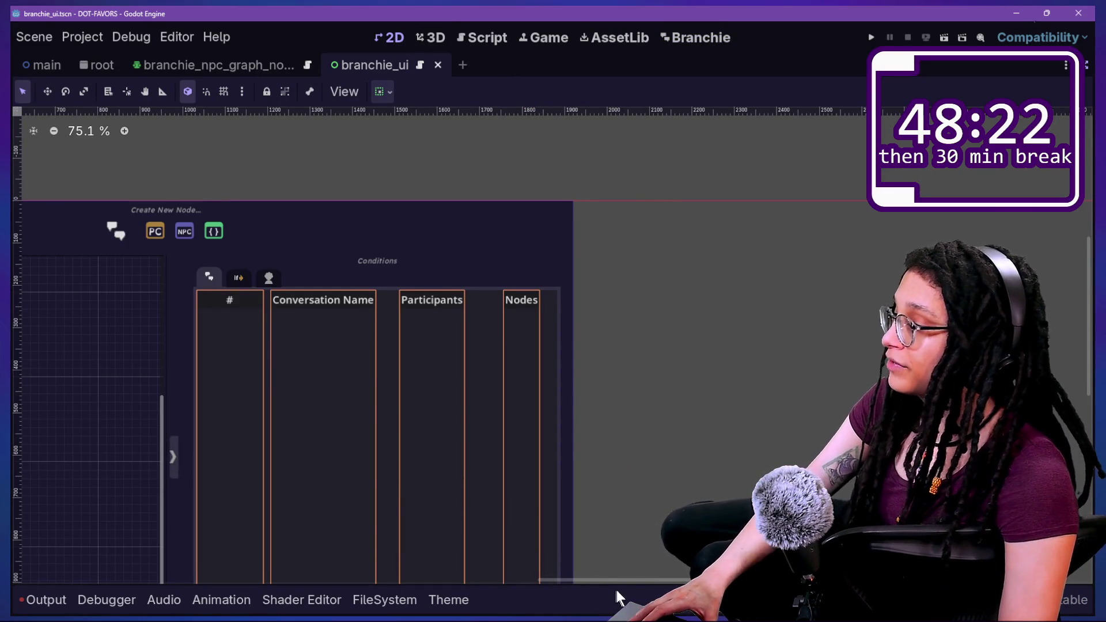
pyautogui.moveTo(606, 580); pyautogui.dragTo(373, 602)
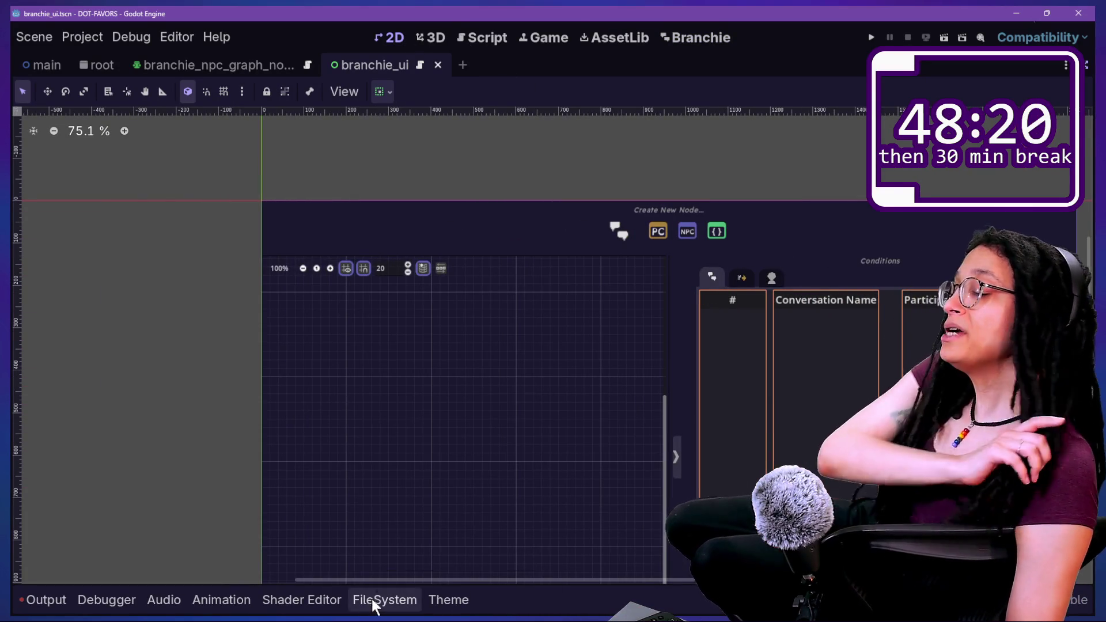
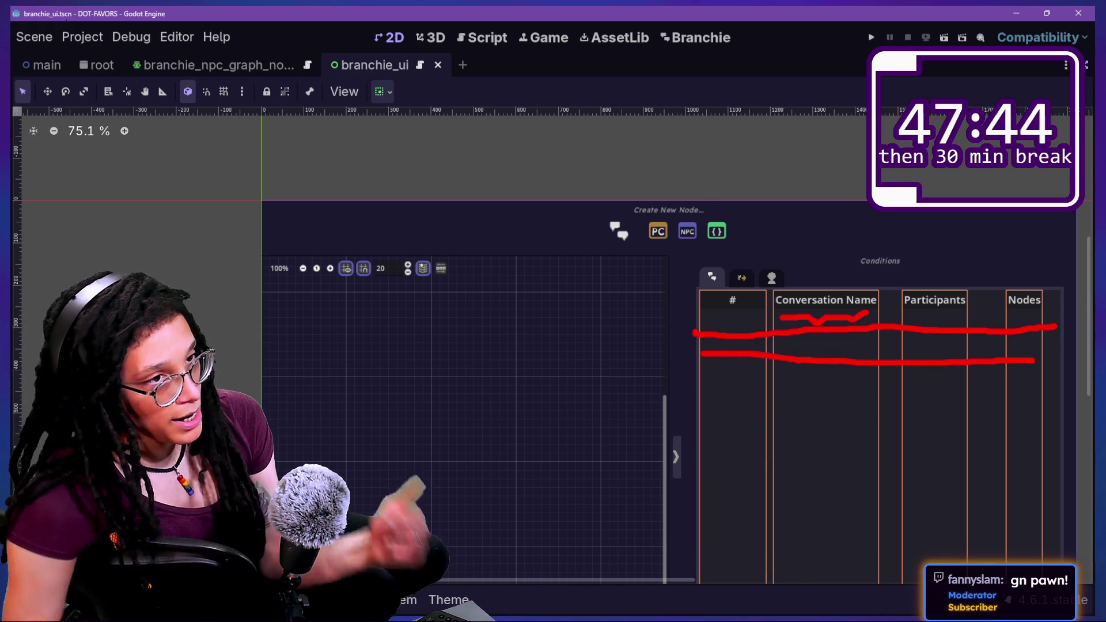
# Erase the annotations, restore the Scene and Inspector docks, and return to the 2D view.
pyautogui.press('Escape')
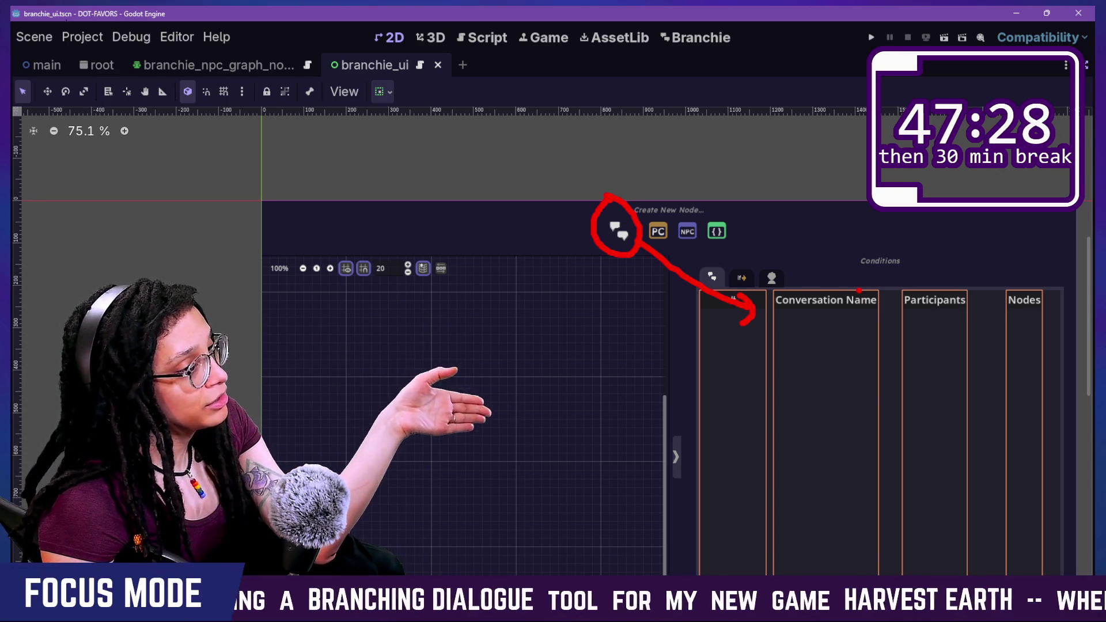
pyautogui.moveTo(771, 325); pyautogui.dragTo(878, 321)
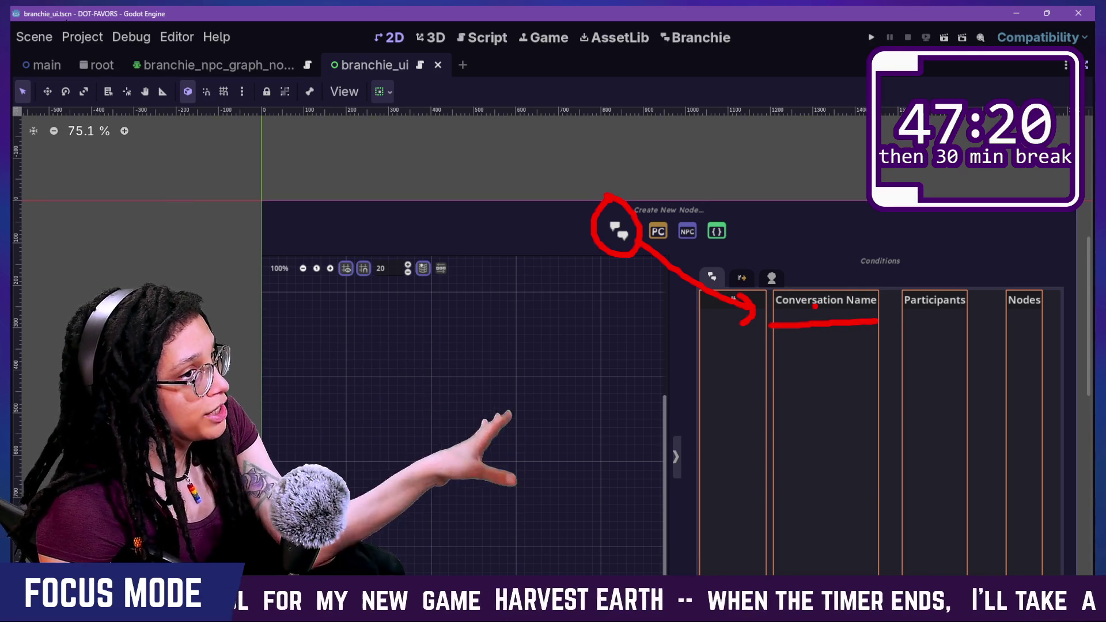
pyautogui.press('Escape')
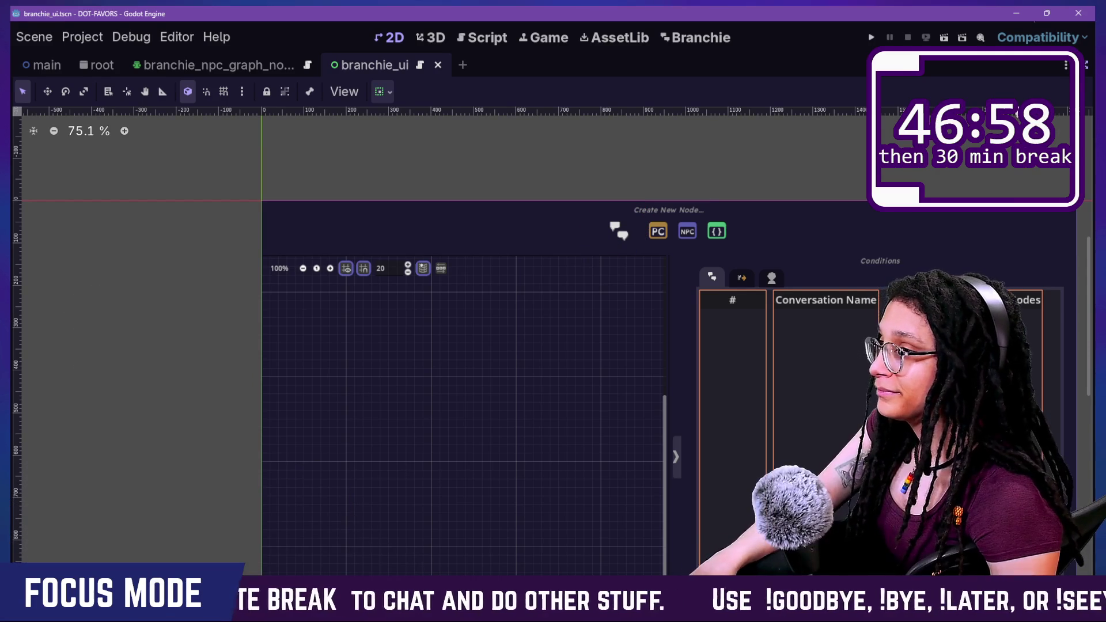
pyautogui.click(1086, 66)
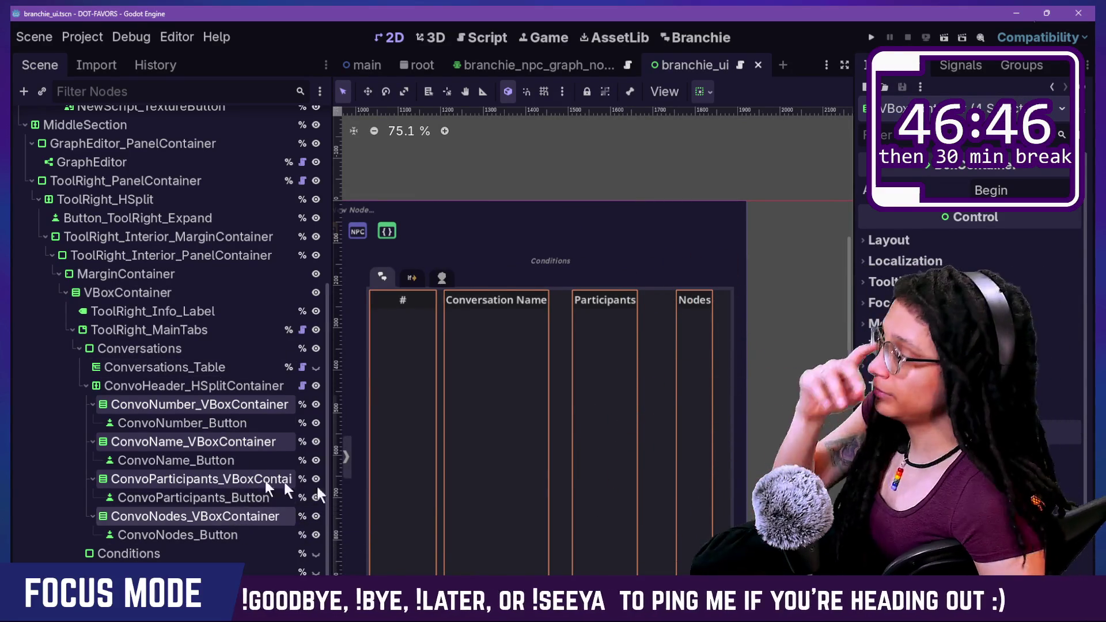
pyautogui.click(500, 39)
pyautogui.click(542, 358)
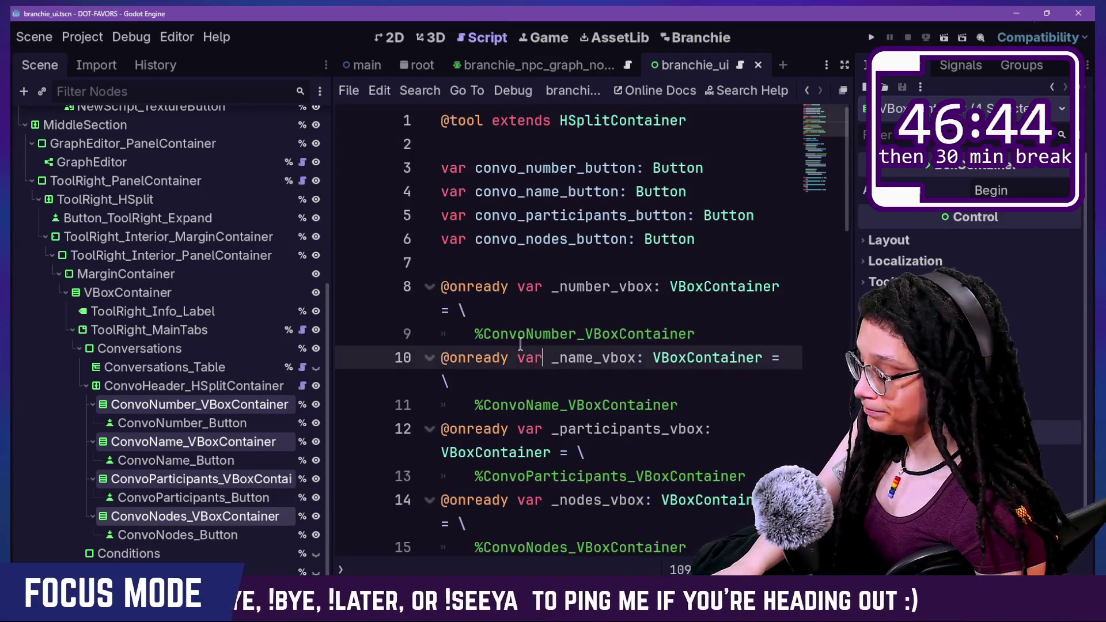
pyautogui.click(403, 39)
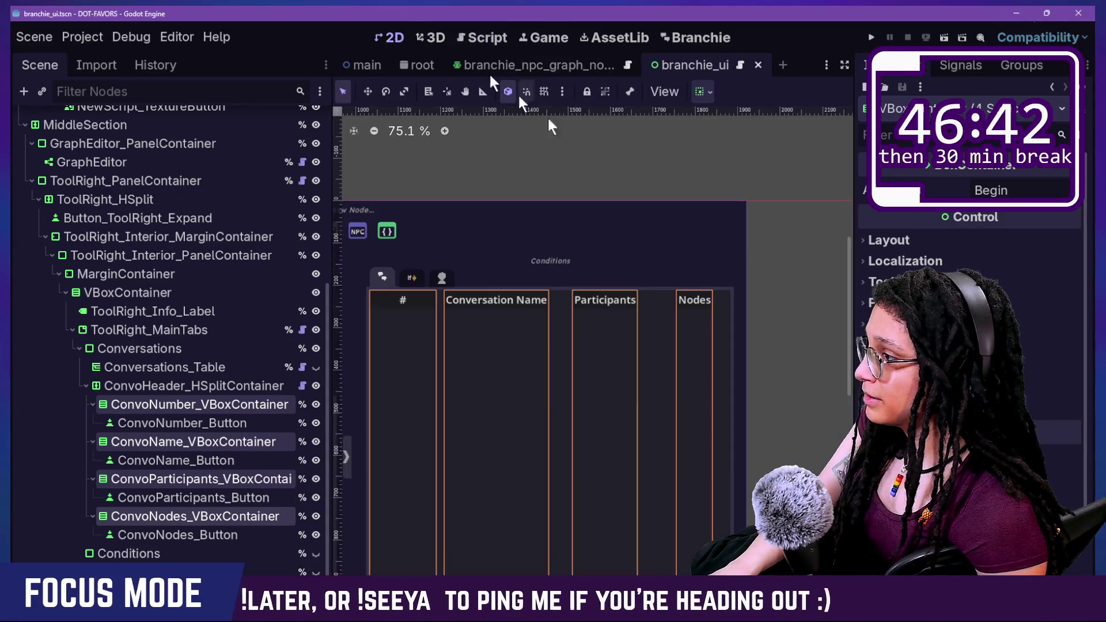
# Select and compare the ConvoNumber_Button and ConvoName_Button header nodes.
pyautogui.click(207, 385)
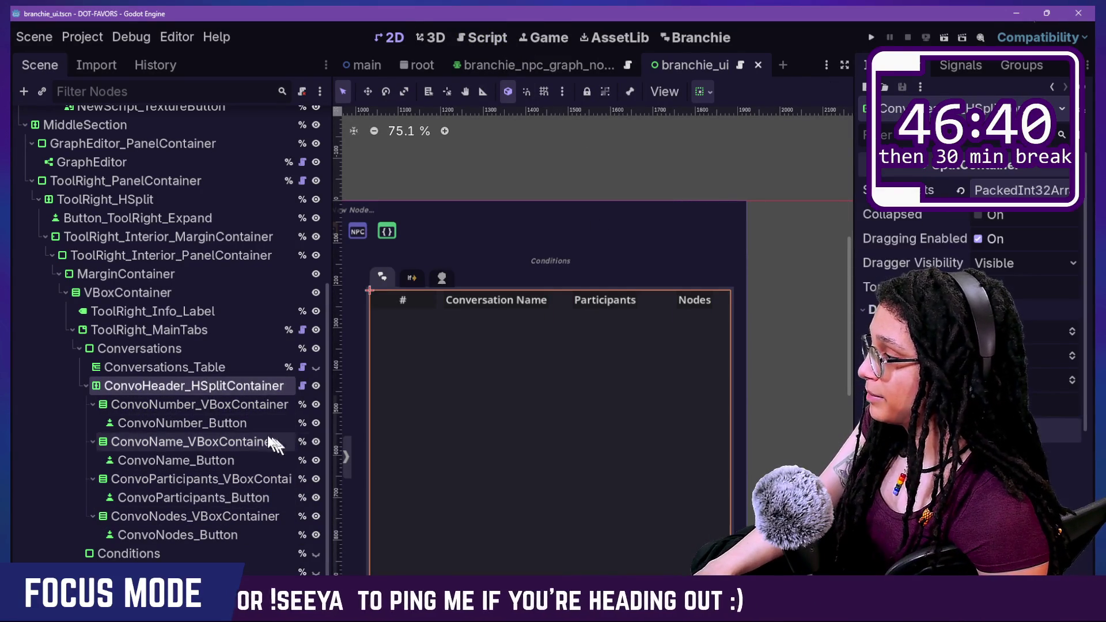
pyautogui.click(230, 404)
pyautogui.click(234, 423)
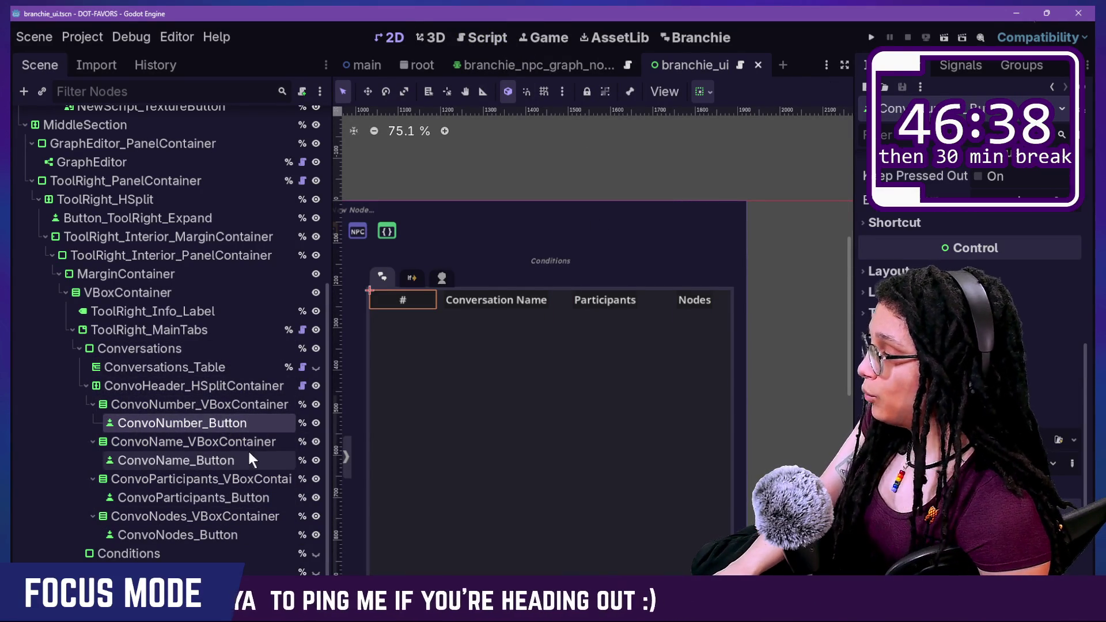
pyautogui.click(239, 460)
pyautogui.click(233, 424)
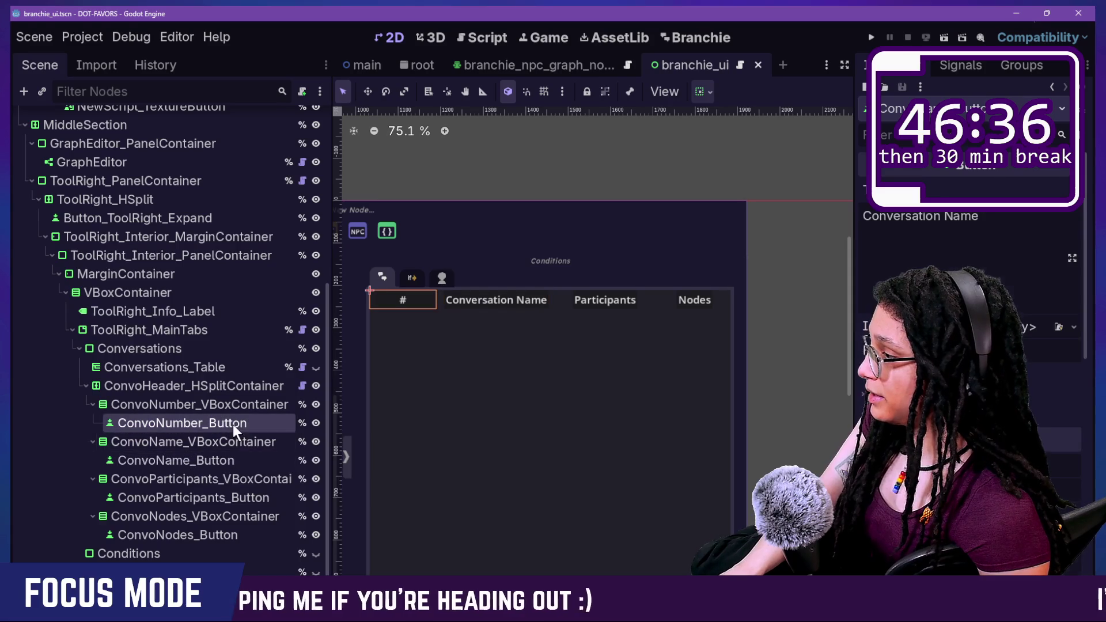
pyautogui.click(242, 458)
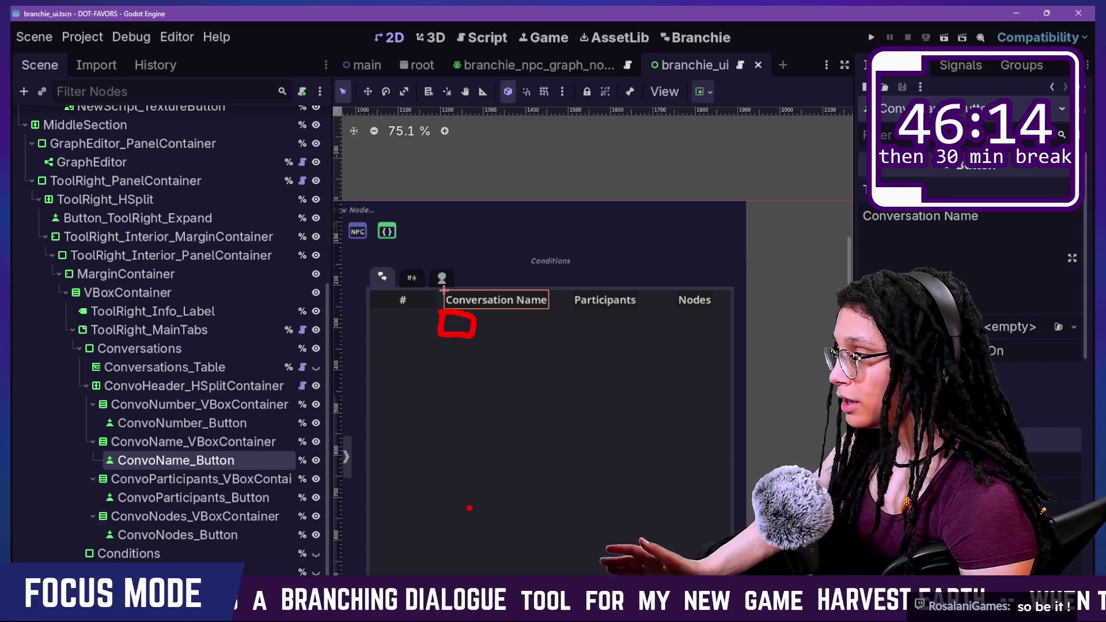
# Circle the scene tree and table with annotations, then reselect the header button nodes.
pyautogui.moveTo(195, 333); pyautogui.dragTo(666, 222)
pyautogui.moveTo(610, 405)
pyautogui.mouseDown()
pyautogui.moveTo(398, 64)
pyautogui.moveTo(173, 547)
pyautogui.moveTo(86, 438)
pyautogui.mouseUp()
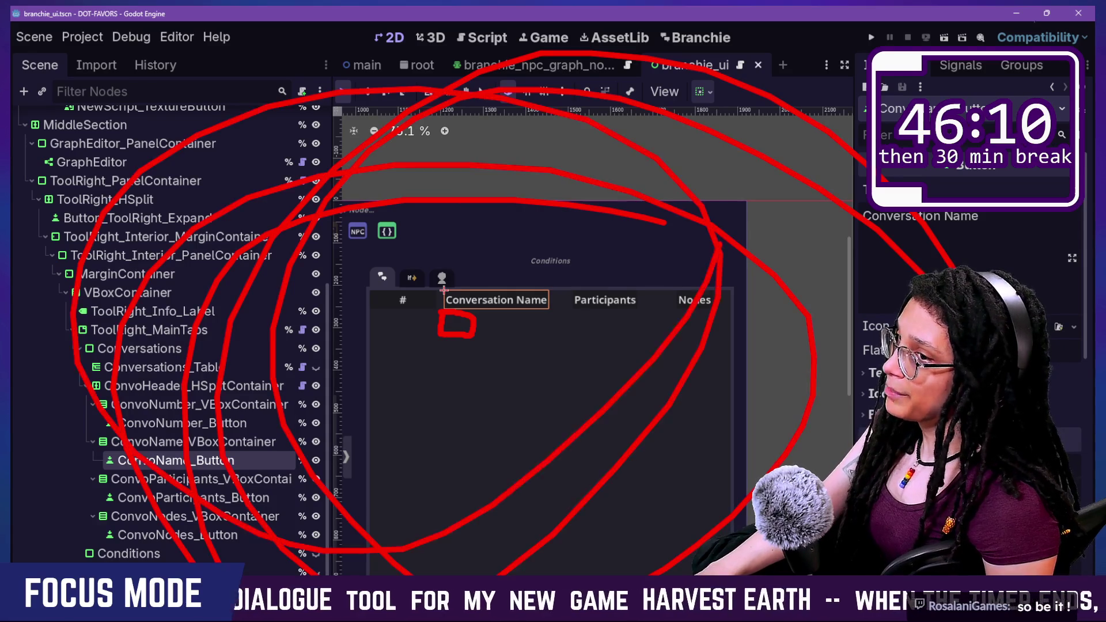
pyautogui.press('Escape')
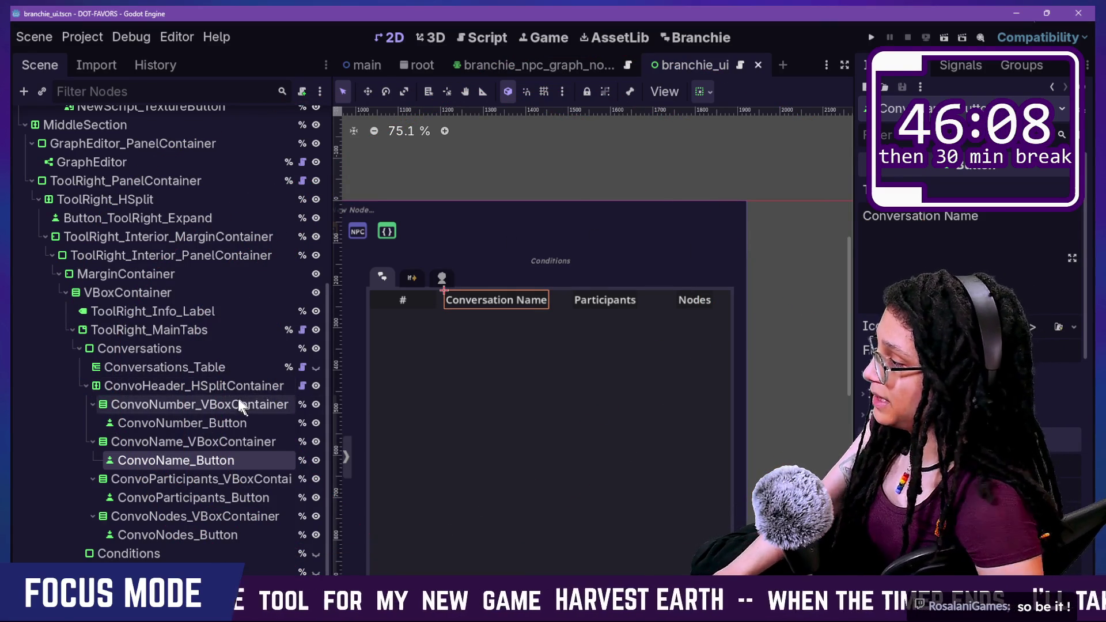
pyautogui.click(239, 423)
pyautogui.click(254, 461)
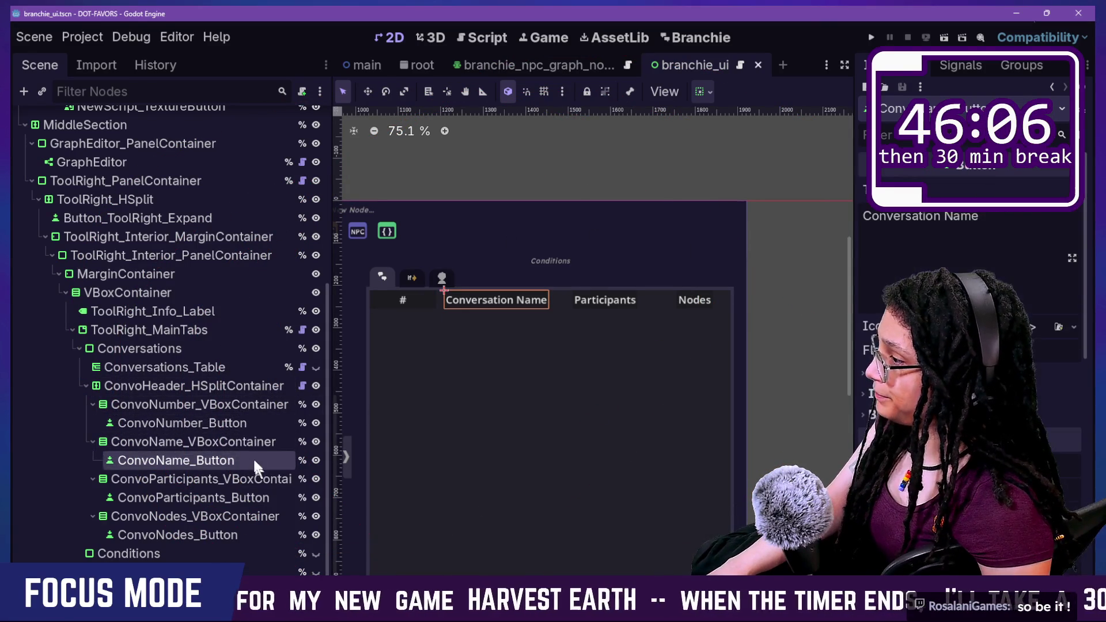
pyautogui.click(226, 386)
pyautogui.click(220, 443)
pyautogui.click(219, 426)
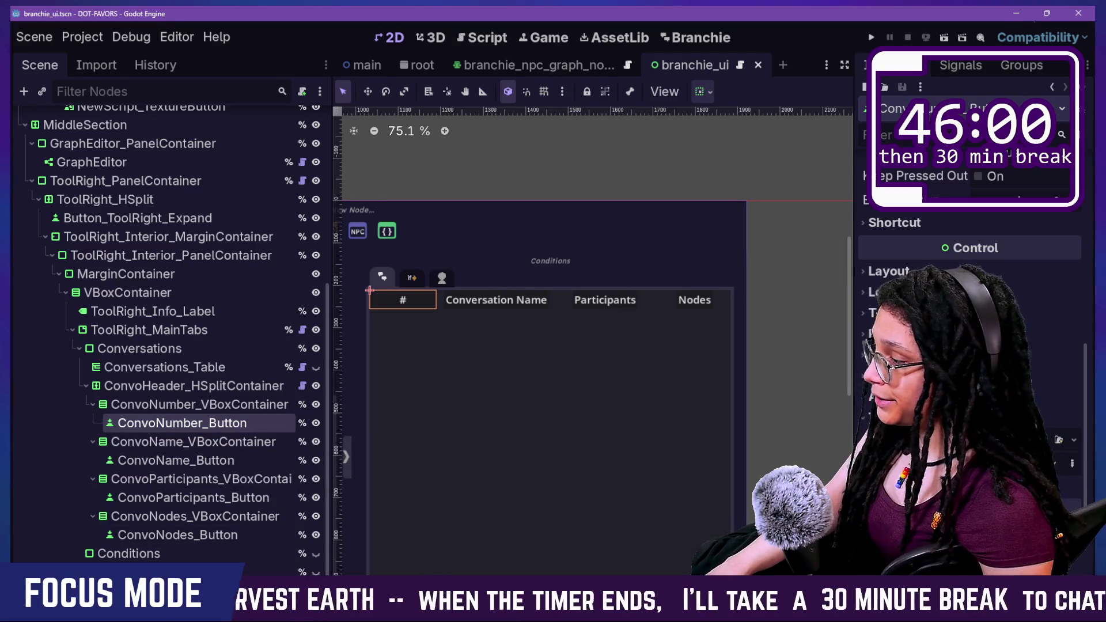
# Bring up the FileSystem dock and open the Branchie scene files folder.
pyautogui.moveTo(522, 573); pyautogui.dragTo(523, 466)
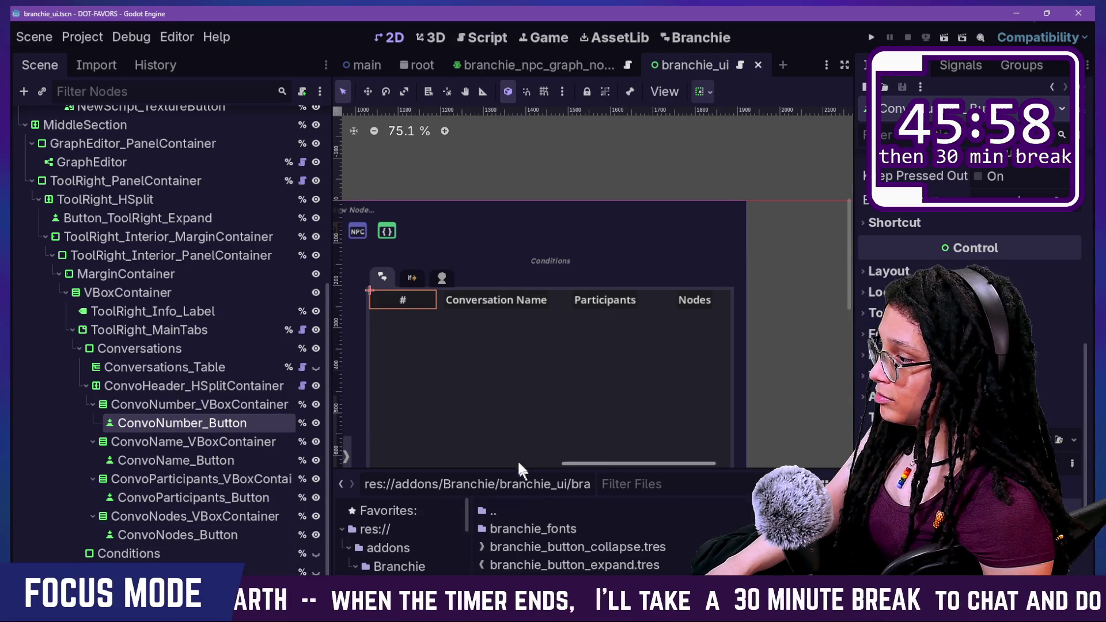
pyautogui.scroll(-3, 577, 536)
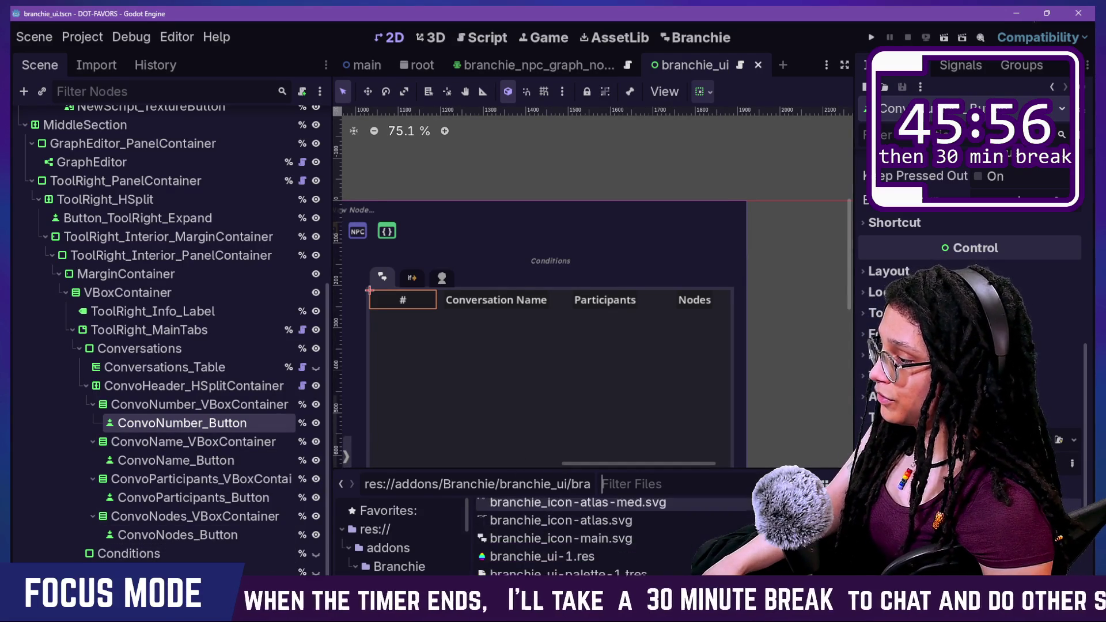
pyautogui.scroll(2, 632, 554)
pyautogui.scroll(-1, 632, 554)
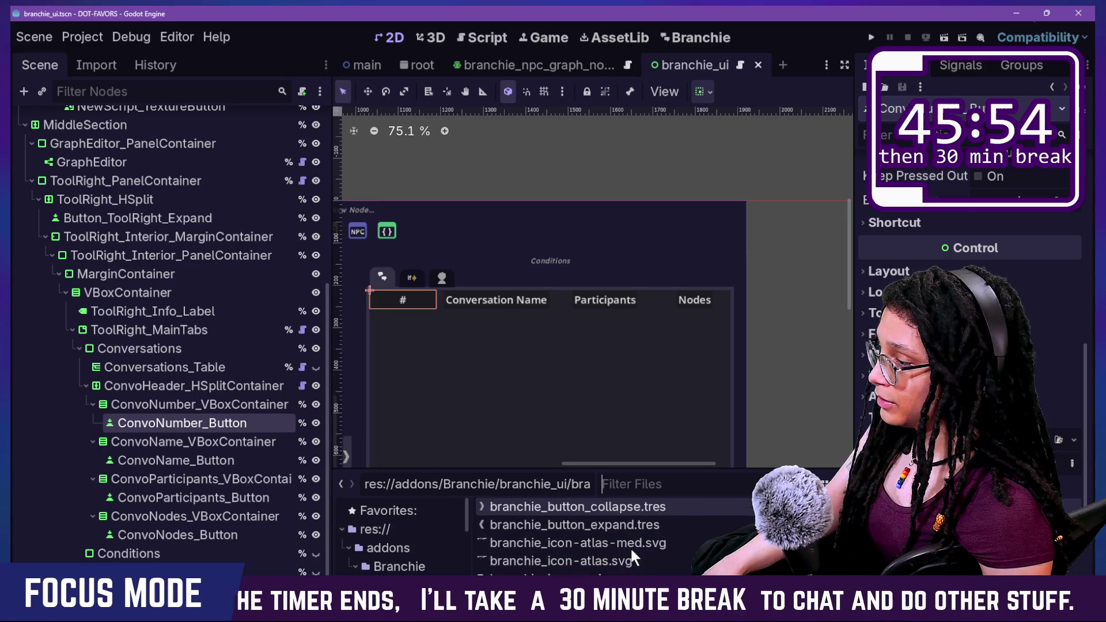
pyautogui.scroll(-2, 380, 548)
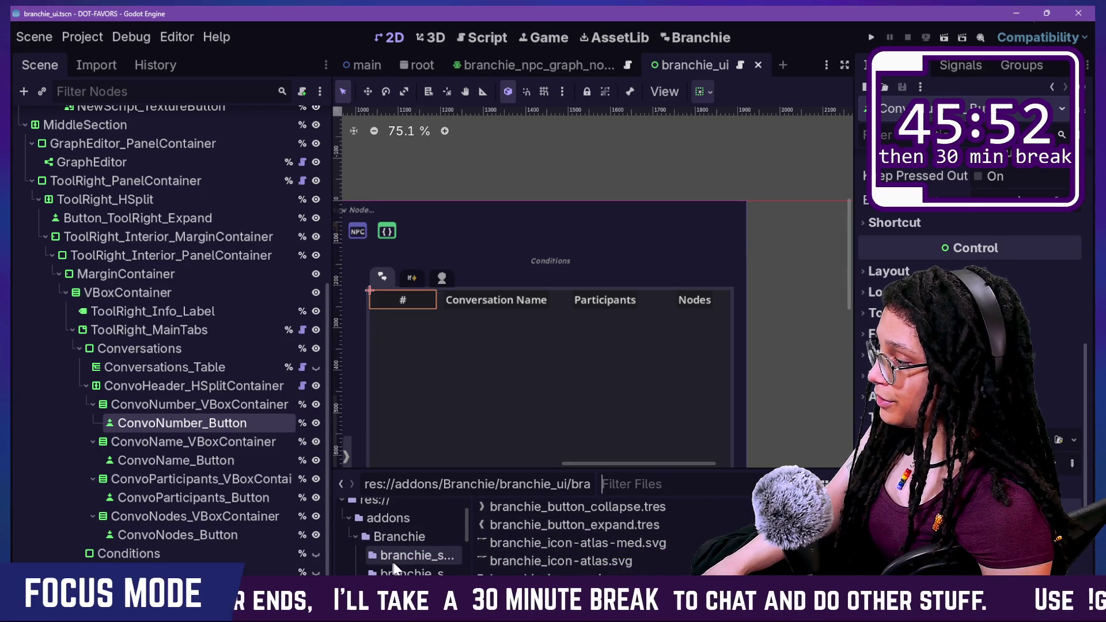
pyautogui.click(392, 562)
# Add branchie_convo_label.tscn under the # column with its text set to --.
pyautogui.moveTo(641, 520)
pyautogui.mouseDown()
pyautogui.moveTo(222, 459)
pyautogui.moveTo(222, 407)
pyautogui.mouseUp()
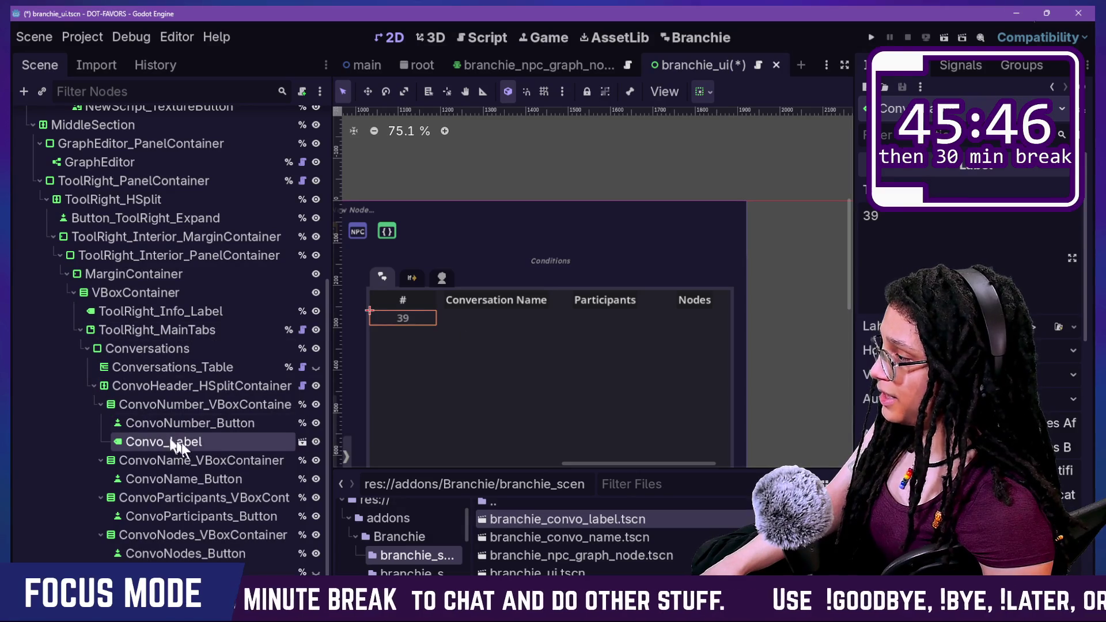
pyautogui.click(953, 243)
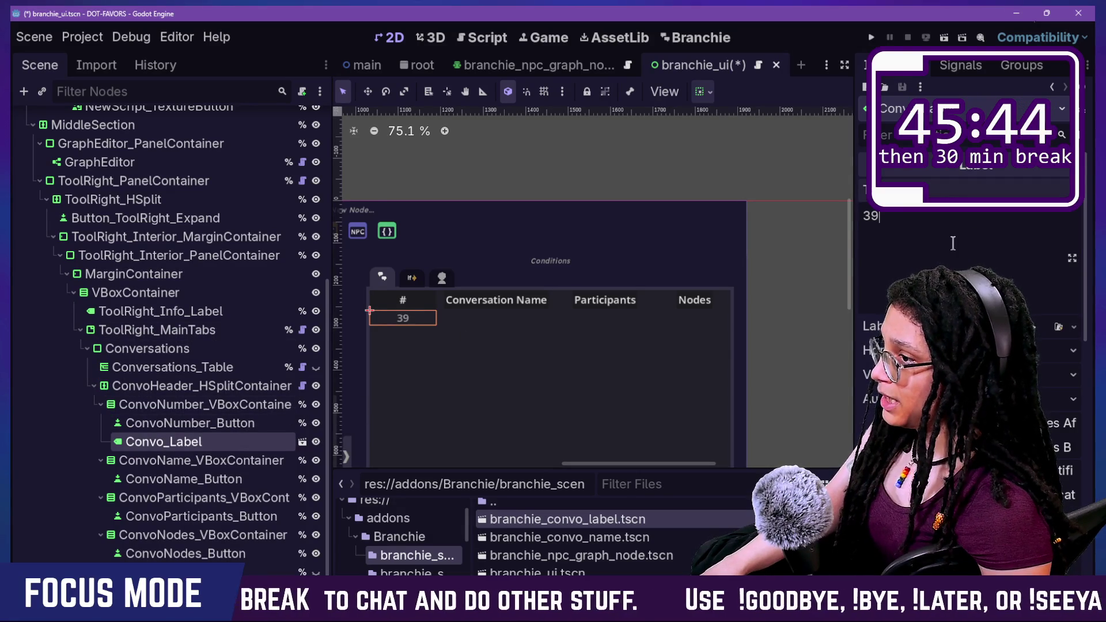
pyautogui.press('BackSpace')
pyautogui.press('BackSpace')
pyautogui.write('--')
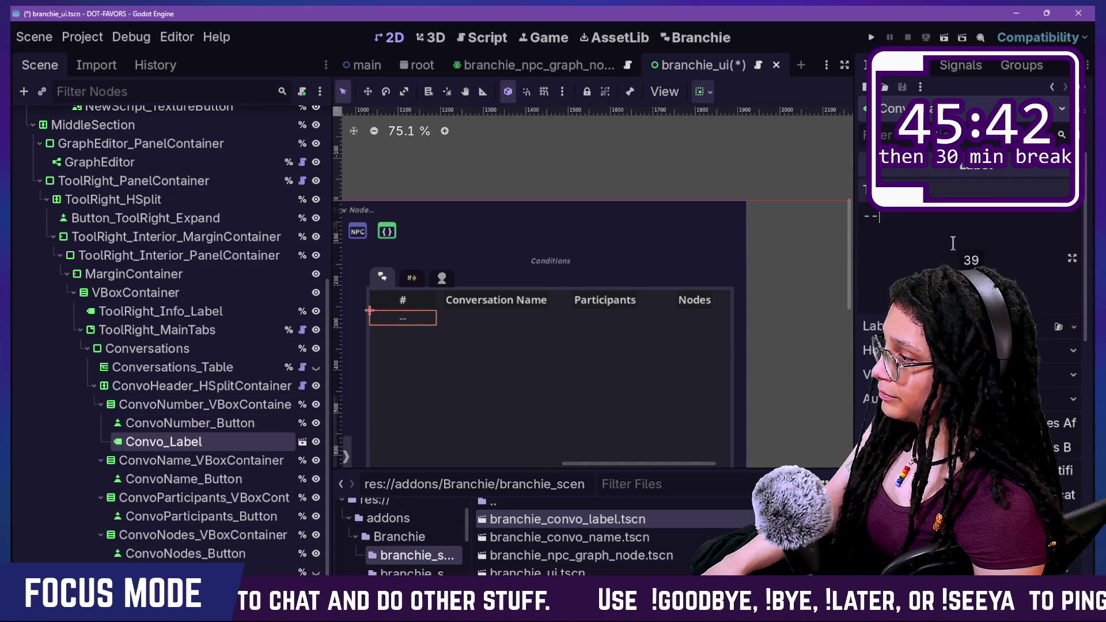
# Add branchie_convo_name.tscn into ConvoName_VBoxContainer under Conversation Name.
pyautogui.click(547, 538)
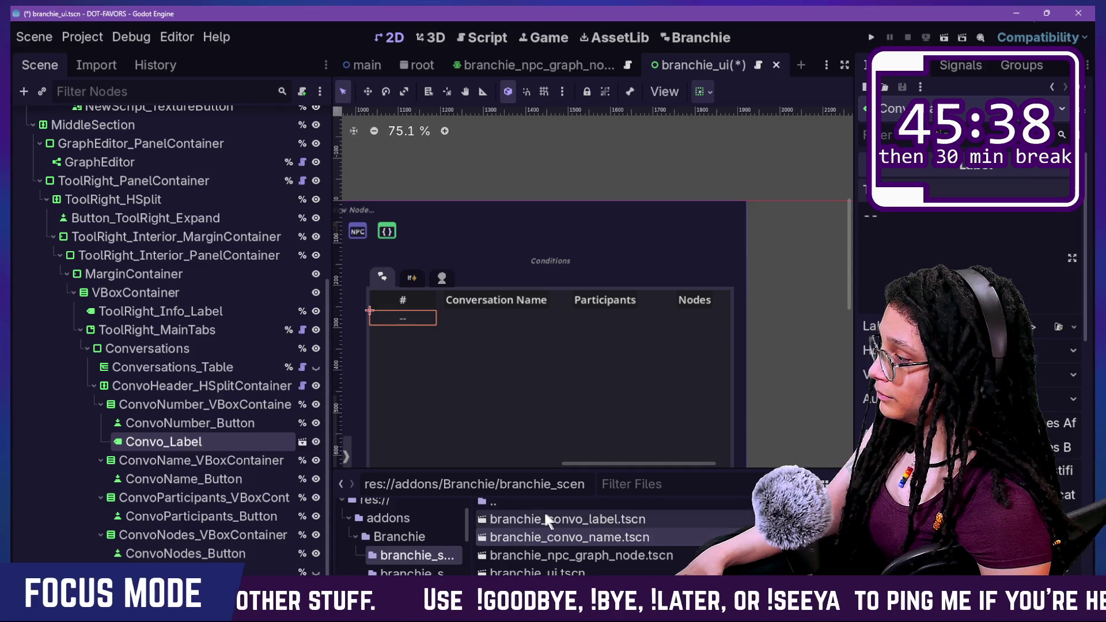
pyautogui.moveTo(589, 521); pyautogui.dragTo(219, 458)
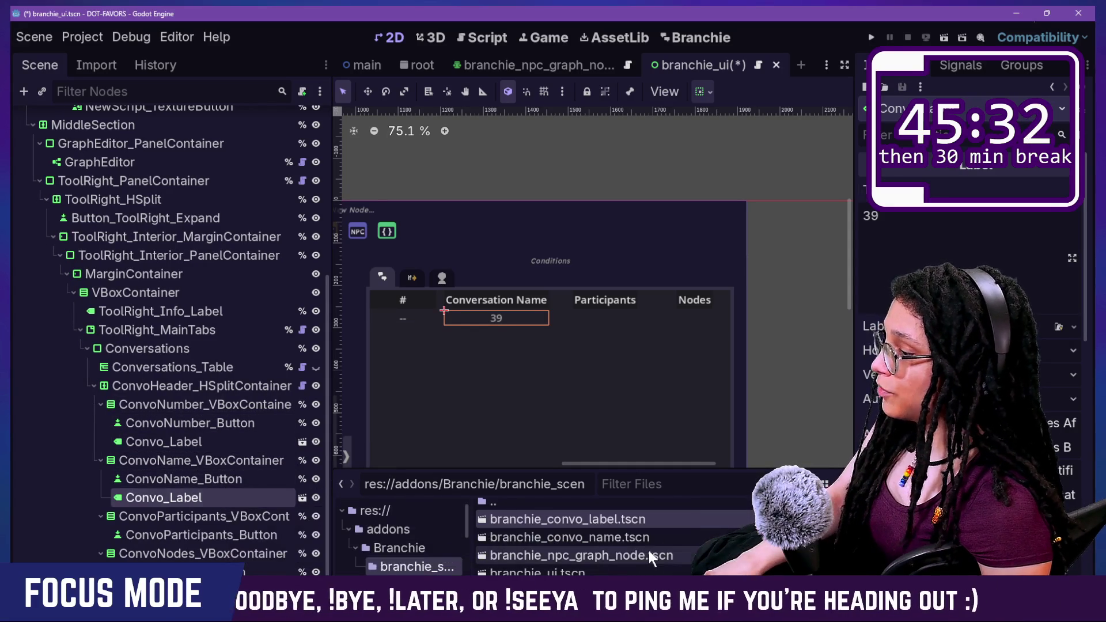
pyautogui.hotkey('ctrl', 'z')
pyautogui.moveTo(609, 538)
pyautogui.mouseDown()
pyautogui.moveTo(267, 490)
pyautogui.moveTo(260, 462)
pyautogui.mouseUp()
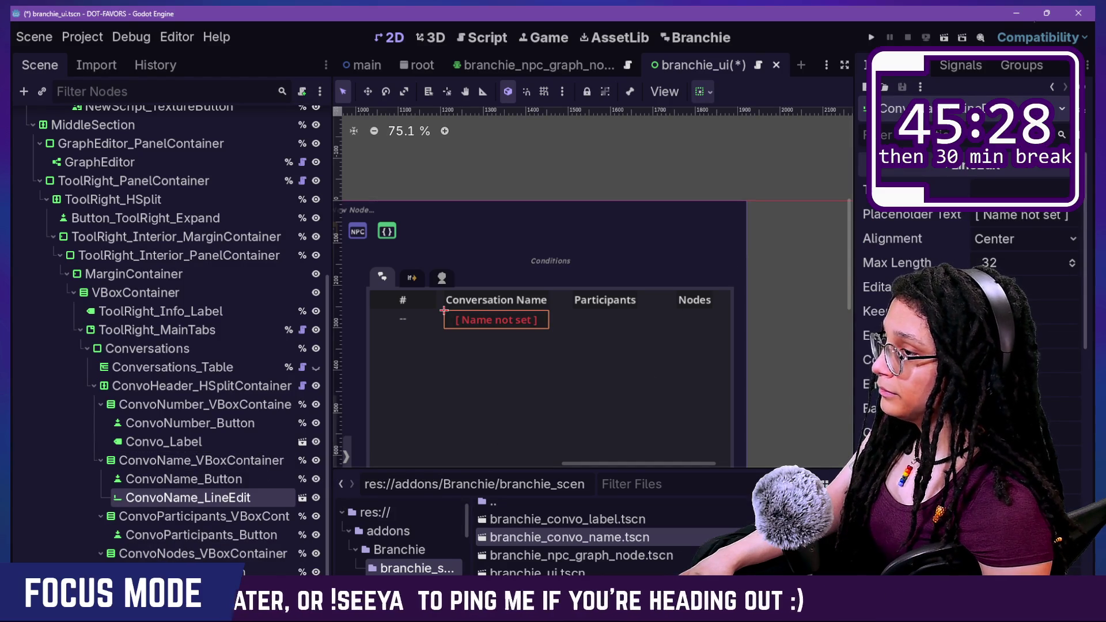
# Clear the old placeholder and override the placeholder font colour to grey 9d9d9d.
pyautogui.tripleClick(1022, 217)
pyautogui.press('BackSpace')
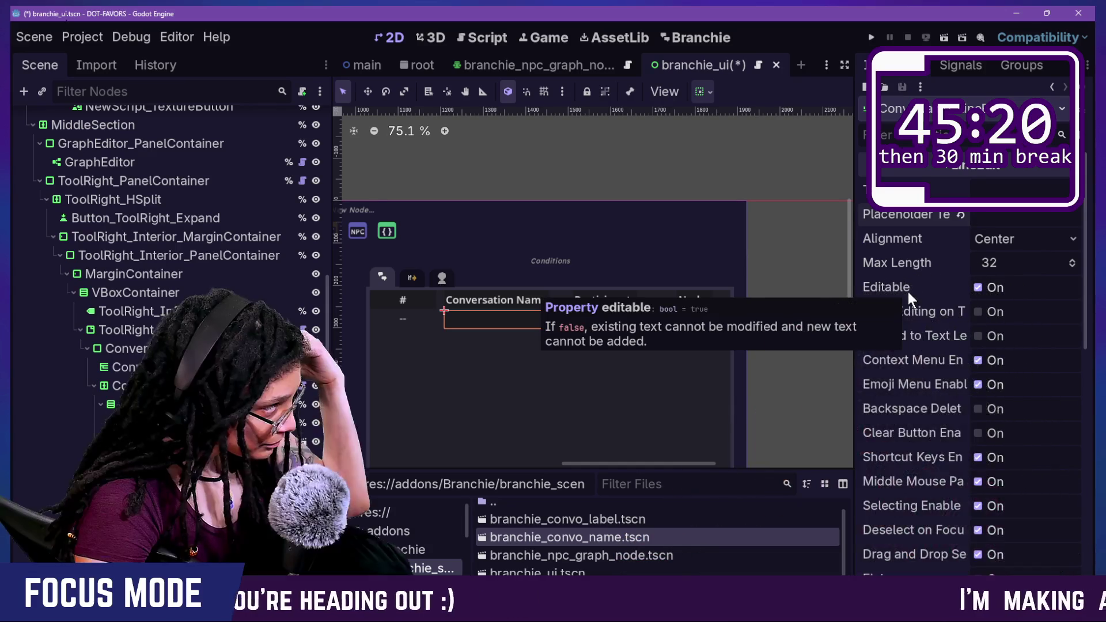
pyautogui.scroll(-10, 946, 320)
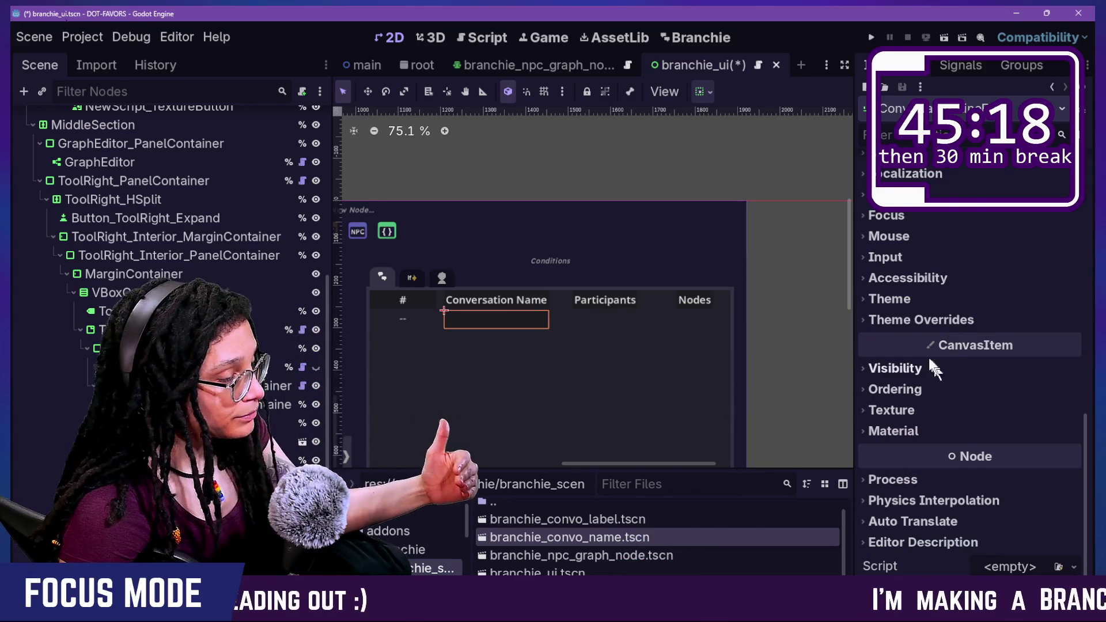
pyautogui.click(928, 320)
pyautogui.click(941, 340)
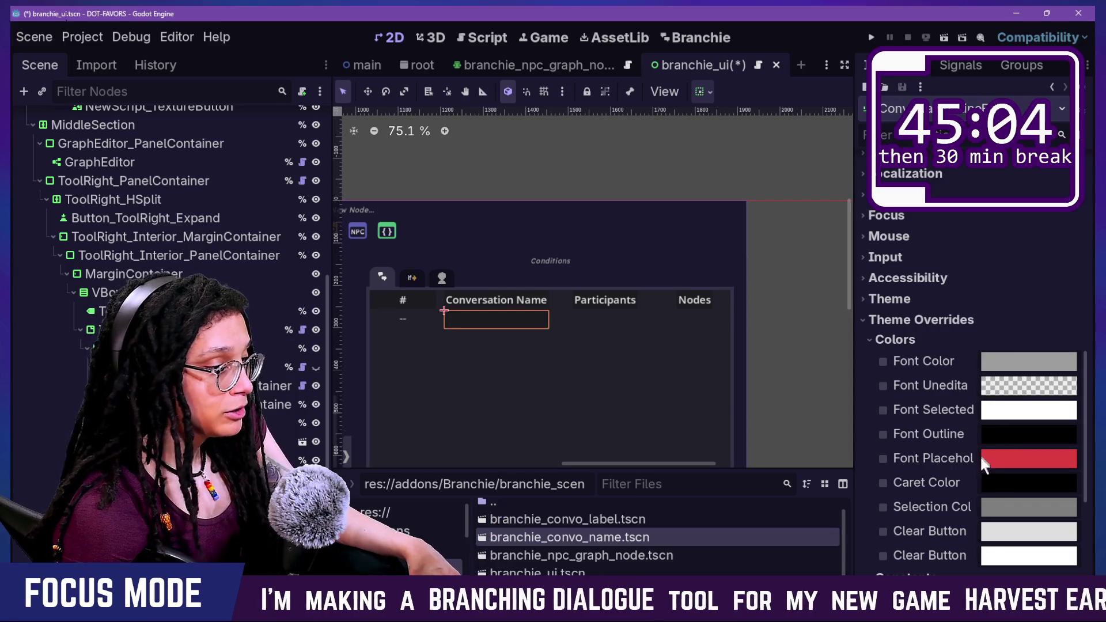
pyautogui.click(883, 459)
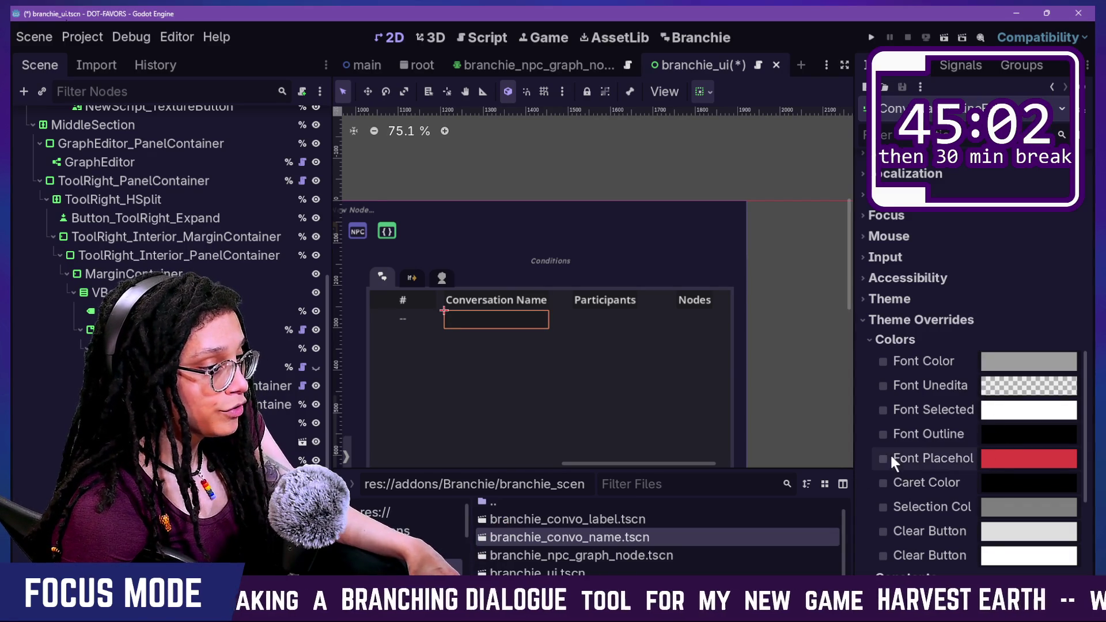
pyautogui.click(1031, 457)
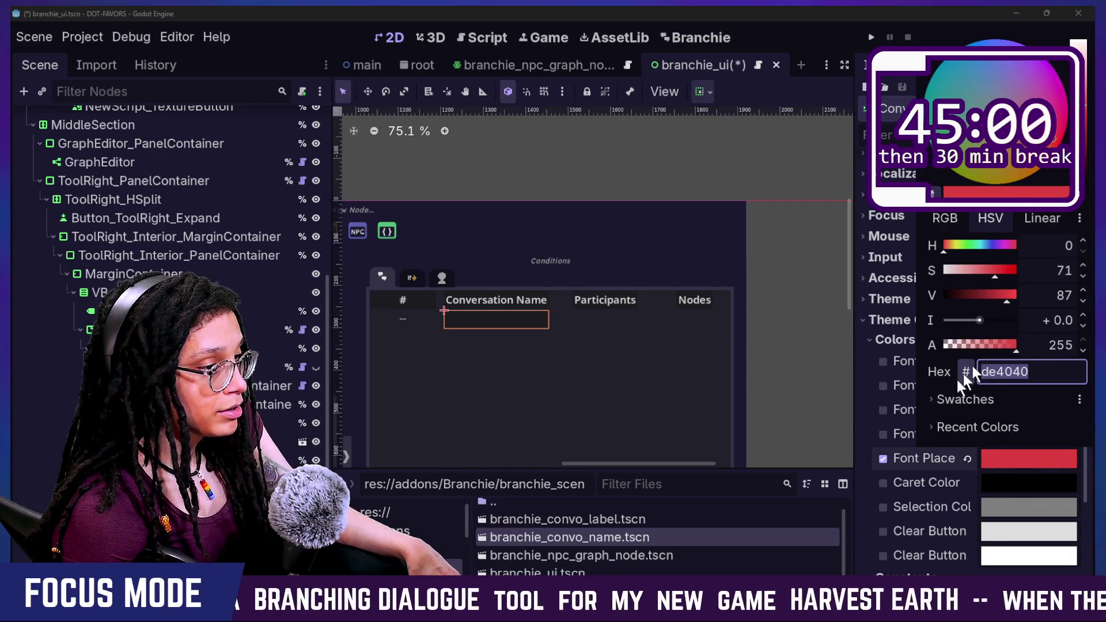
pyautogui.click(950, 397)
pyautogui.click(971, 448)
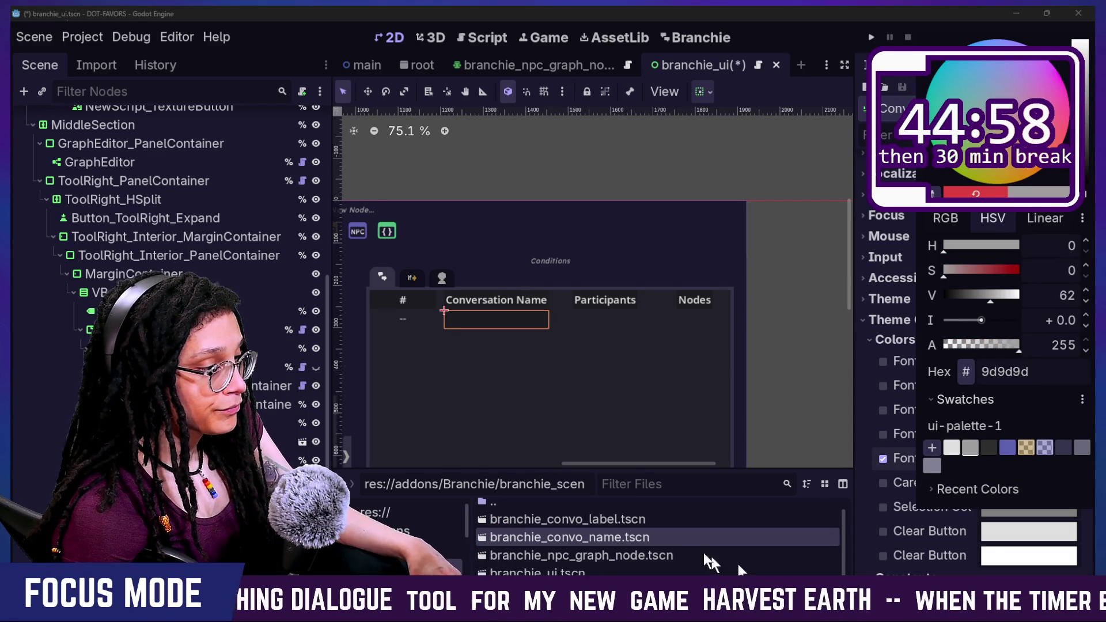
pyautogui.click(724, 567)
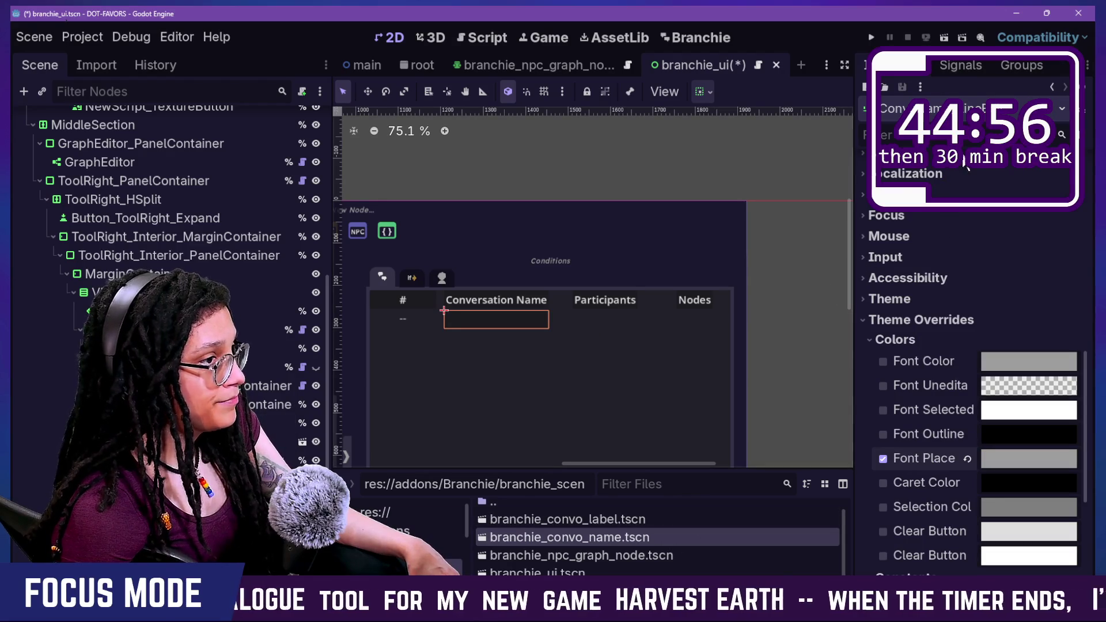
# Set the name field's Placeholder Text to 'New...'.
pyautogui.scroll(10, 955, 373)
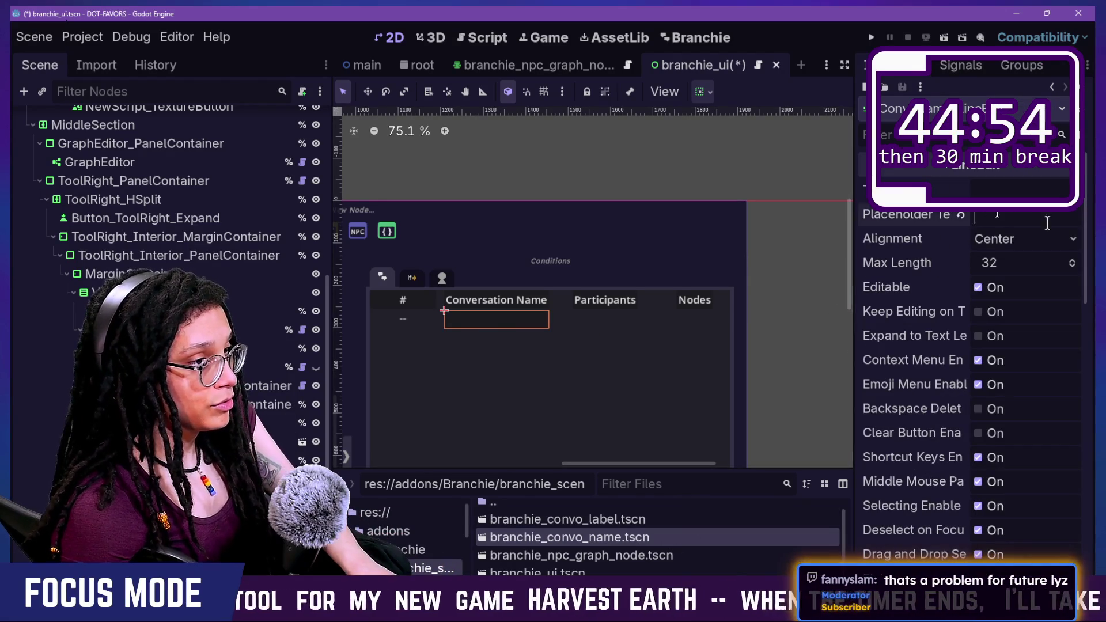
pyautogui.write('dd')
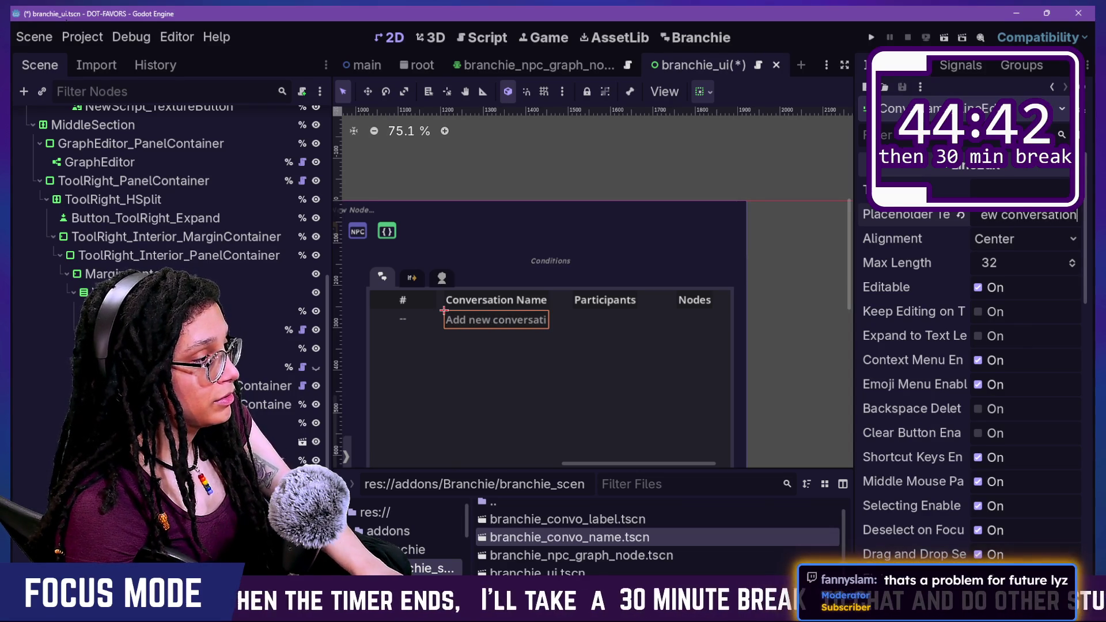
pyautogui.click(903, 378)
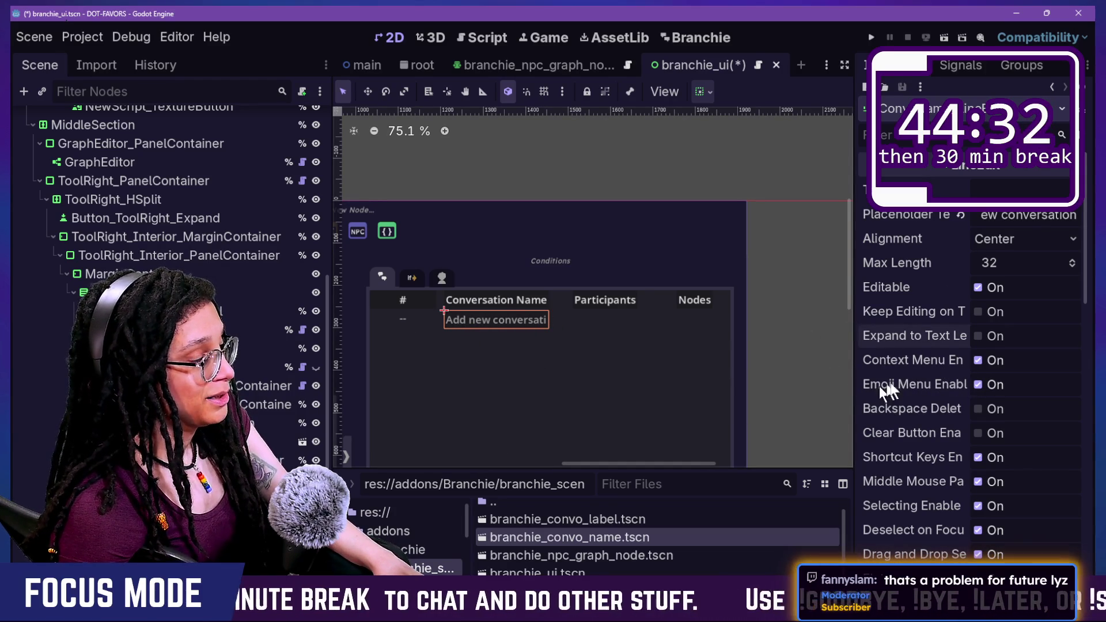
pyautogui.scroll(-3, 909, 346)
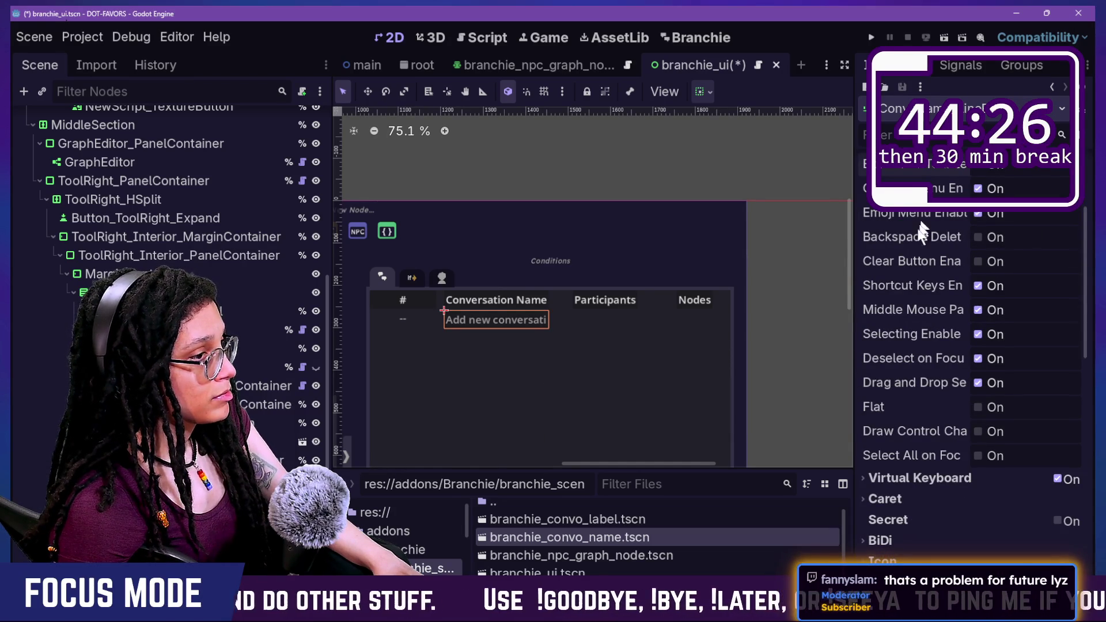
pyautogui.scroll(5, 1001, 217)
pyautogui.tripleClick(1001, 217)
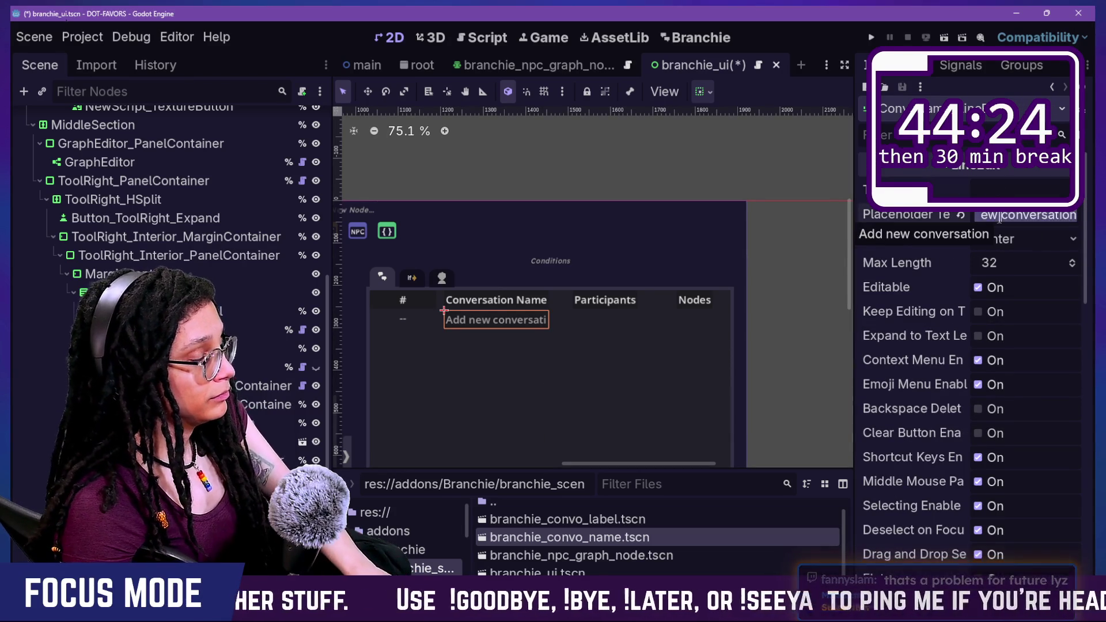
pyautogui.write('New...')
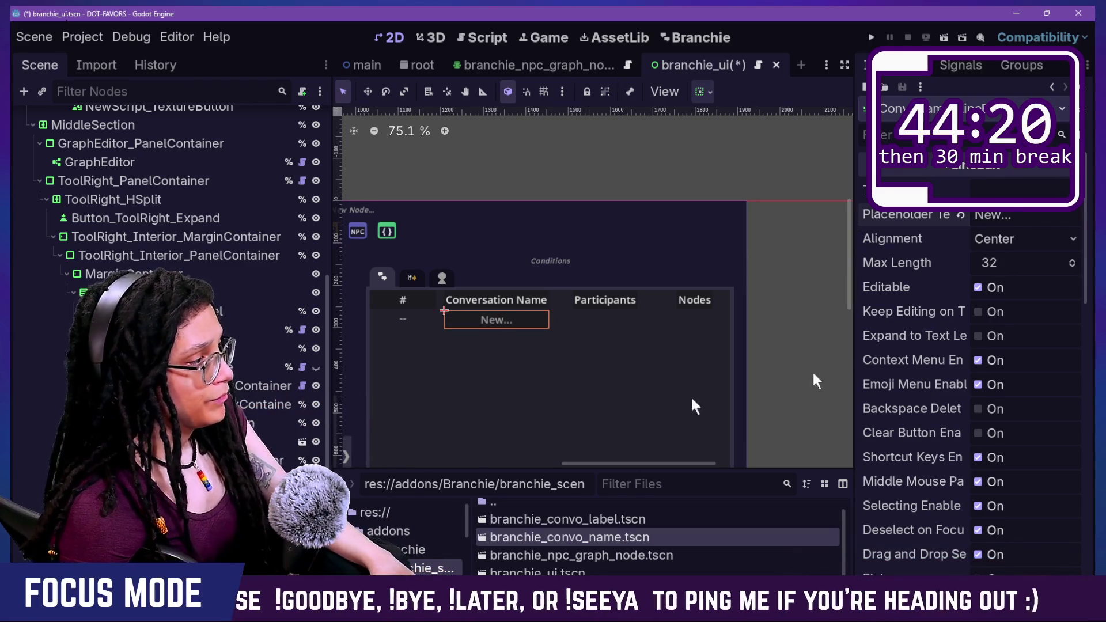
# Add an HBoxContainer under ConvoName_VBoxContainer and move the name LineEdit into it.
pyautogui.rightClick(149, 459)
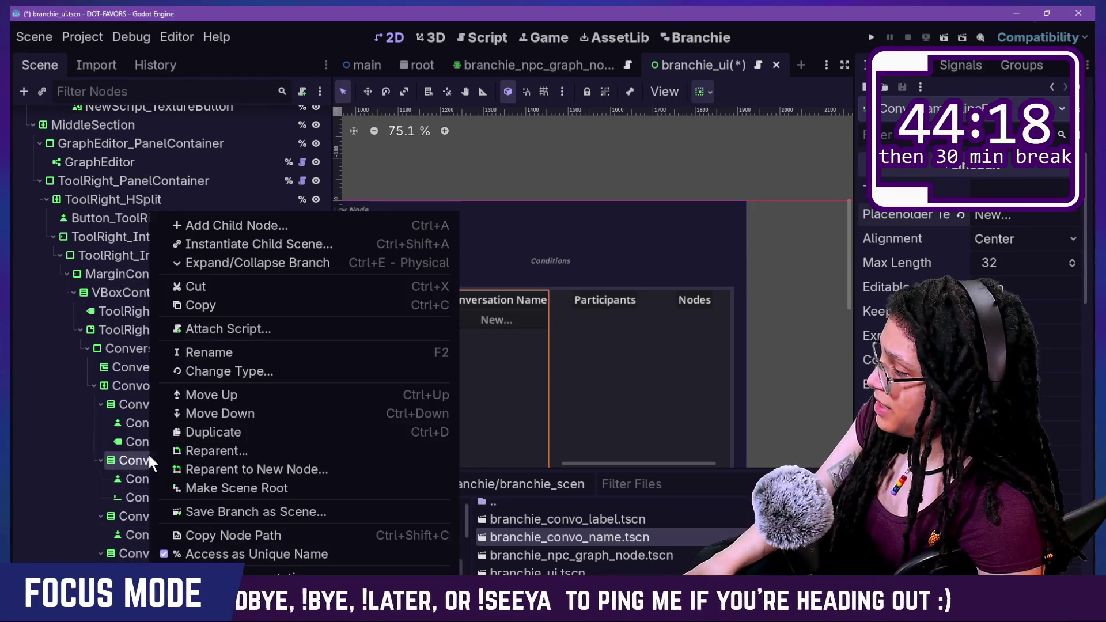
pyautogui.click(211, 225)
pyautogui.write('hbox')
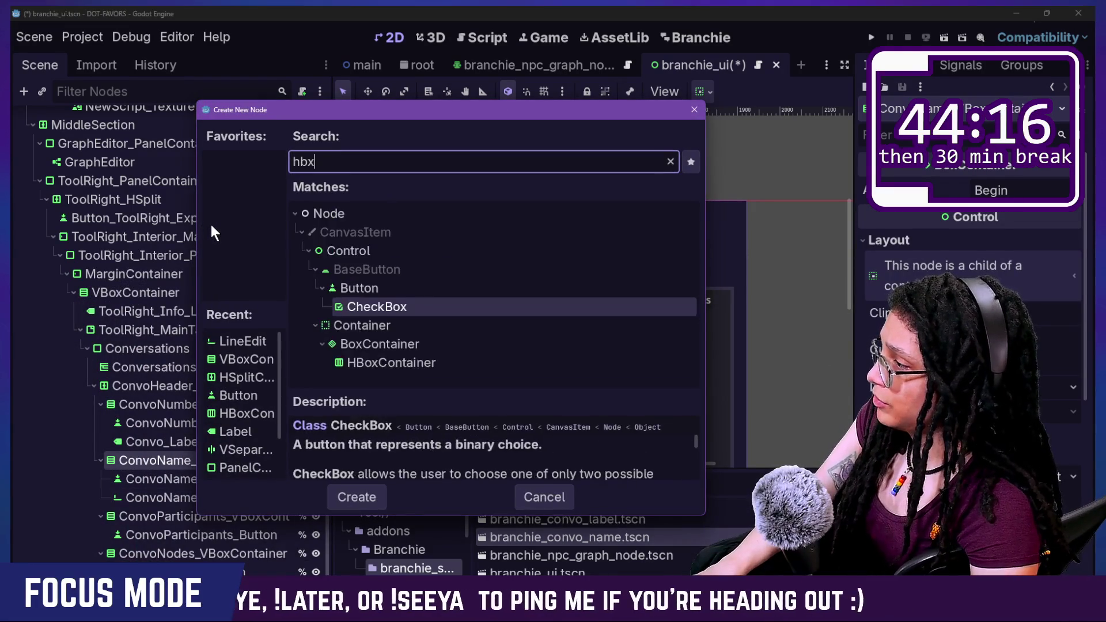
pyautogui.press('Return')
pyautogui.moveTo(216, 497)
pyautogui.mouseDown()
pyautogui.moveTo(220, 524)
pyautogui.moveTo(217, 515)
pyautogui.mouseUp()
# Duplicate ConvoName_Button as ConvoNew_Button and place it before the name field.
pyautogui.click(214, 478)
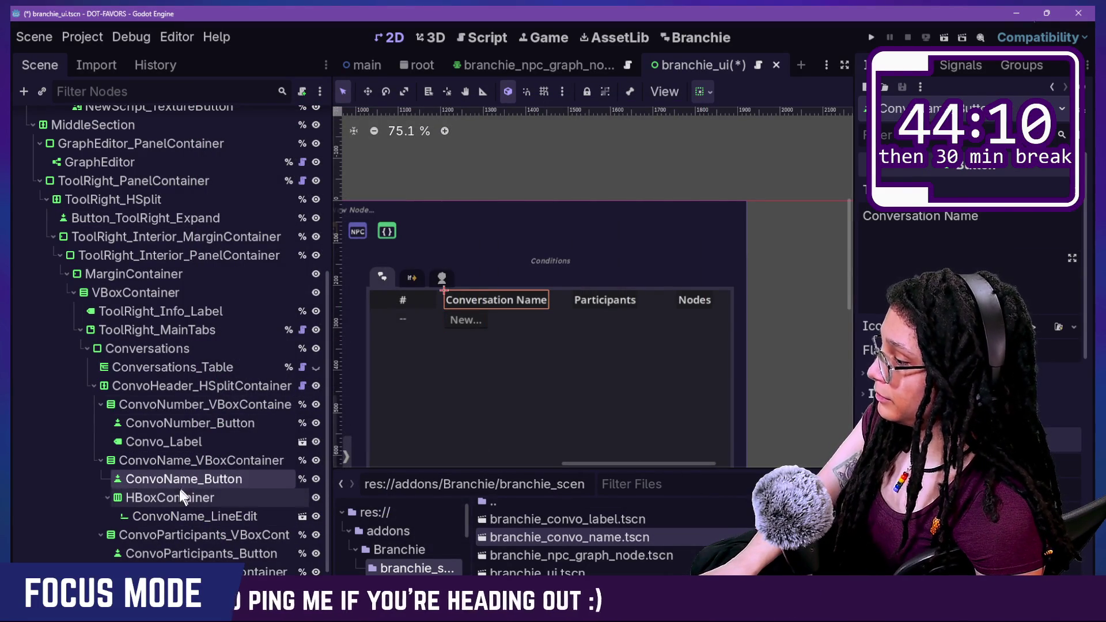
pyautogui.hotkey('ctrl', 'd')
pyautogui.moveTo(190, 498); pyautogui.dragTo(214, 517)
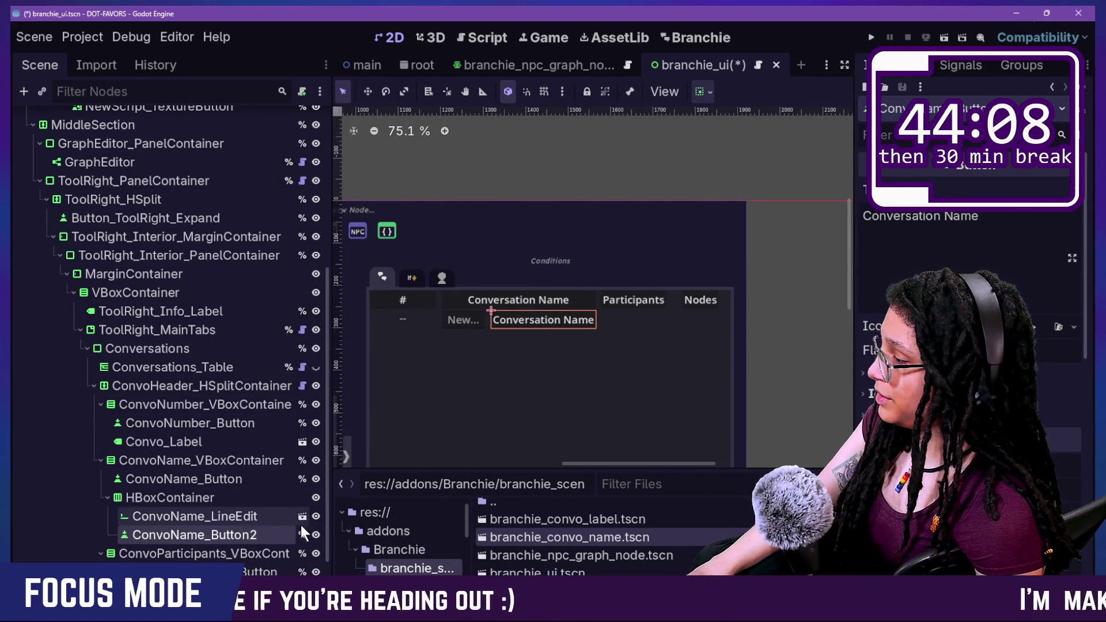
pyautogui.click(302, 534)
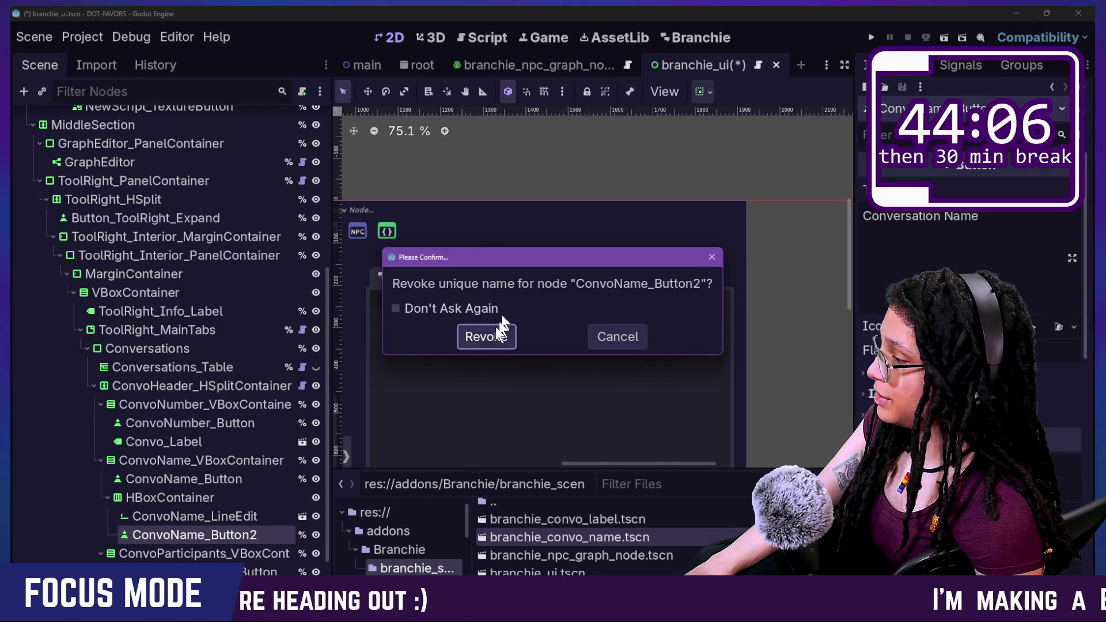
pyautogui.press('Escape')
pyautogui.doubleClick(254, 534)
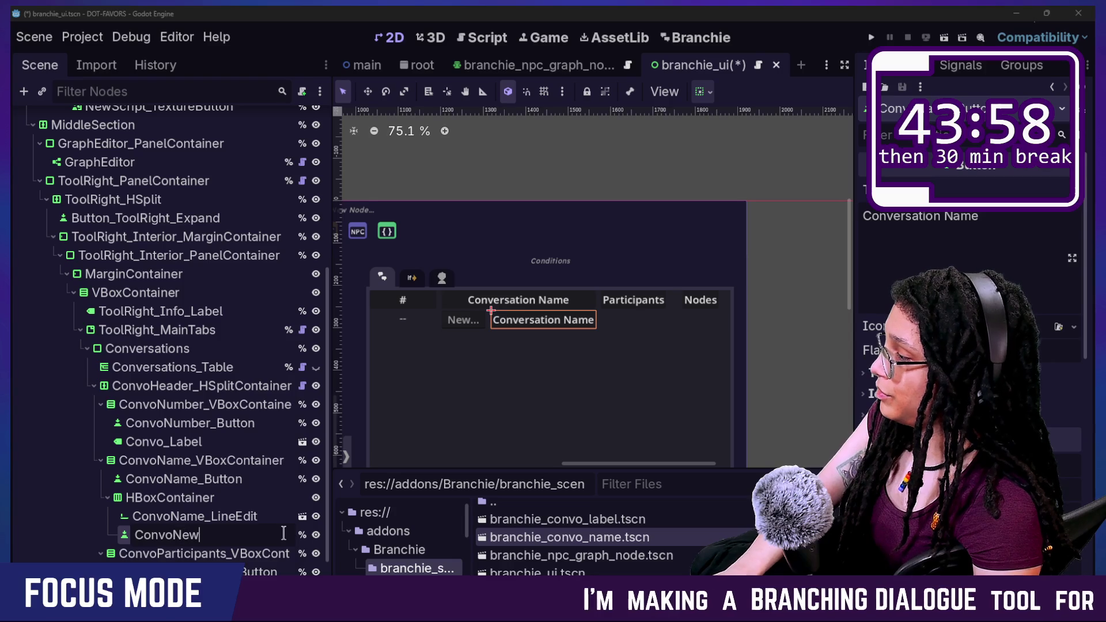
pyautogui.write('ConvoNew_Button')
pyautogui.press('Return')
pyautogui.moveTo(248, 521)
pyautogui.mouseDown()
pyautogui.moveTo(244, 506)
pyautogui.moveTo(201, 542)
pyautogui.moveTo(216, 510)
pyautogui.mouseUp()
pyautogui.click(219, 517)
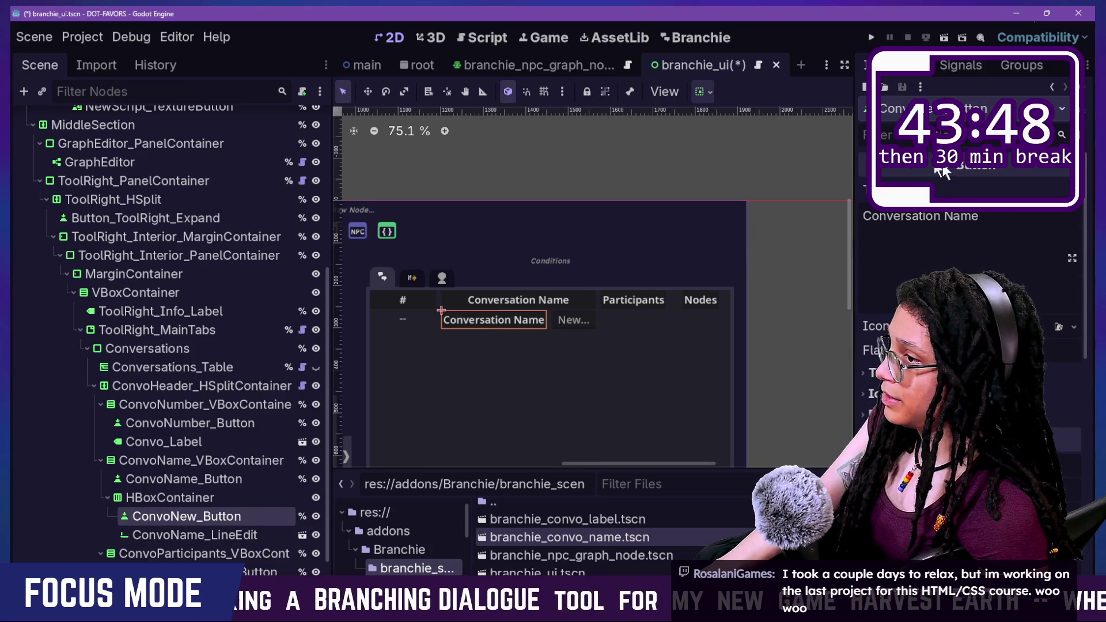
# Set ConvoNew_Button's text to 'Create'.
pyautogui.click(950, 245)
pyautogui.hotkey('ctrl', 'a')
pyautogui.write('+')
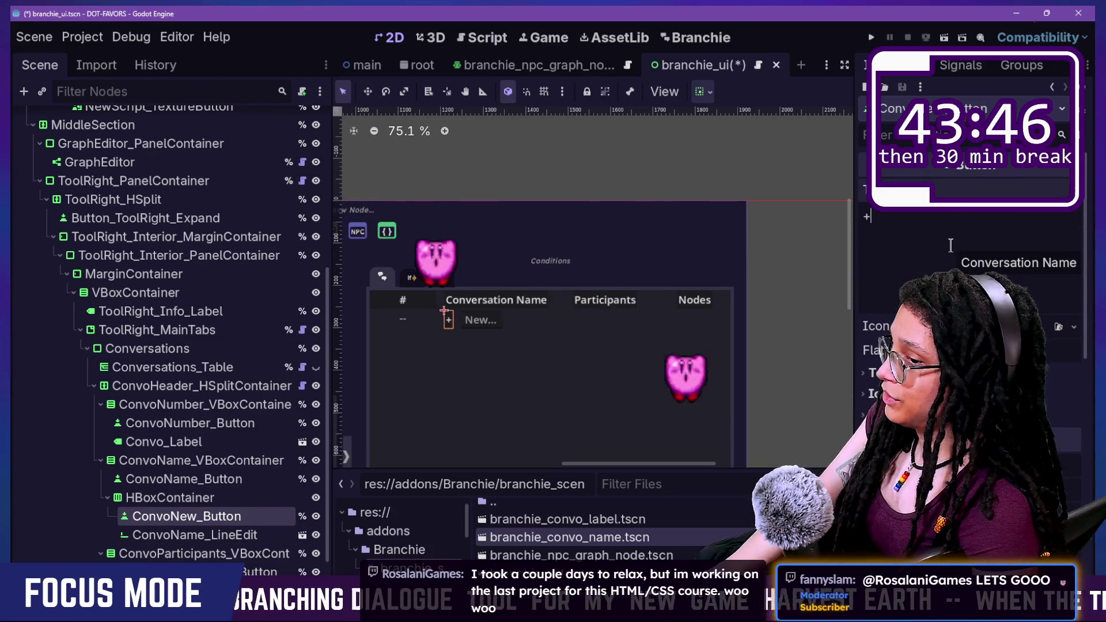
pyautogui.click(243, 428)
pyautogui.click(225, 516)
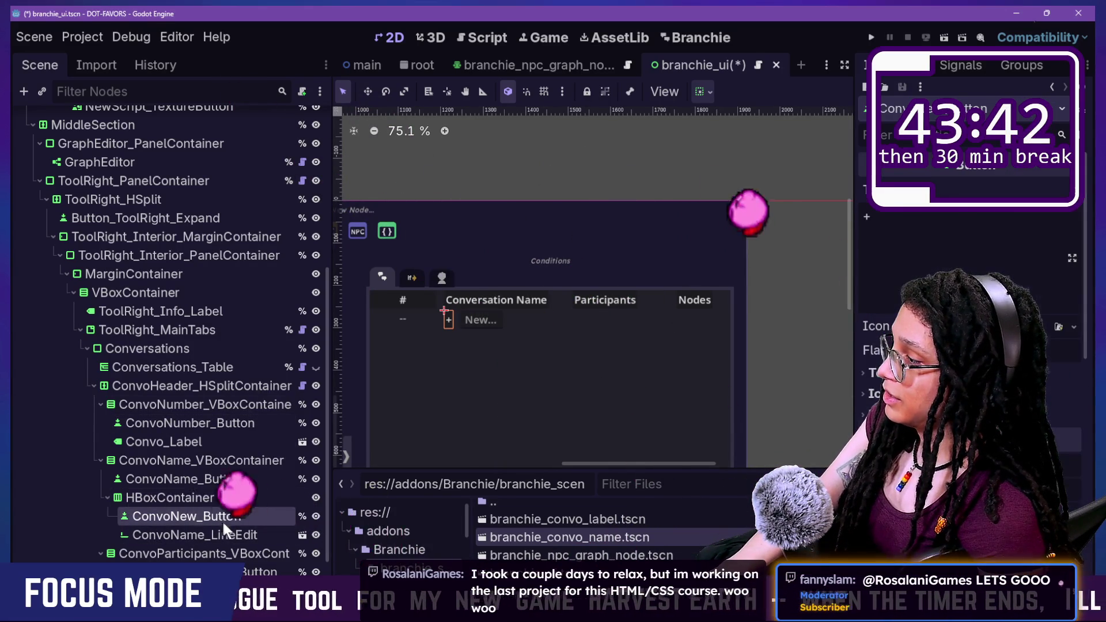
pyautogui.press('BackSpace')
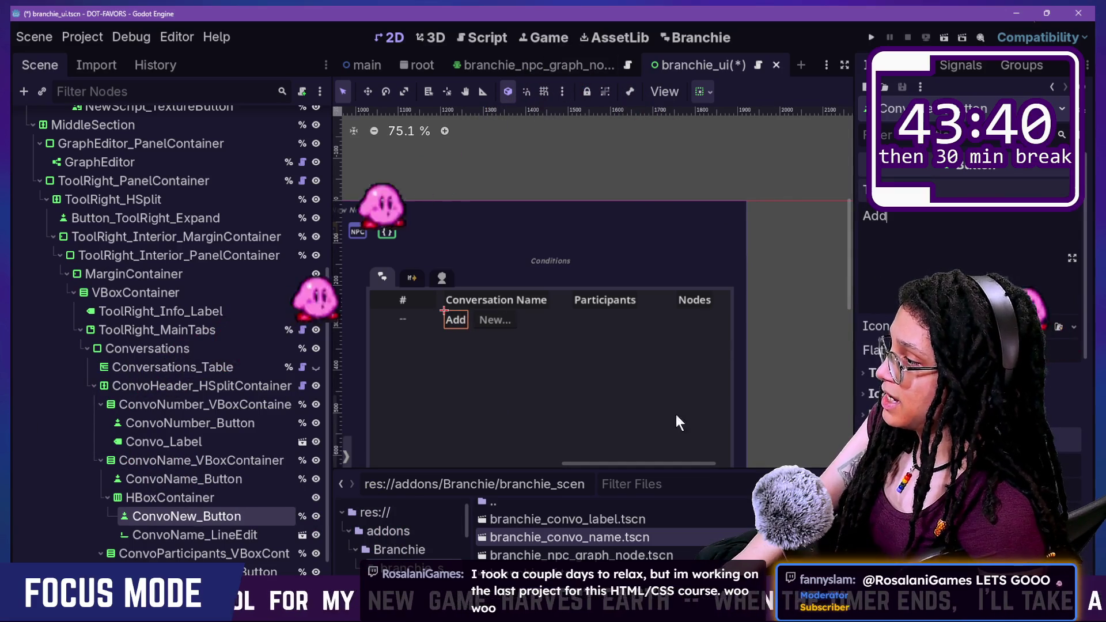
pyautogui.write('Create')
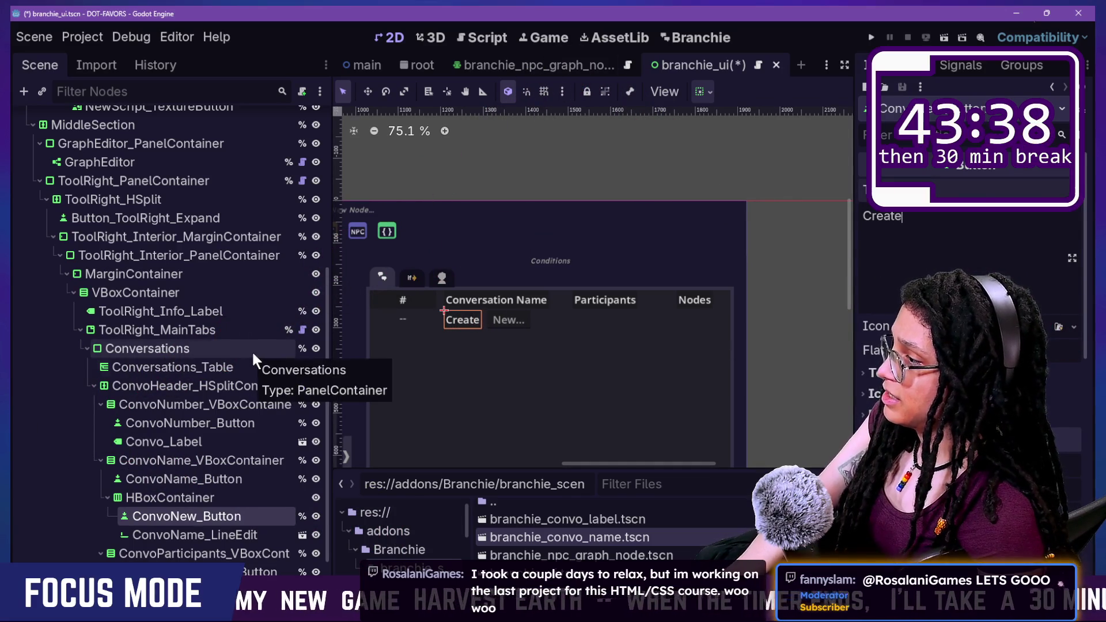
# Select the header split container and the name field to check the row.
pyautogui.click(182, 390)
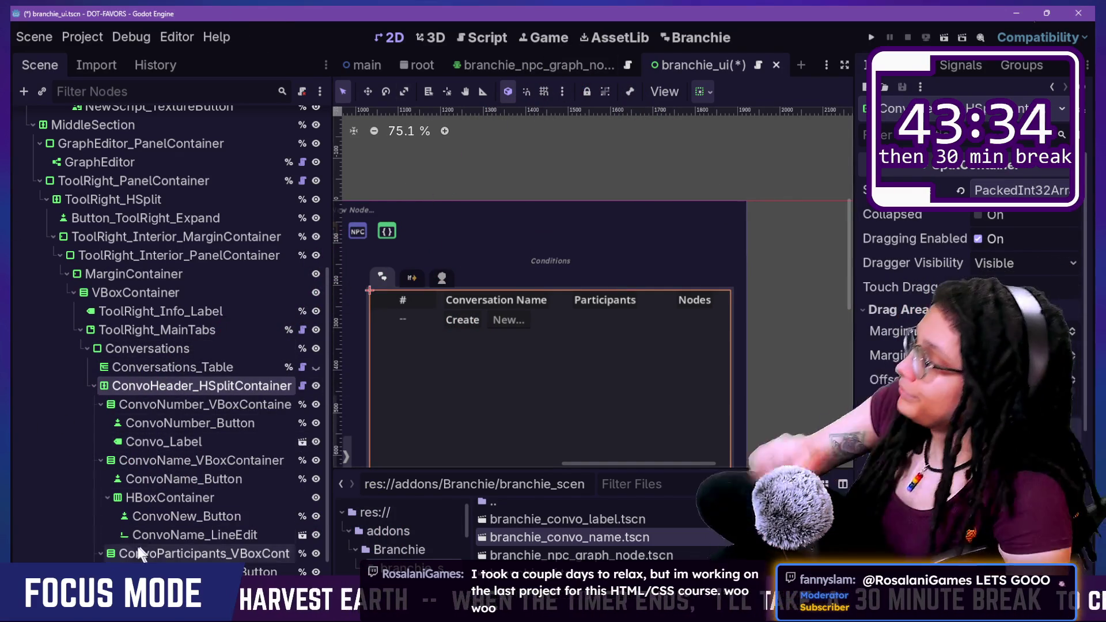
pyautogui.click(191, 536)
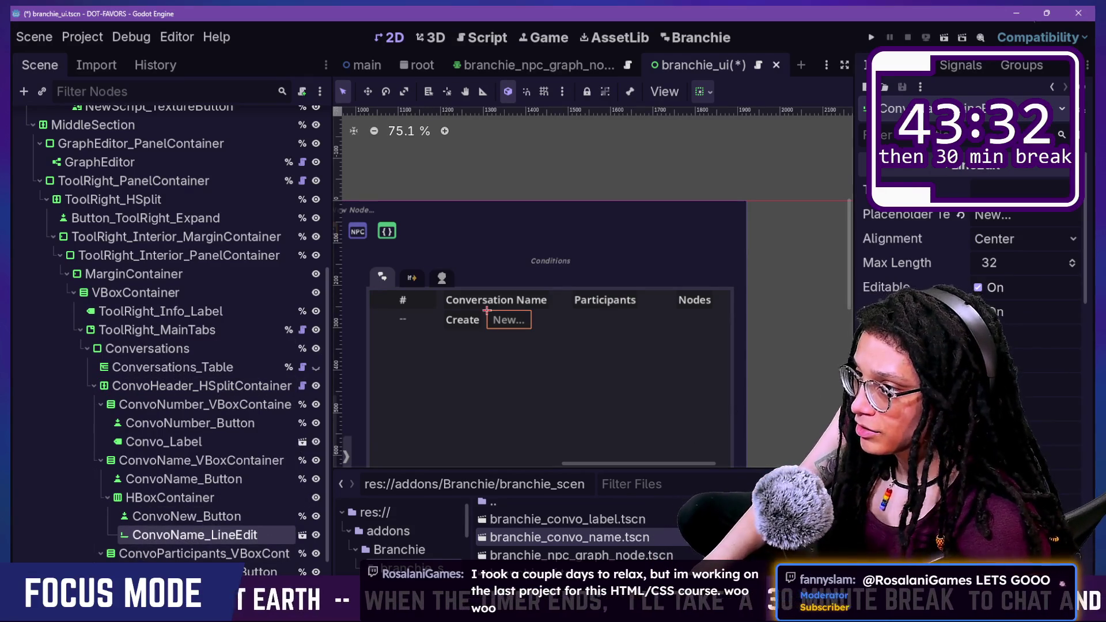
pyautogui.scroll(-5, 979, 259)
pyautogui.scroll(2, 973, 288)
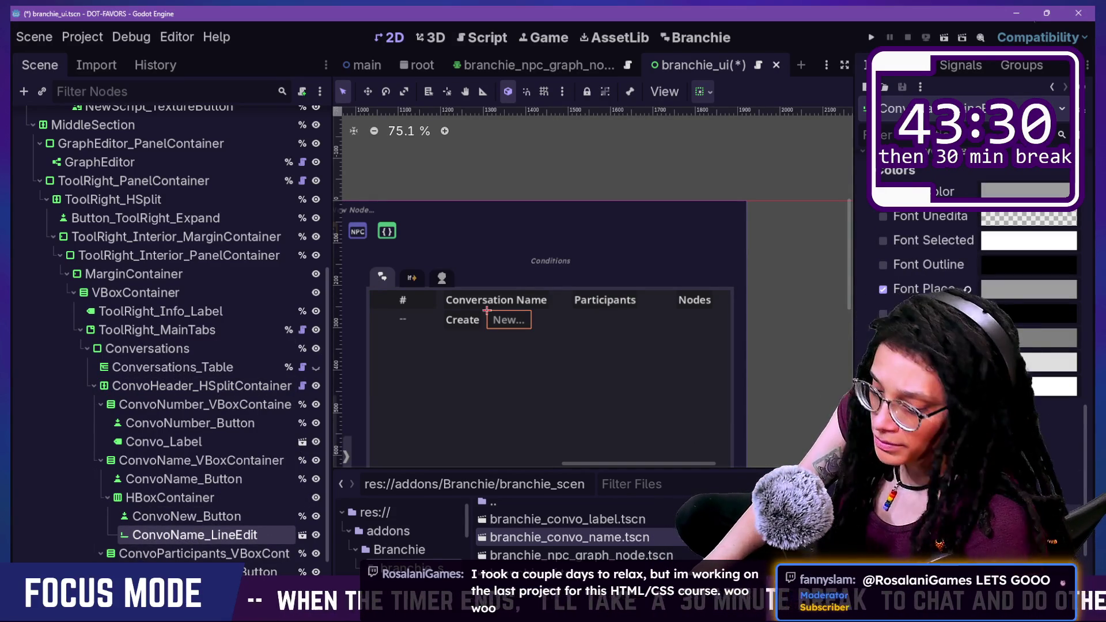
pyautogui.scroll(5, 962, 513)
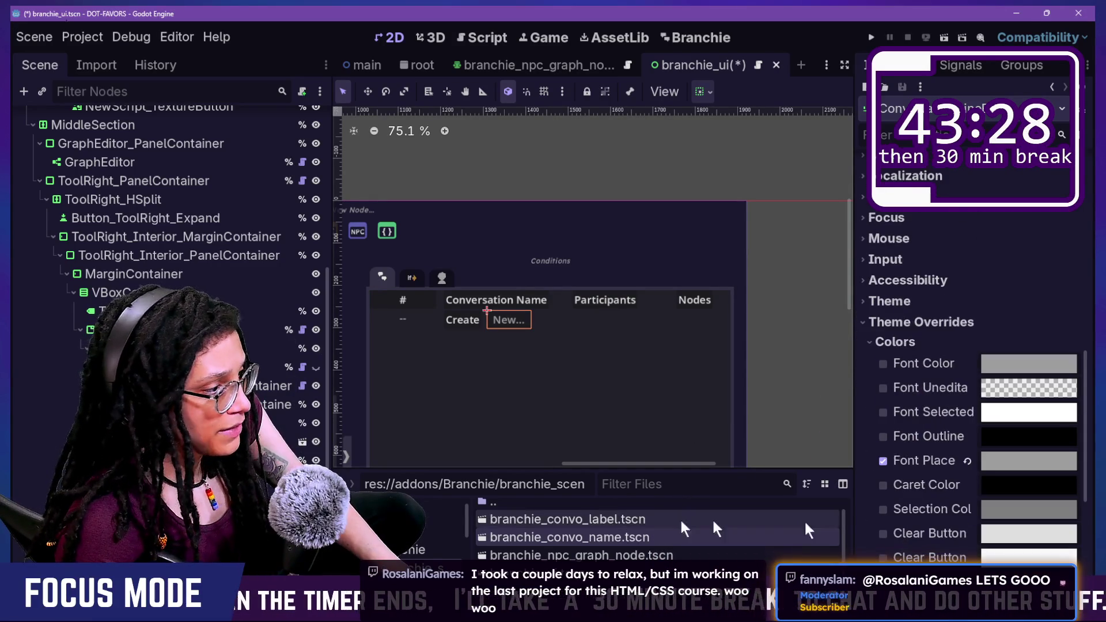
# In branchie_convo_name.tscn, enable Horizontal Expand container sizing on the LineEdit.
pyautogui.click(302, 442)
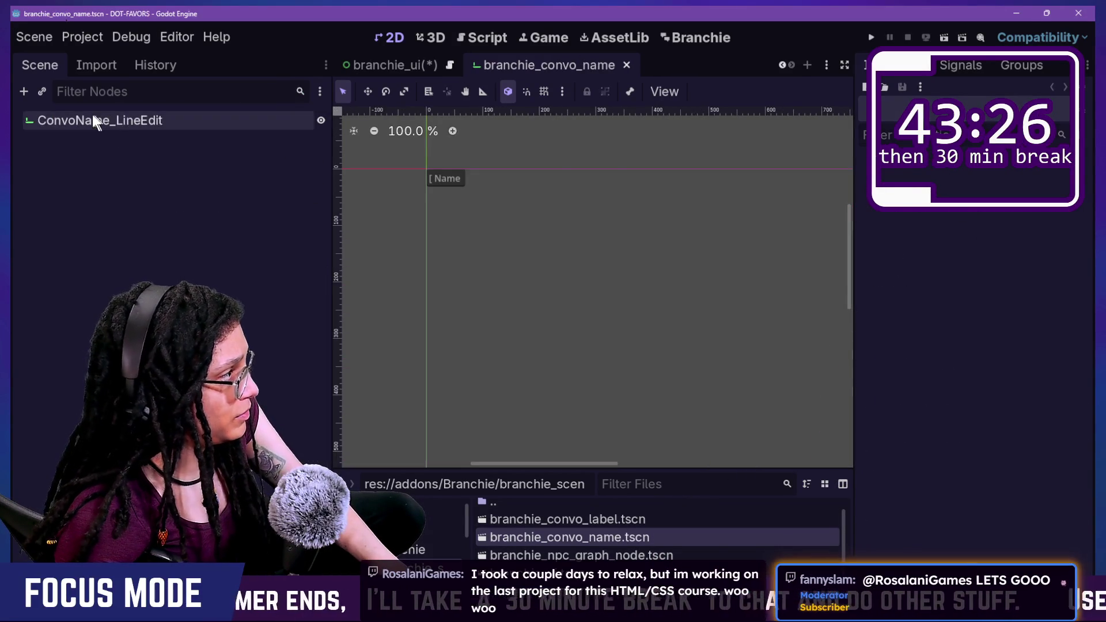
pyautogui.scroll(-10, 1003, 299)
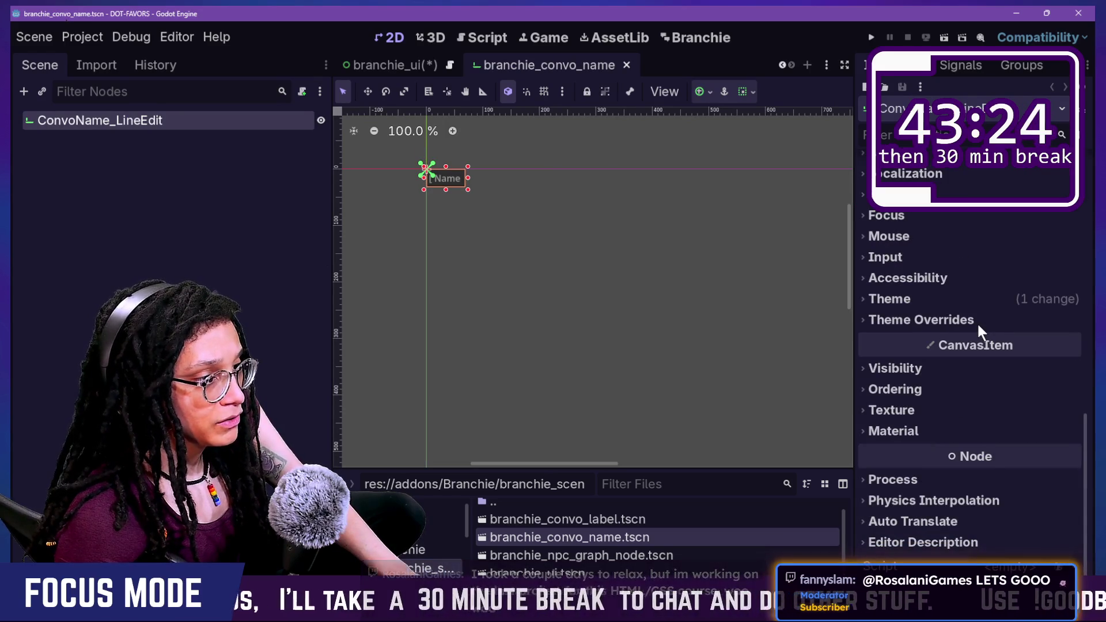
pyautogui.scroll(8, 929, 305)
pyautogui.scroll(-2, 925, 323)
pyautogui.click(929, 383)
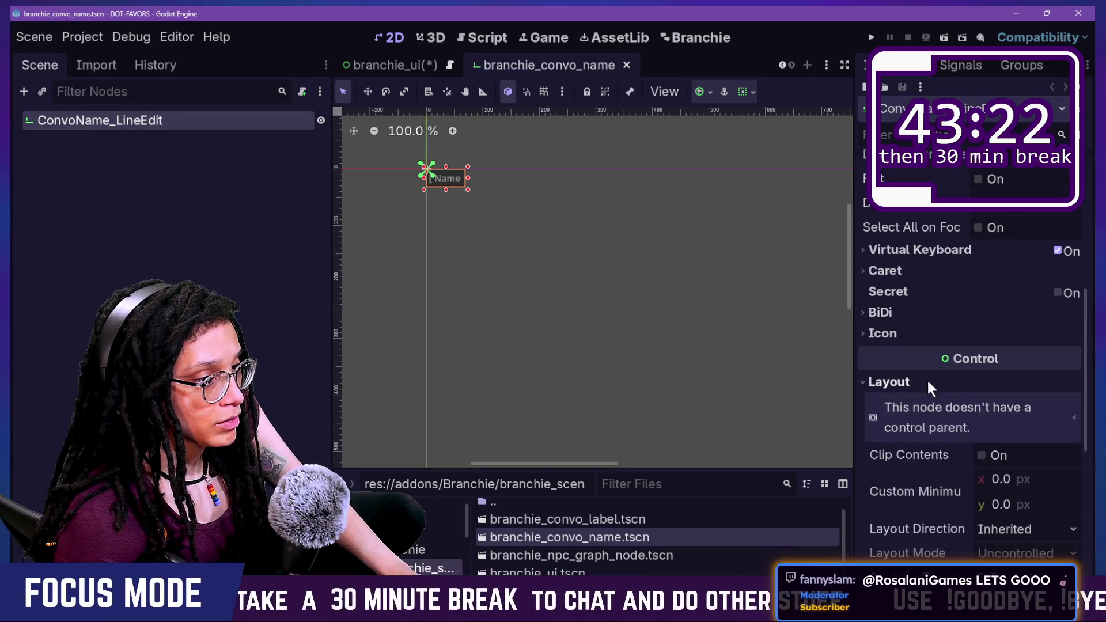
pyautogui.scroll(-10, 928, 381)
pyautogui.click(946, 277)
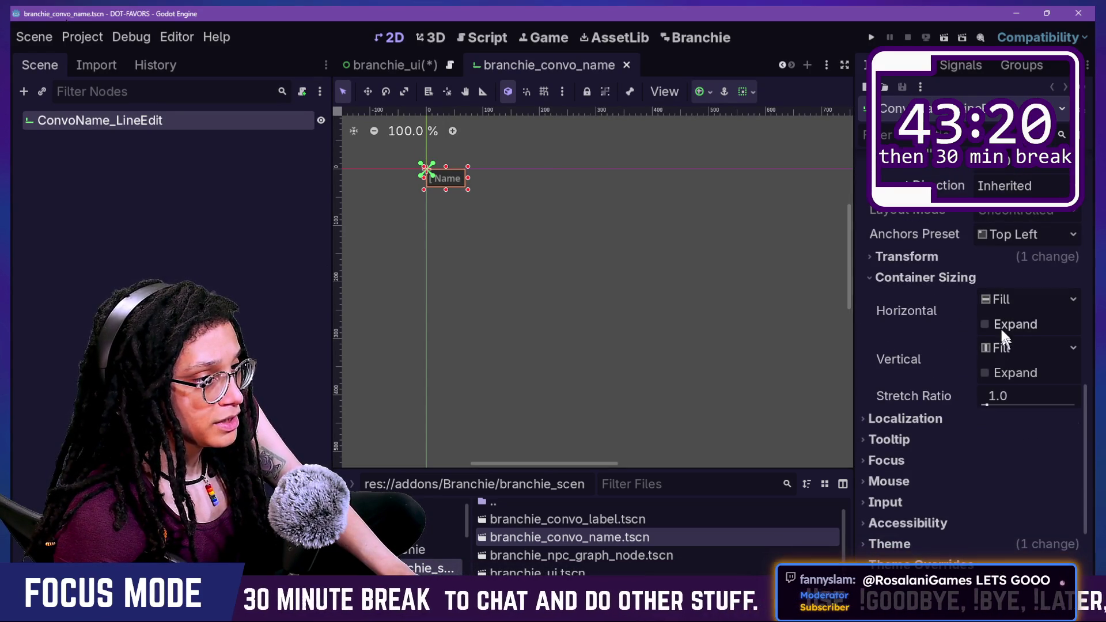
pyautogui.click(1001, 325)
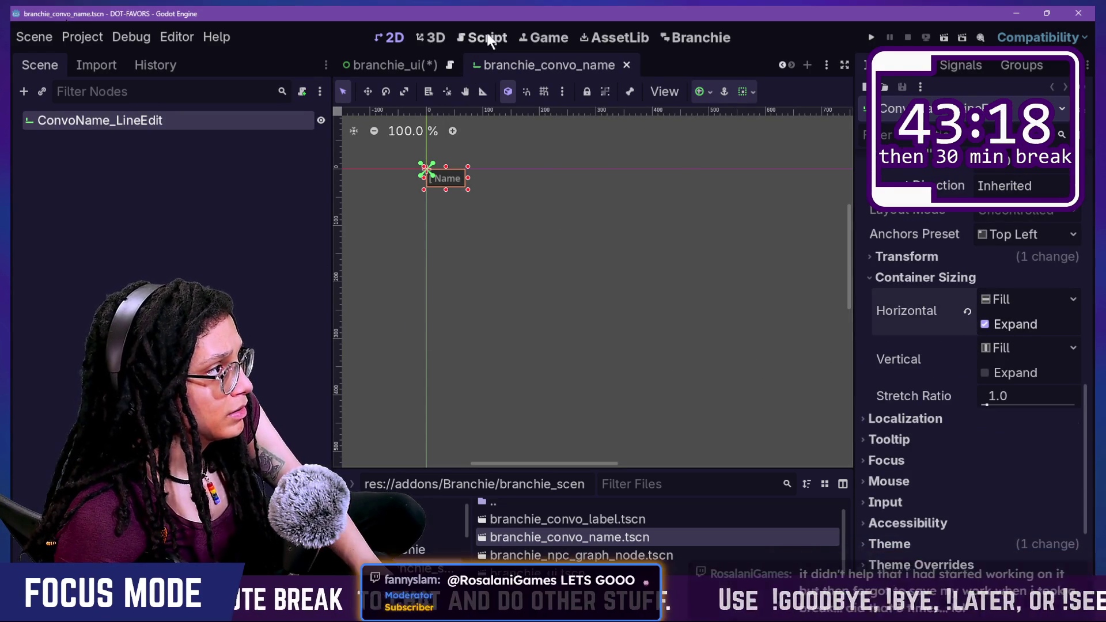
# Return to branchie_ui and select the conversations tab container, then the # header button.
pyautogui.click(398, 65)
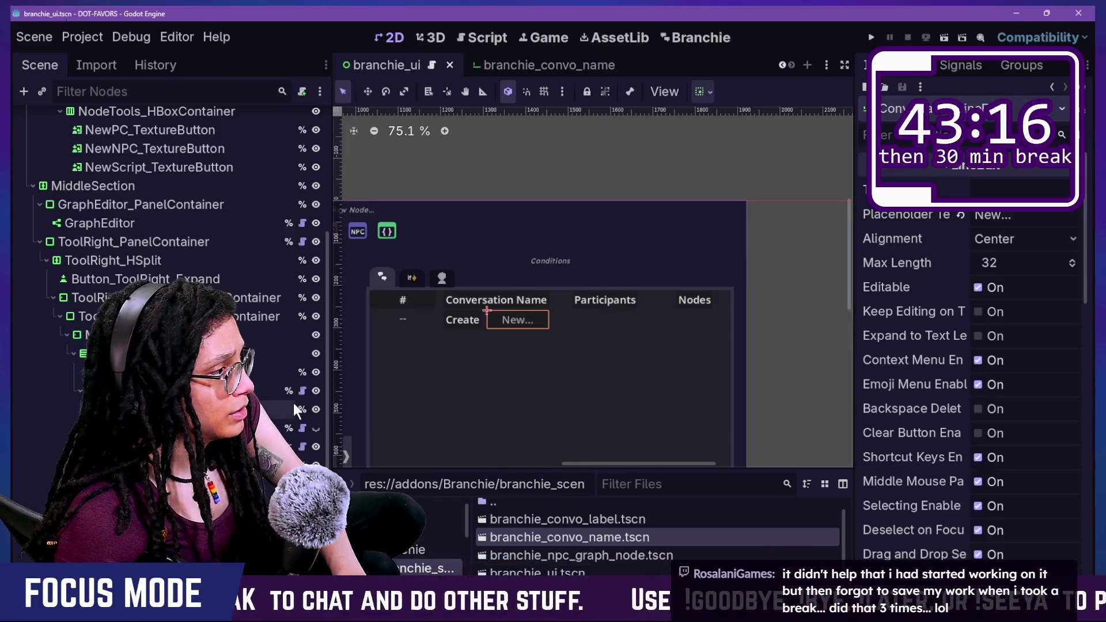
pyautogui.click(365, 269)
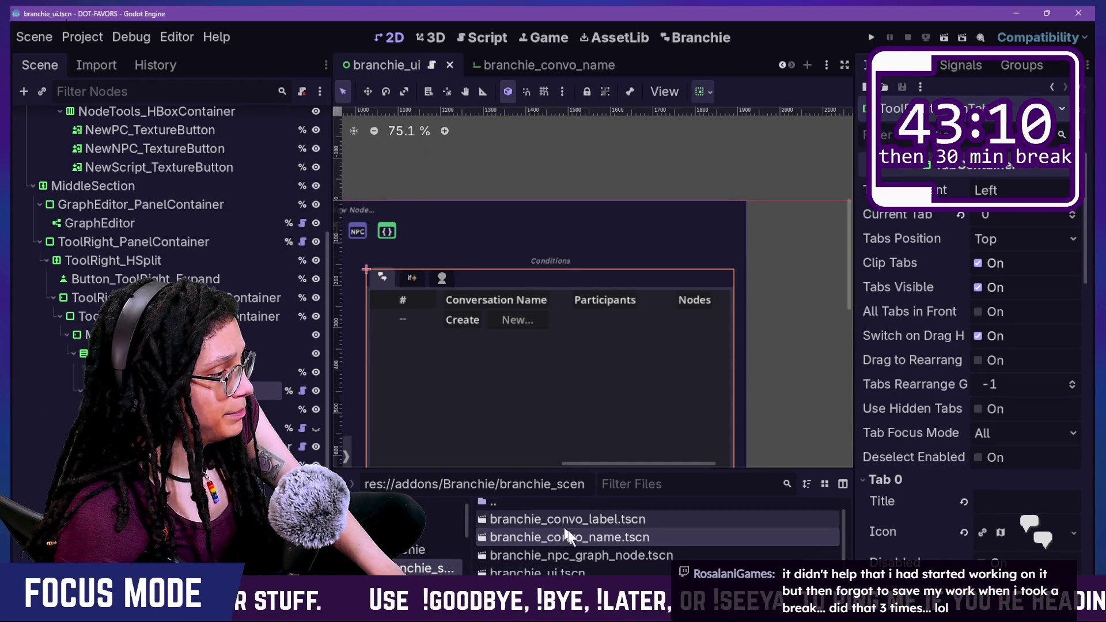
pyautogui.press('Down')
pyautogui.press('Down')
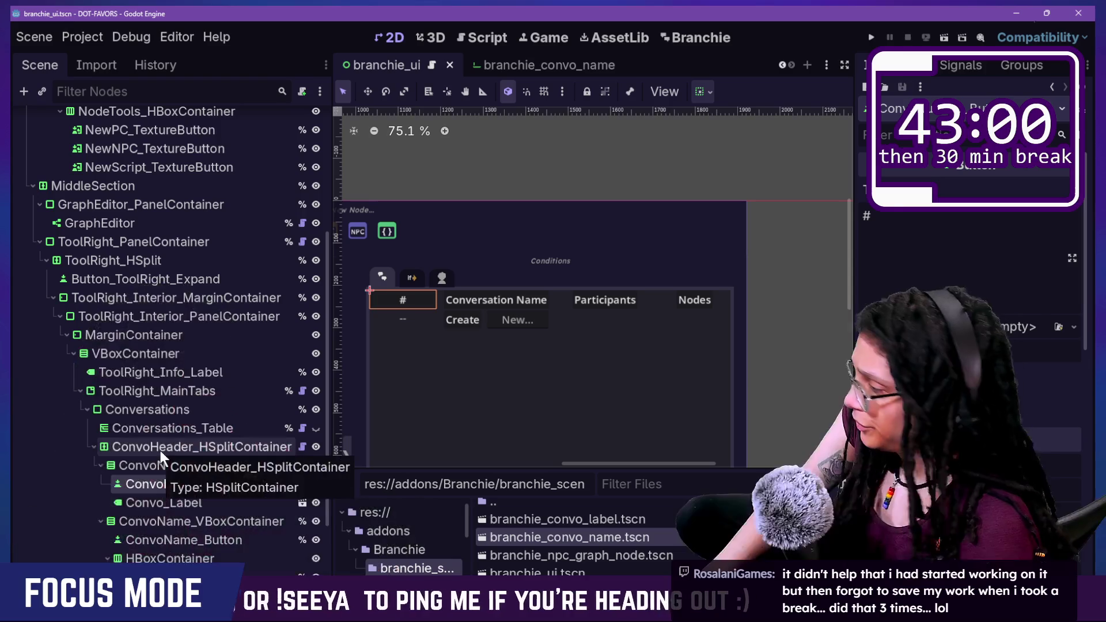
pyautogui.scroll(-3, 189, 508)
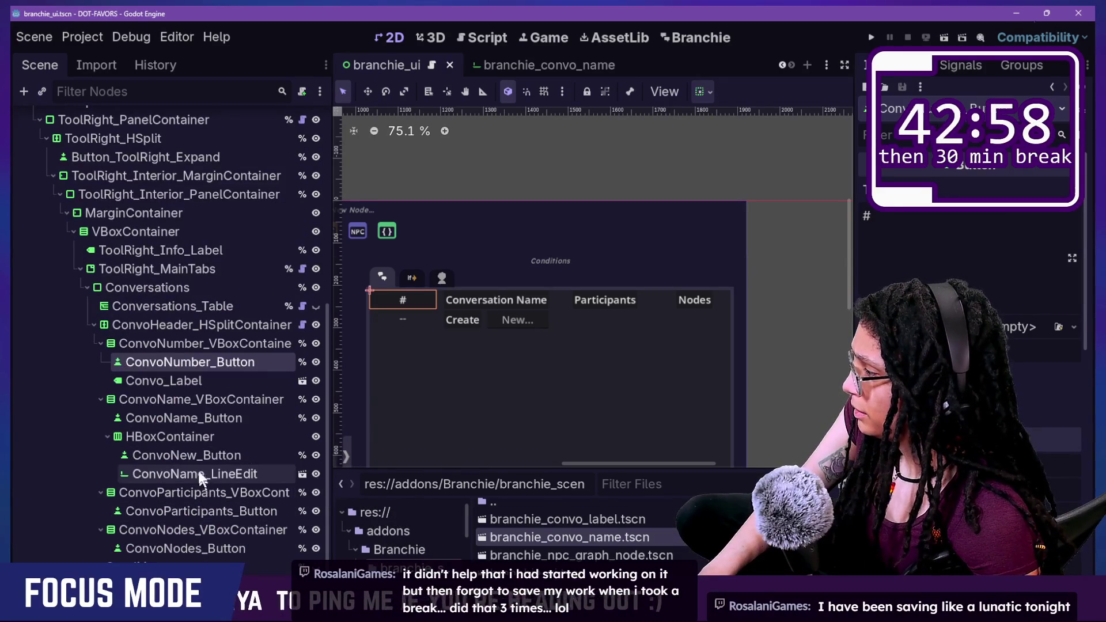
pyautogui.click(966, 271)
pyautogui.press('BackSpace')
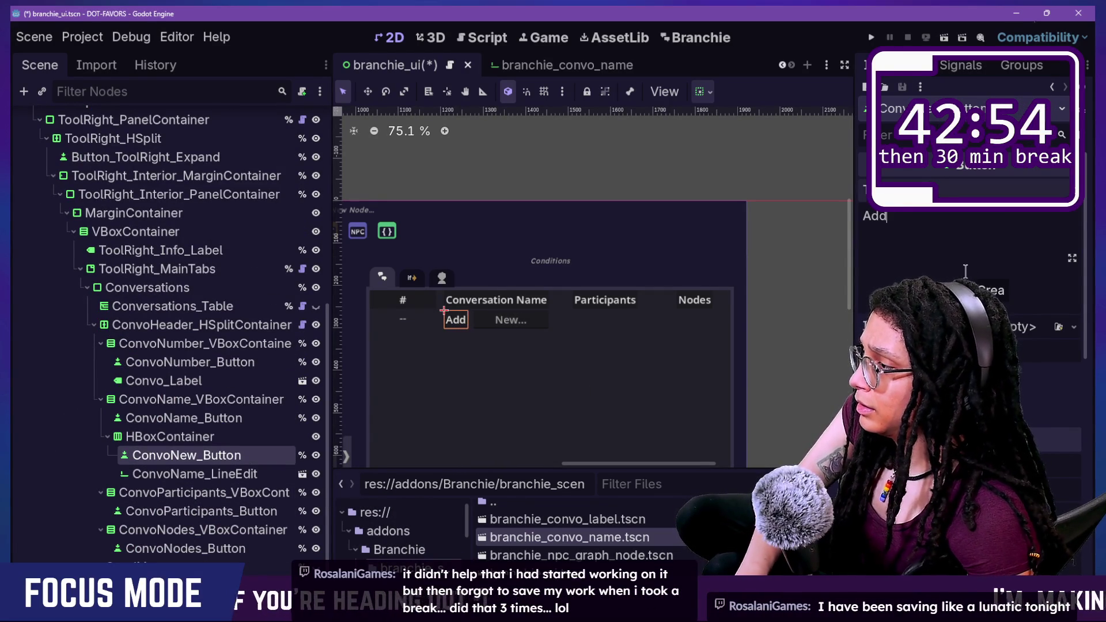
pyautogui.click(203, 327)
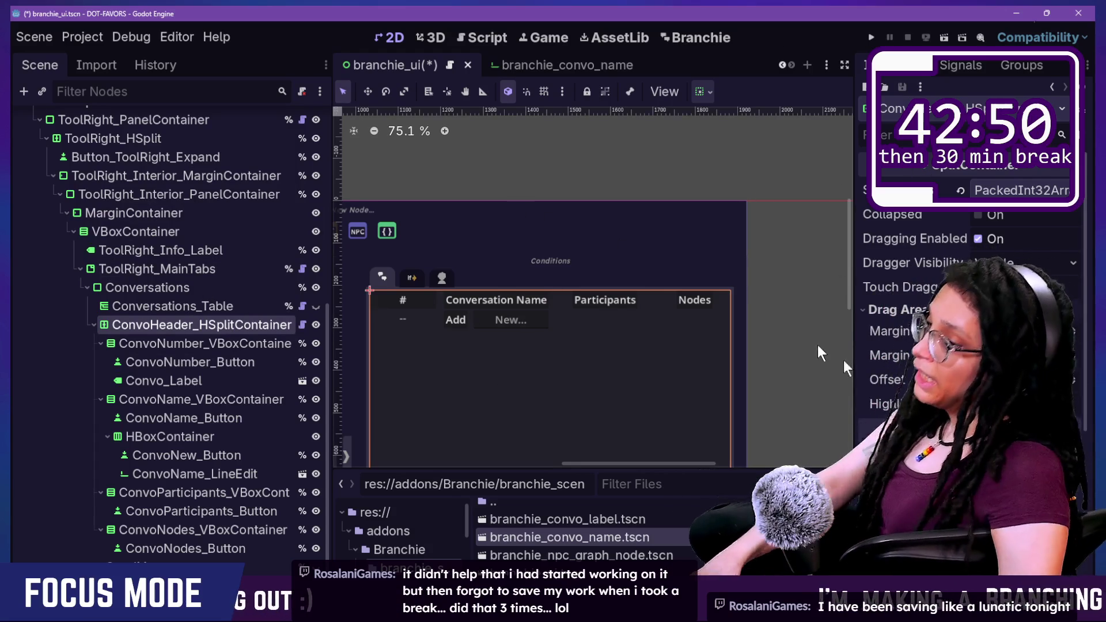
pyautogui.scroll(-5, 974, 317)
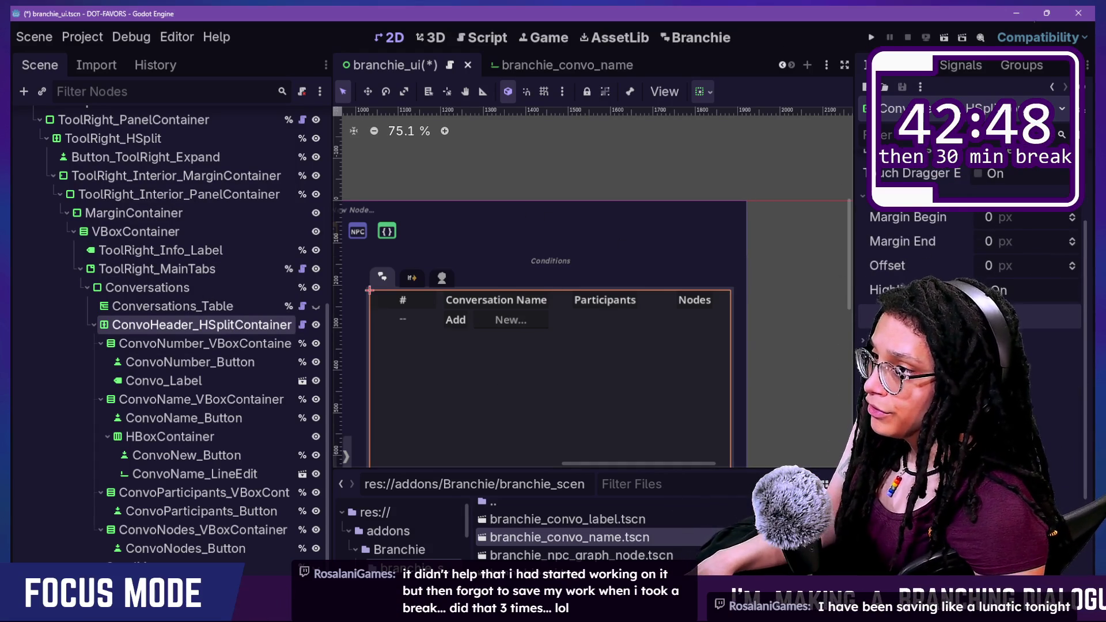
pyautogui.scroll(3, 974, 260)
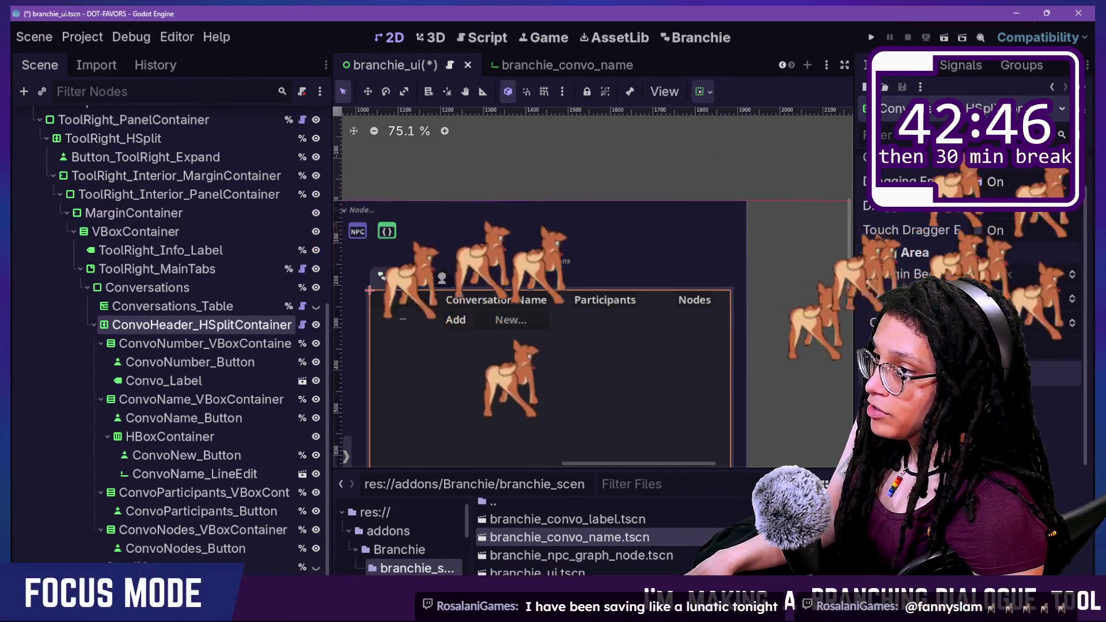
pyautogui.scroll(2, 974, 288)
pyautogui.scroll(-6, 974, 288)
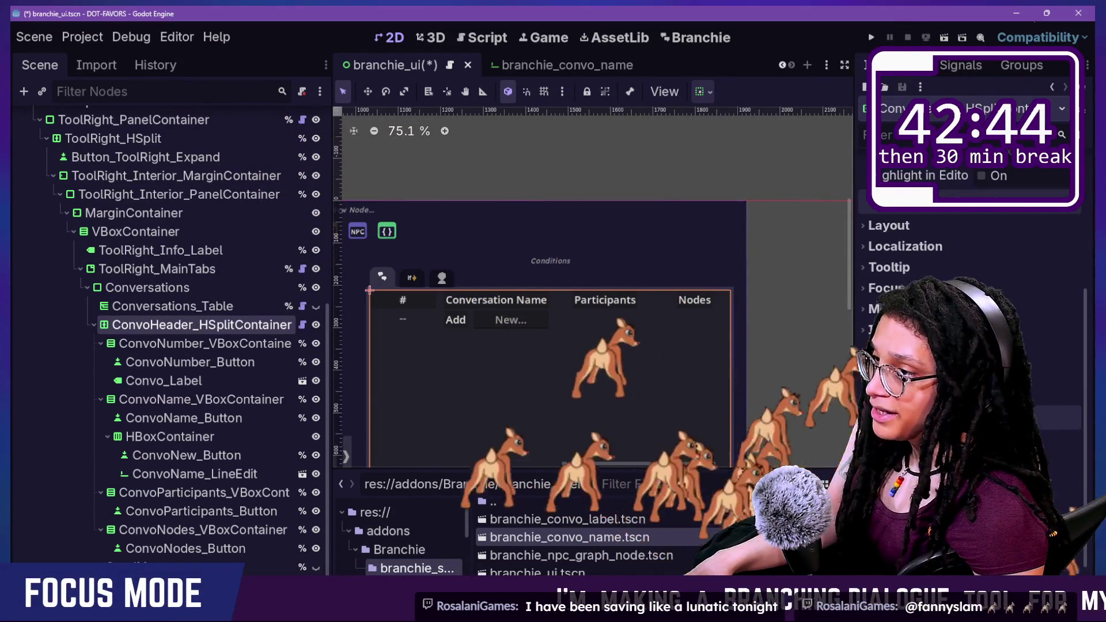
pyautogui.scroll(8, 919, 261)
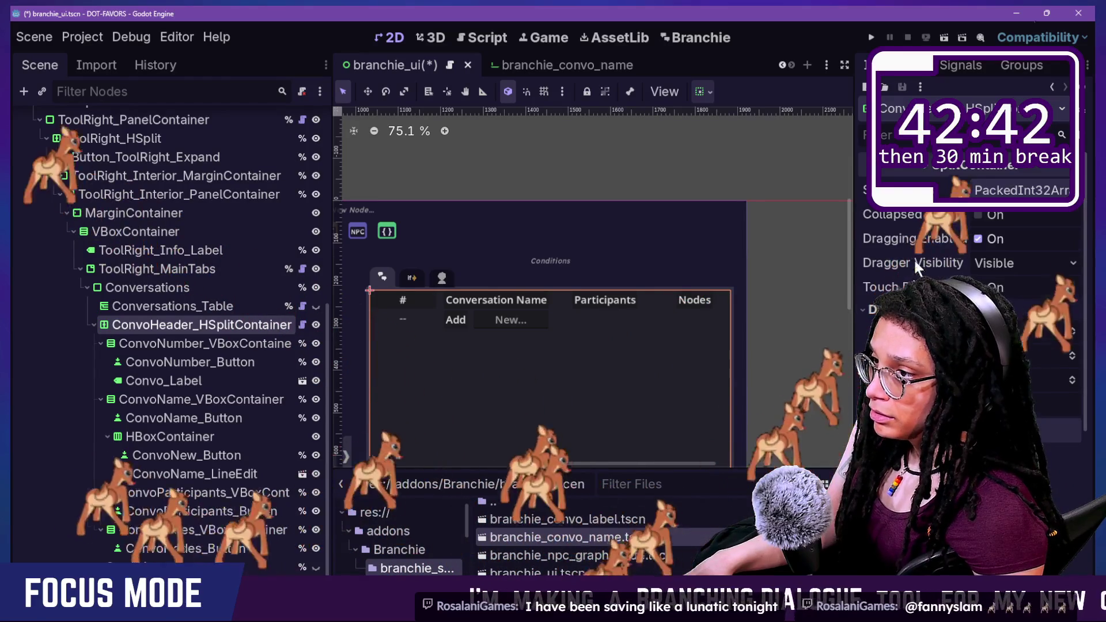
pyautogui.click(217, 455)
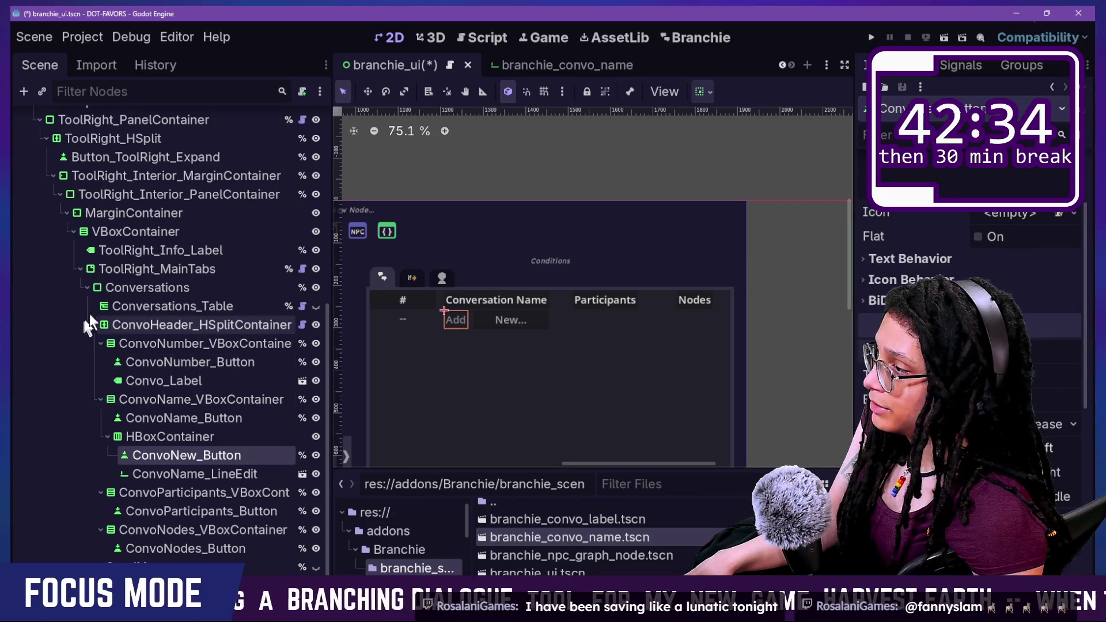
pyautogui.click(121, 291)
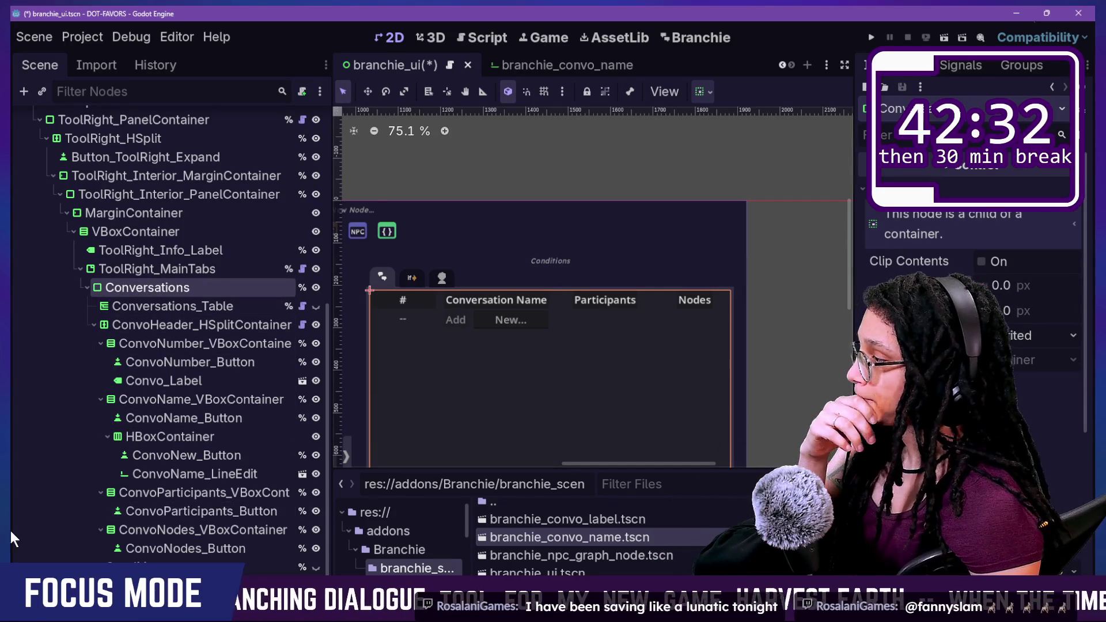
pyautogui.click(155, 475)
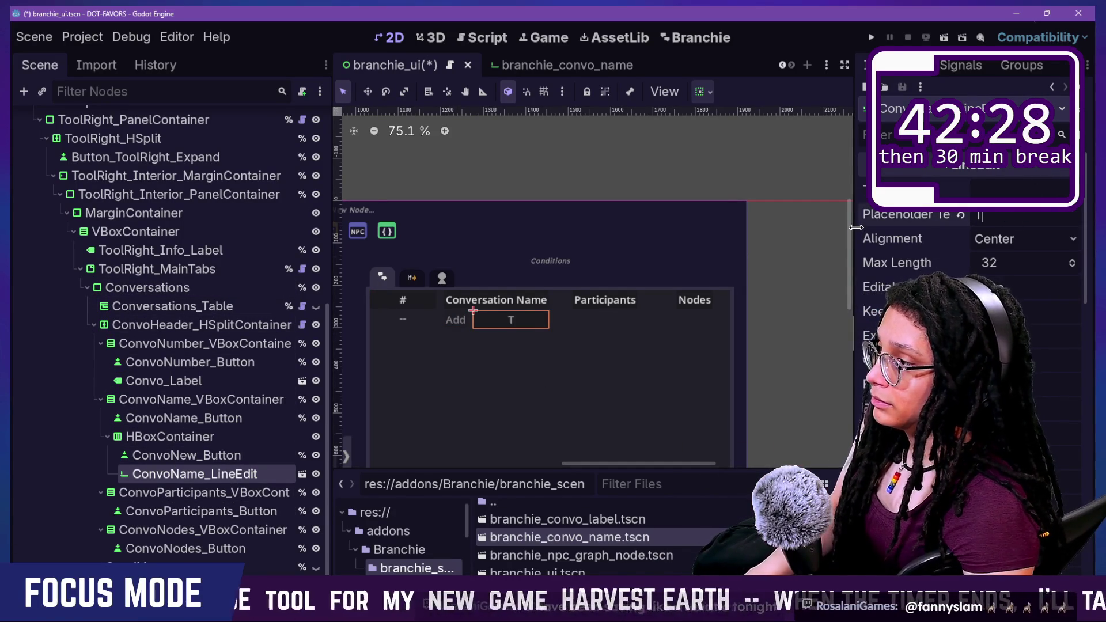
# Replace the 'Type name' placeholder with 'New Convo', then select ConvoName_VBoxContainer.
pyautogui.press('BackSpace')
pyautogui.press('BackSpace')
pyautogui.press('BackSpace')
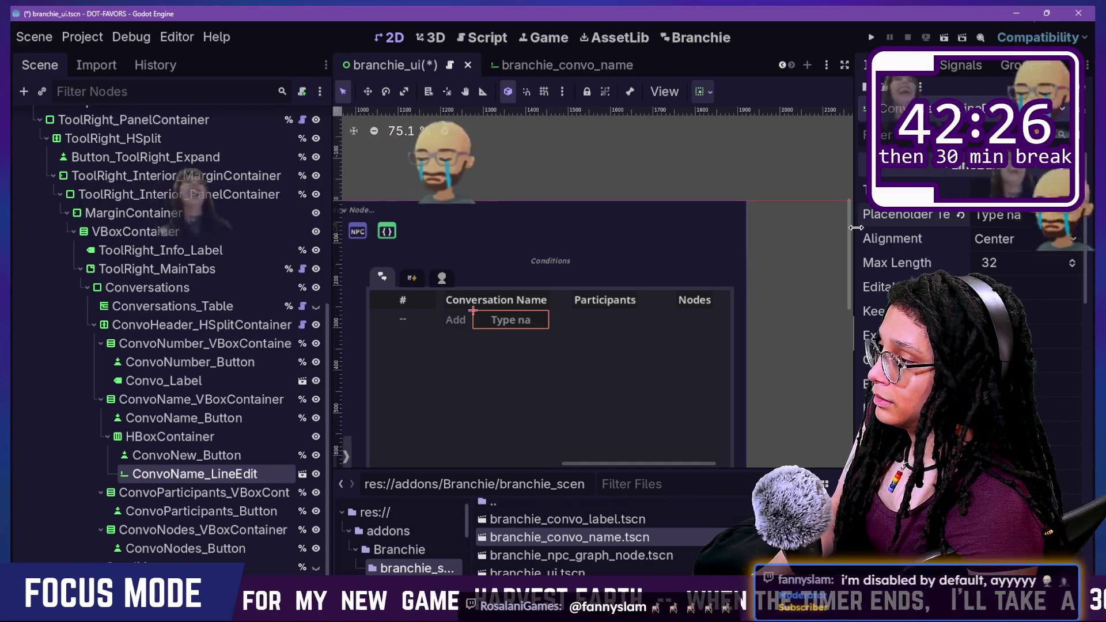
pyautogui.write('Name')
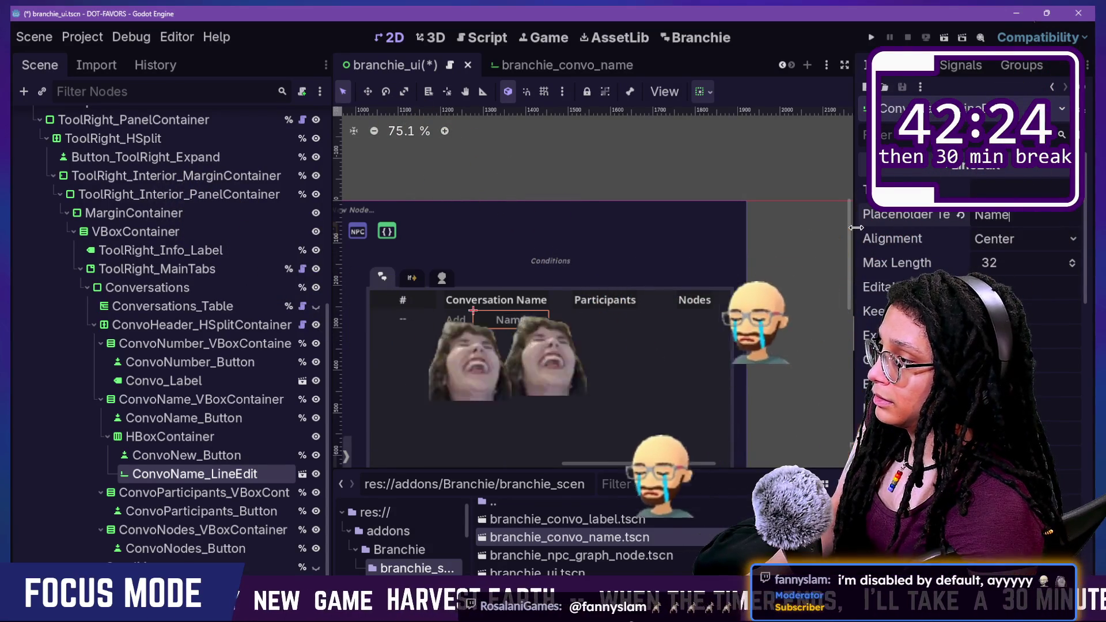
pyautogui.press('BackSpace')
pyautogui.press('BackSpace')
pyautogui.press('BackSpace')
pyautogui.write('New Con')
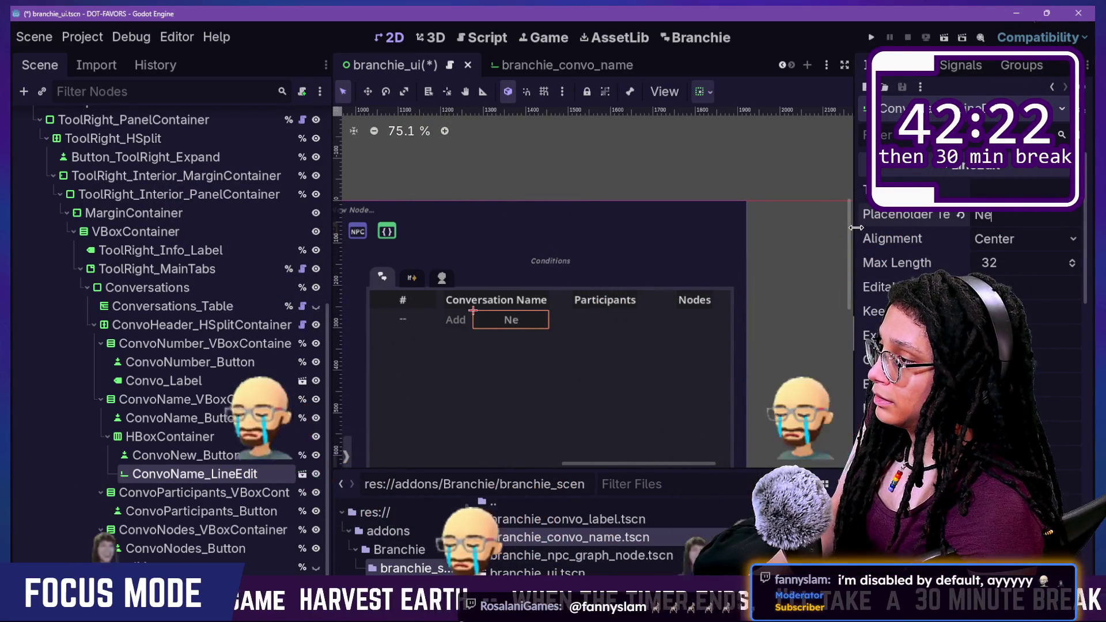
pyautogui.write('vo...')
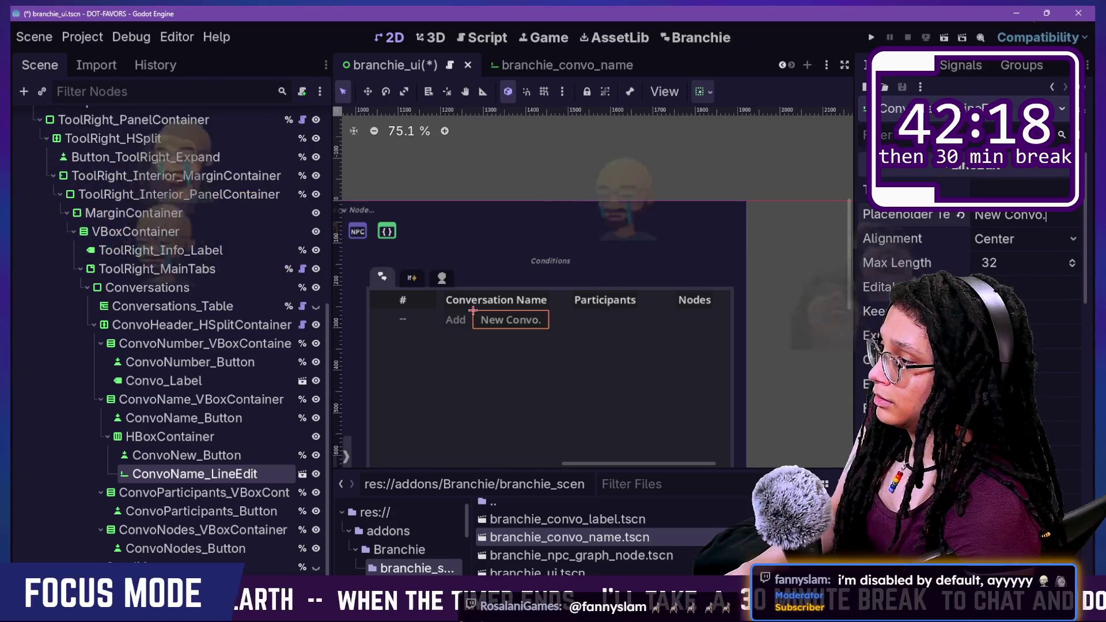
pyautogui.hotkey('ctrl', 'a')
pyautogui.press('BackSpace')
pyautogui.write('New Con')
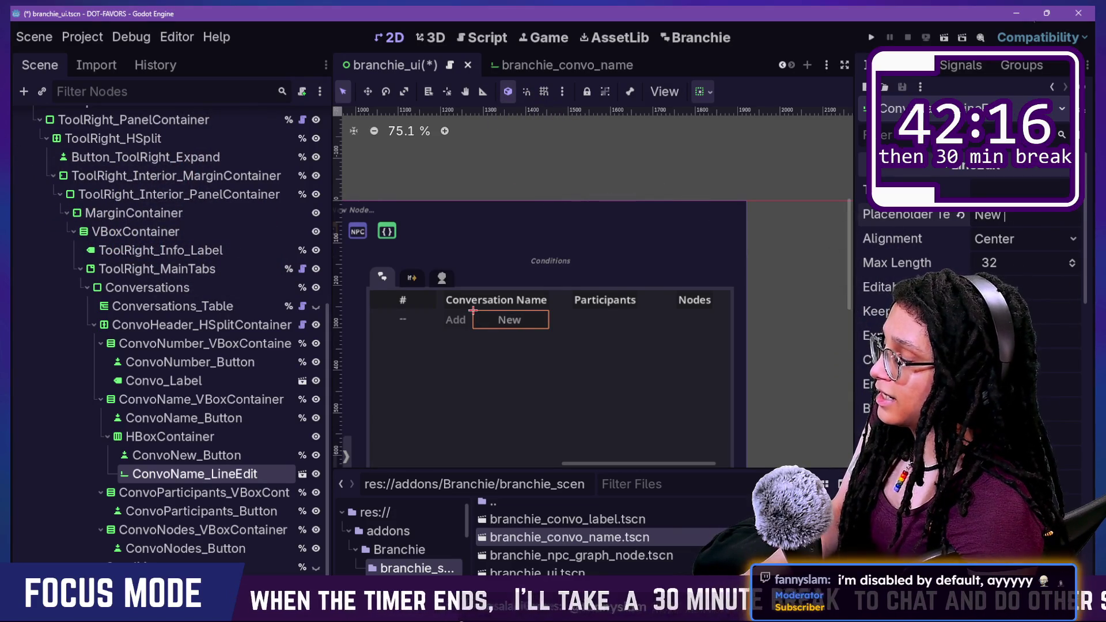
pyautogui.write('vo')
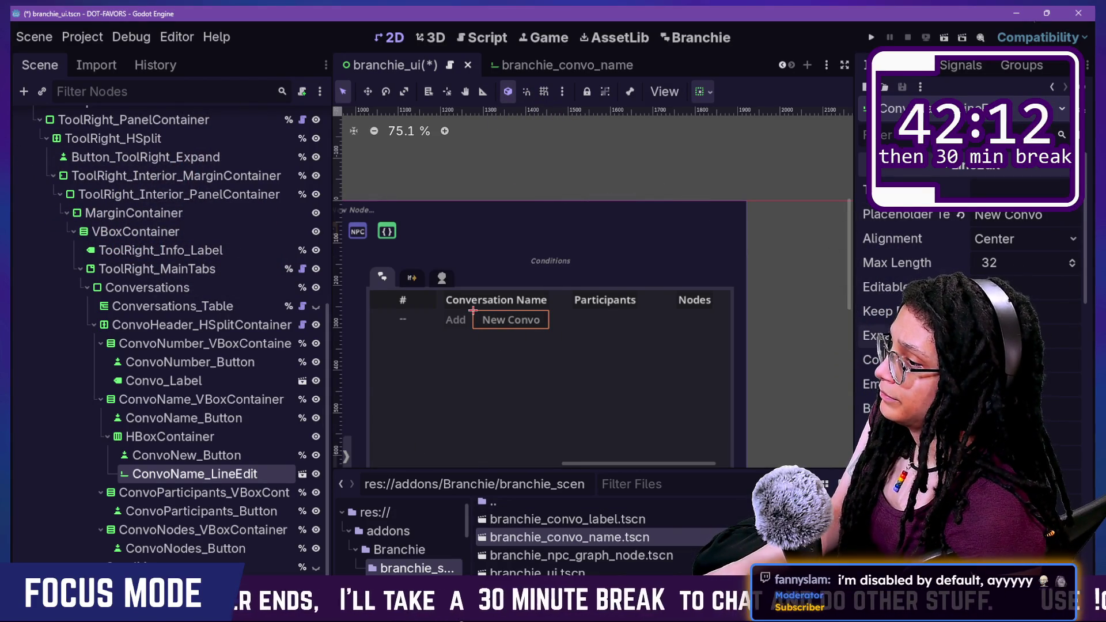
pyautogui.click(107, 437)
pyautogui.click(102, 427)
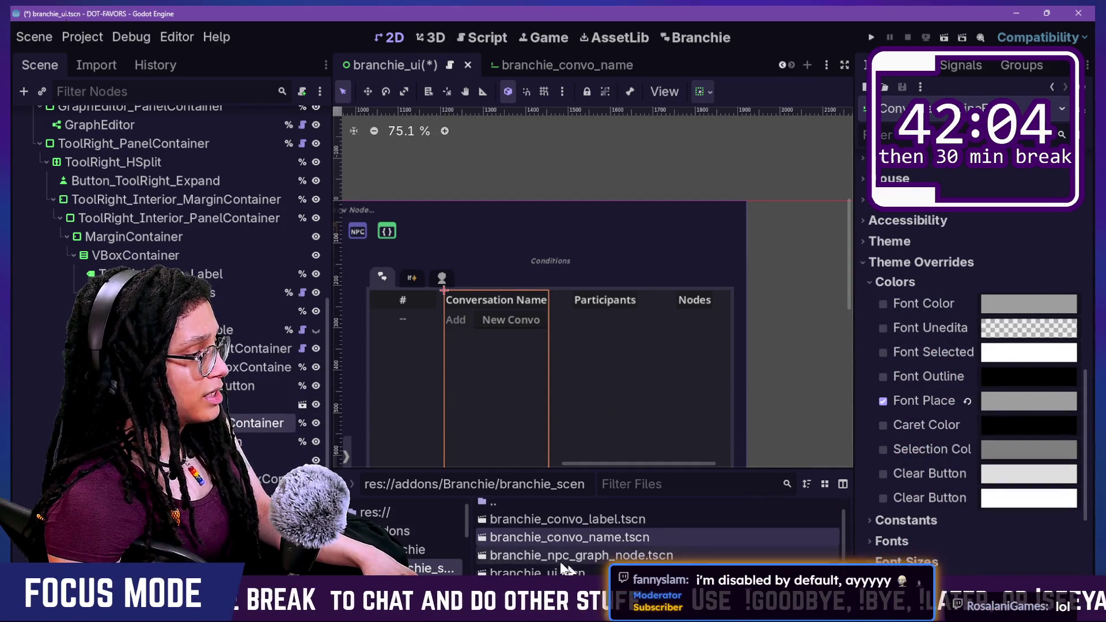
# Open the Theme editor on the LineEdit_Convo theme type.
pyautogui.rightClick(583, 534)
pyautogui.click(534, 540)
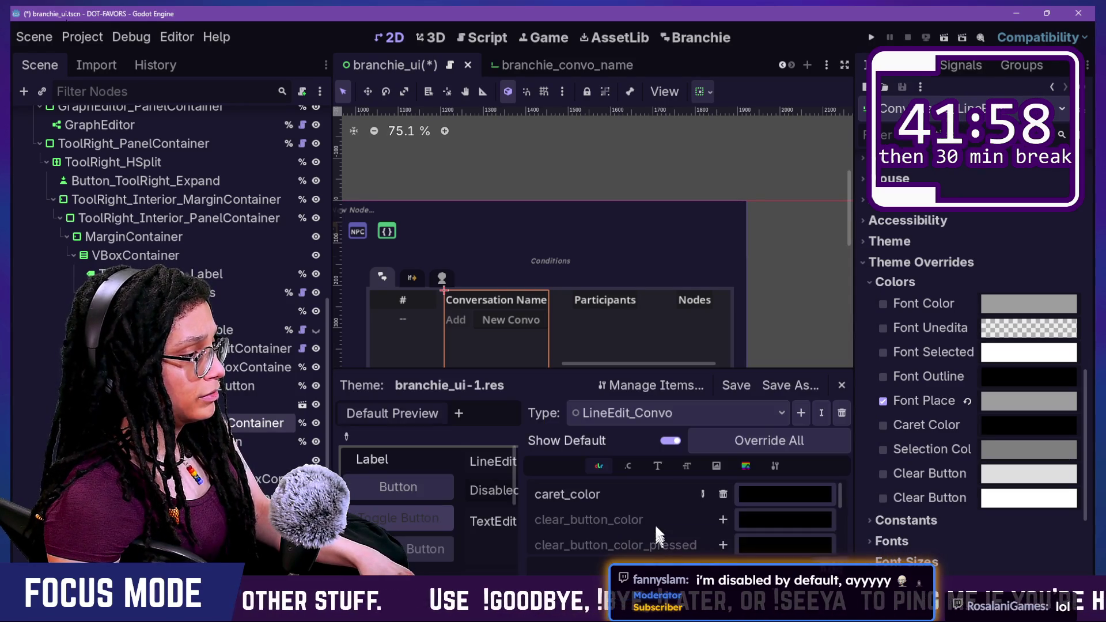
pyautogui.click(754, 419)
pyautogui.click(761, 413)
pyautogui.click(761, 413)
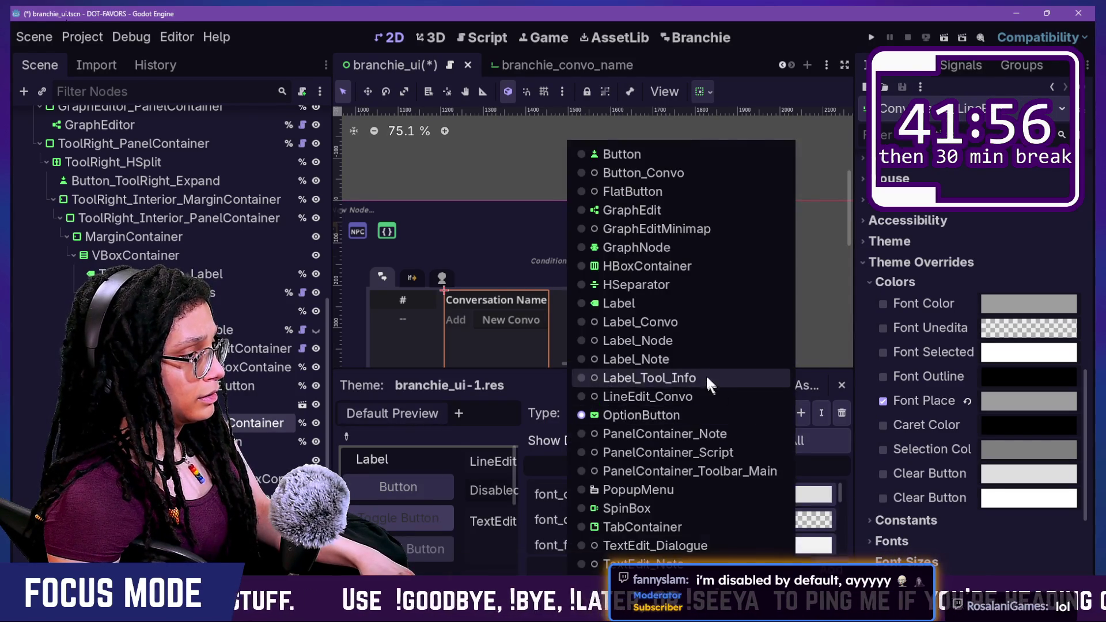
pyautogui.click(712, 393)
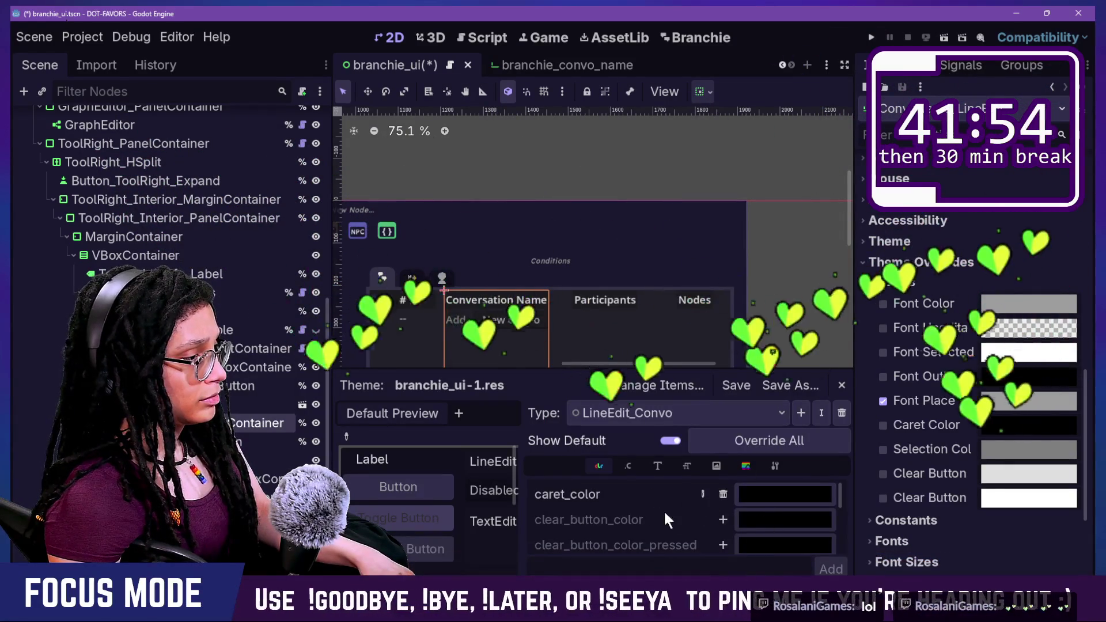
pyautogui.click(628, 466)
pyautogui.click(600, 467)
pyautogui.scroll(-4, 621, 500)
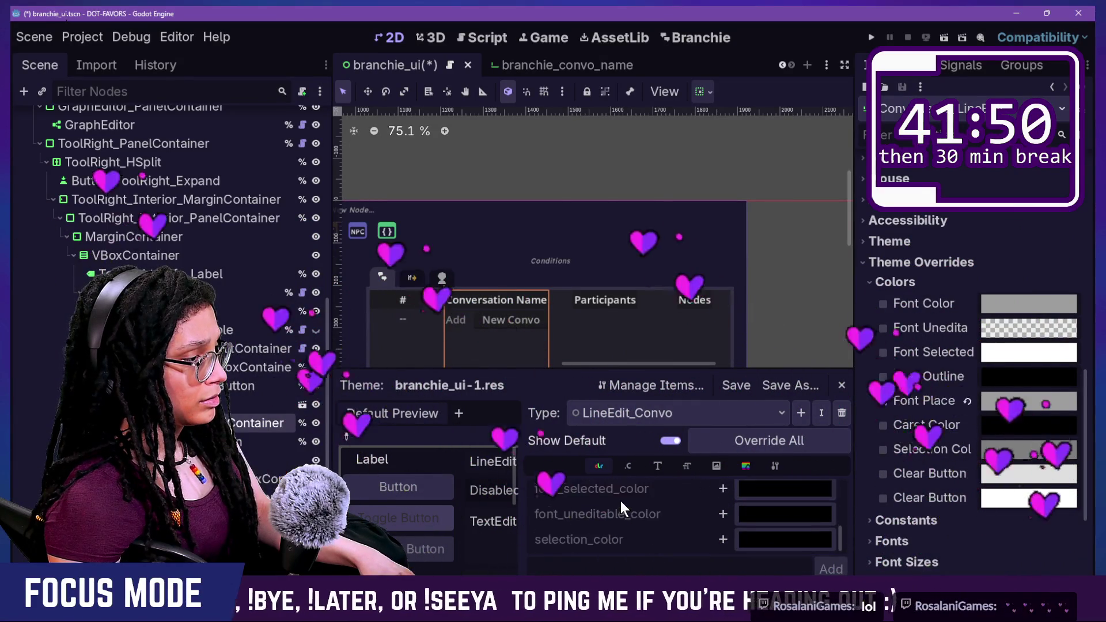
# Create a StyleBoxFlat for LineEdit_Convo's normal style.
pyautogui.click(746, 465)
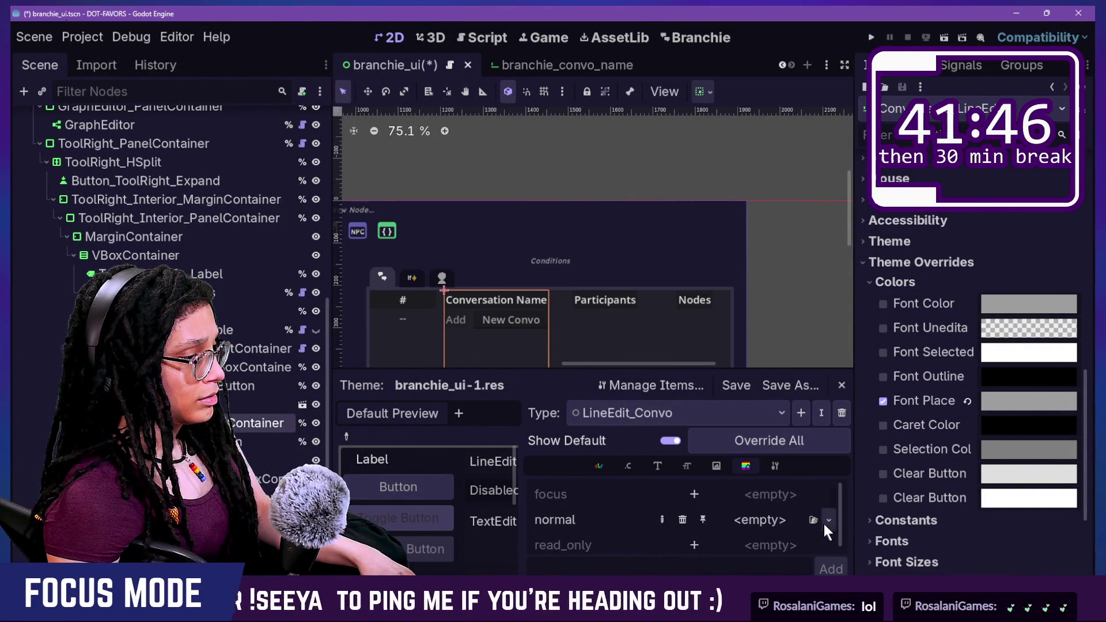
pyautogui.click(824, 521)
pyautogui.click(804, 541)
pyautogui.click(769, 521)
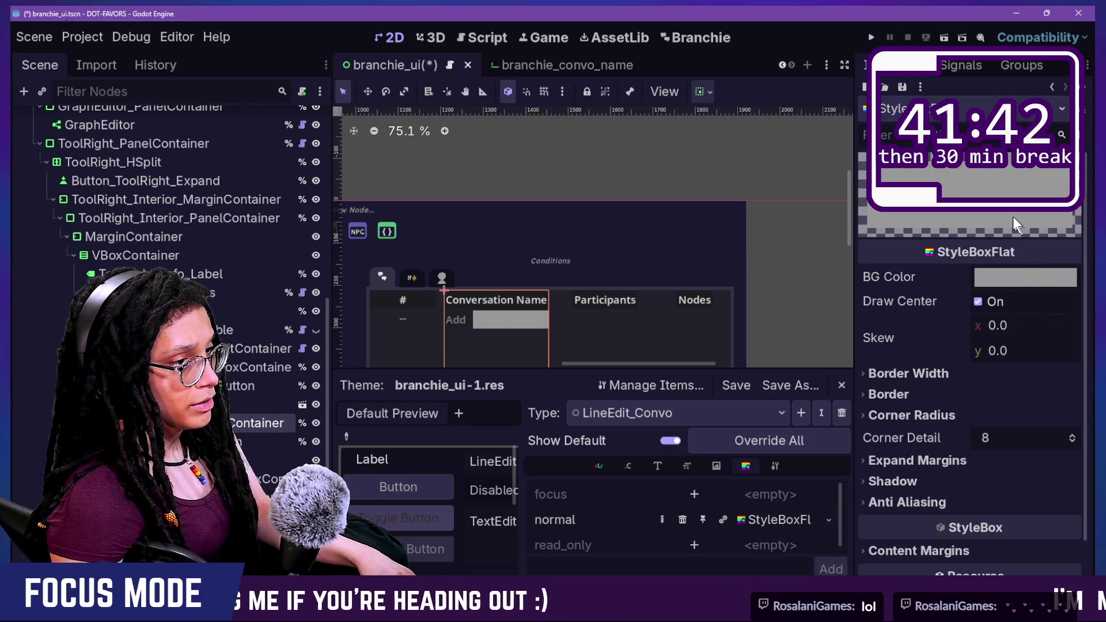
pyautogui.click(1015, 278)
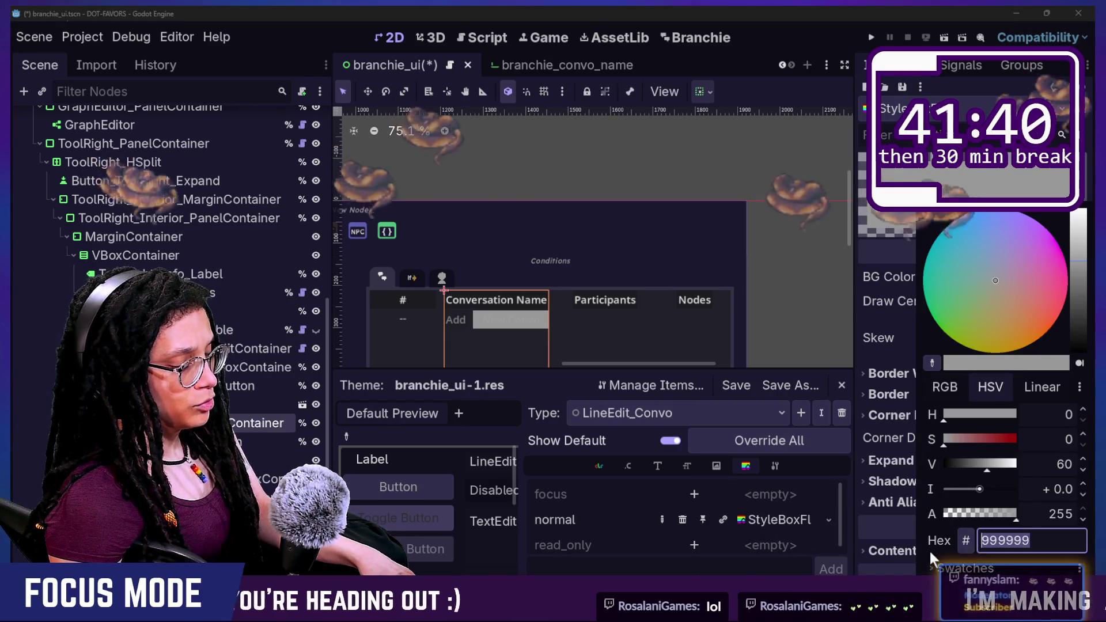
pyautogui.click(940, 395)
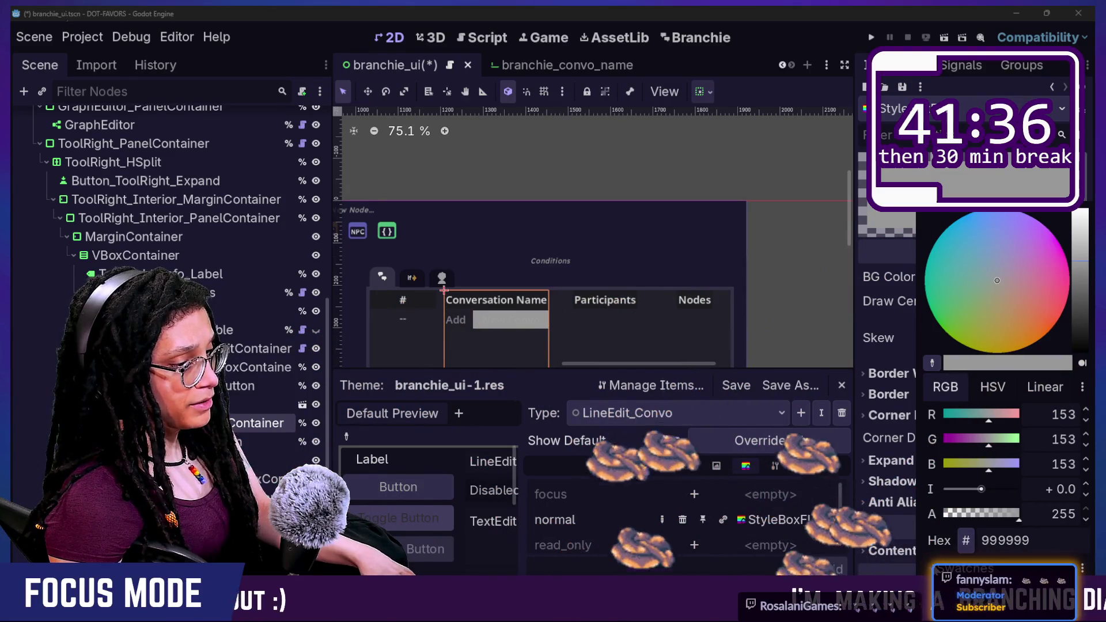
pyautogui.click(899, 291)
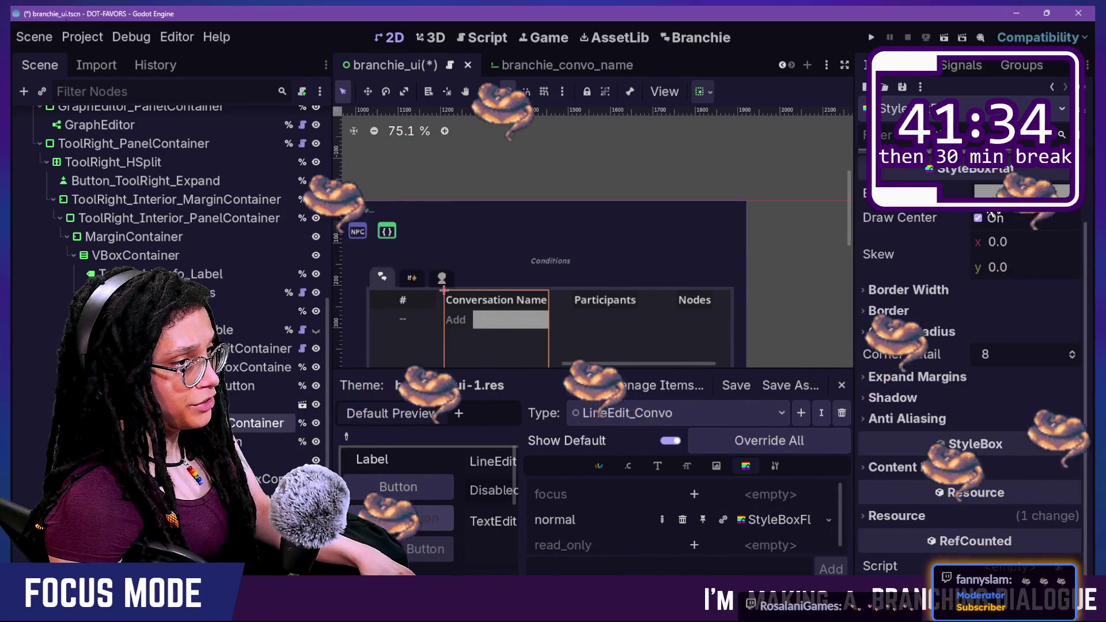
# Compare palette swatches and set the StyleBoxFlat background to dark blue-grey 36374d.
pyautogui.click(1025, 277)
pyautogui.click(941, 516)
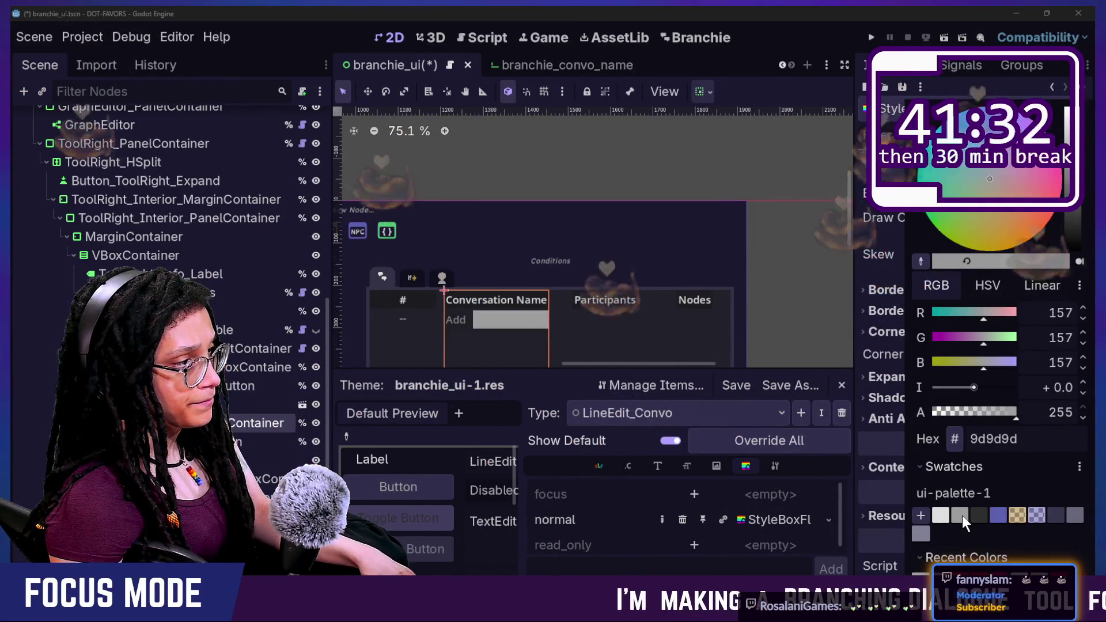
pyautogui.click(960, 515)
pyautogui.click(979, 515)
pyautogui.click(998, 516)
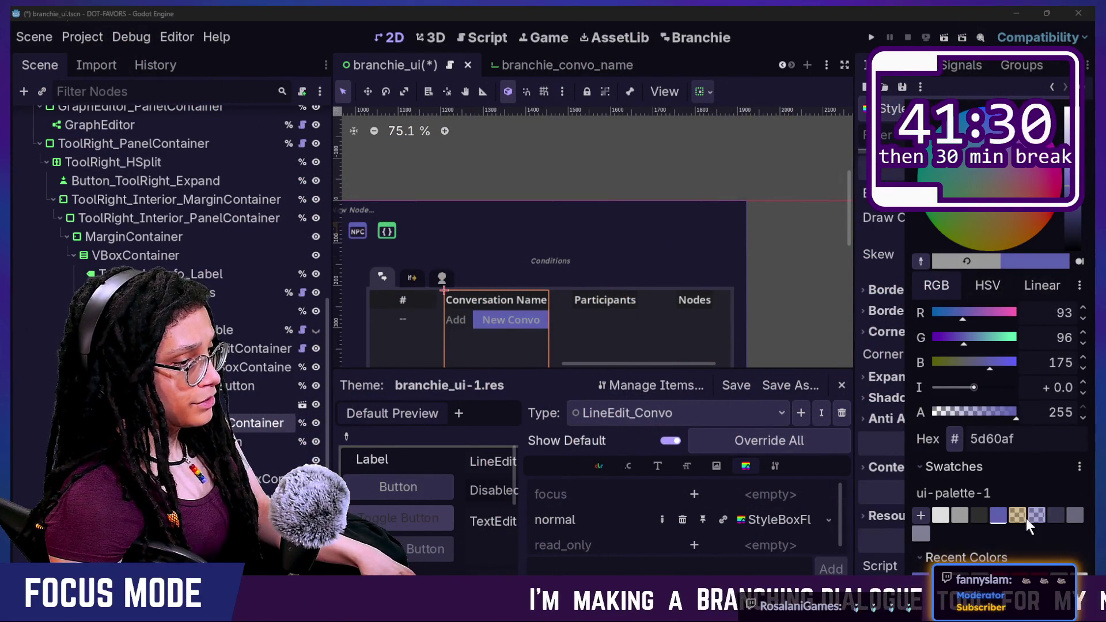
pyautogui.click(1074, 516)
pyautogui.click(923, 534)
pyautogui.click(980, 519)
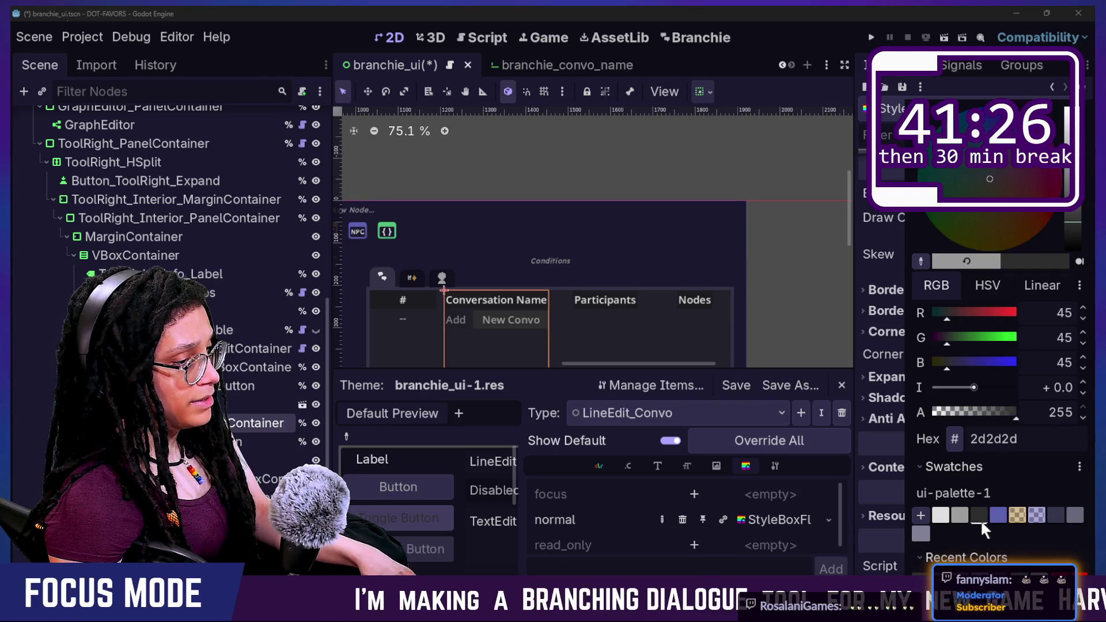
pyautogui.click(960, 518)
pyautogui.click(941, 516)
pyautogui.click(980, 516)
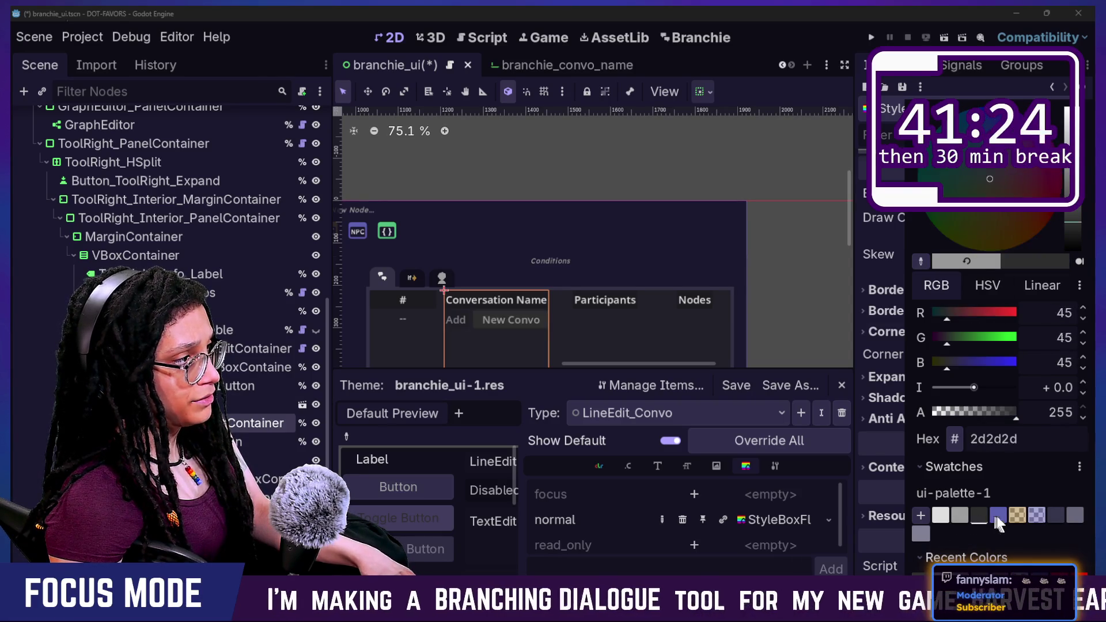
pyautogui.click(1018, 517)
pyautogui.click(1037, 517)
pyautogui.click(1053, 517)
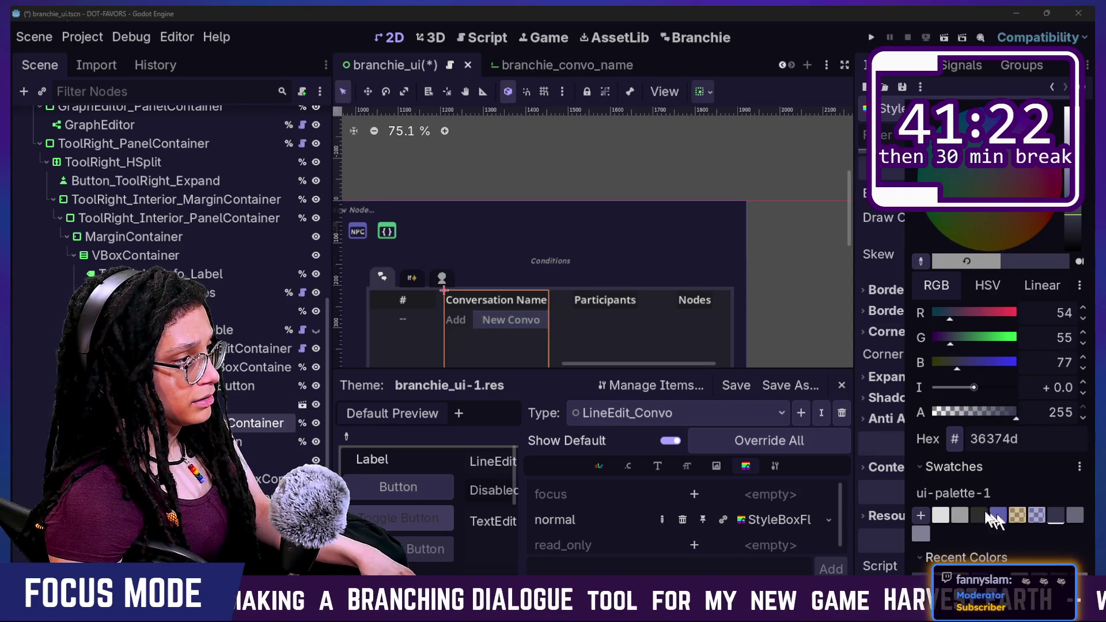
pyautogui.click(986, 521)
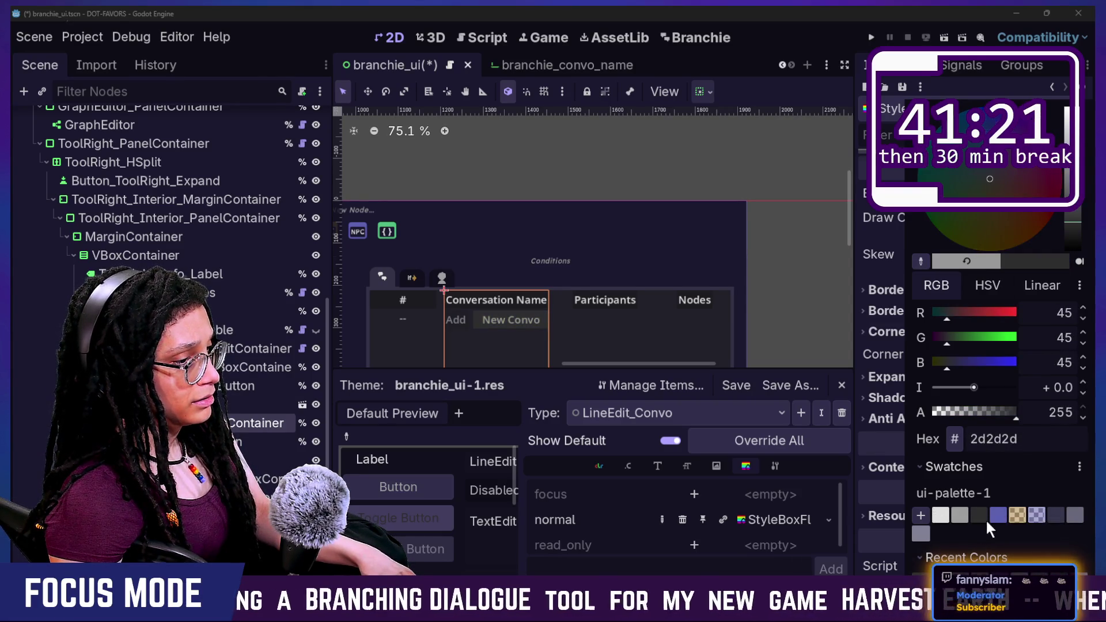
pyautogui.click(1053, 518)
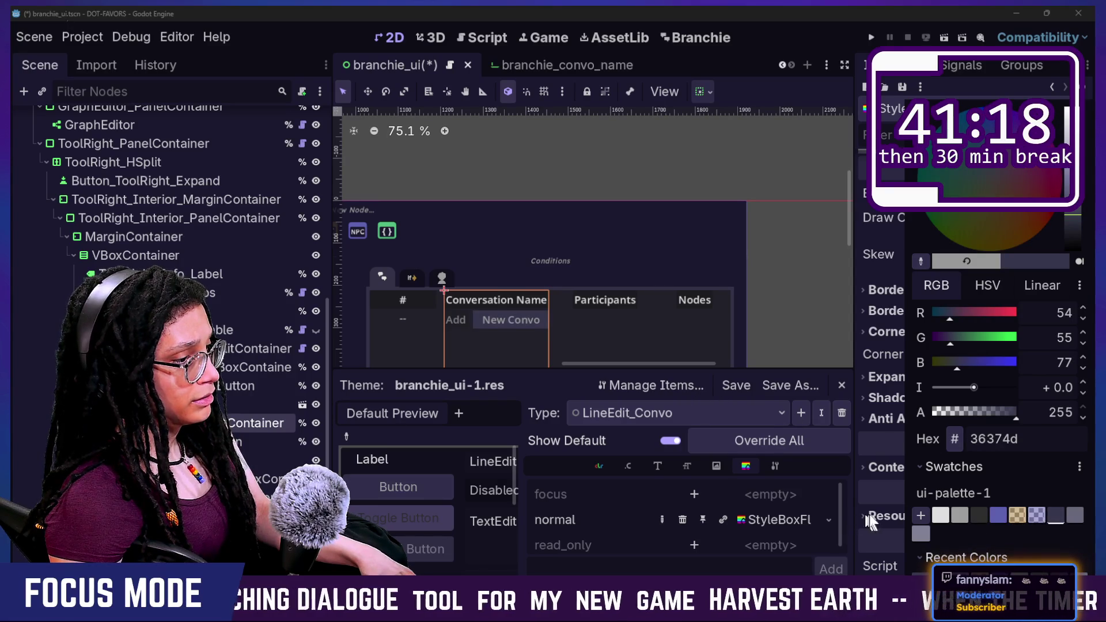
pyautogui.click(869, 569)
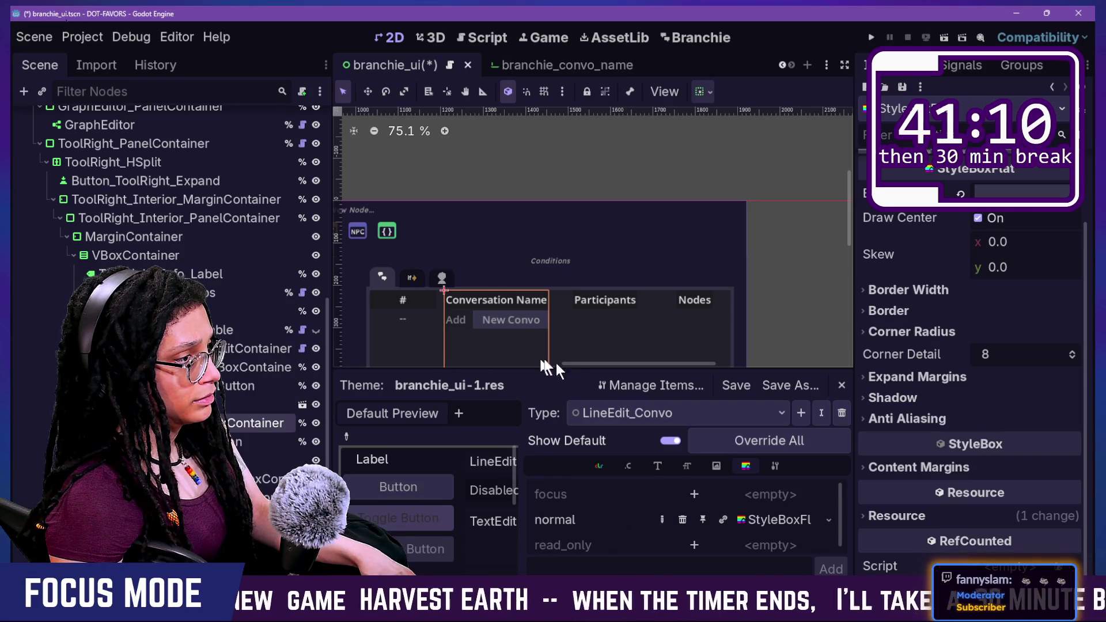
pyautogui.moveTo(571, 366)
pyautogui.mouseDown()
pyautogui.moveTo(524, 377)
pyautogui.moveTo(560, 373)
pyautogui.mouseUp()
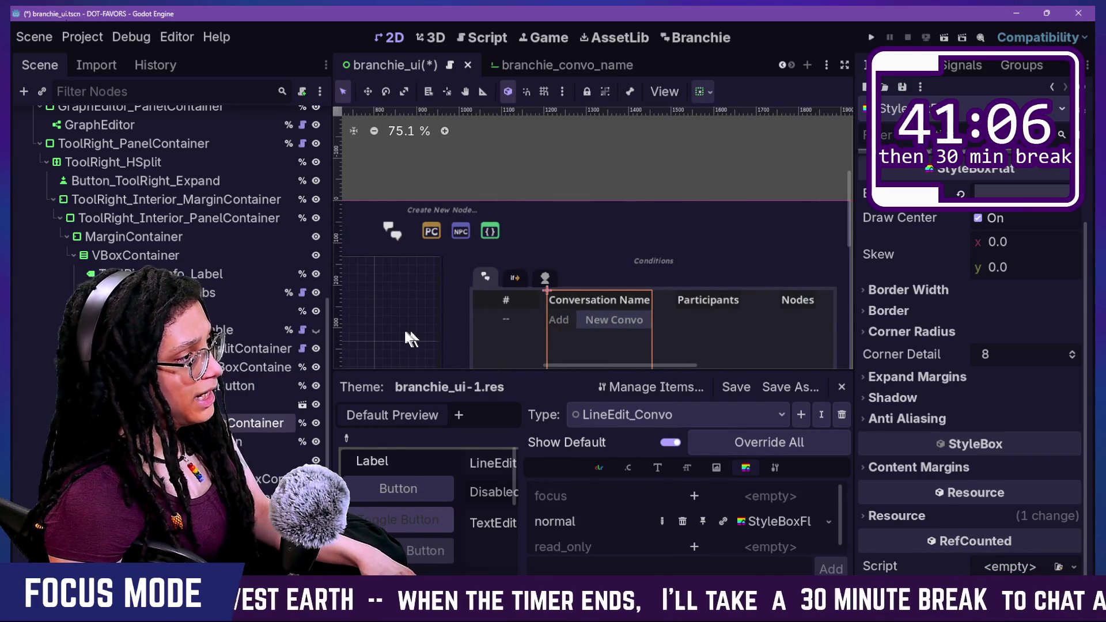
pyautogui.click(389, 295)
pyautogui.moveTo(640, 369); pyautogui.dragTo(615, 372)
pyautogui.moveTo(849, 213); pyautogui.dragTo(849, 229)
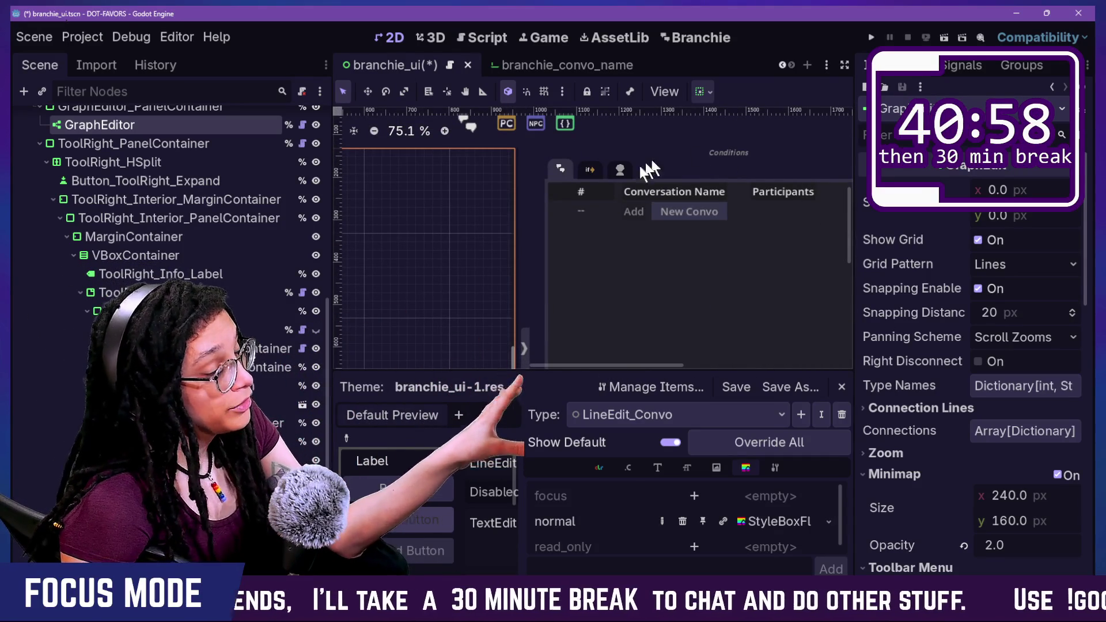
pyautogui.moveTo(656, 159)
pyautogui.mouseDown()
pyautogui.moveTo(547, 311)
pyautogui.moveTo(560, 534)
pyautogui.mouseUp()
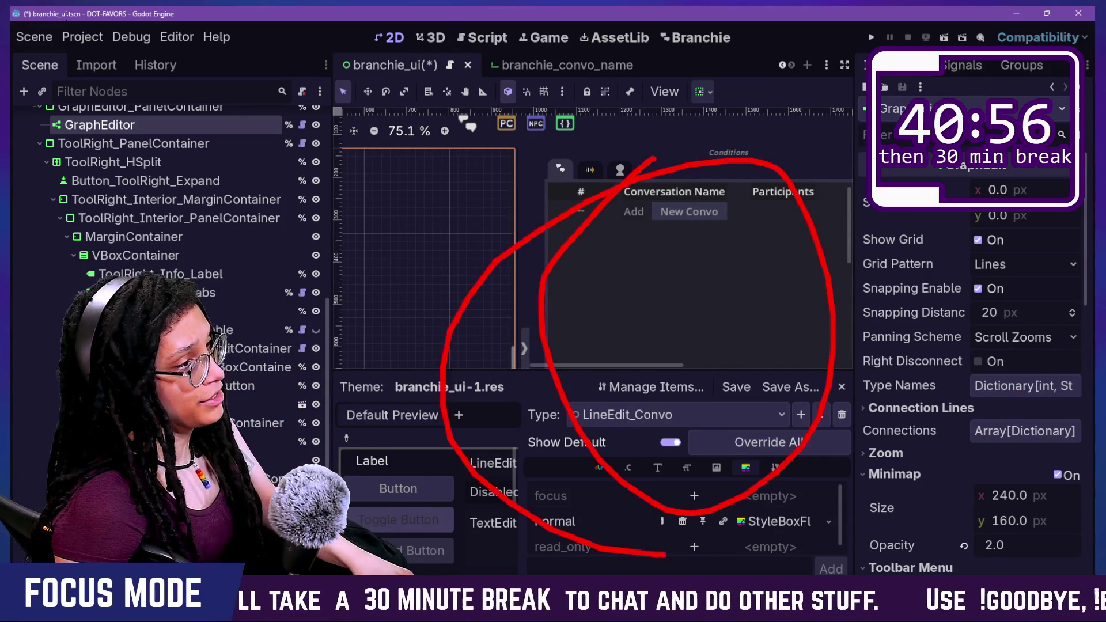
pyautogui.press('Escape')
pyautogui.moveTo(758, 212); pyautogui.dragTo(922, 239)
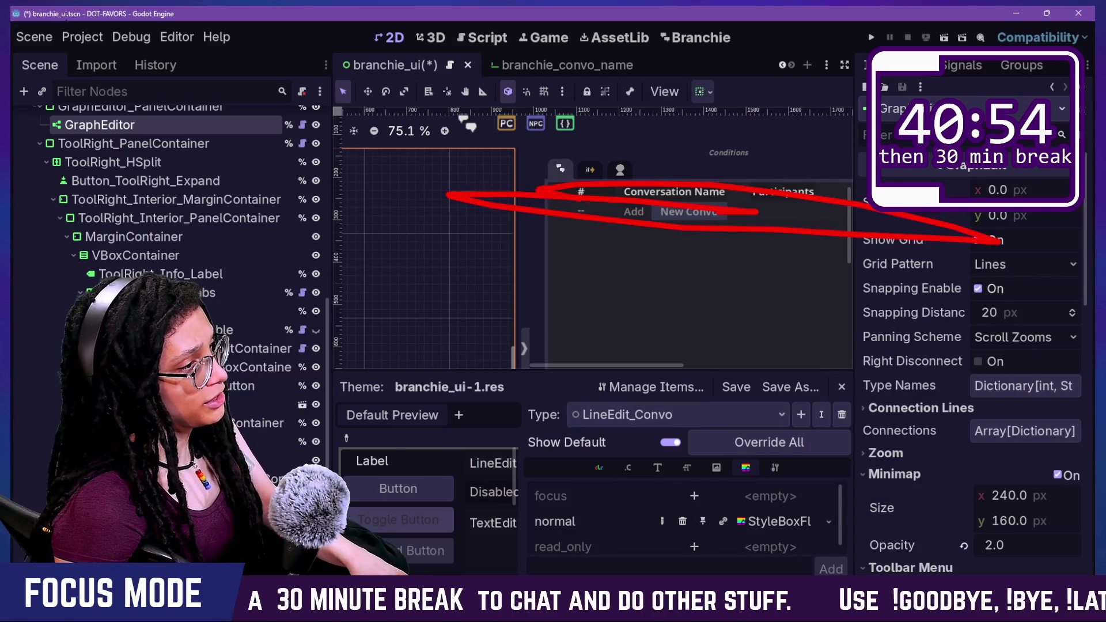
pyautogui.press('Escape')
pyautogui.moveTo(632, 366); pyautogui.dragTo(668, 365)
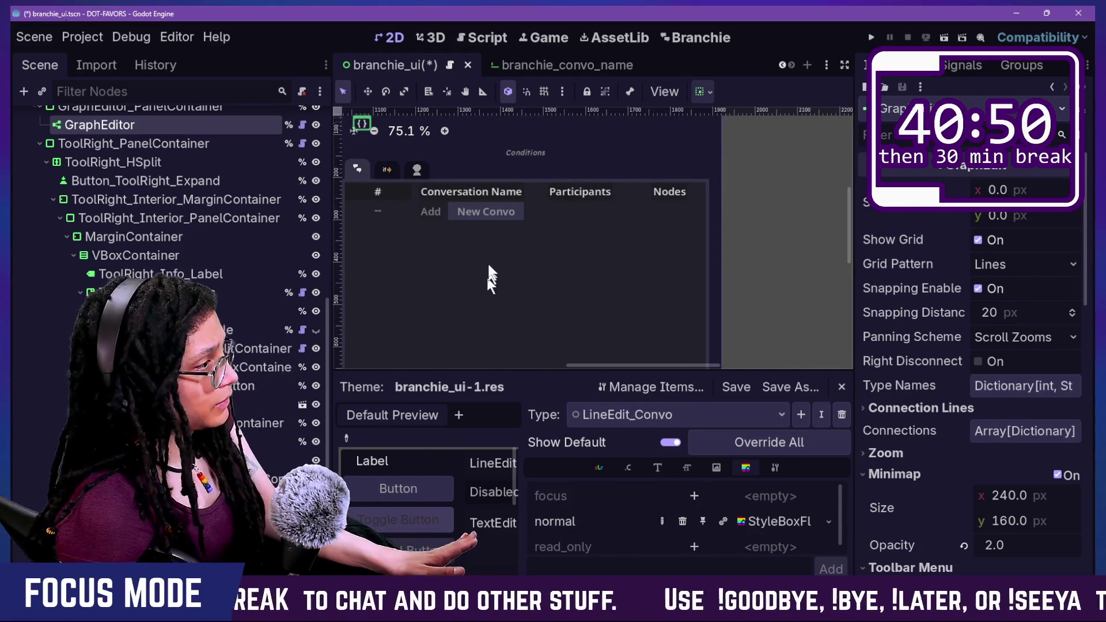
pyautogui.click(670, 192)
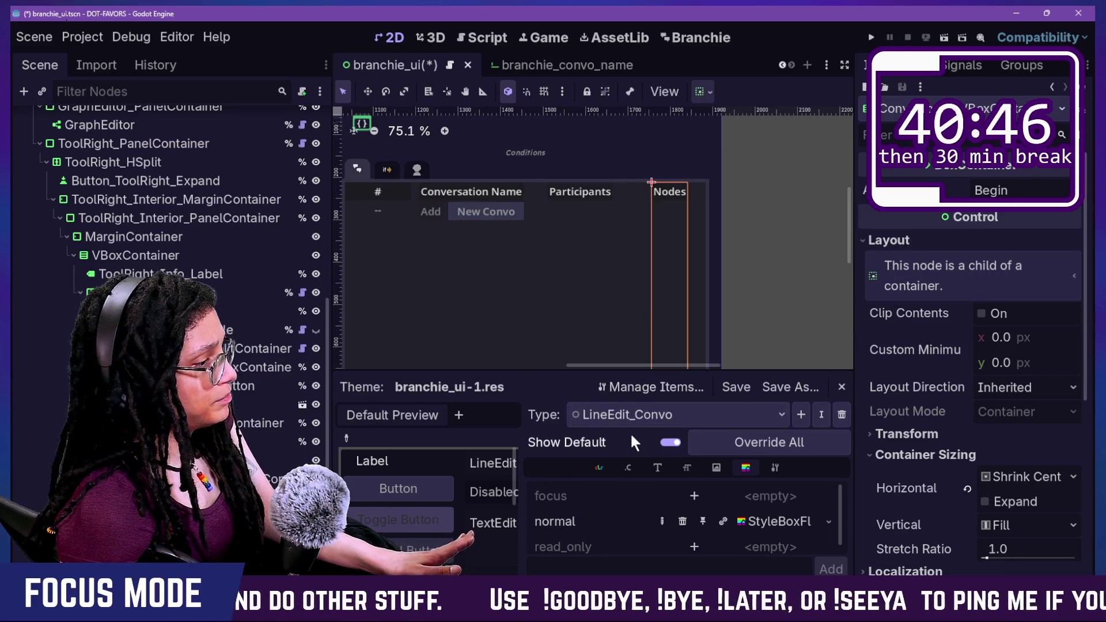
# Add a -- placeholder under Participants by duplicating the -- label from the # column.
pyautogui.click(420, 203)
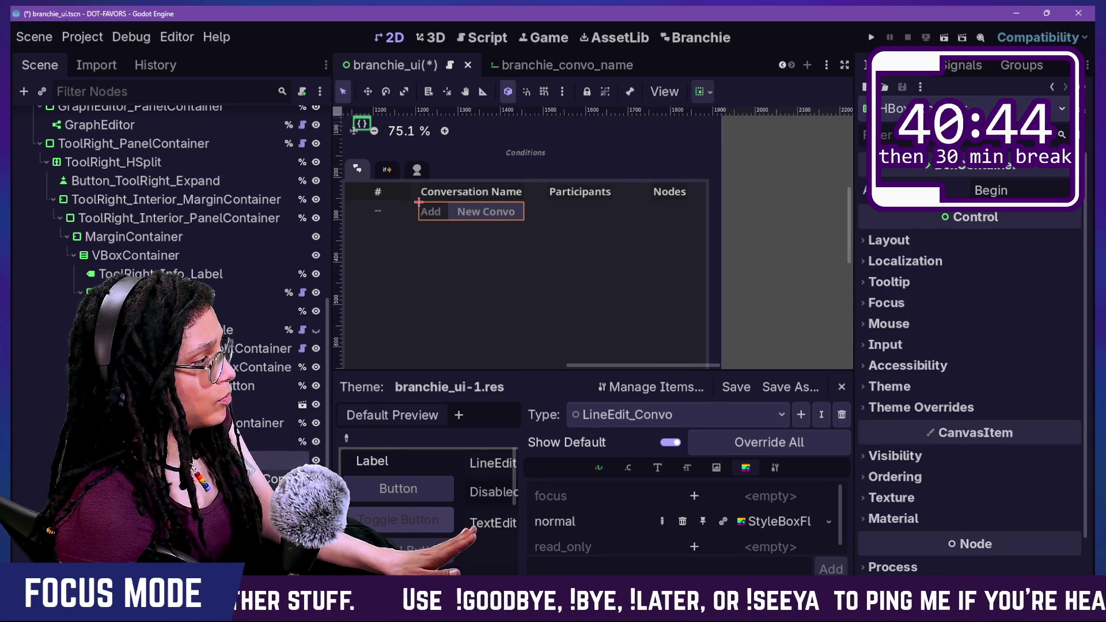
pyautogui.click(576, 192)
pyautogui.click(651, 182)
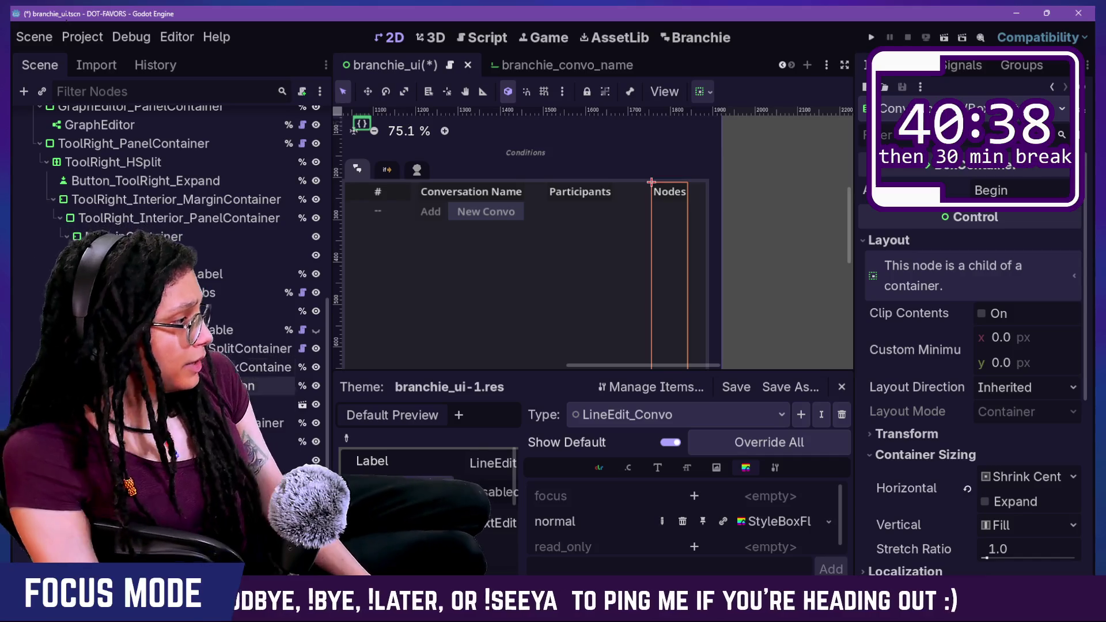
pyautogui.click(253, 386)
pyautogui.click(259, 405)
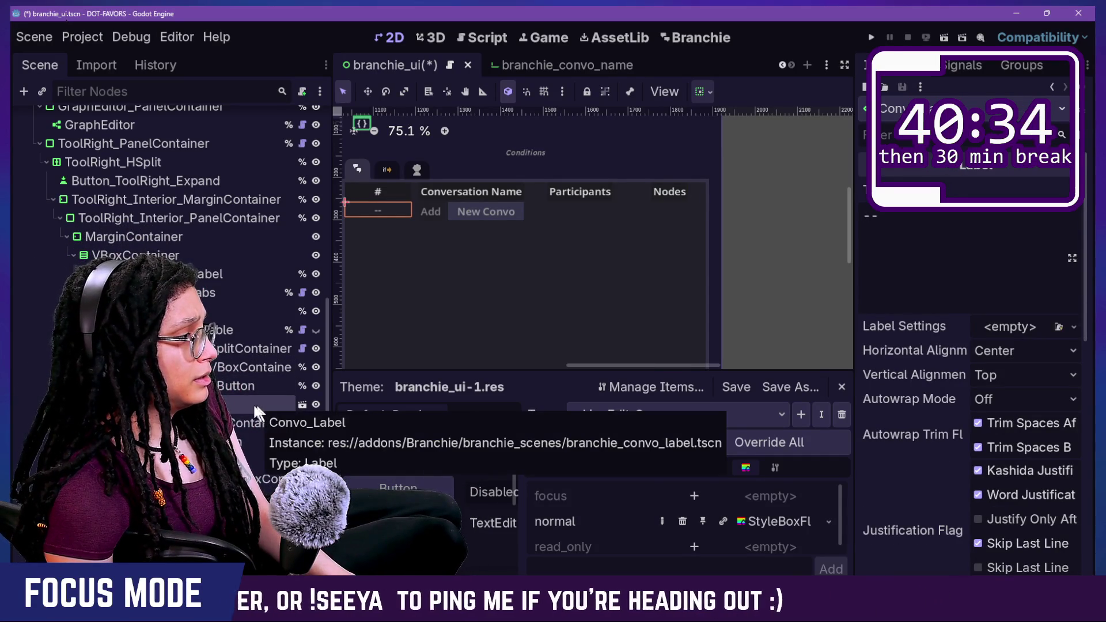
pyautogui.hotkey('ctrl', 'd')
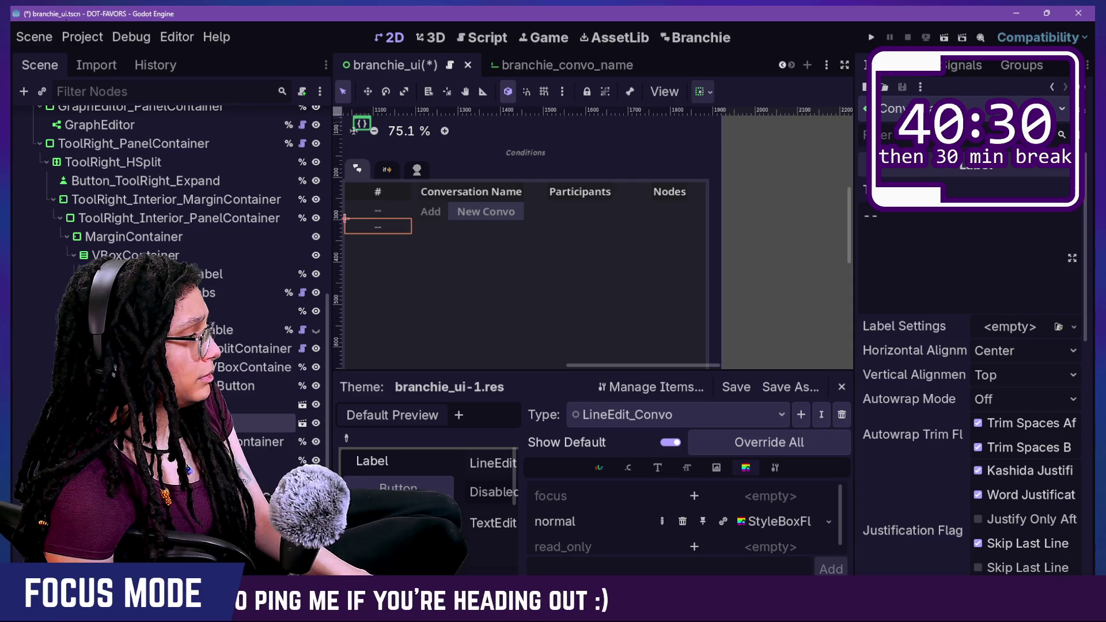
pyautogui.hotkey('ctrl', 'z')
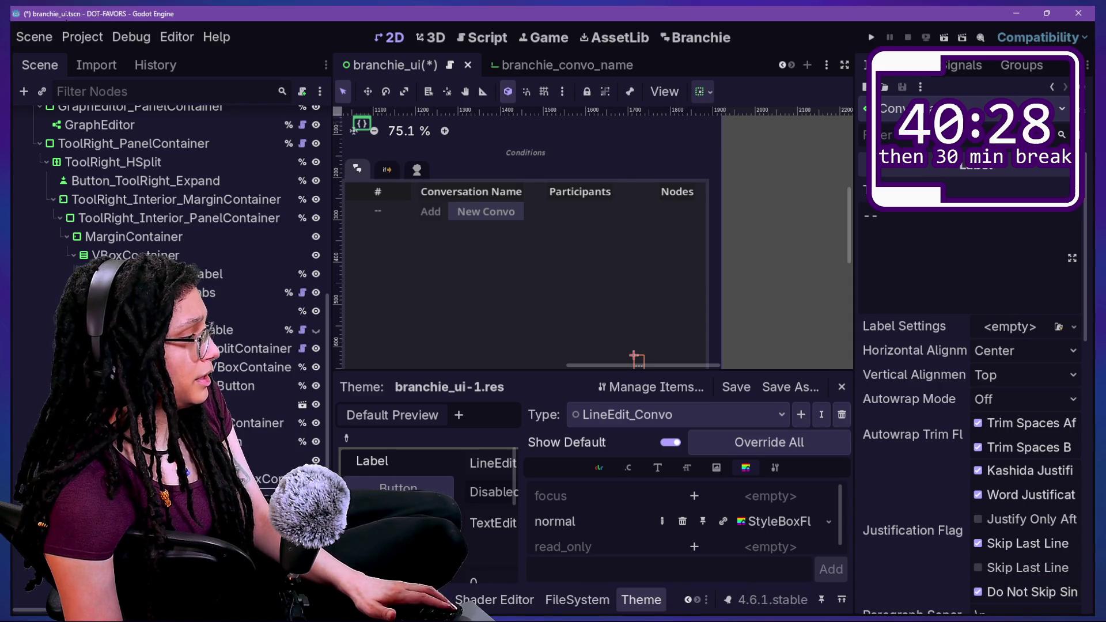
pyautogui.hotkey('ctrl', 'd')
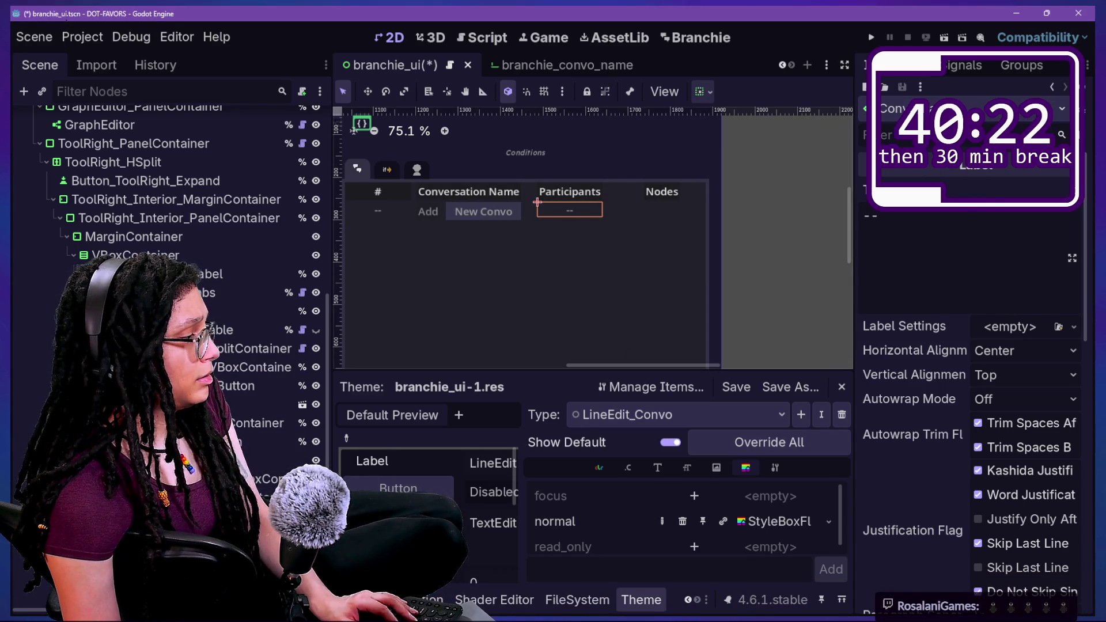
# Check the -- placeholder under Nodes and save the branchie_ui scene.
pyautogui.click(662, 210)
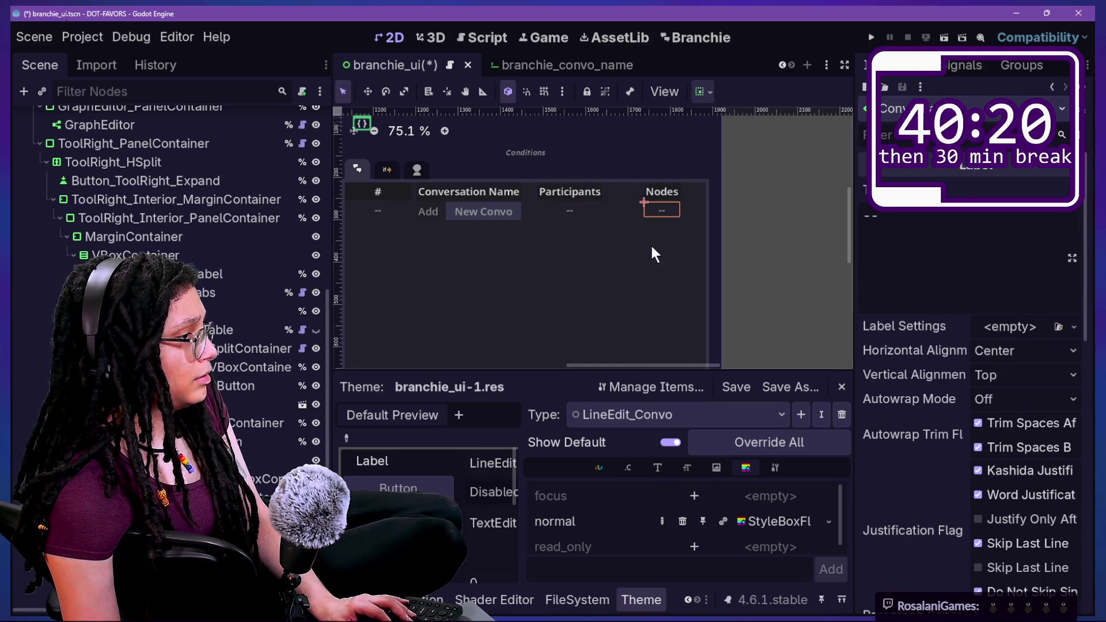
pyautogui.hscroll(-3, 720, 346)
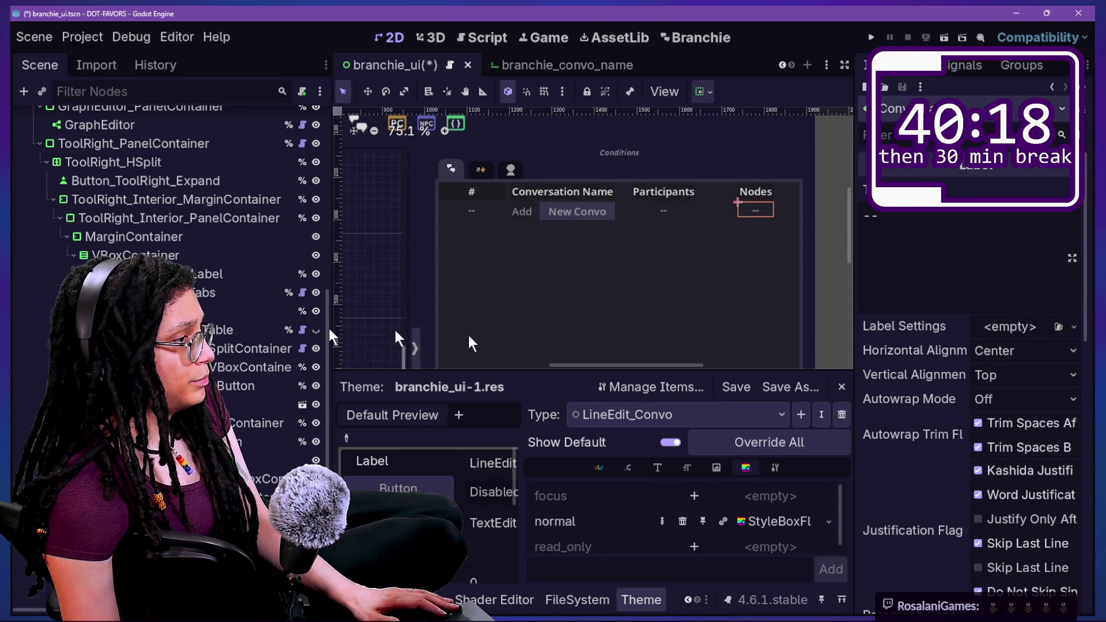
pyautogui.click(637, 322)
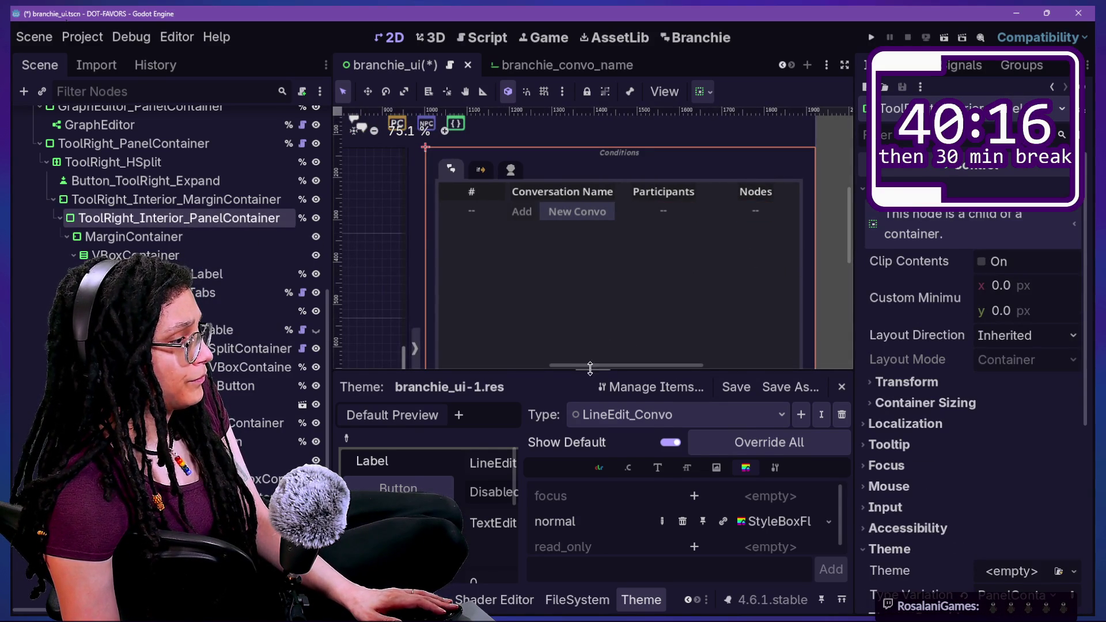
pyautogui.hotkey('ctrl', 's')
pyautogui.hscroll(3, 600, 368)
pyautogui.moveTo(601, 368); pyautogui.dragTo(568, 368)
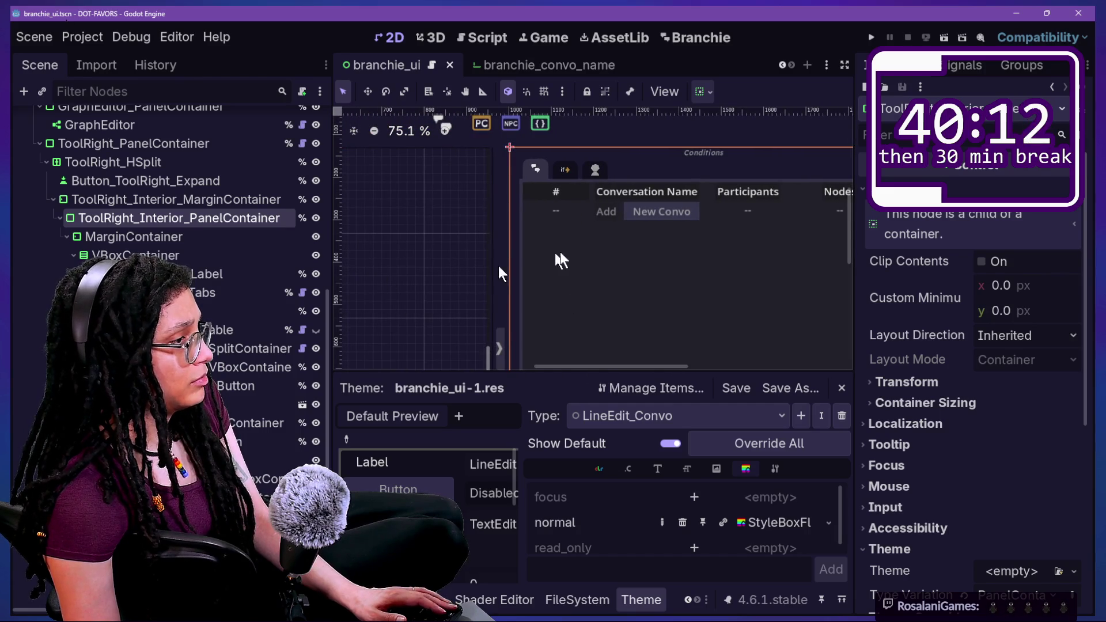
pyautogui.click(553, 192)
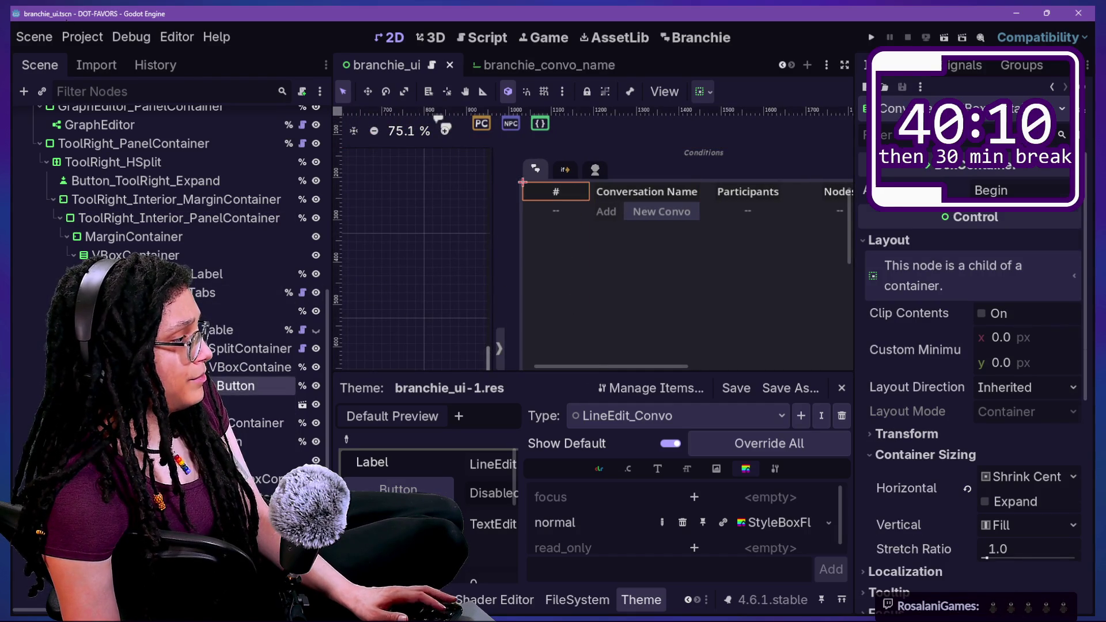
pyautogui.click(645, 192)
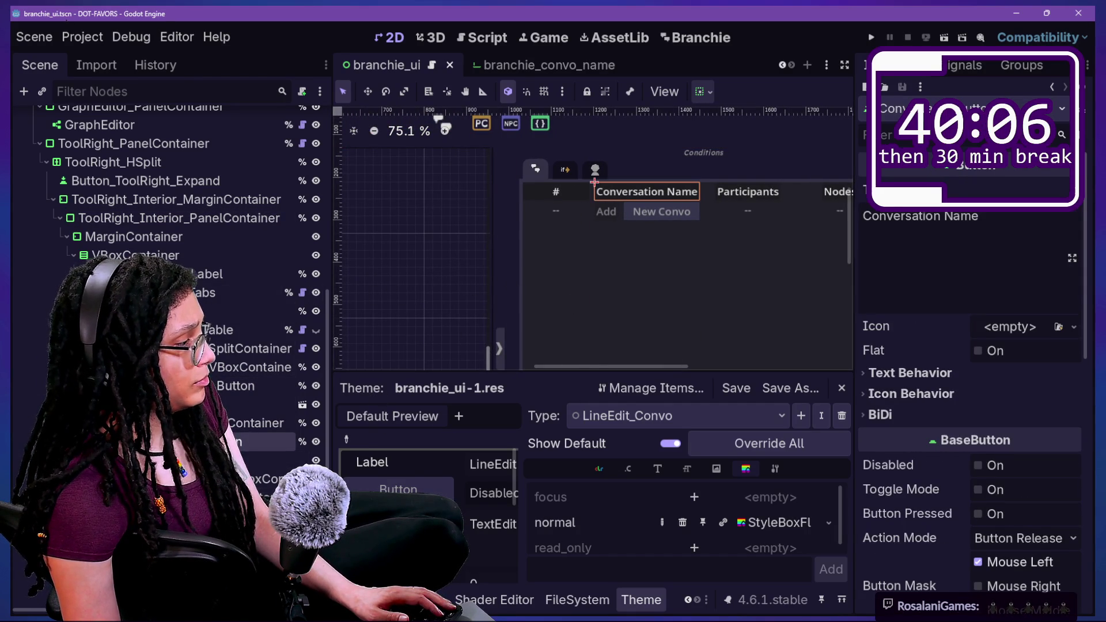
pyautogui.click(748, 192)
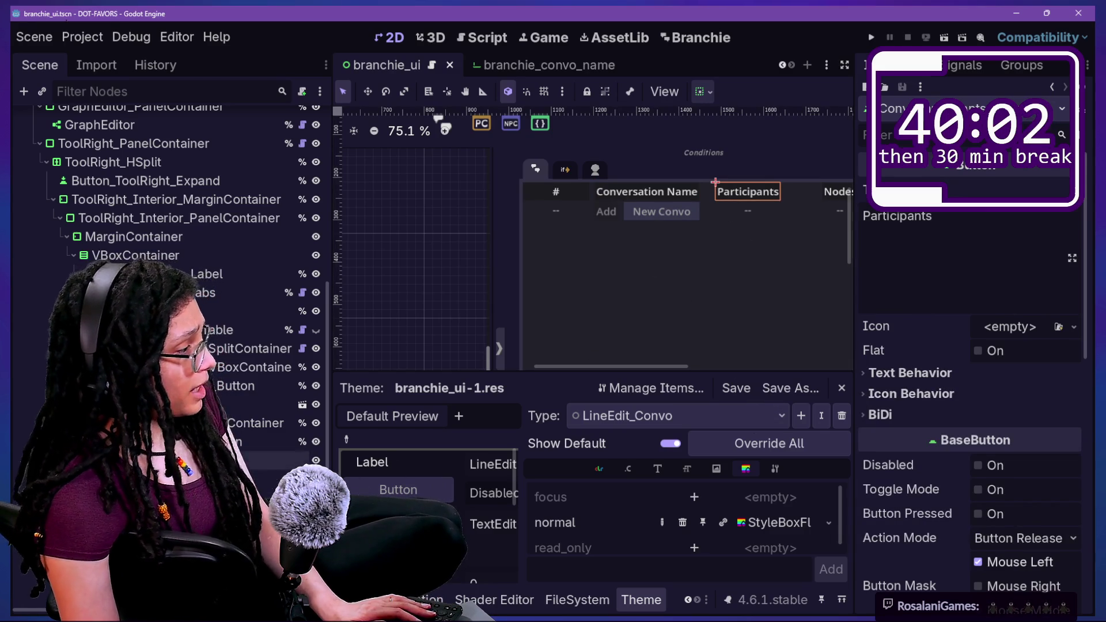
pyautogui.click(167, 479)
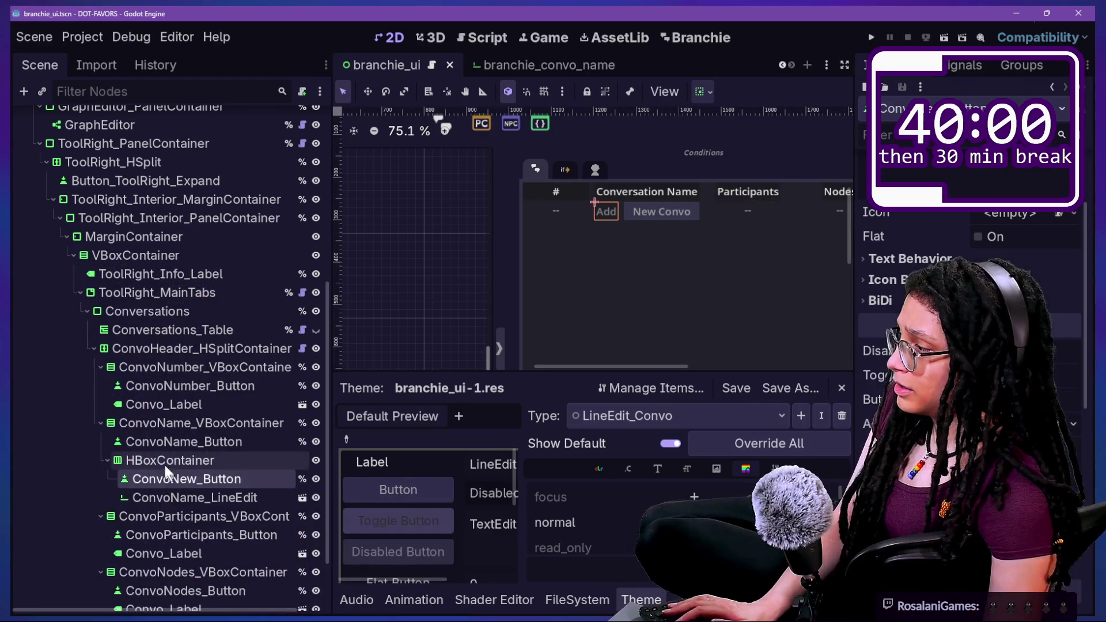
pyautogui.moveTo(602, 176); pyautogui.dragTo(646, 184)
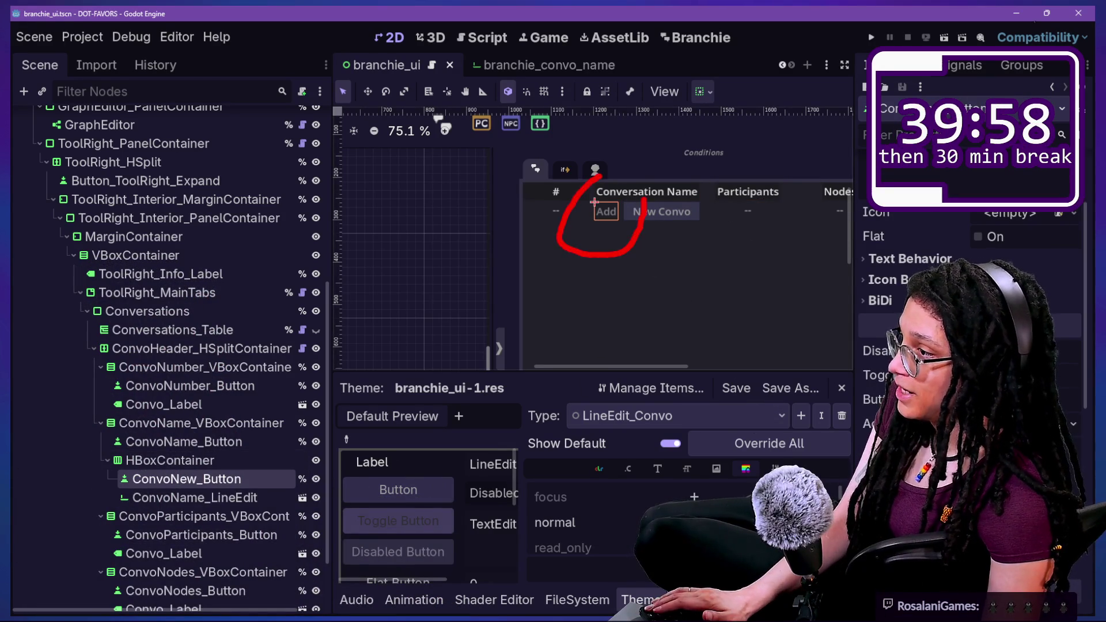
pyautogui.click(175, 384)
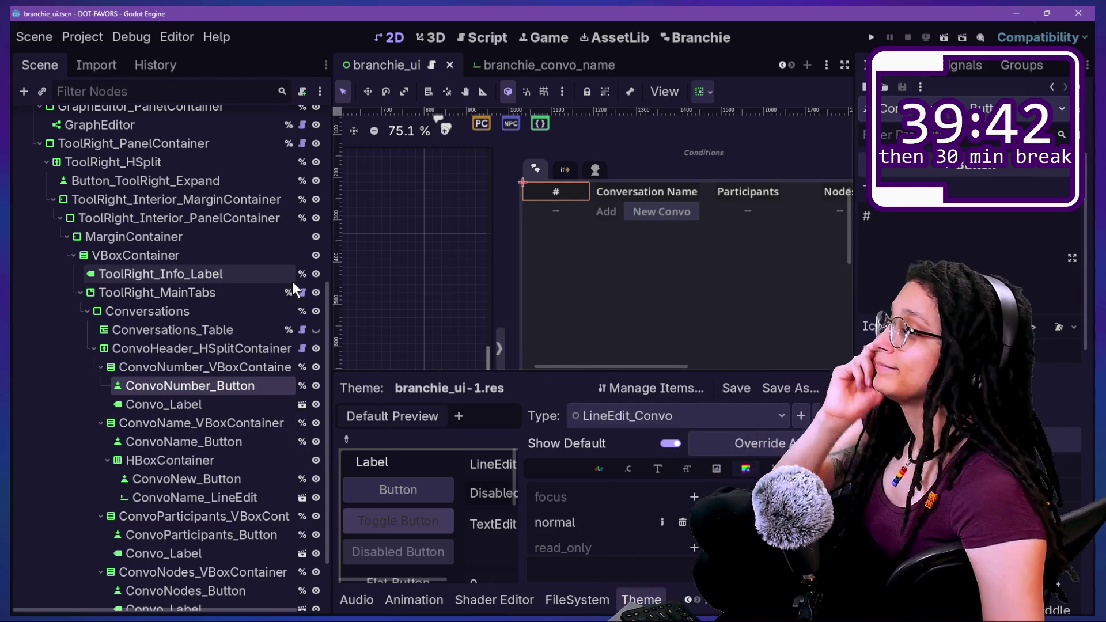
pyautogui.click(175, 349)
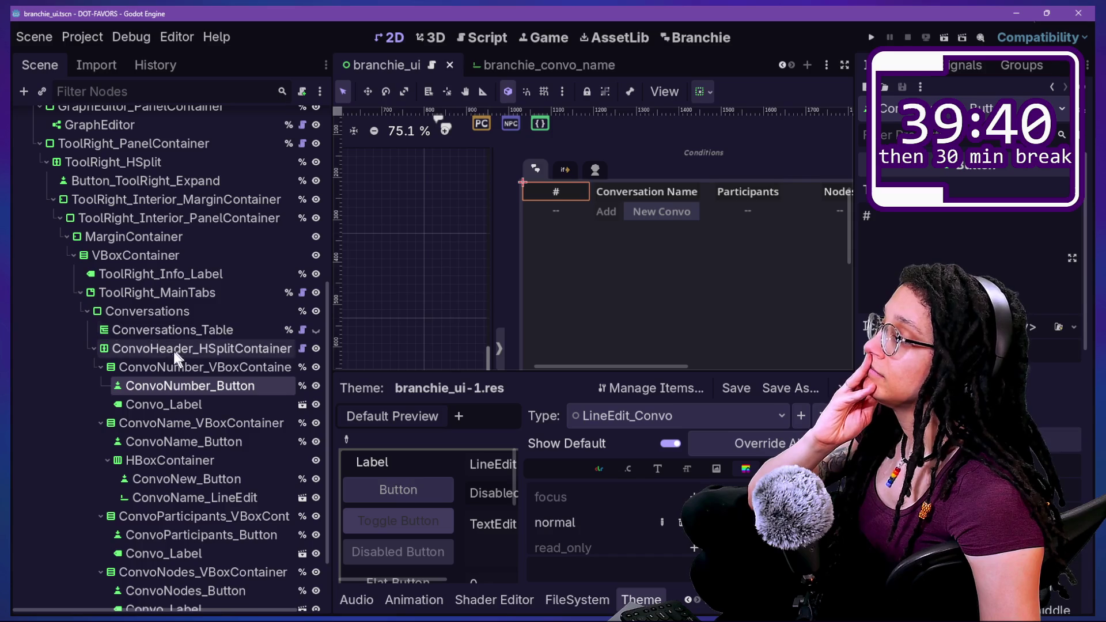
pyautogui.click(154, 441)
pyautogui.click(163, 405)
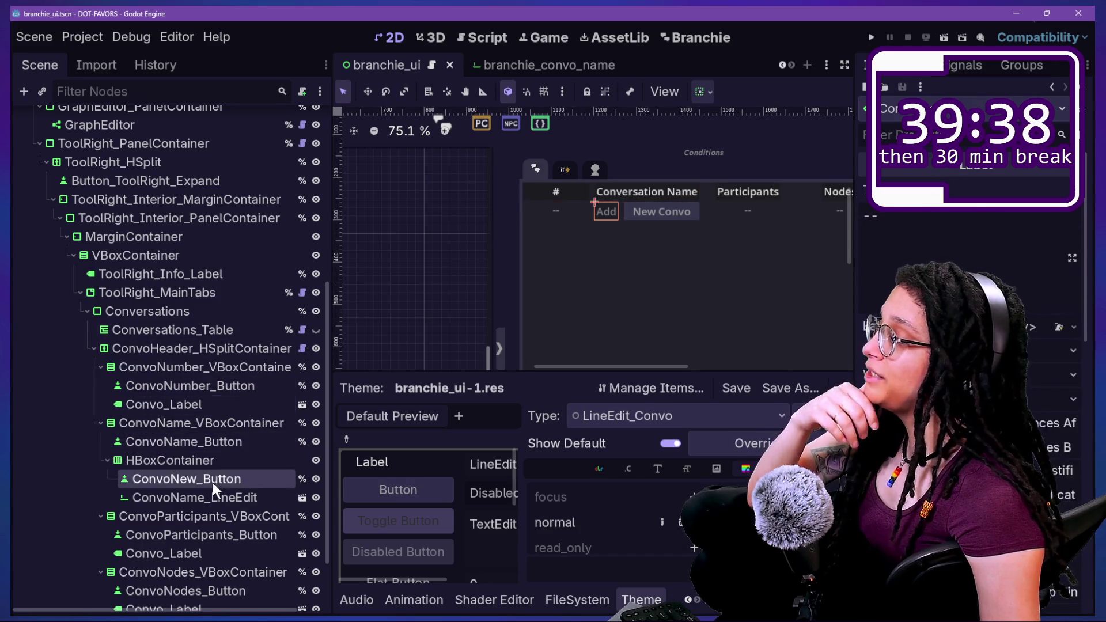
pyautogui.click(218, 497)
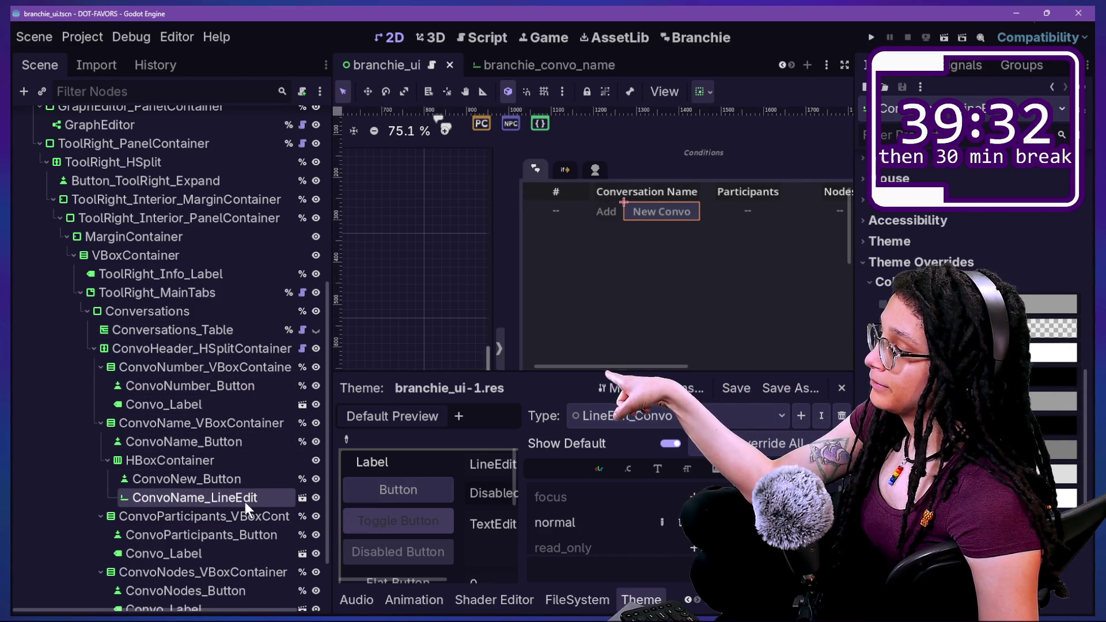
pyautogui.doubleClick(199, 499)
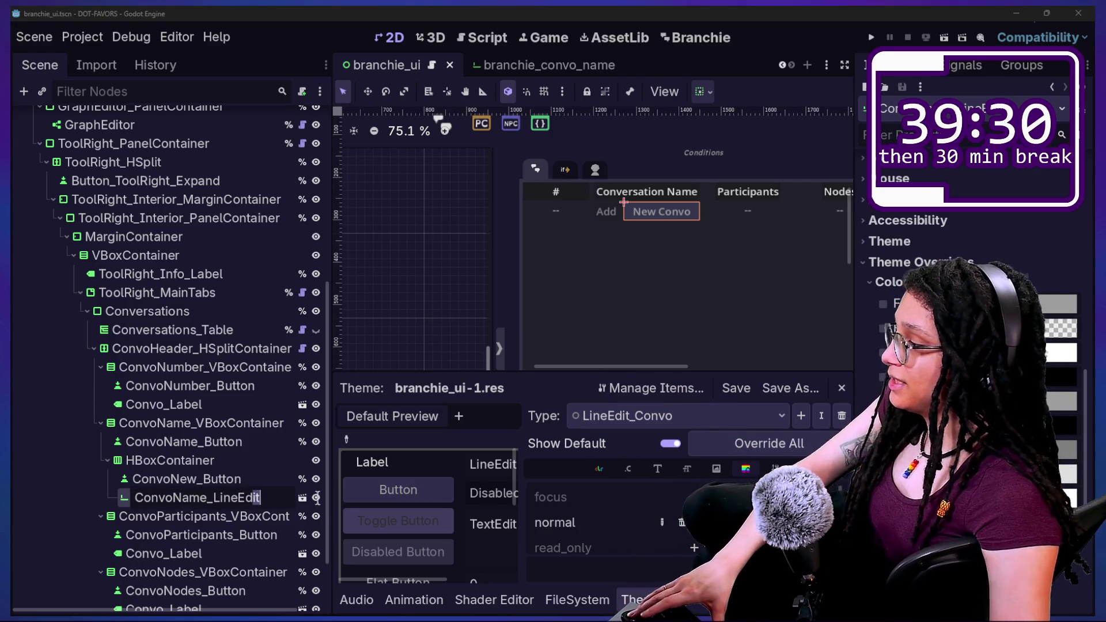
# Rename the conversation-name line edit node from ConvoName_LineEdit to ConvoNameNew_LineEdit.
pyautogui.press('BackSpace')
pyautogui.press('BackSpace')
pyautogui.press('BackSpace')
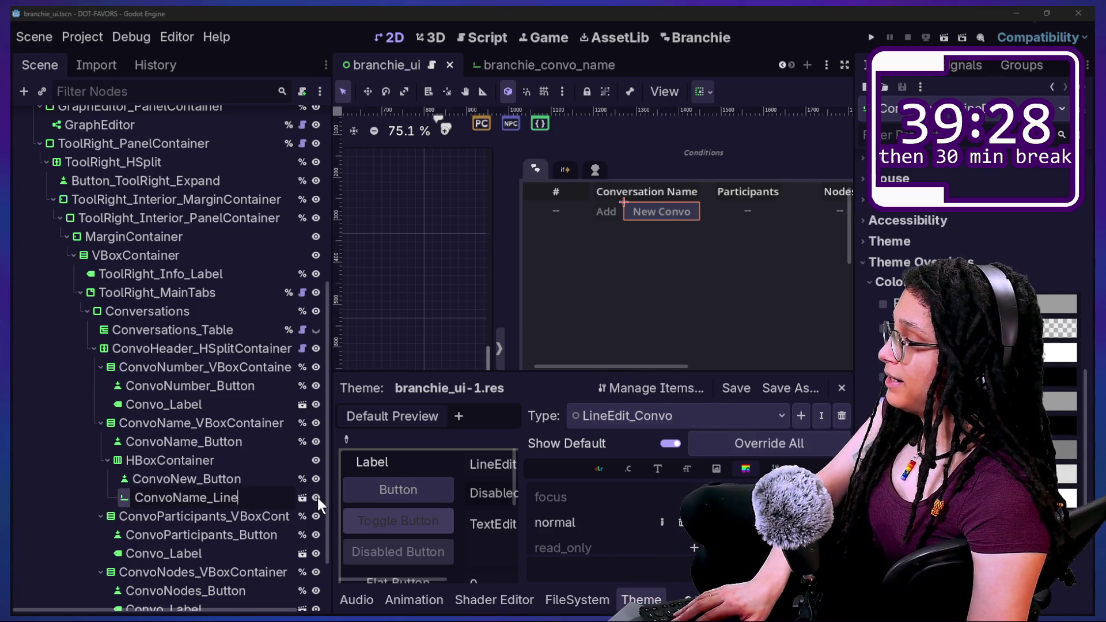
pyautogui.write('Edit')
pyautogui.press('Return')
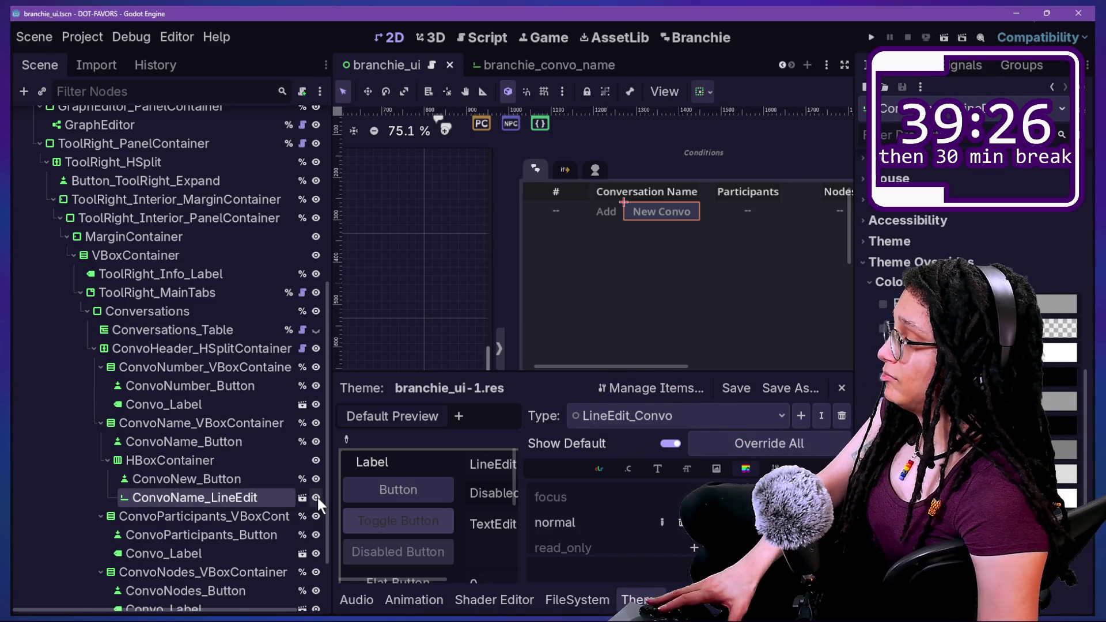
pyautogui.rightClick(217, 497)
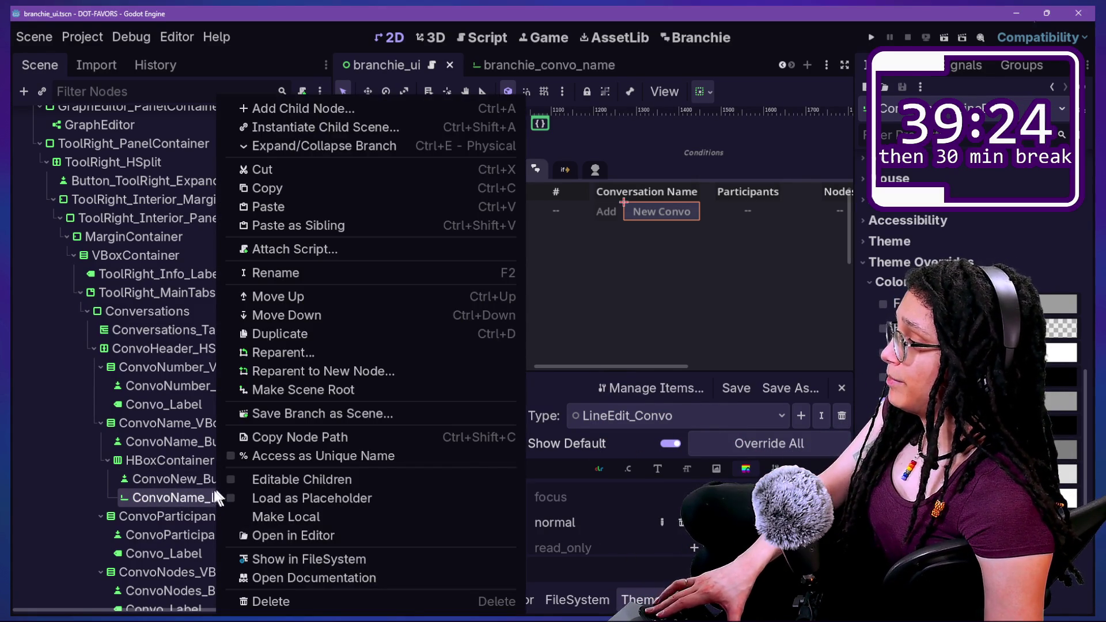
pyautogui.click(205, 493)
pyautogui.click(206, 498)
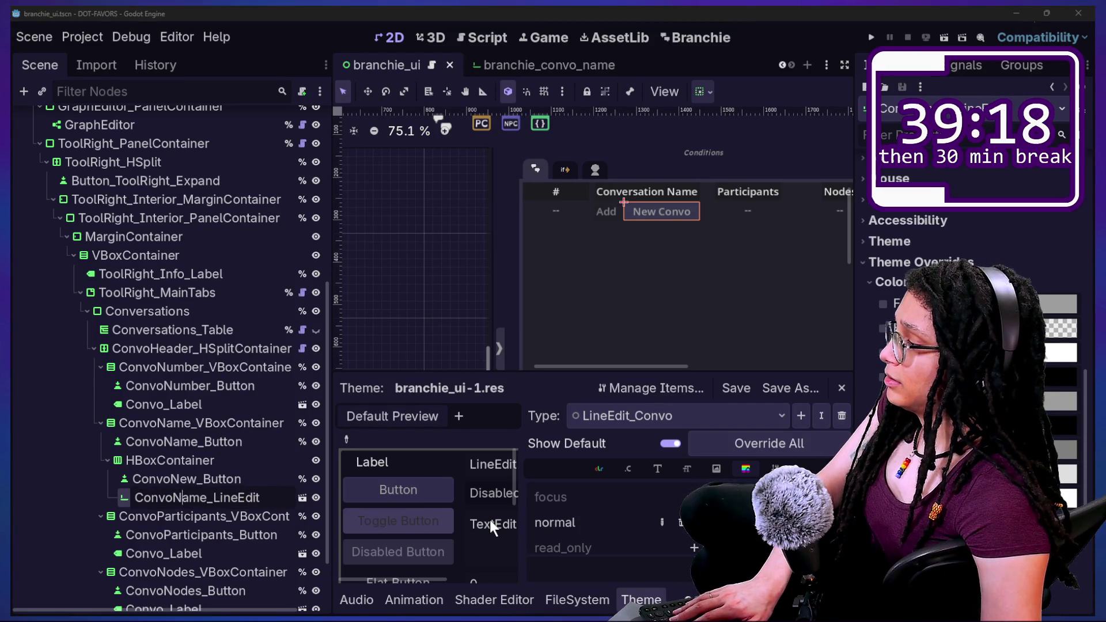
pyautogui.write('ew')
pyautogui.press('Return')
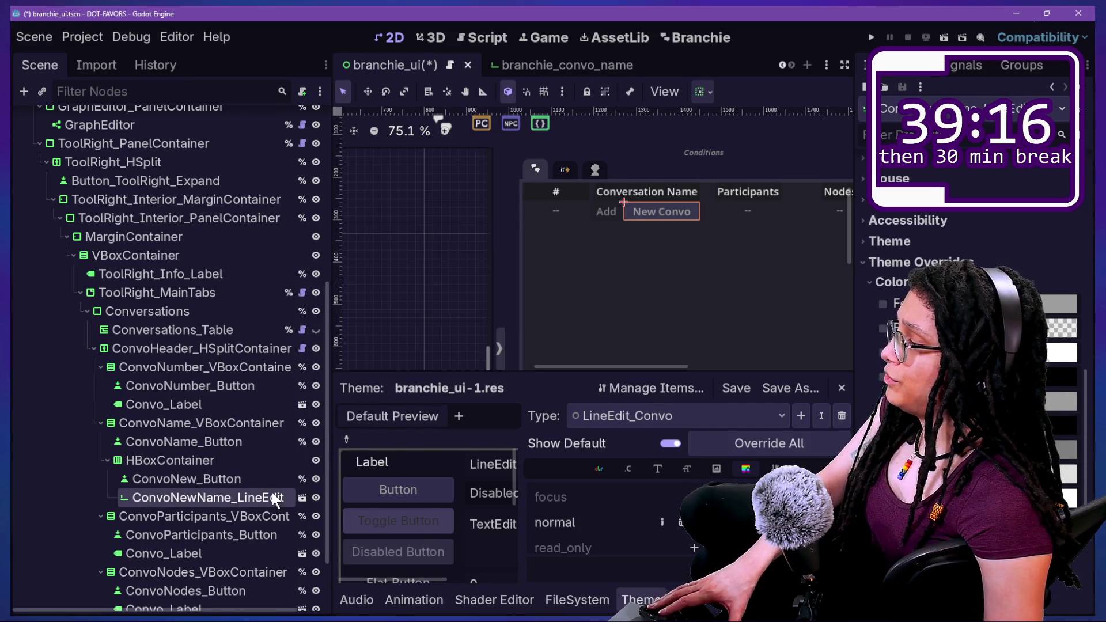
# Make the renamed line edit accessible by unique name and switch to the Script workspace.
pyautogui.rightClick(272, 493)
pyautogui.click(215, 497)
pyautogui.click(218, 497)
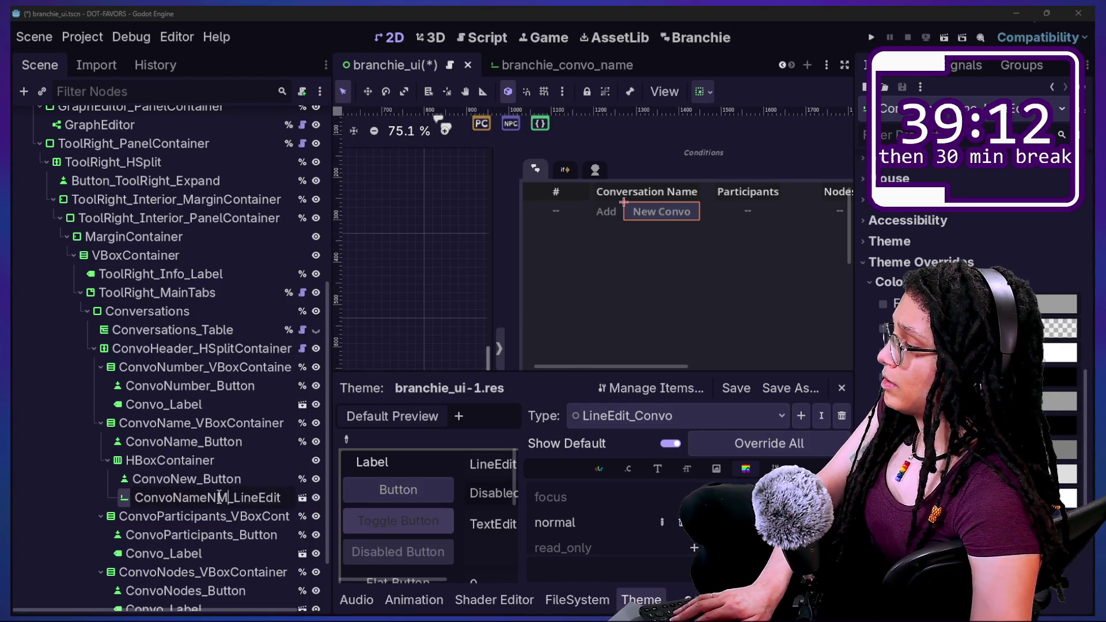
pyautogui.rightClick(219, 497)
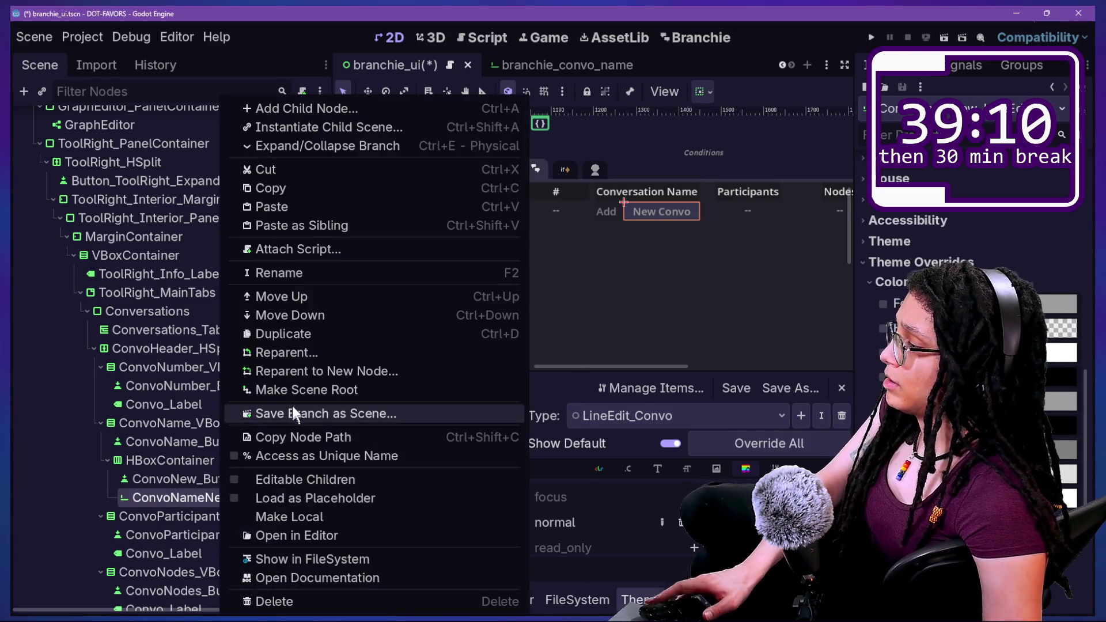
pyautogui.click(292, 456)
pyautogui.click(196, 499)
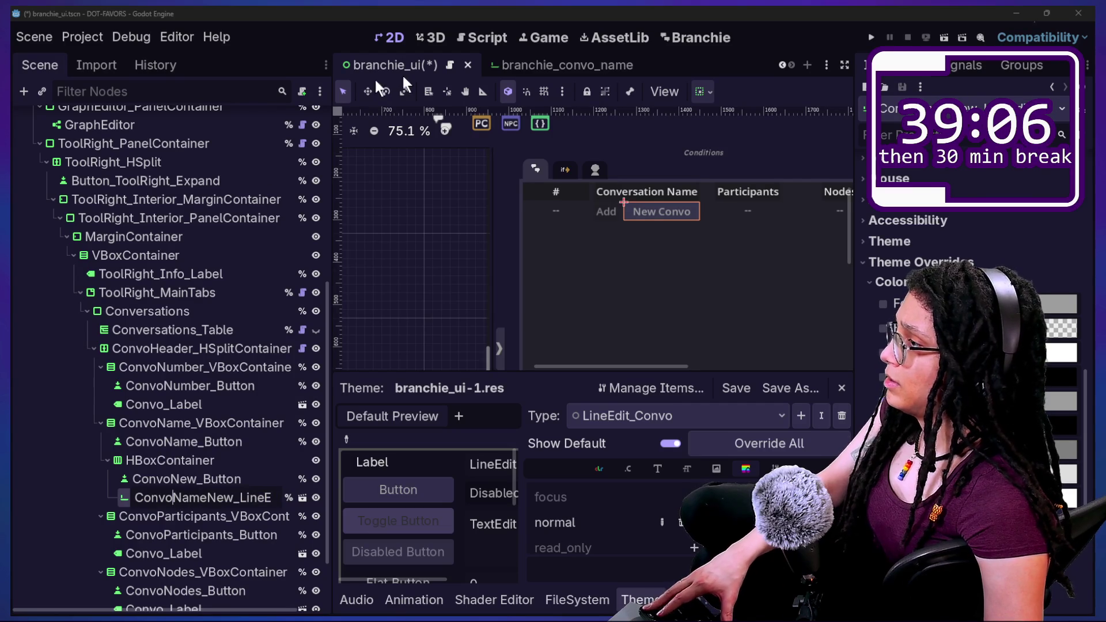
pyautogui.click(485, 45)
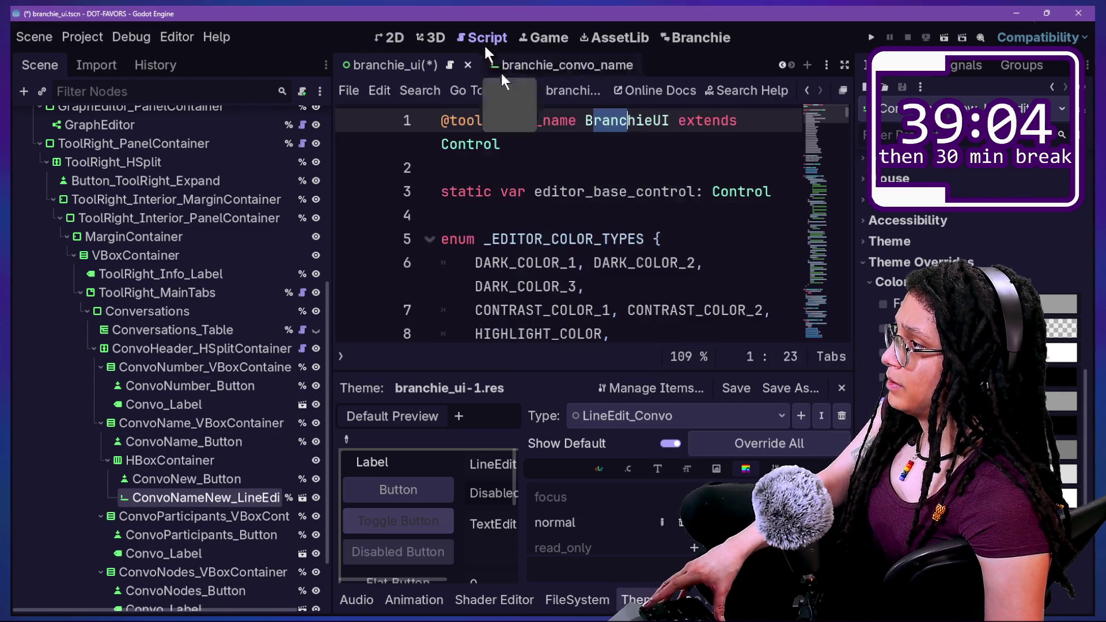
# Open the ConvoHeader script and drag in a Ctrl-held reference to ConvoNameNew_LineEdit.
pyautogui.click(569, 263)
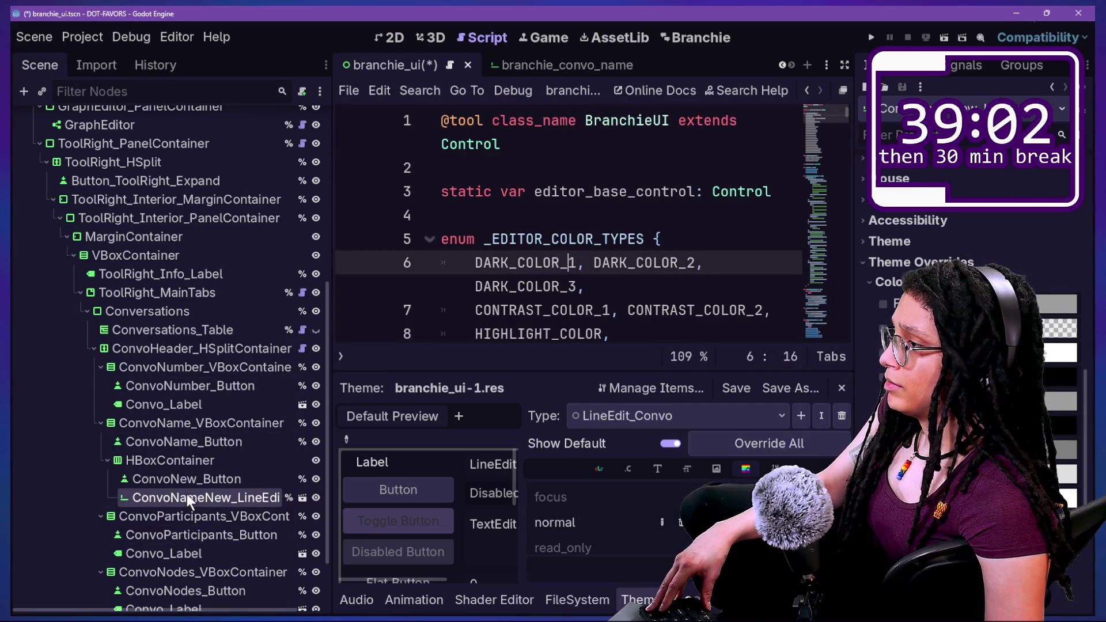
pyautogui.click(491, 239)
pyautogui.hotkey('ctrl', 'alt', 'o')
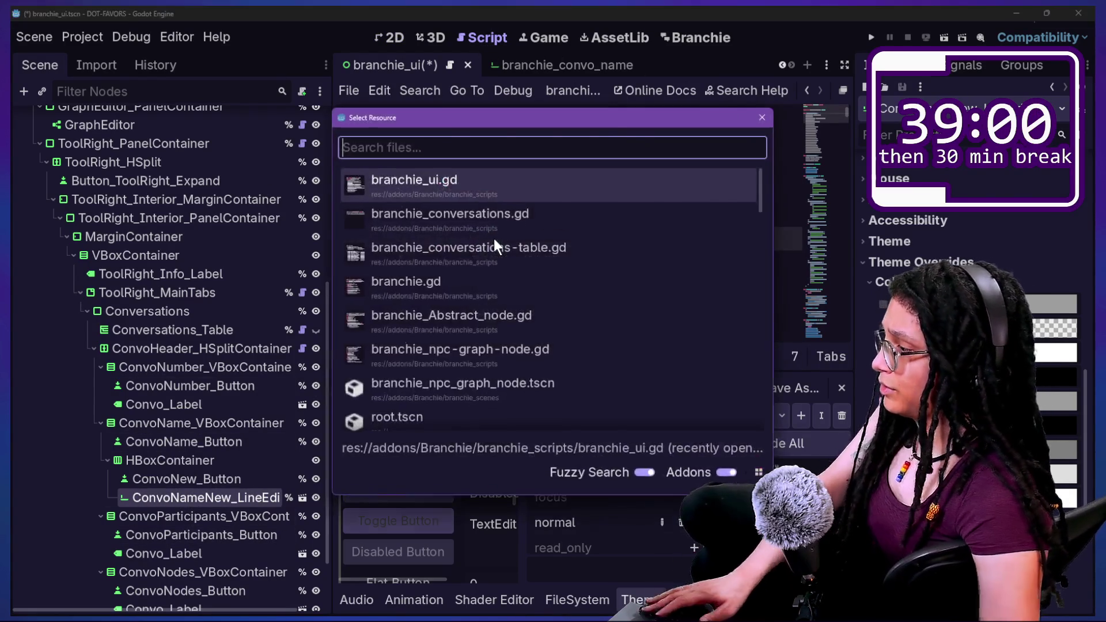
pyautogui.press('Escape')
pyautogui.click(303, 348)
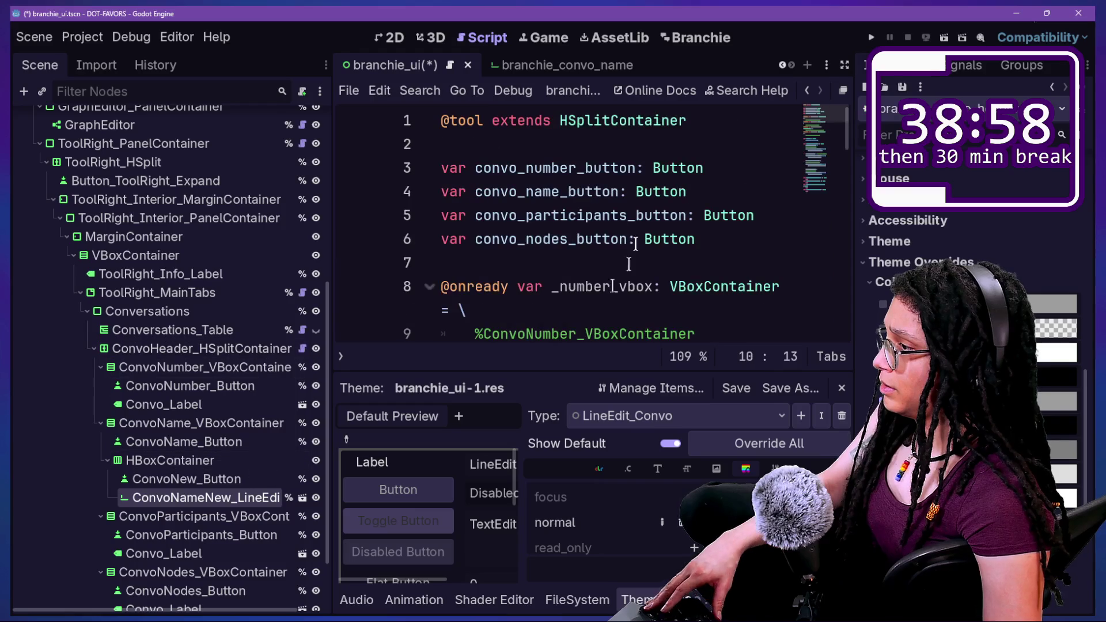
pyautogui.moveTo(234, 506)
pyautogui.mouseDown()
pyautogui.moveTo(558, 238)
pyautogui.moveTo(533, 263)
pyautogui.mouseUp()
pyautogui.hotkey('ctrl', 'shift', 'Return')
pyautogui.scroll(-1, 650, 256)
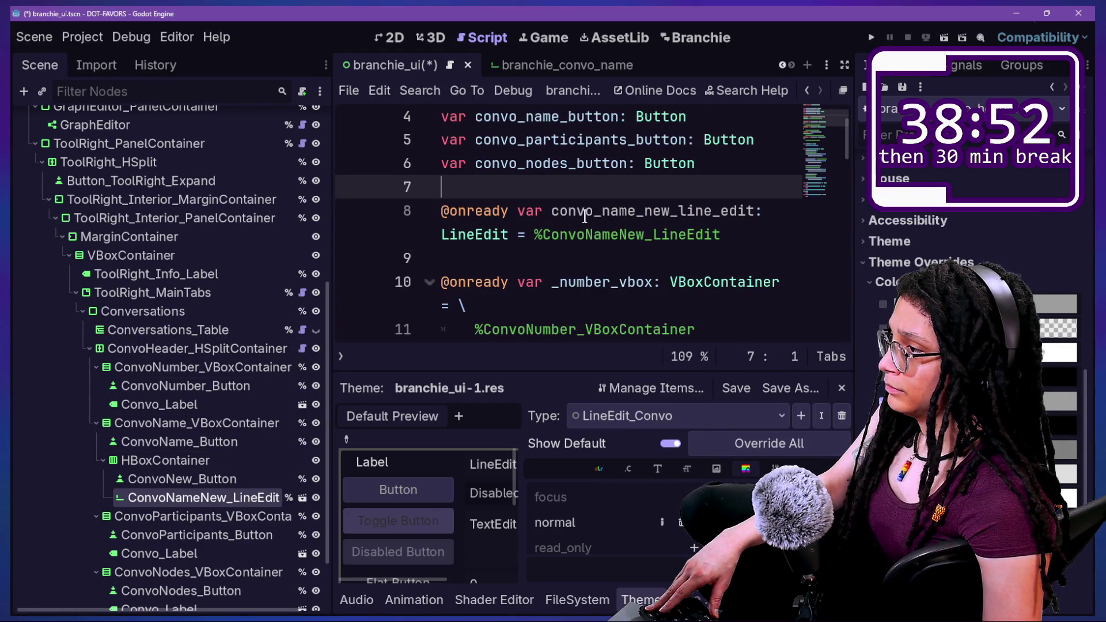
pyautogui.scroll(-1, 637, 214)
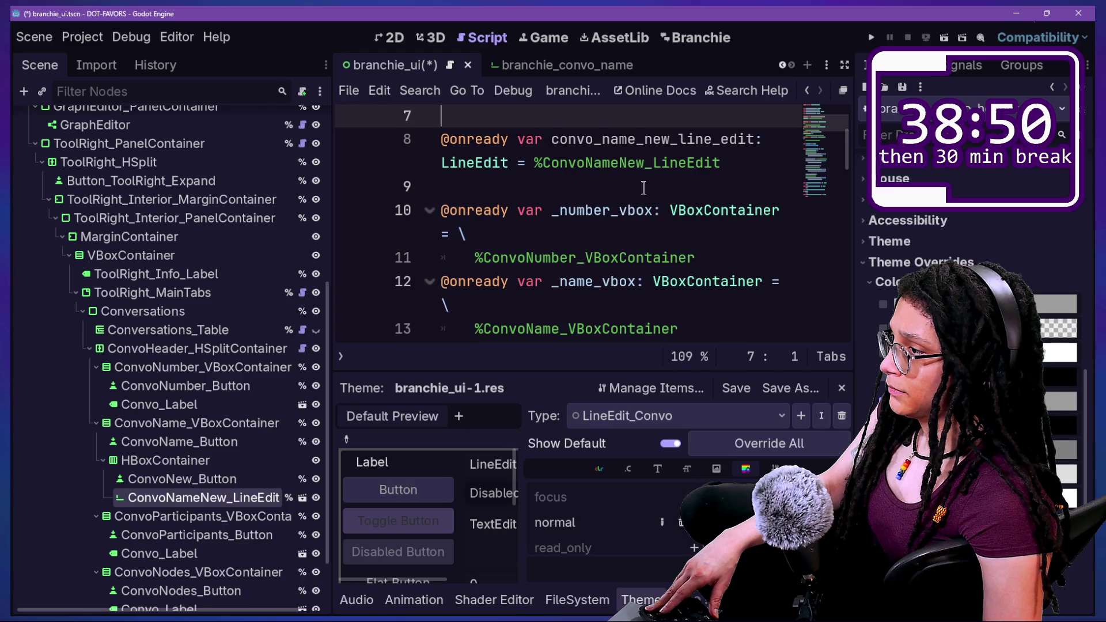
pyautogui.scroll(1, 644, 187)
pyautogui.moveTo(552, 210); pyautogui.dragTo(593, 211)
pyautogui.press('BackSpace')
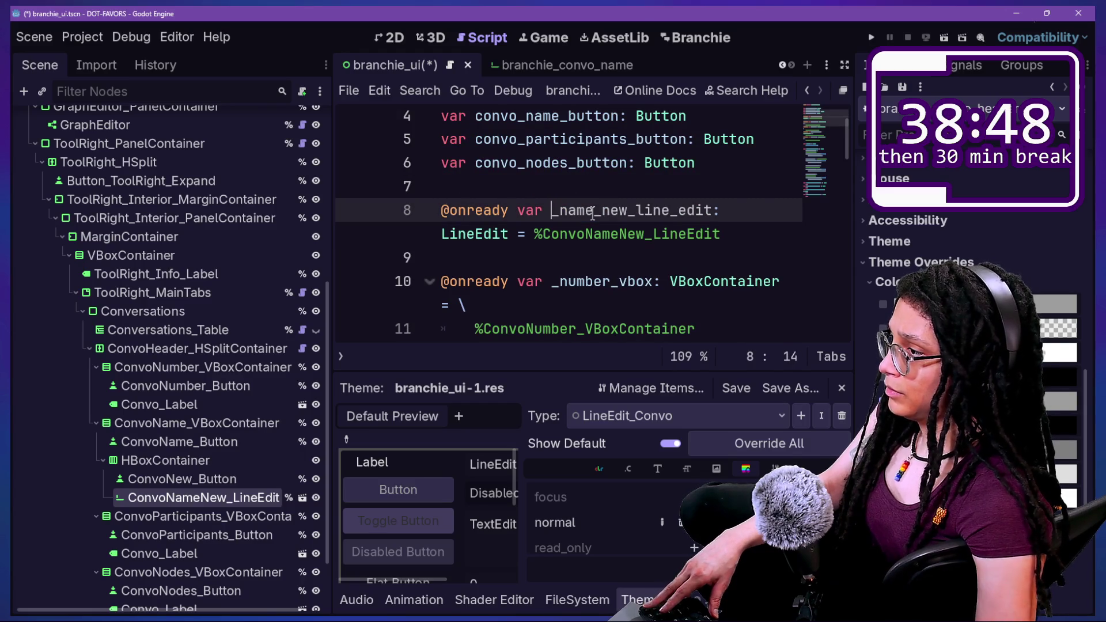
pyautogui.press('BackSpace')
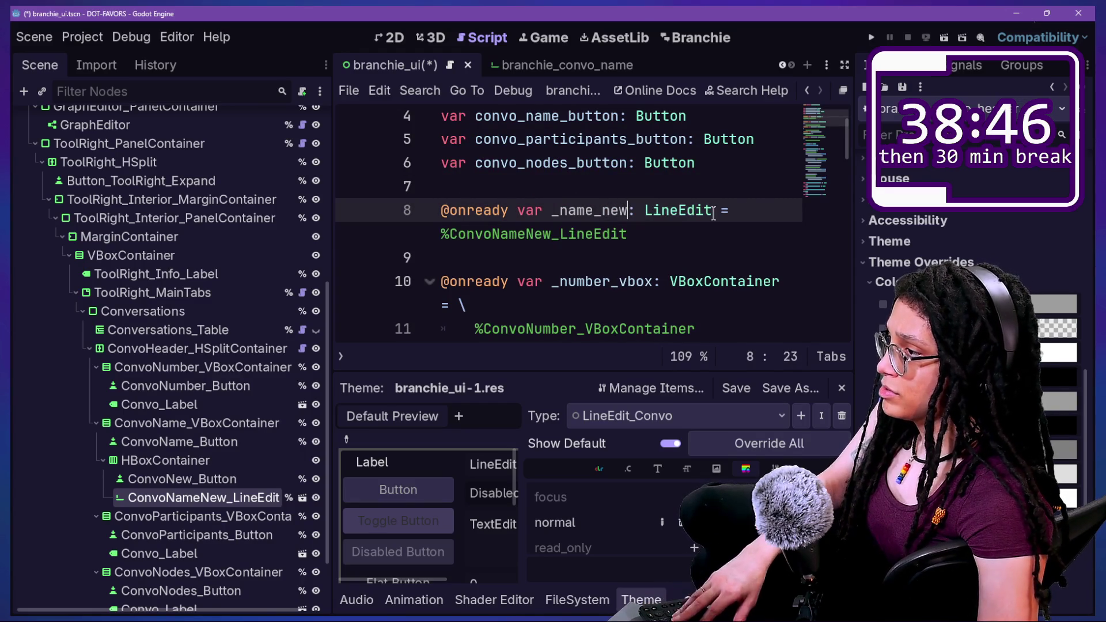
# Complete the variable name as _name_new_line_edit and hide the side docks.
pyautogui.scroll(-1, 571, 257)
pyautogui.click(530, 190)
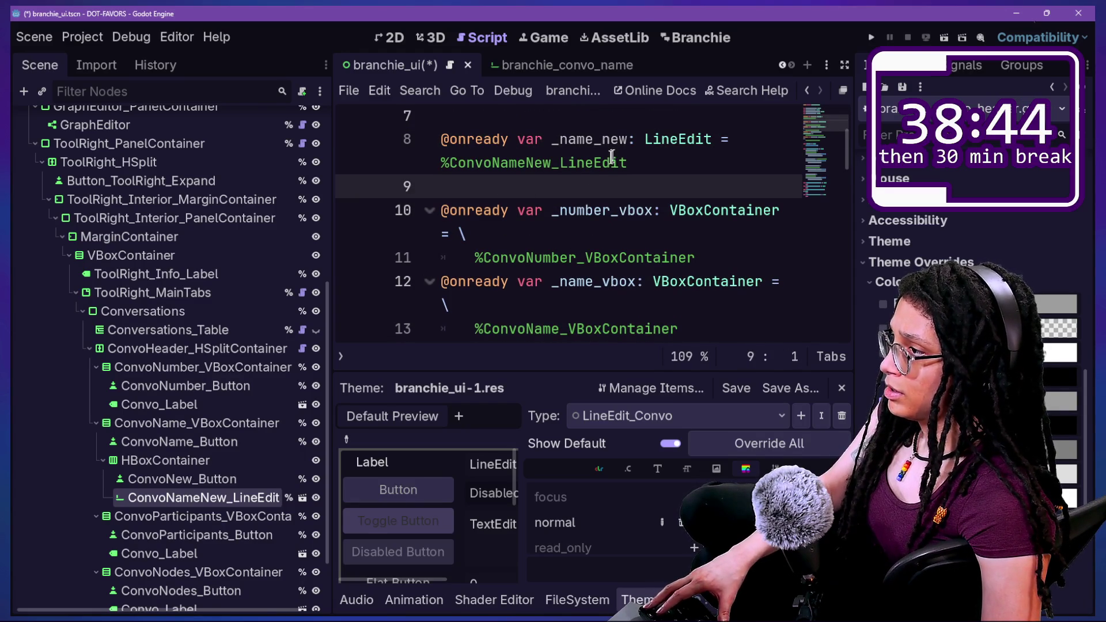
pyautogui.click(634, 140)
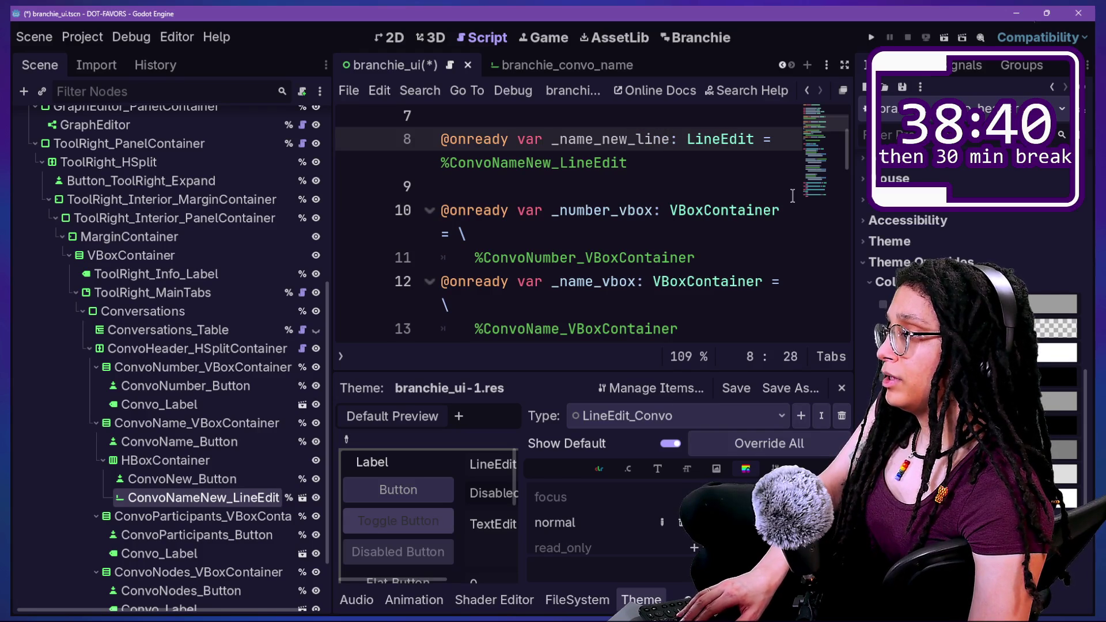
pyautogui.write('_edit')
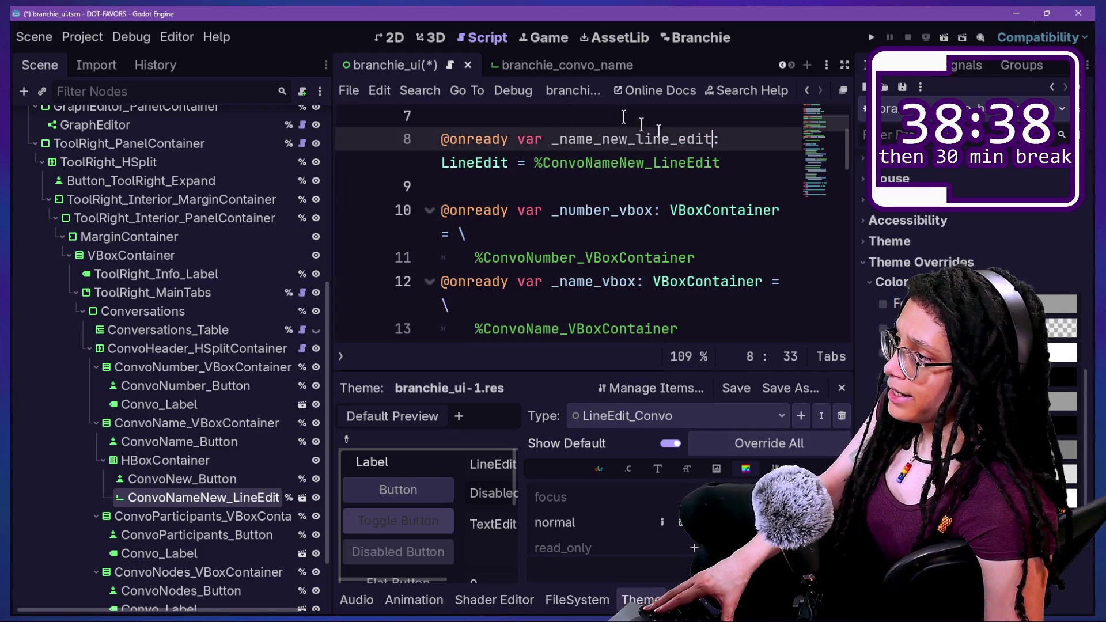
pyautogui.moveTo(553, 140); pyautogui.dragTo(754, 157)
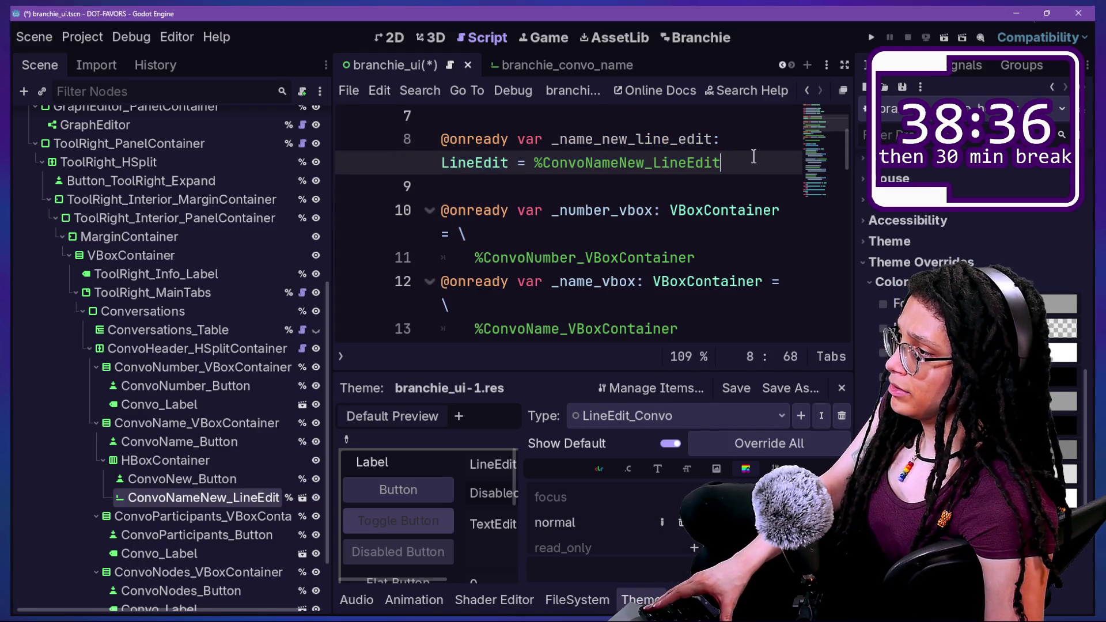
pyautogui.click(754, 157)
pyautogui.press('Down')
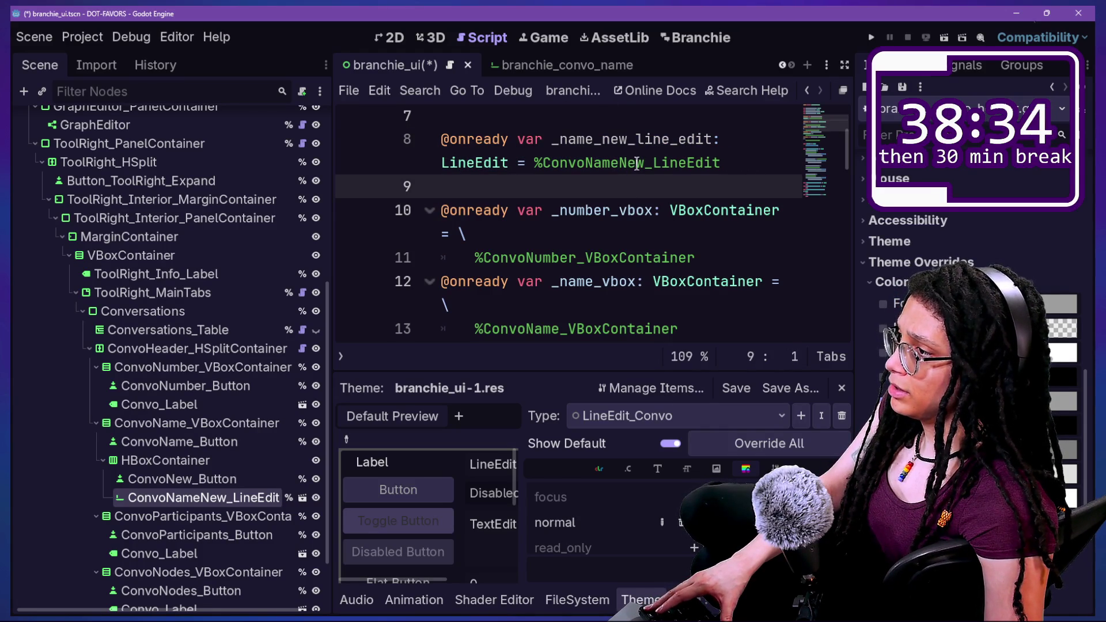
pyautogui.hotkey('ctrl', 'shift', 'F11')
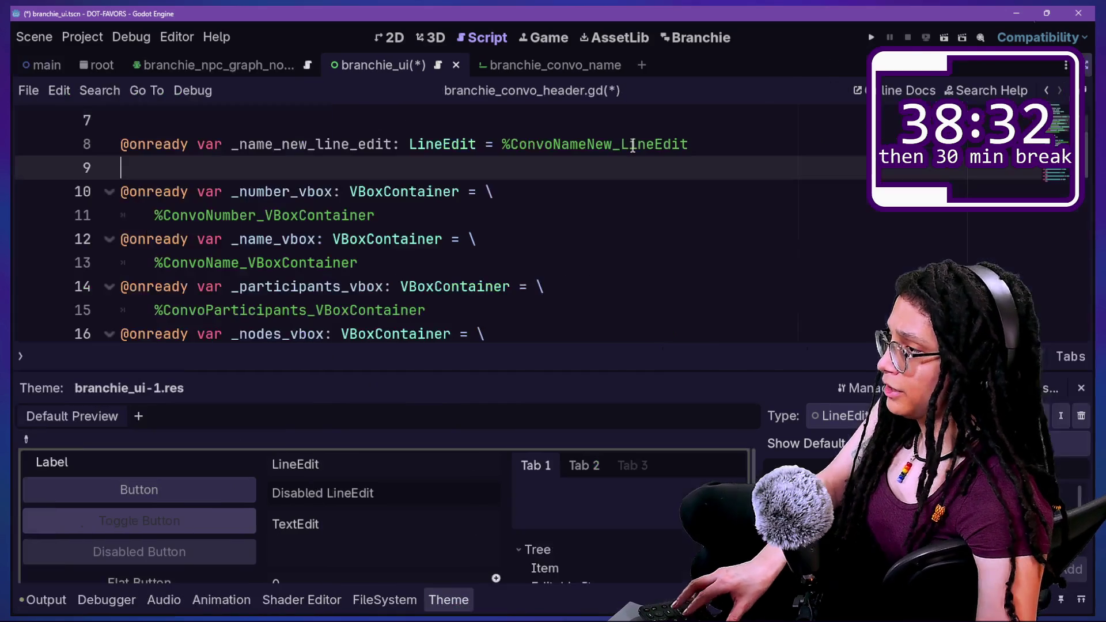
# Review the container variable declarations in the header script.
pyautogui.click(438, 219)
pyautogui.moveTo(228, 193); pyautogui.dragTo(265, 217)
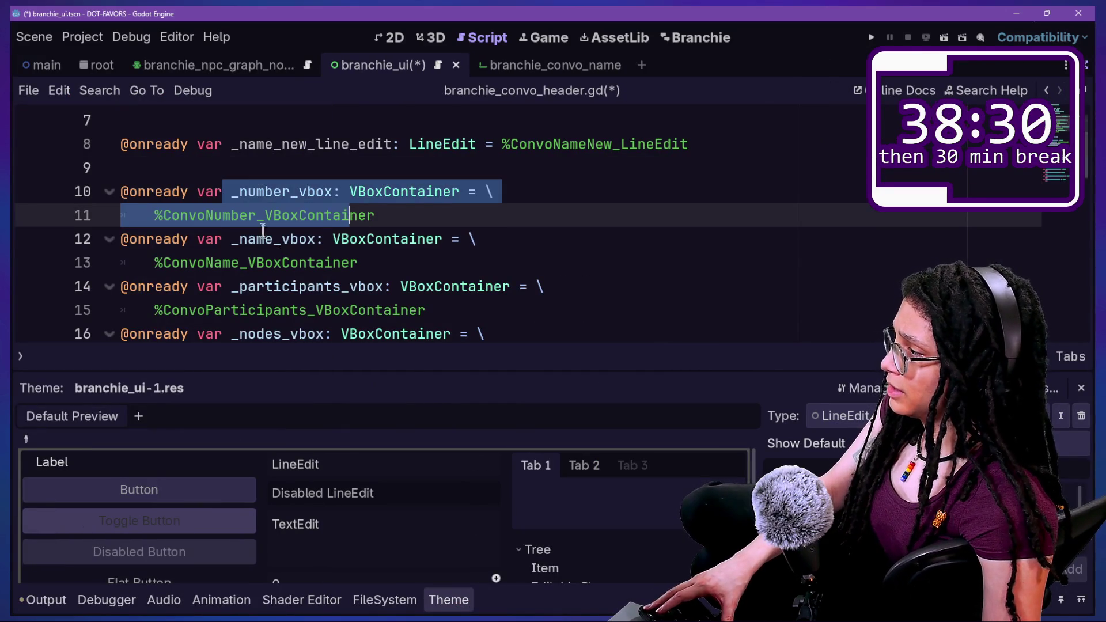
pyautogui.doubleClick(271, 239)
pyautogui.moveTo(239, 286); pyautogui.dragTo(367, 305)
pyautogui.doubleClick(311, 215)
pyautogui.doubleClick(375, 286)
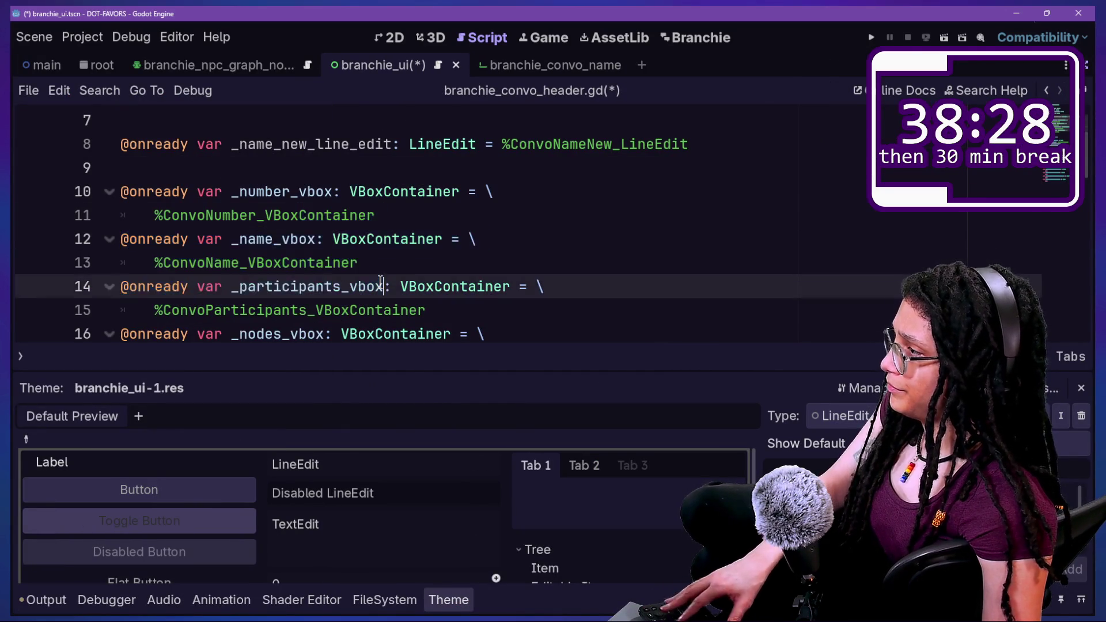
pyautogui.scroll(-2, 375, 286)
pyautogui.hotkey('alt', 'o')
pyautogui.hotkey('alt', 'o')
pyautogui.scroll(-4, 382, 321)
pyautogui.scroll(-4, 382, 321)
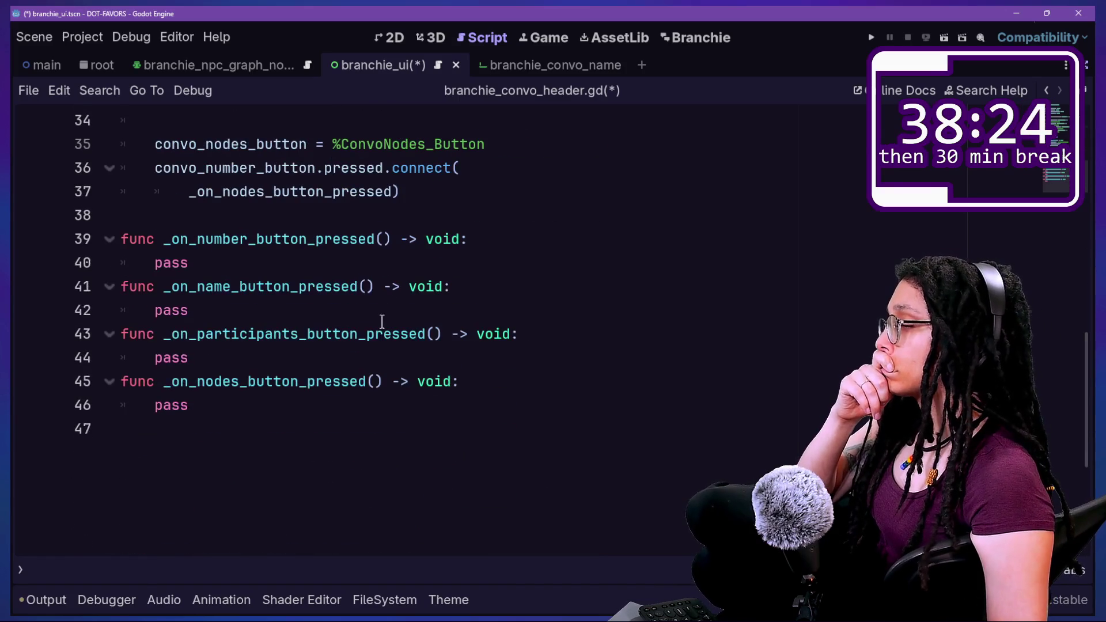
pyautogui.scroll(10, 486, 298)
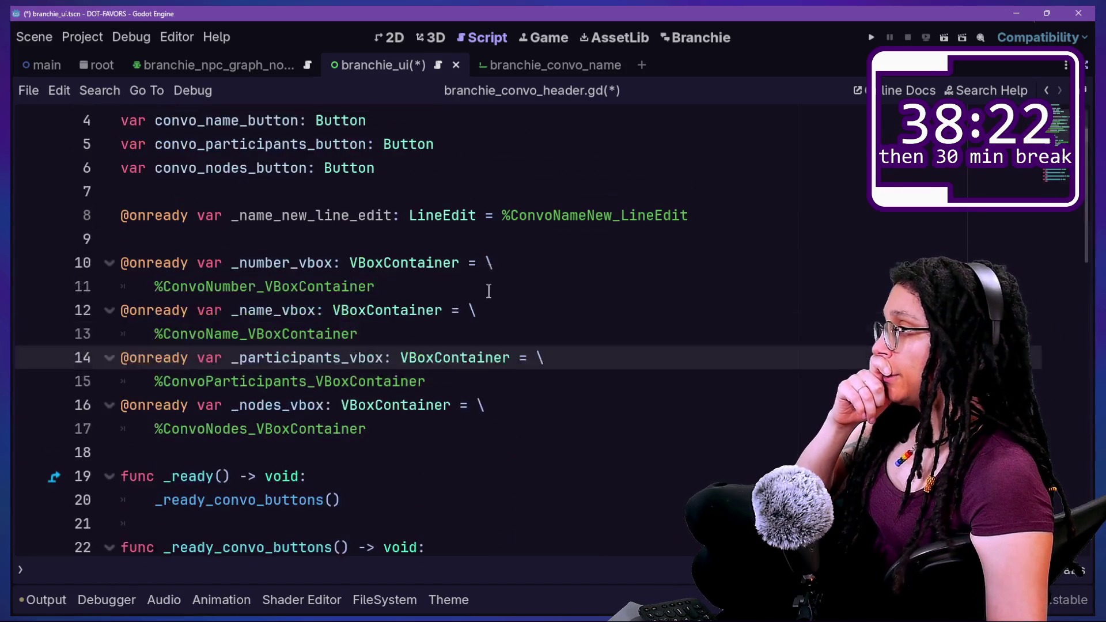
pyautogui.scroll(-2, 470, 308)
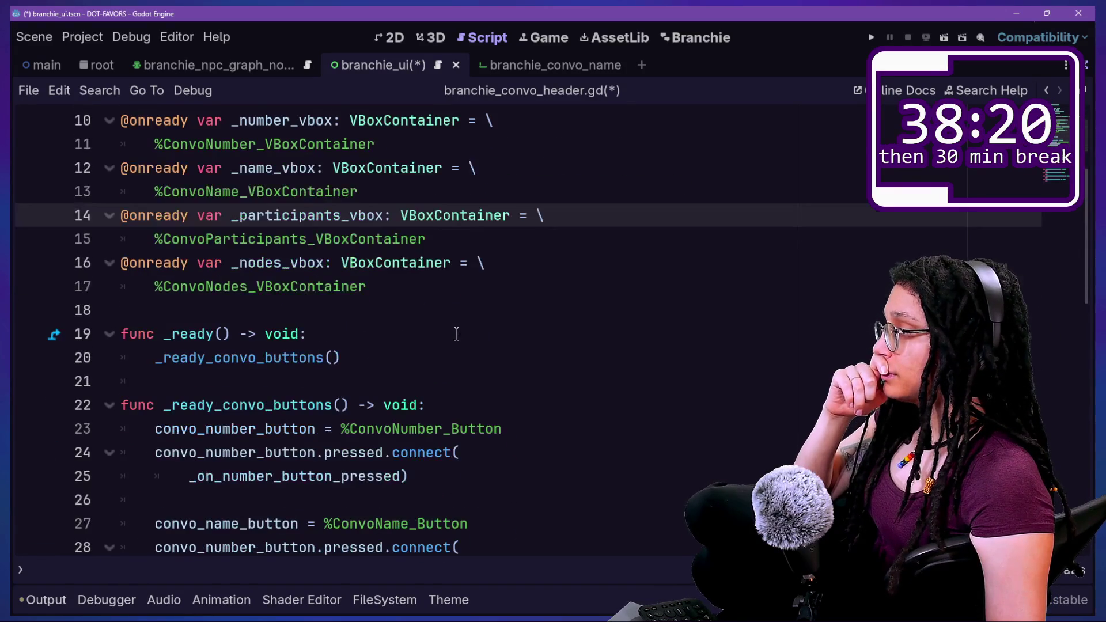
# Call _ready_convo_line_edit() in _ready, placed above the _ready_convo_buttons call.
pyautogui.click(376, 334)
pyautogui.click(387, 380)
pyautogui.press('Return')
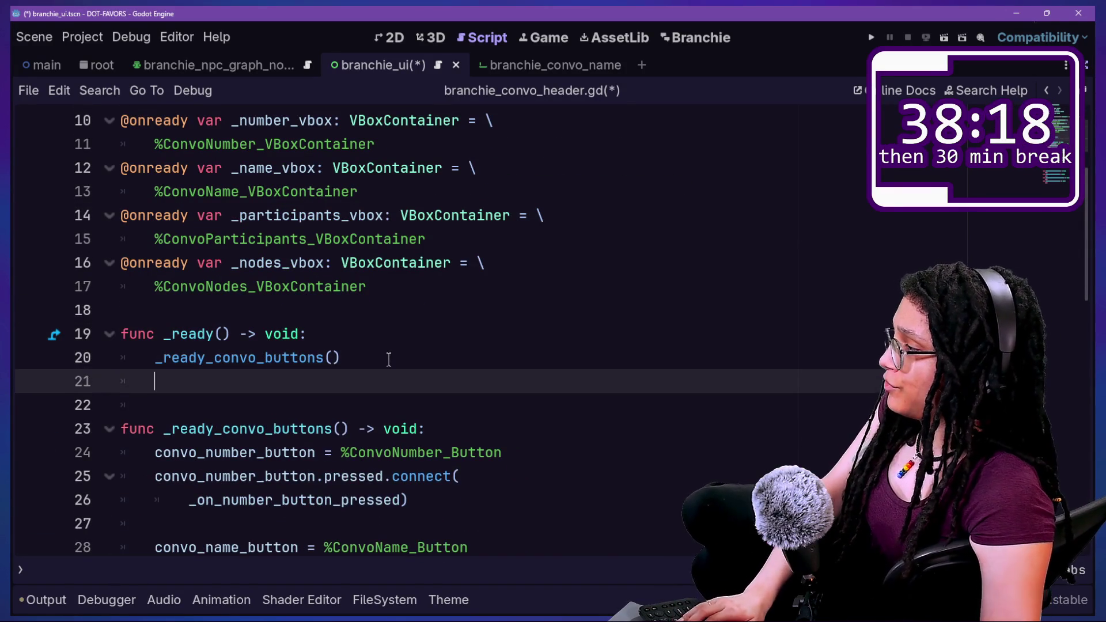
pyautogui.write('-')
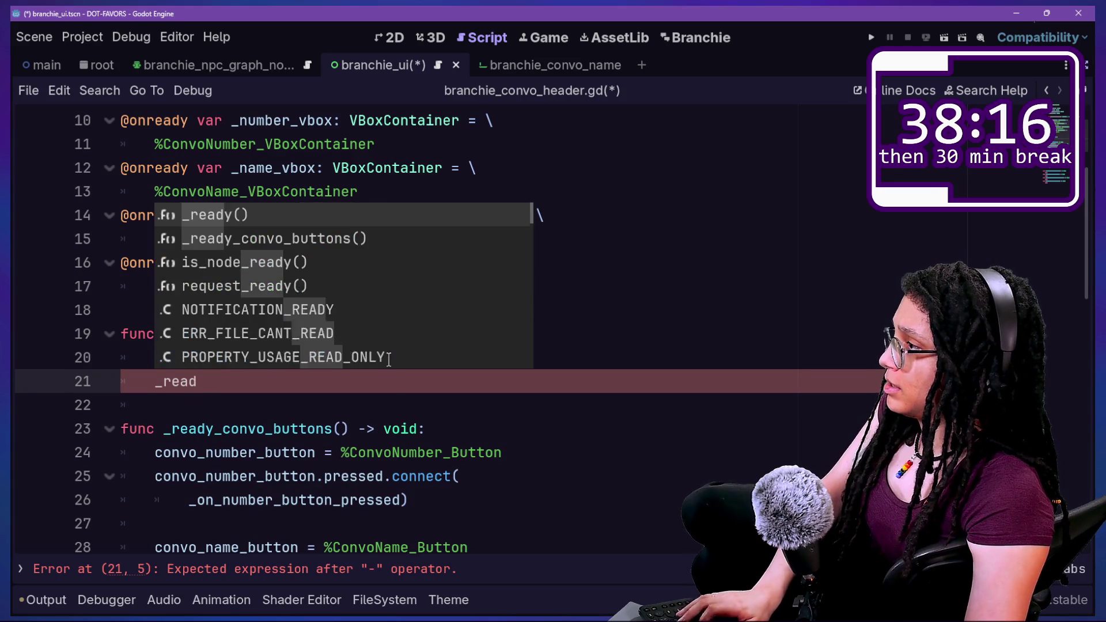
pyautogui.write('y')
pyautogui.press('Escape')
pyautogui.write('_convo_')
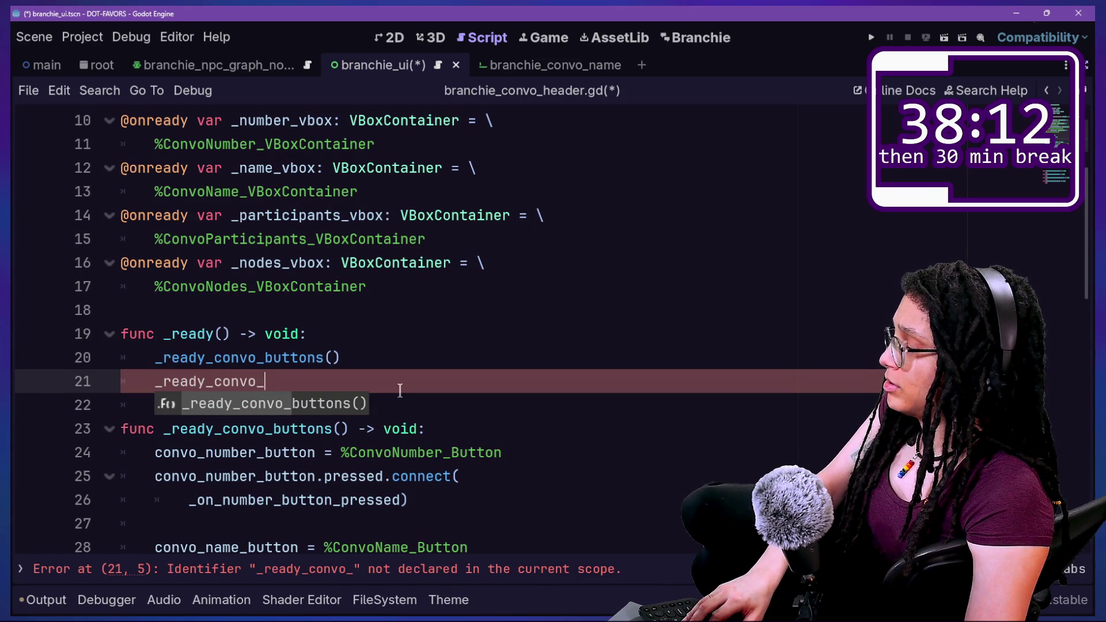
pyautogui.write('line_edito')
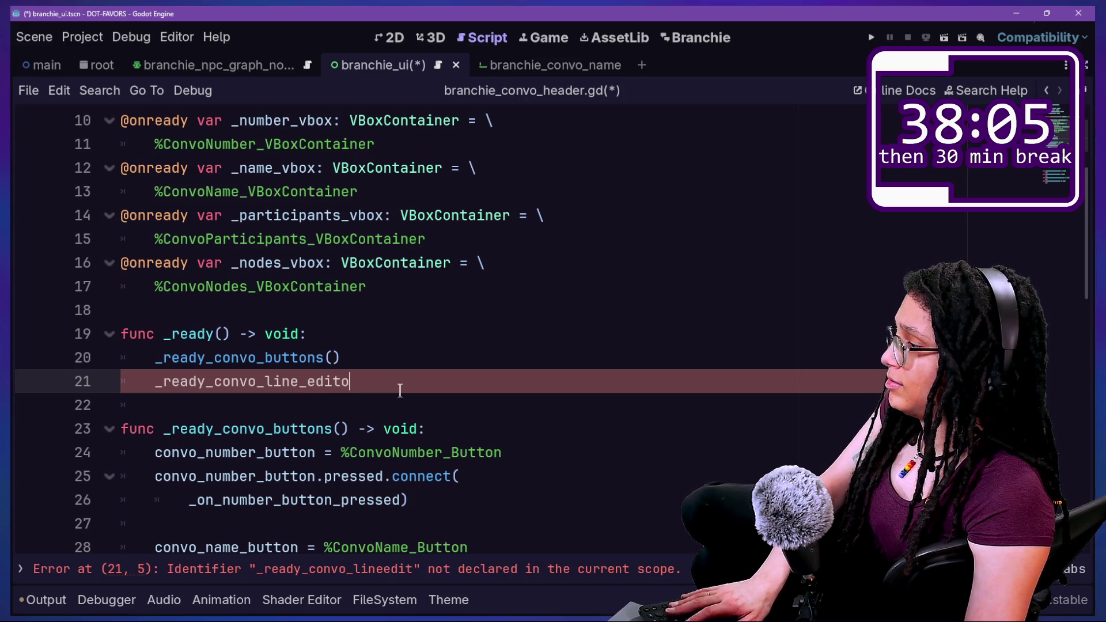
pyautogui.press('BackSpace')
pyautogui.write('()')
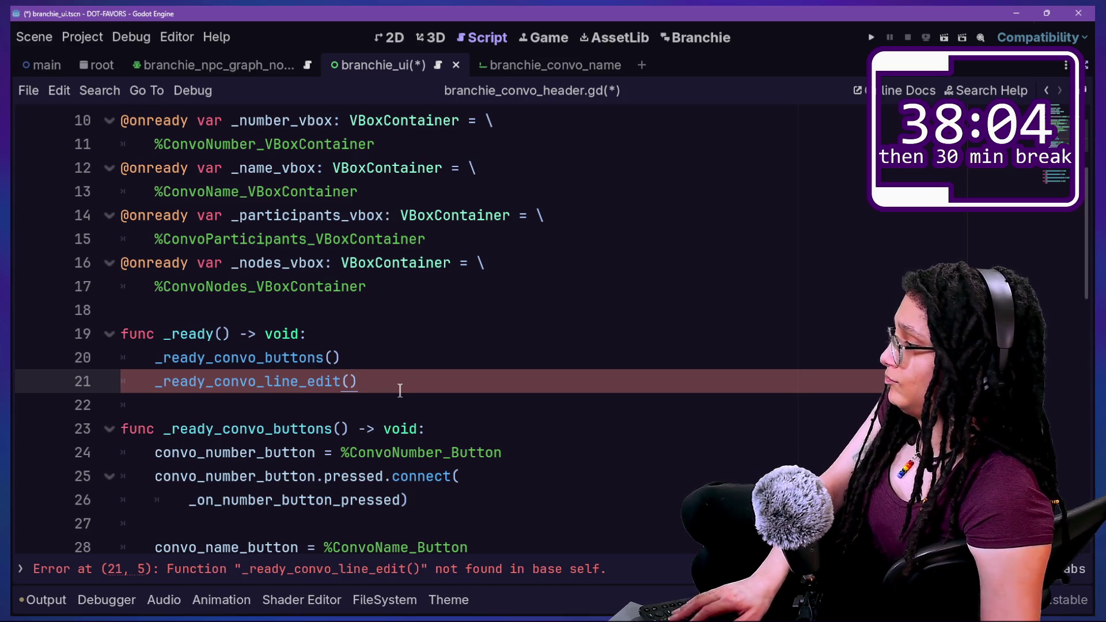
pyautogui.scroll(-3, 415, 431)
pyautogui.scroll(1, 415, 431)
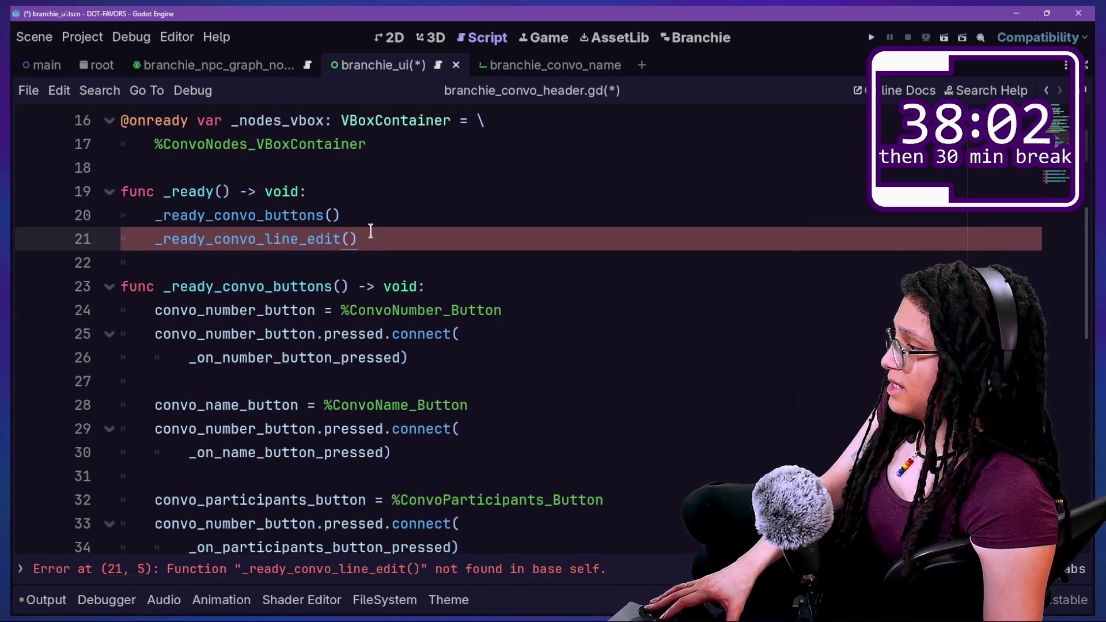
pyautogui.hotkey('alt', 'Up')
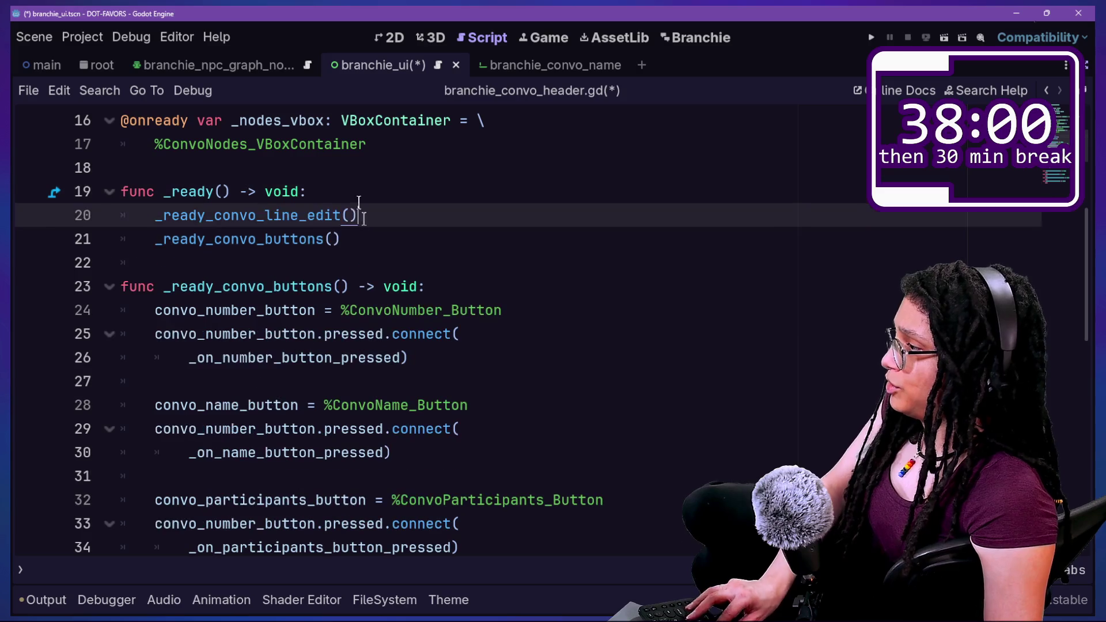
# Define _ready_convo_line_edit() starting a member access on _name_new_line_edit, and show the LineEdit's signals.
pyautogui.click(367, 241)
pyautogui.press('Return')
pyautogui.press('Return')
pyautogui.write('func _ready_convo_line_')
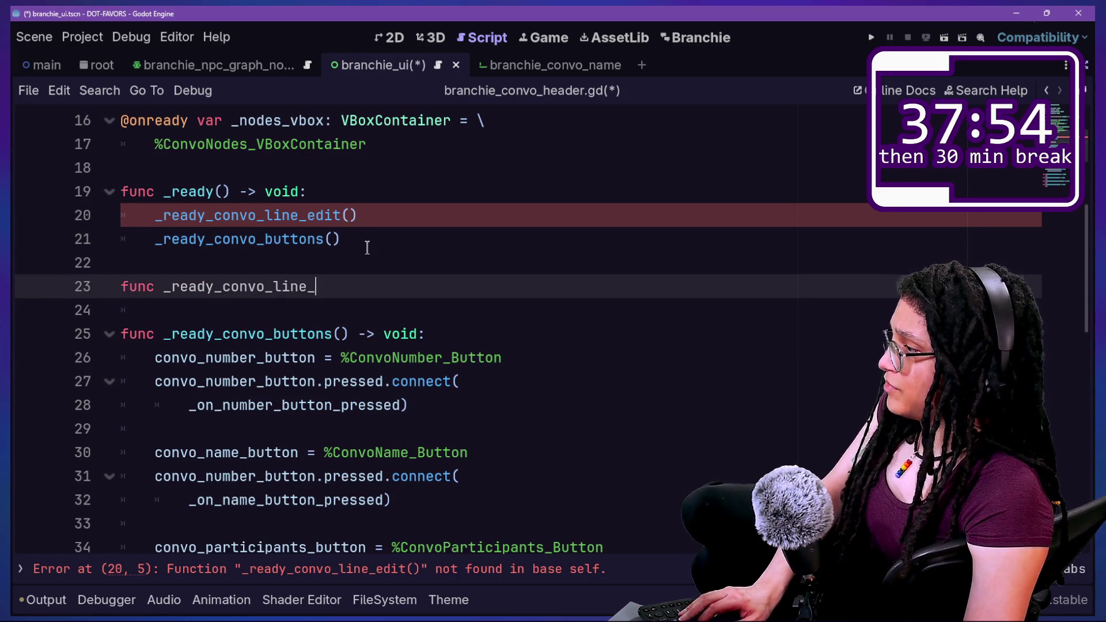
pyautogui.press('Return')
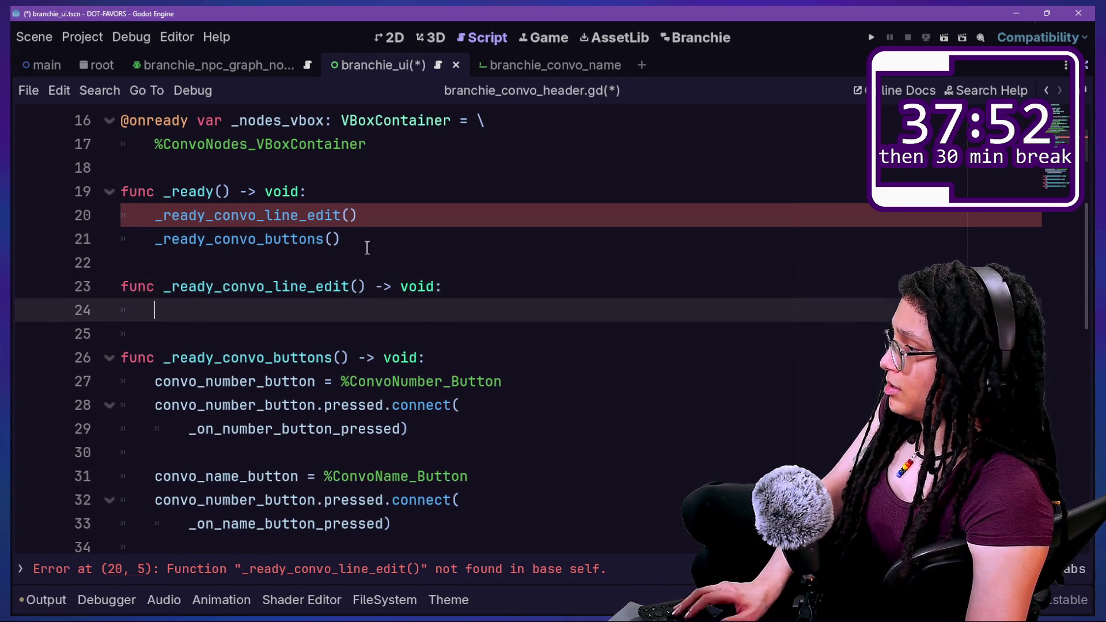
pyautogui.write('ame_ne')
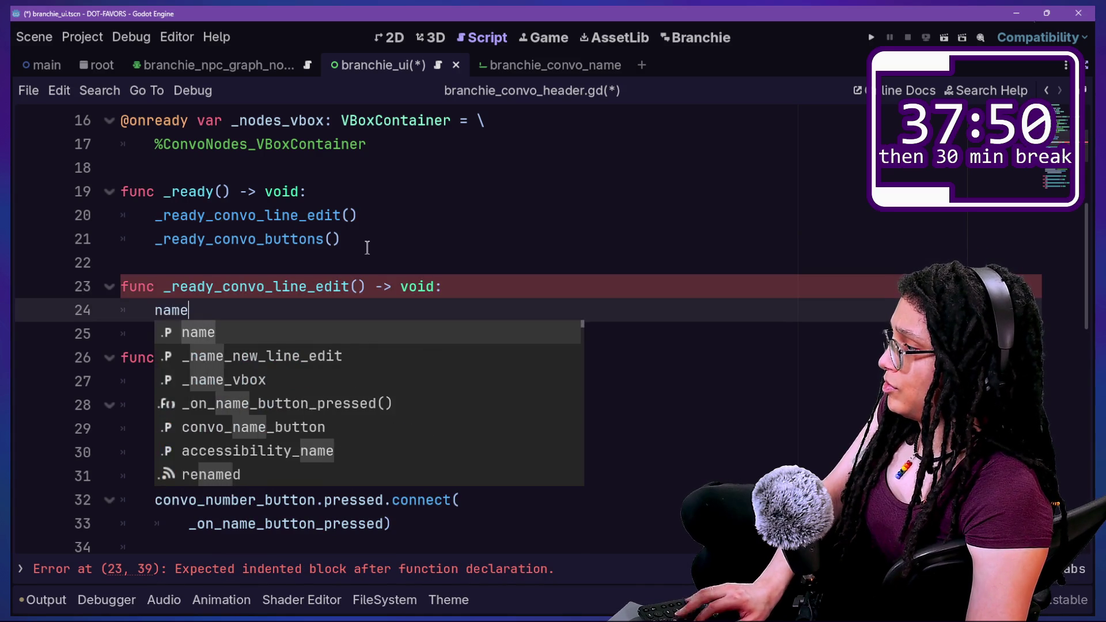
pyautogui.press('Return')
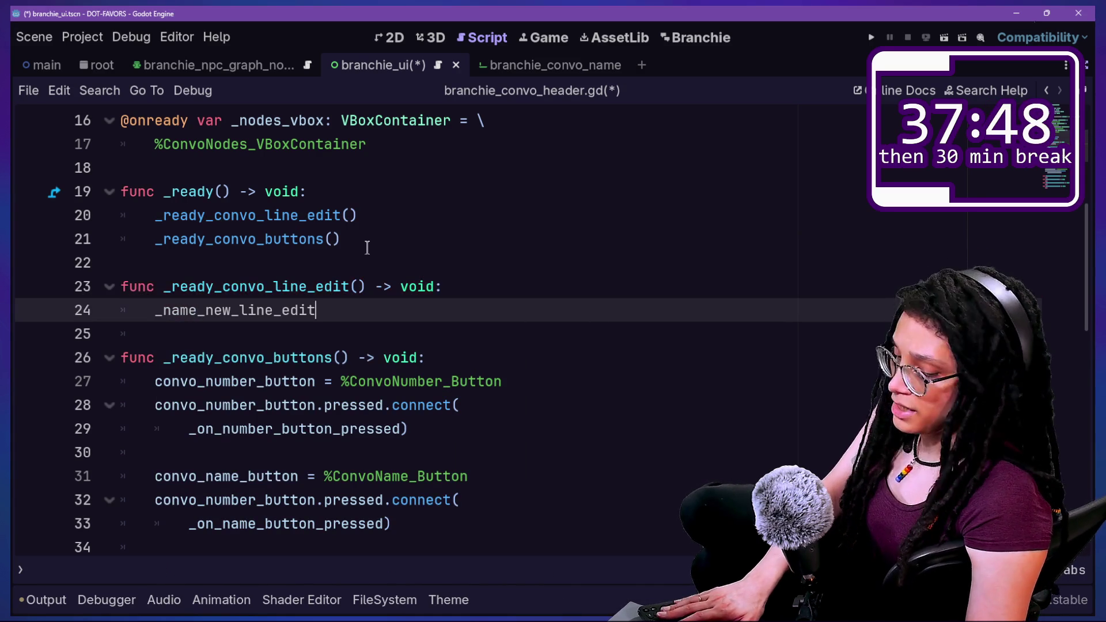
pyautogui.write('.')
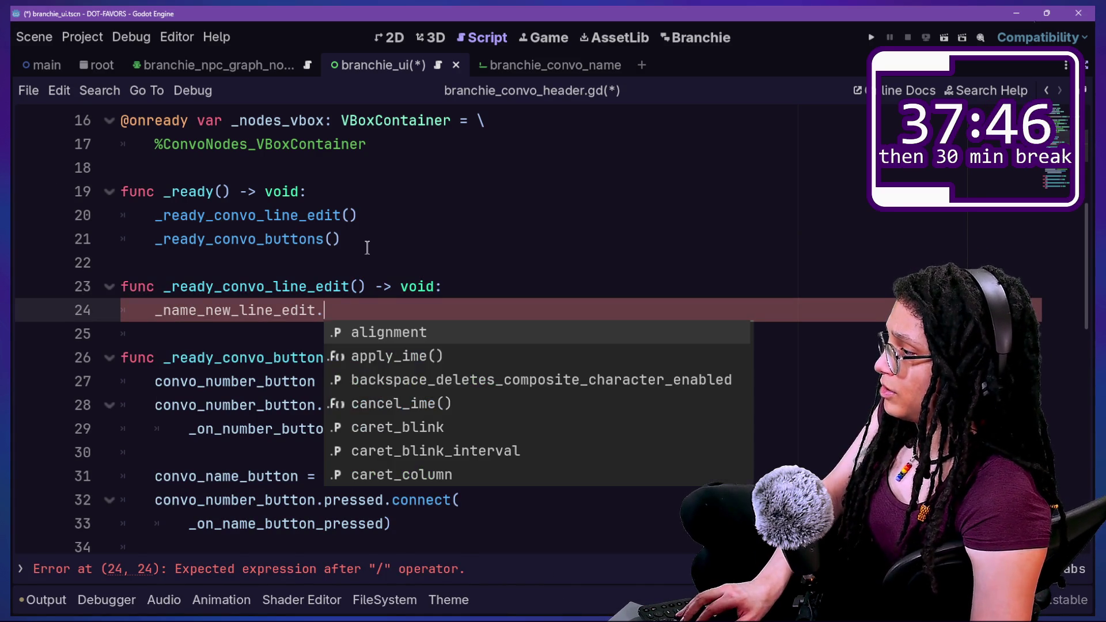
pyautogui.press('Down')
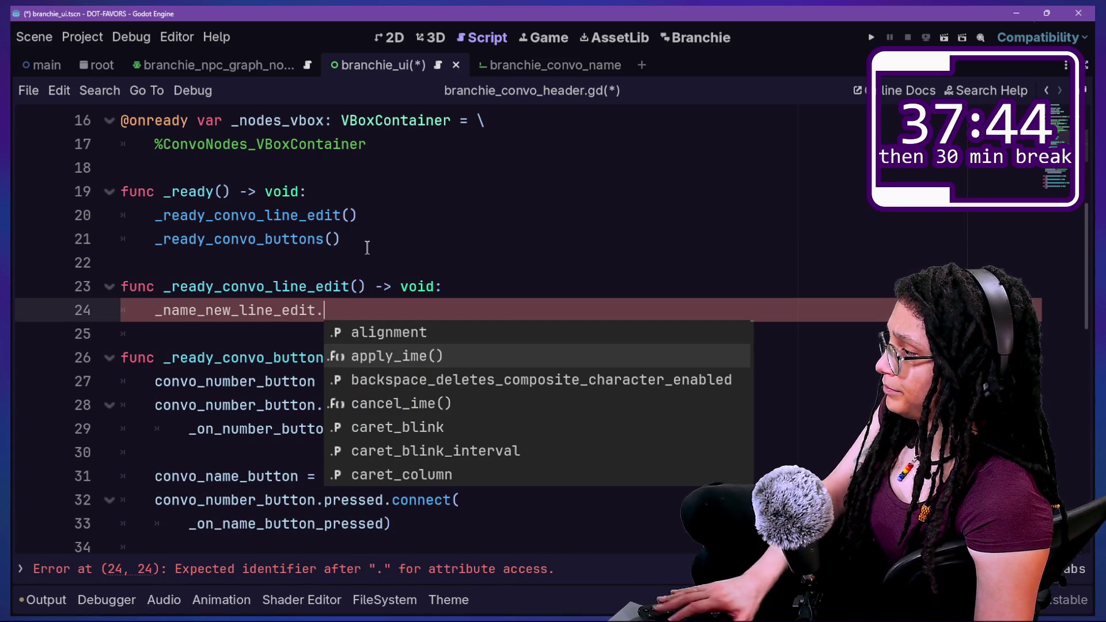
pyautogui.hotkey('ctrl', 'shift', 'F11')
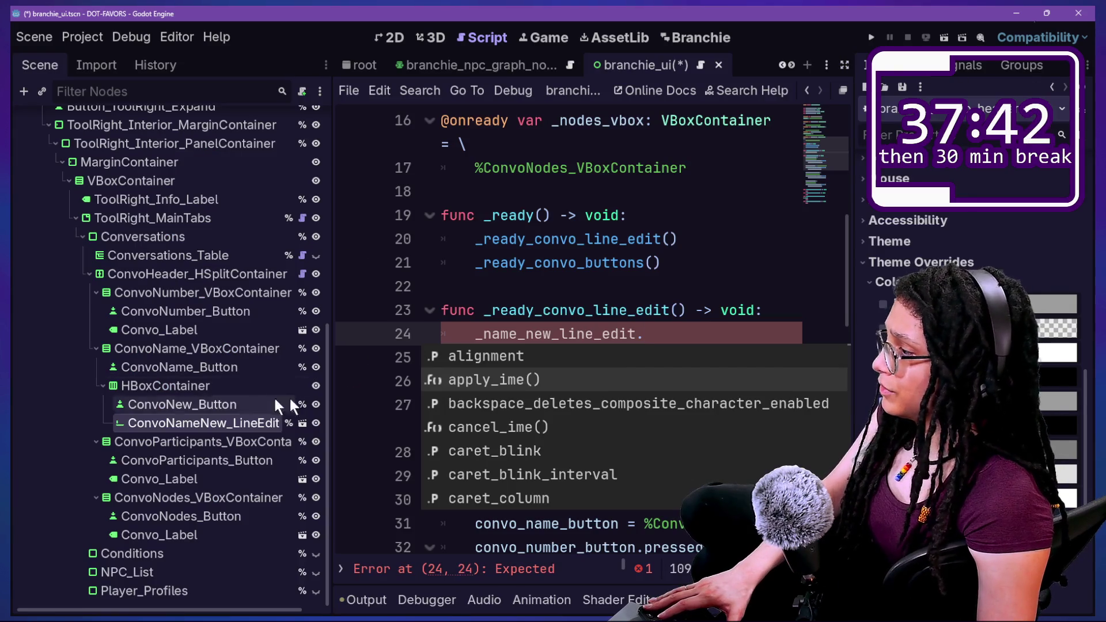
pyautogui.click(942, 73)
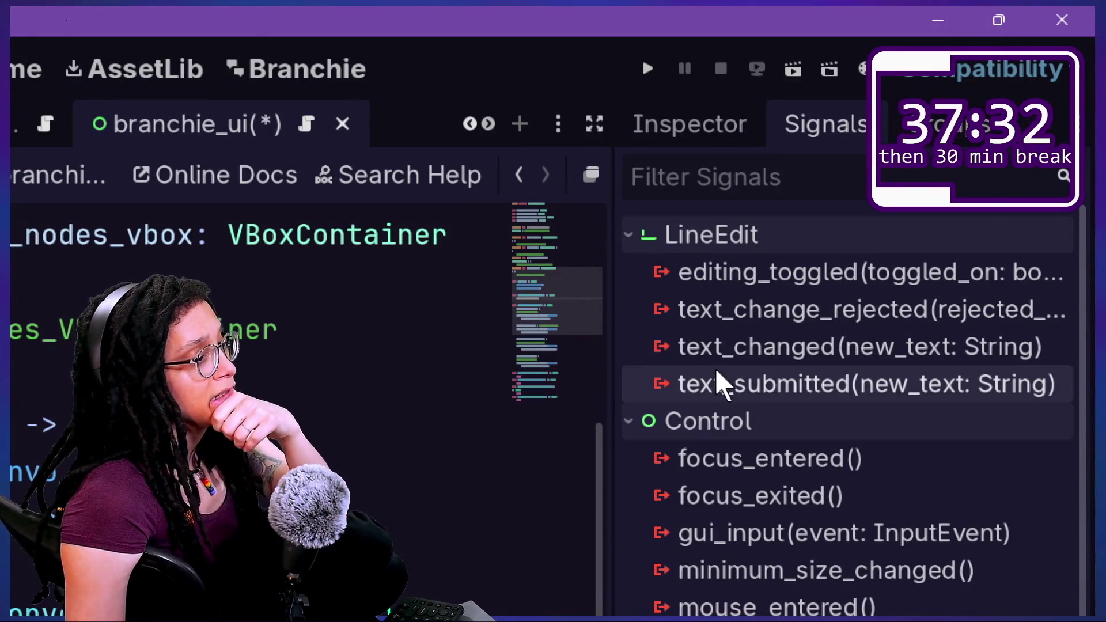
# Widen the Signals panel and read the text_changed and text_submitted signal descriptions.
pyautogui.moveTo(612, 362); pyautogui.dragTo(461, 360)
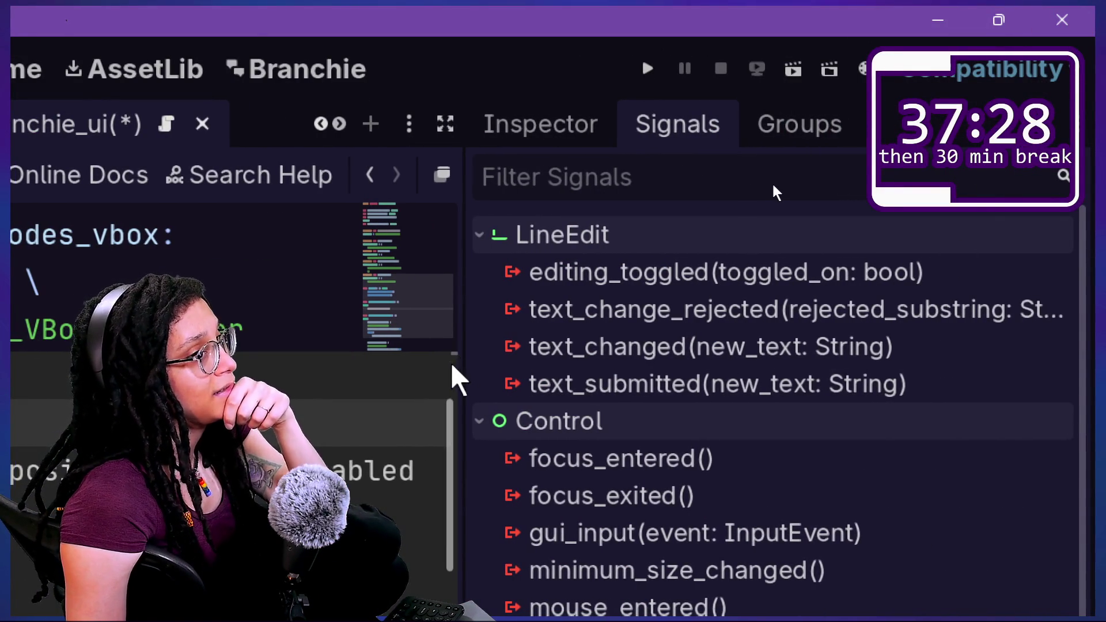
pyautogui.moveTo(600, 350)
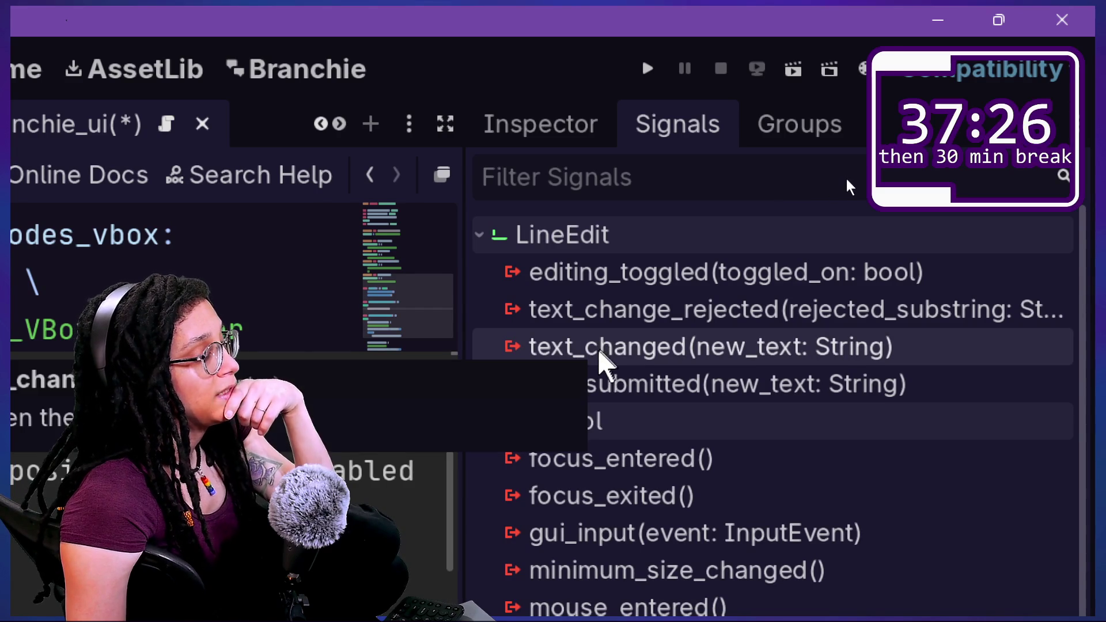
pyautogui.moveTo(697, 389)
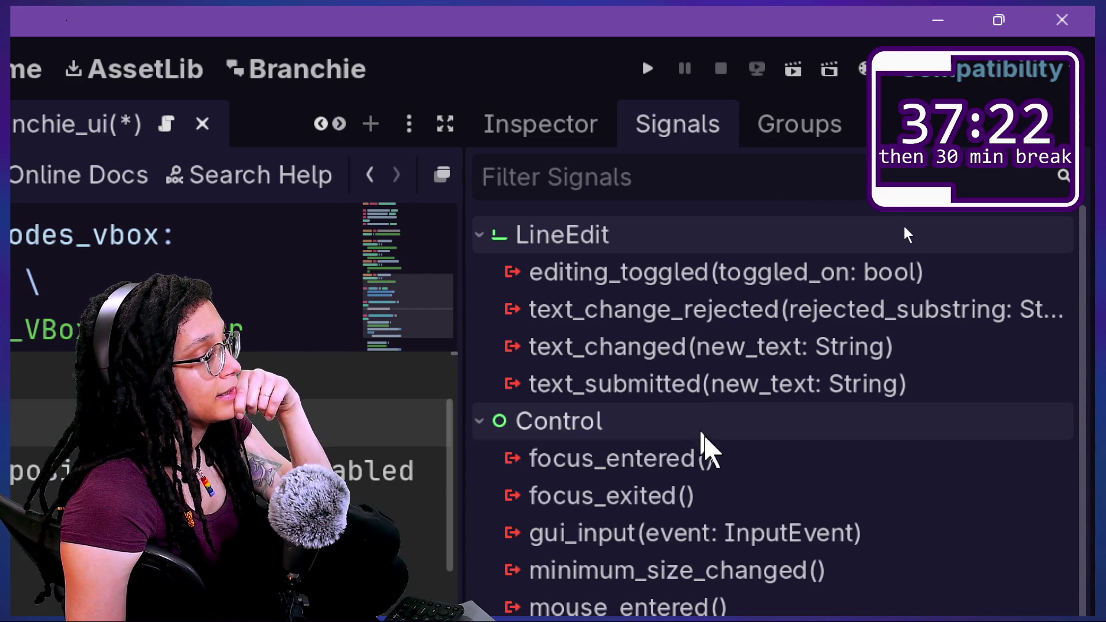
pyautogui.moveTo(658, 366)
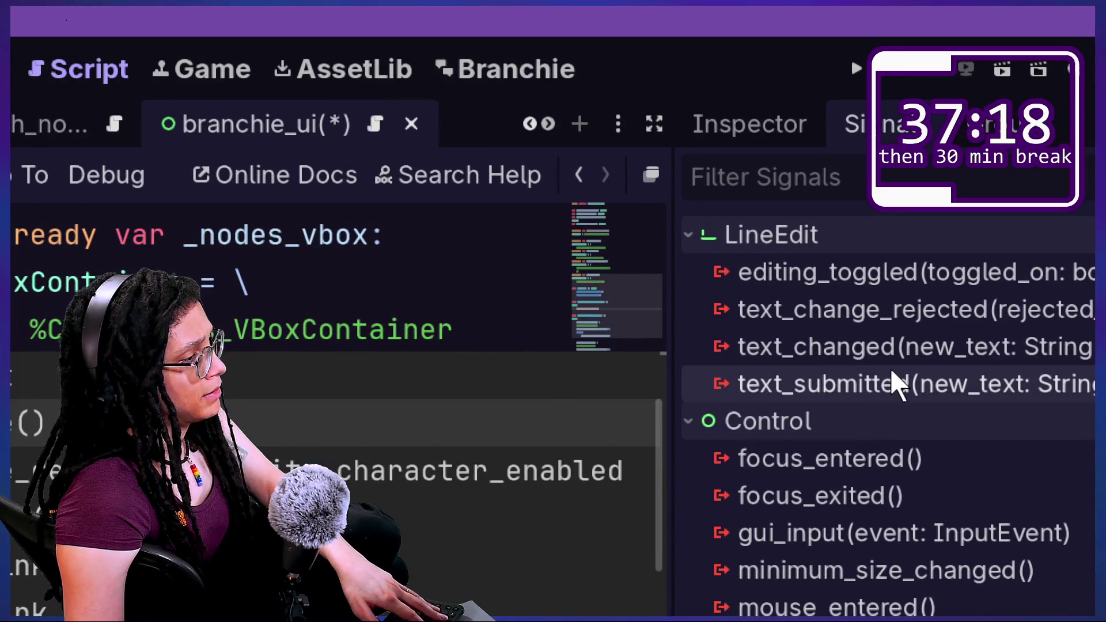
pyautogui.moveTo(893, 384)
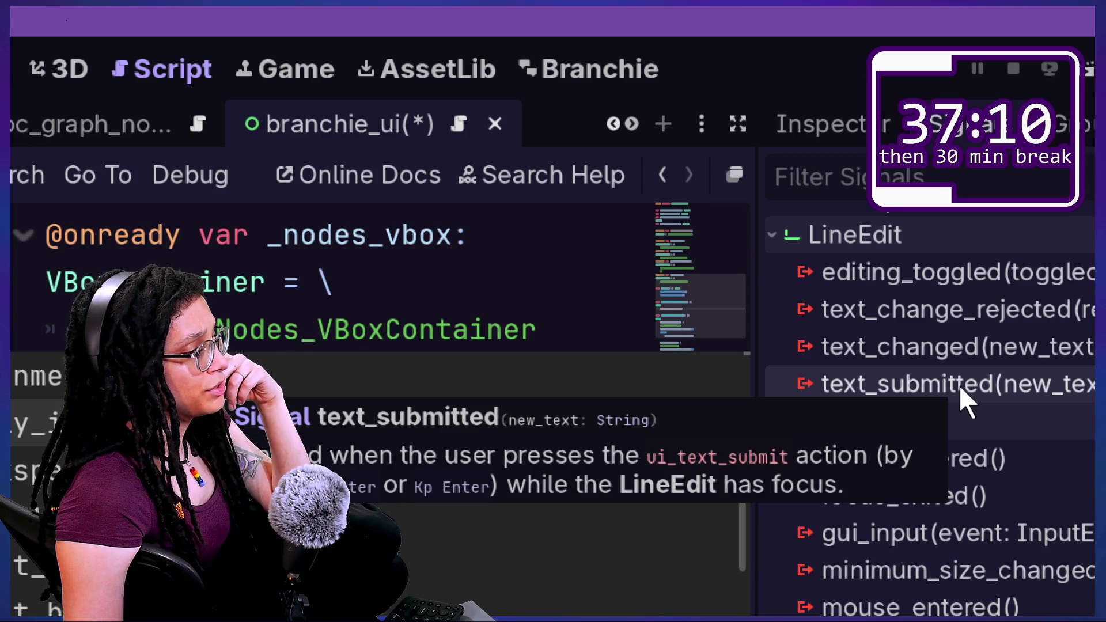
pyautogui.moveTo(948, 403)
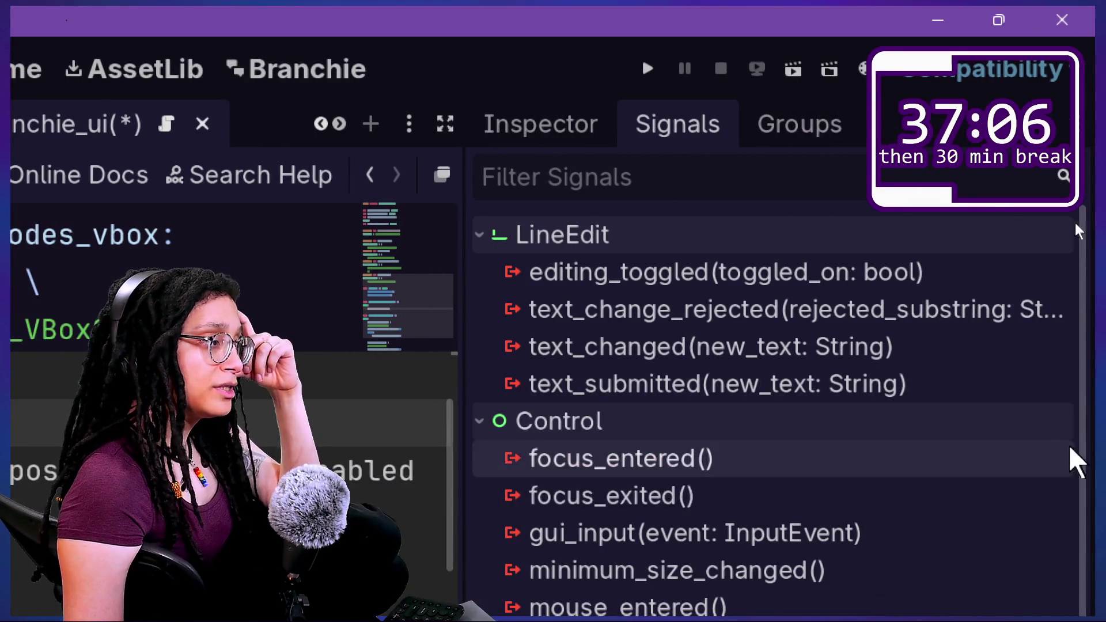
pyautogui.moveTo(1003, 432)
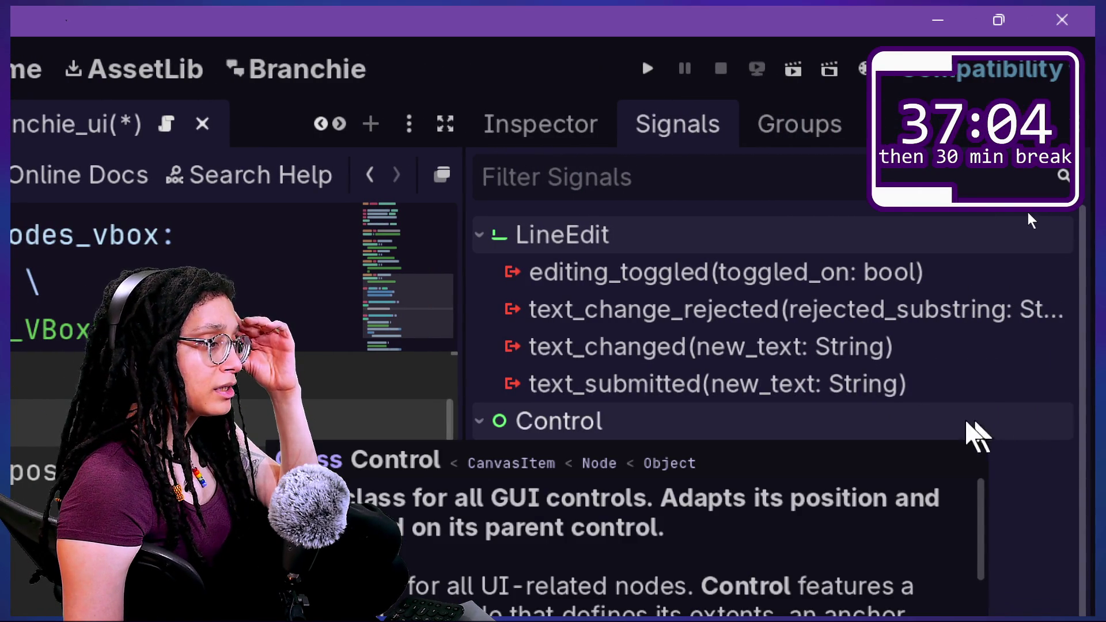
pyautogui.click(642, 349)
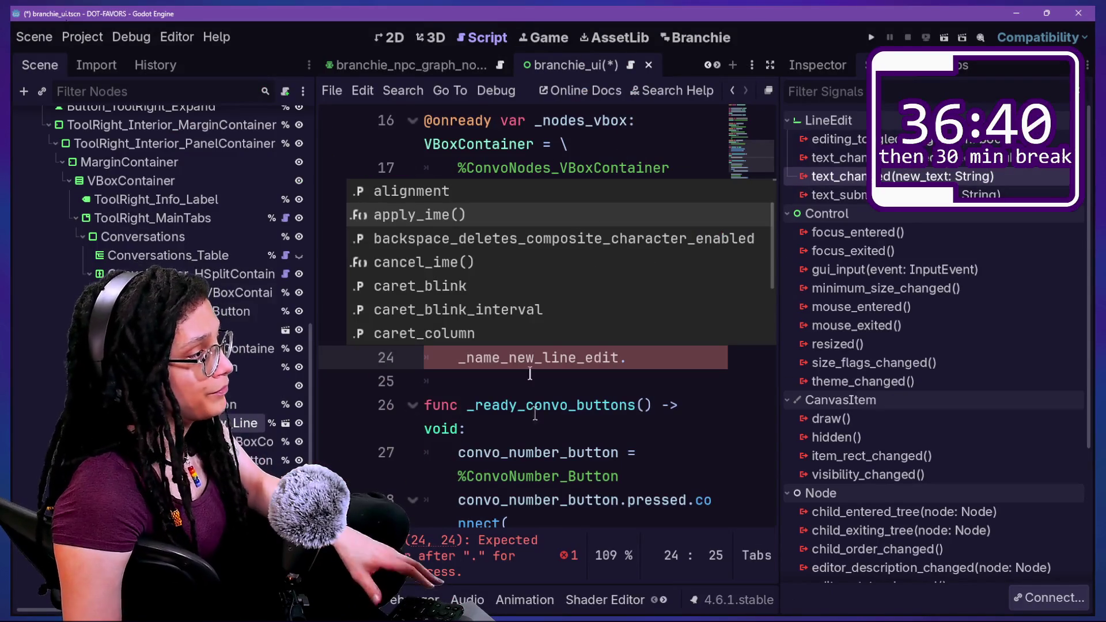
# Return the caret to the end of line 24 and give the script full width.
pyautogui.click(558, 357)
pyautogui.click(657, 357)
pyautogui.hotkey('ctrl', 'shift', 'F11')
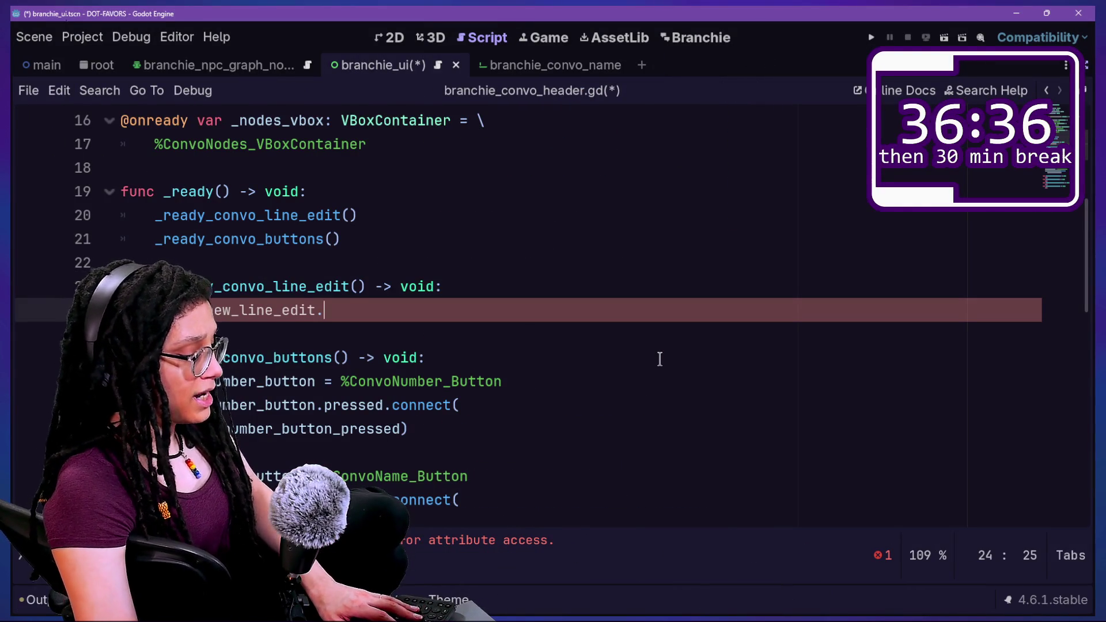
# On line 24, connect text_changed to _on_name_new_text_changed.
pyautogui.write('tex')
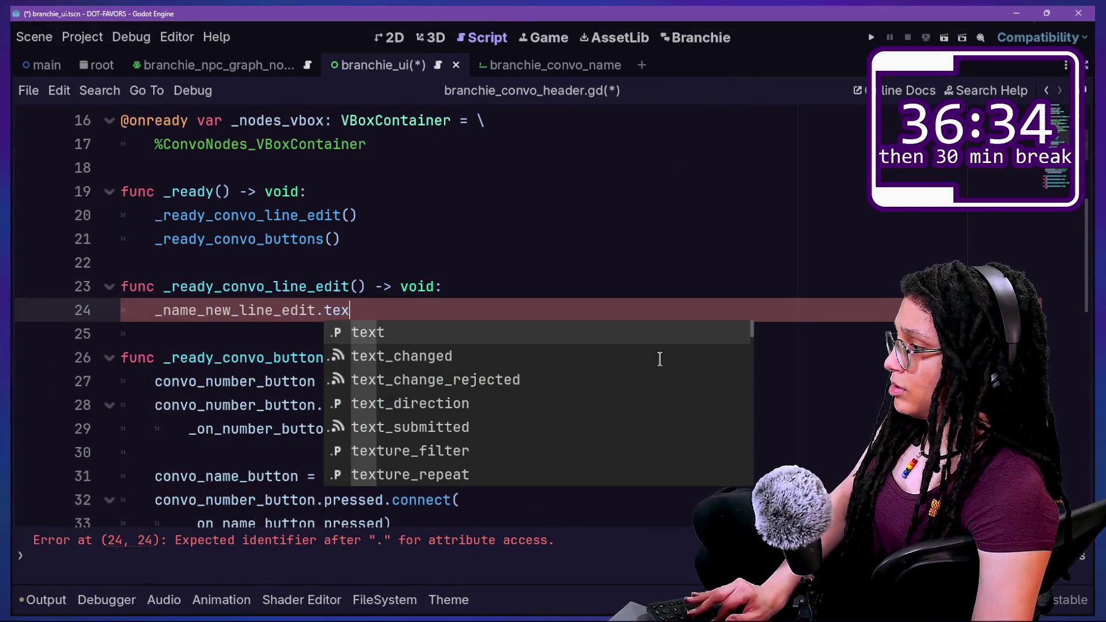
pyautogui.write('t')
pyautogui.press('Down')
pyautogui.press('Return')
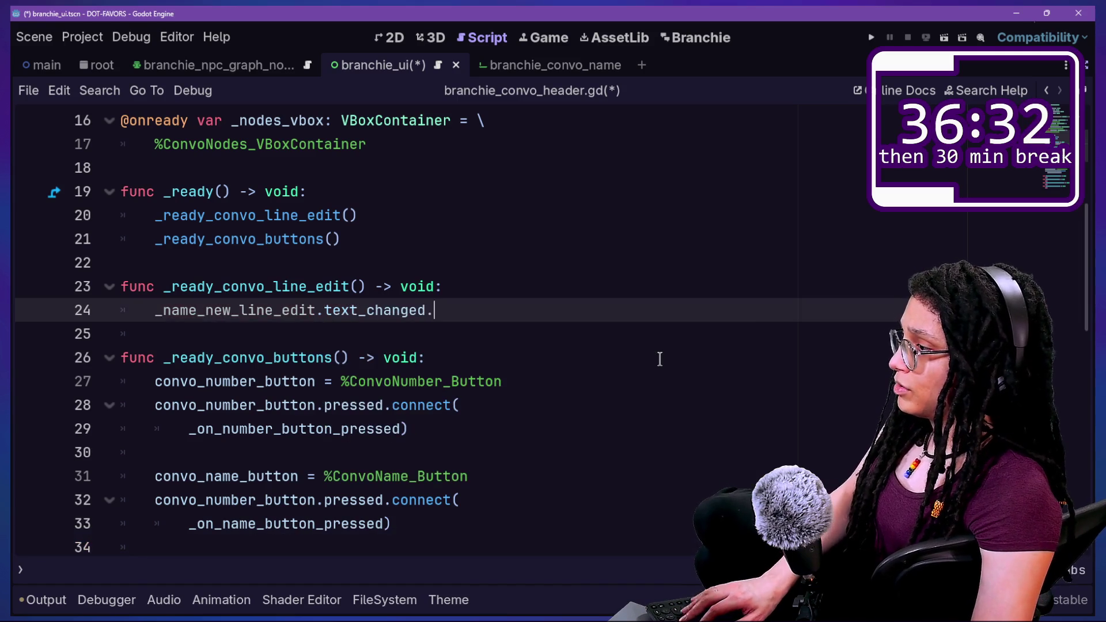
pyautogui.write('conne')
pyautogui.write('_')
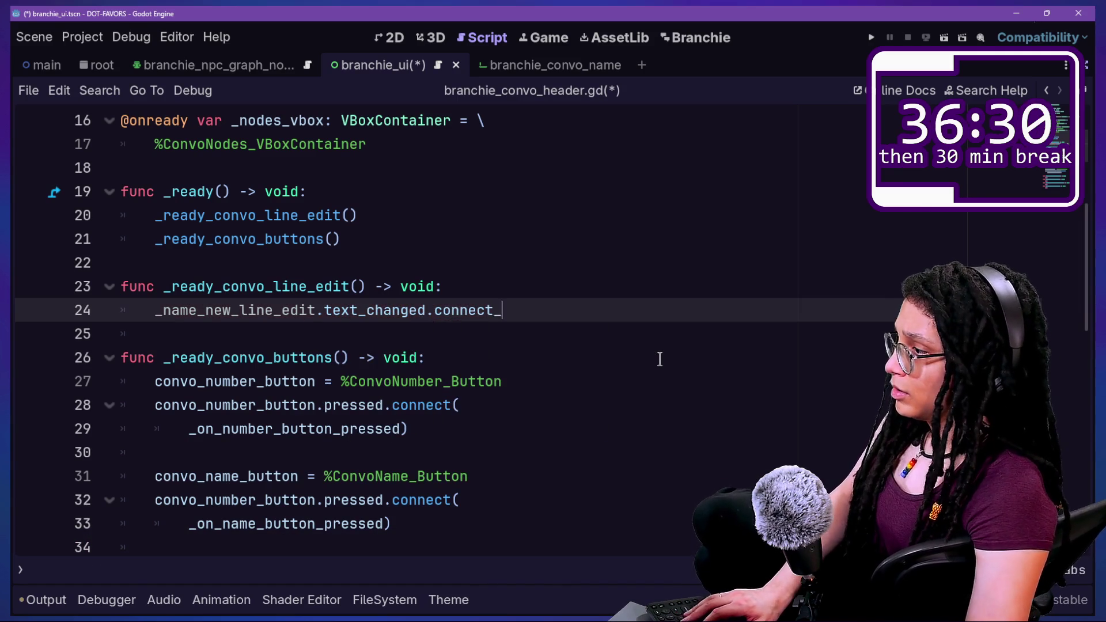
pyautogui.write('on_te')
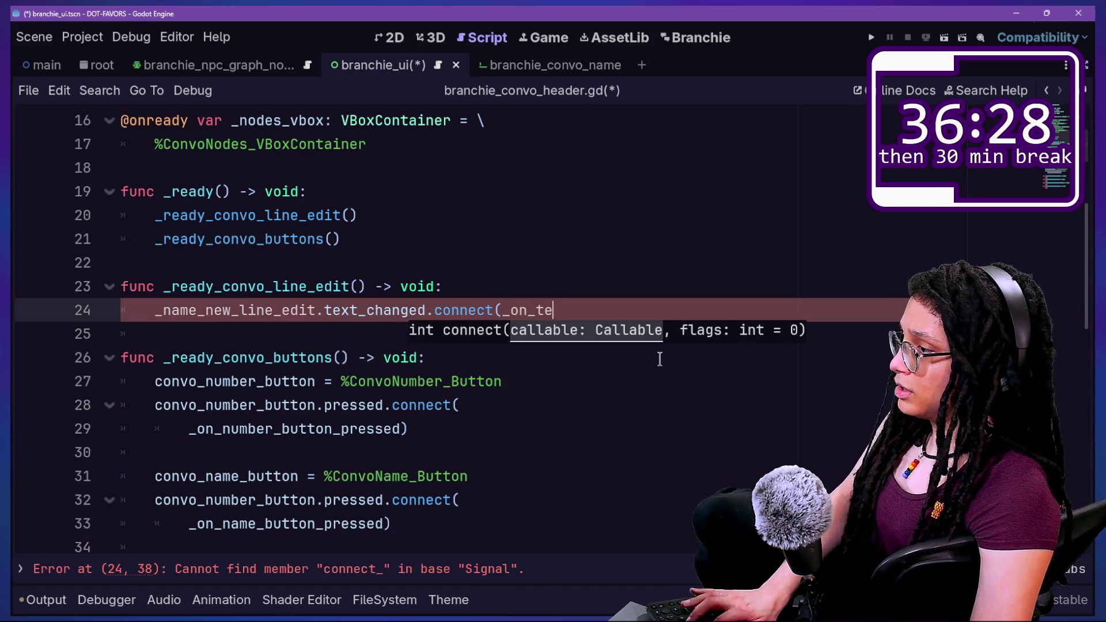
pyautogui.write(')')
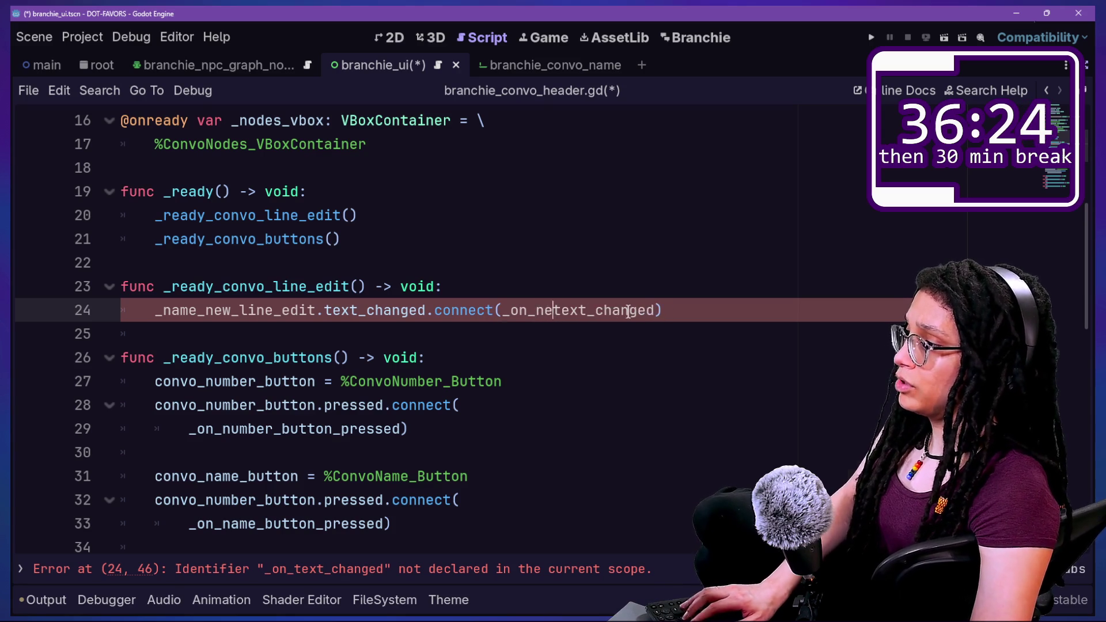
pyautogui.press('BackSpace')
pyautogui.press('BackSpace')
pyautogui.write('ame_new_')
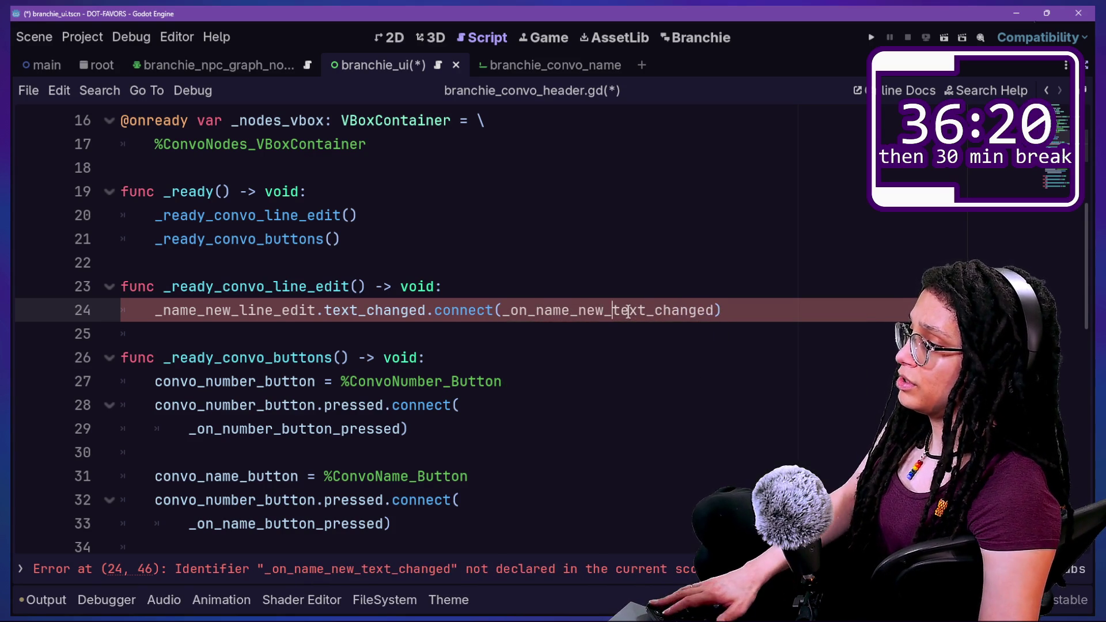
# Scroll to the end of the script and open blank lines for the handler function.
pyautogui.click(580, 335)
pyautogui.scroll(-2, 621, 334)
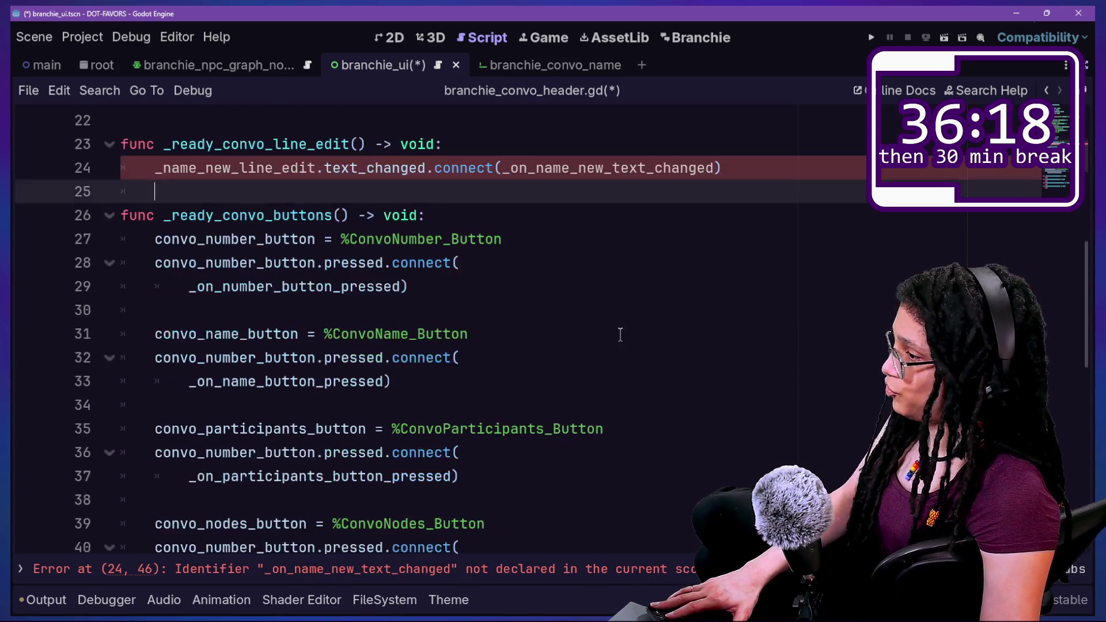
pyautogui.doubleClick(507, 164)
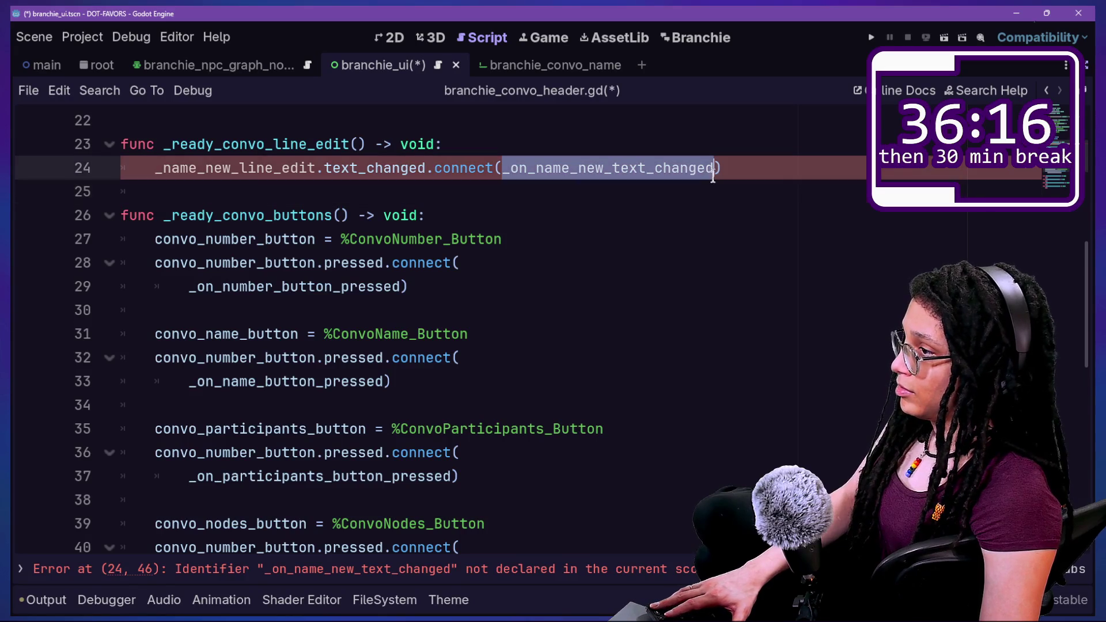
pyautogui.scroll(-8, 650, 234)
pyautogui.scroll(4, 650, 234)
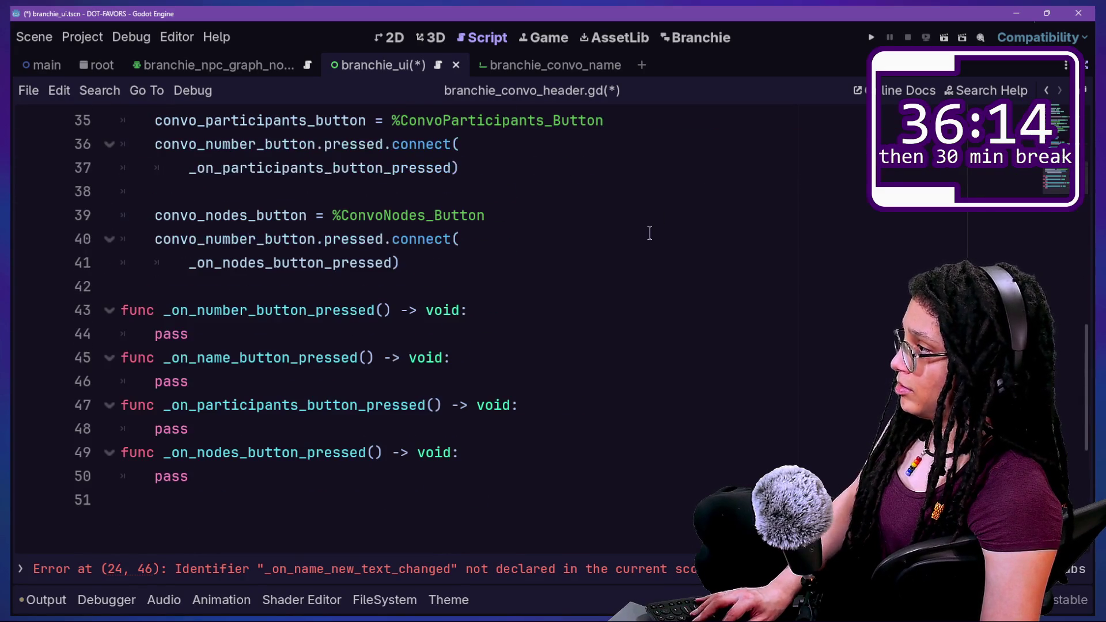
pyautogui.moveTo(645, 264); pyautogui.dragTo(643, 272)
pyautogui.press('Return')
pyautogui.press('Return')
# Declare func _on_name_new_text_changed(new_text:String) -> void: and start its body.
pyautogui.press('Up')
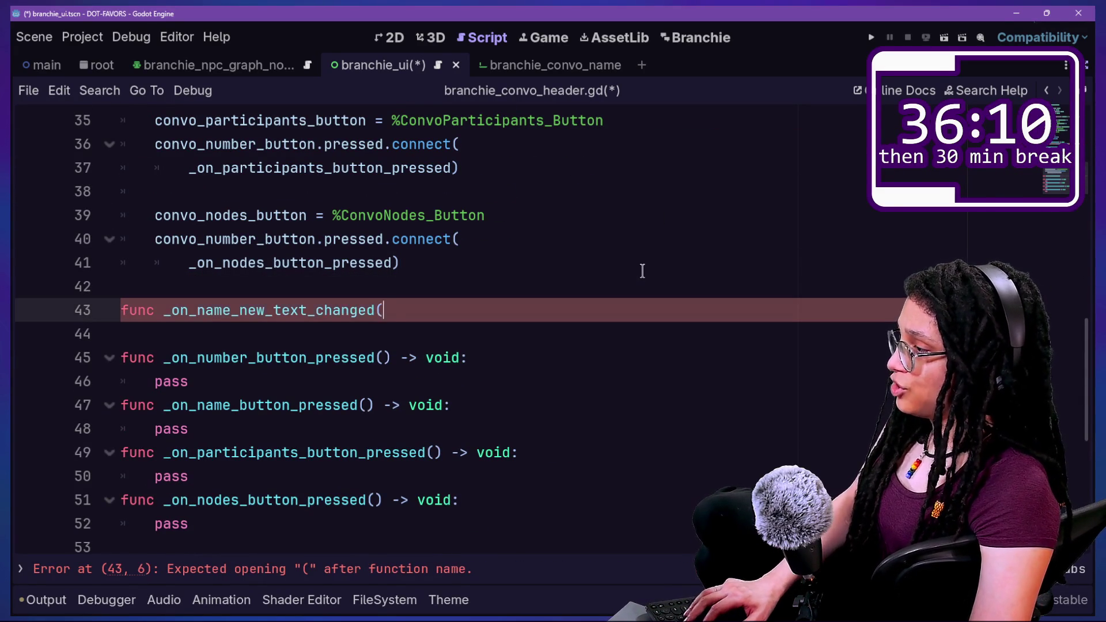
pyautogui.press('BackSpace')
pyautogui.press('BackSpace')
pyautogui.press('BackSpace')
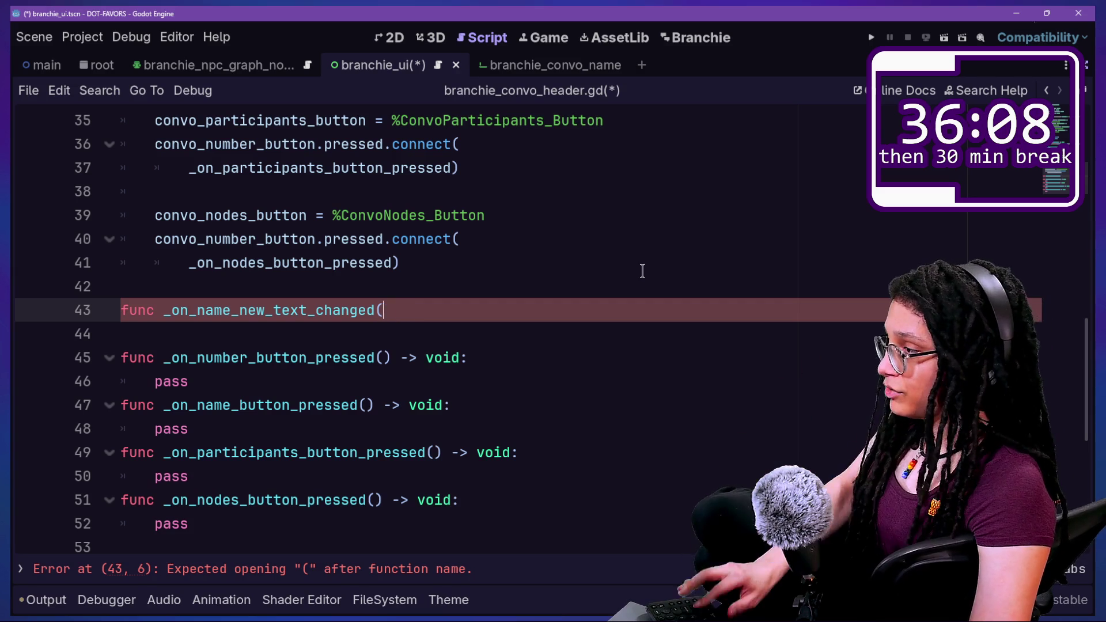
pyautogui.write('String')
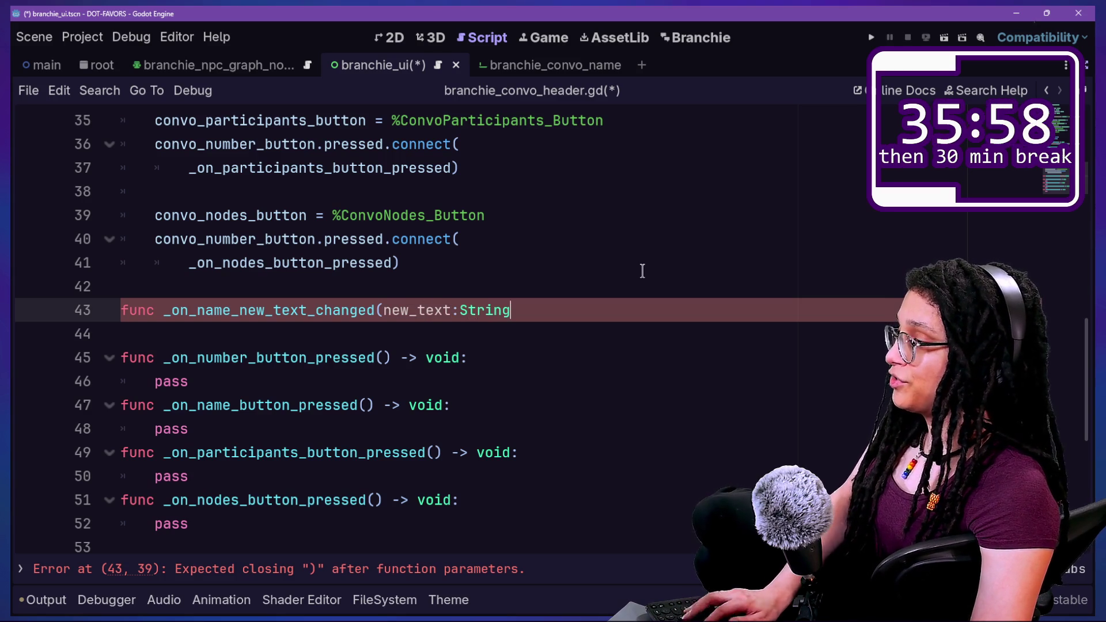
pyautogui.write('d:')
pyautogui.press('Return')
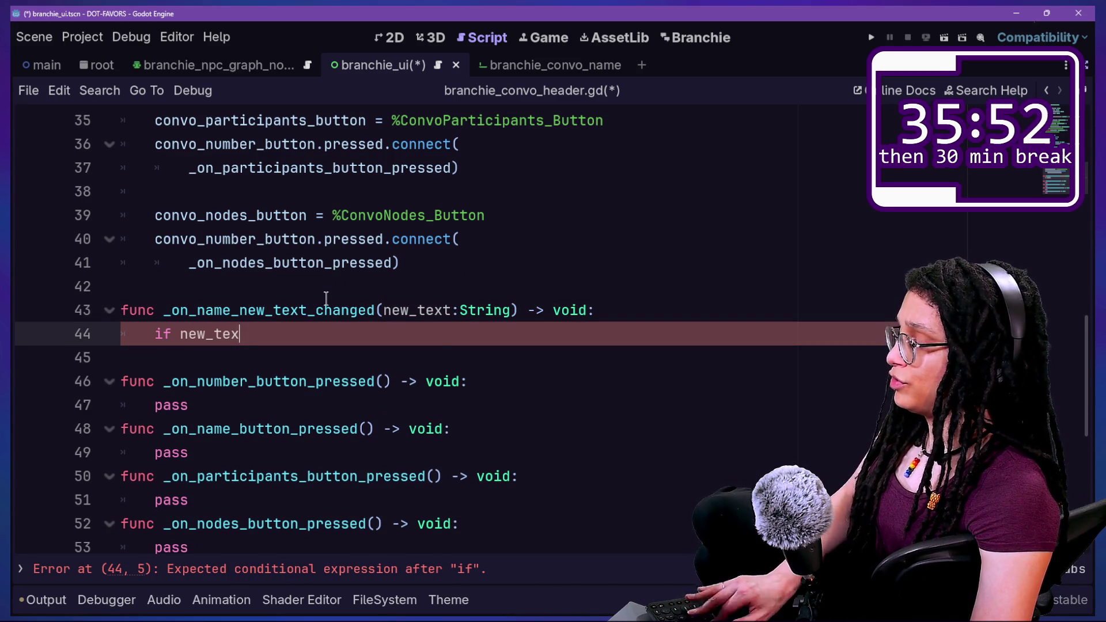
# Fill the handler with if not new_text == "": and pass, then restore the docks.
pyautogui.write('t')
pyautogui.press('BackSpace')
pyautogui.press('BackSpace')
pyautogui.press('BackSpace')
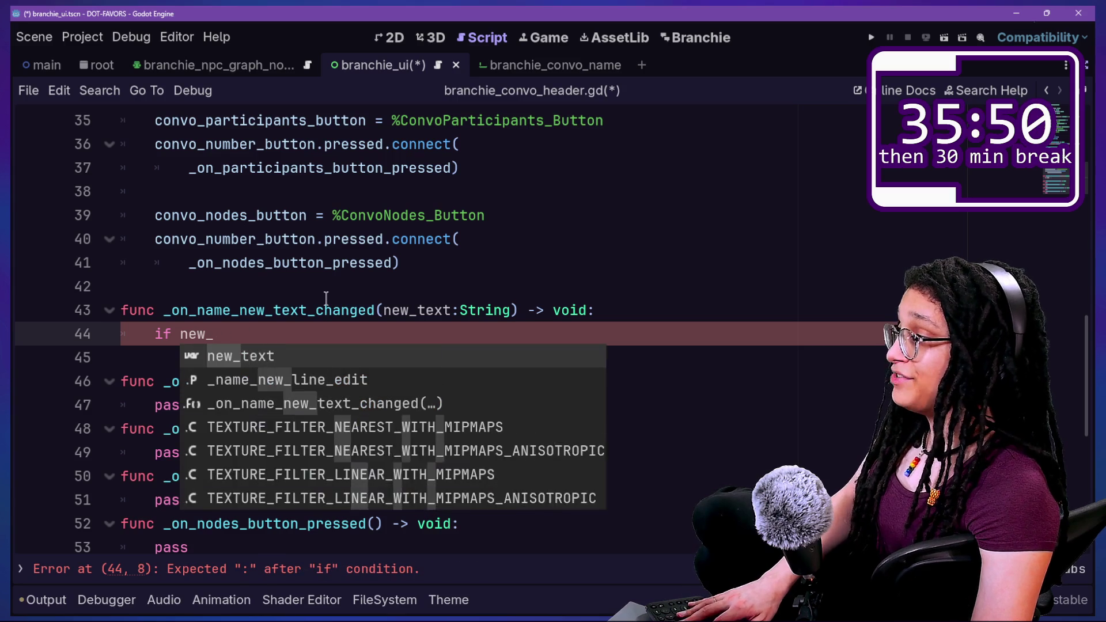
pyautogui.write('ot new_text = "')
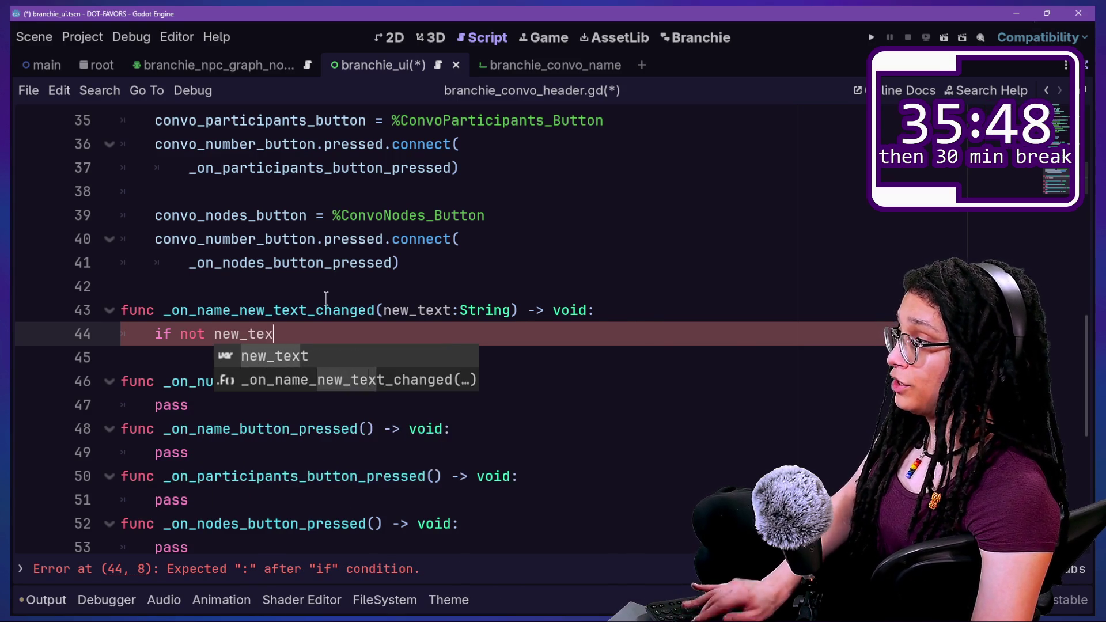
pyautogui.write('"')
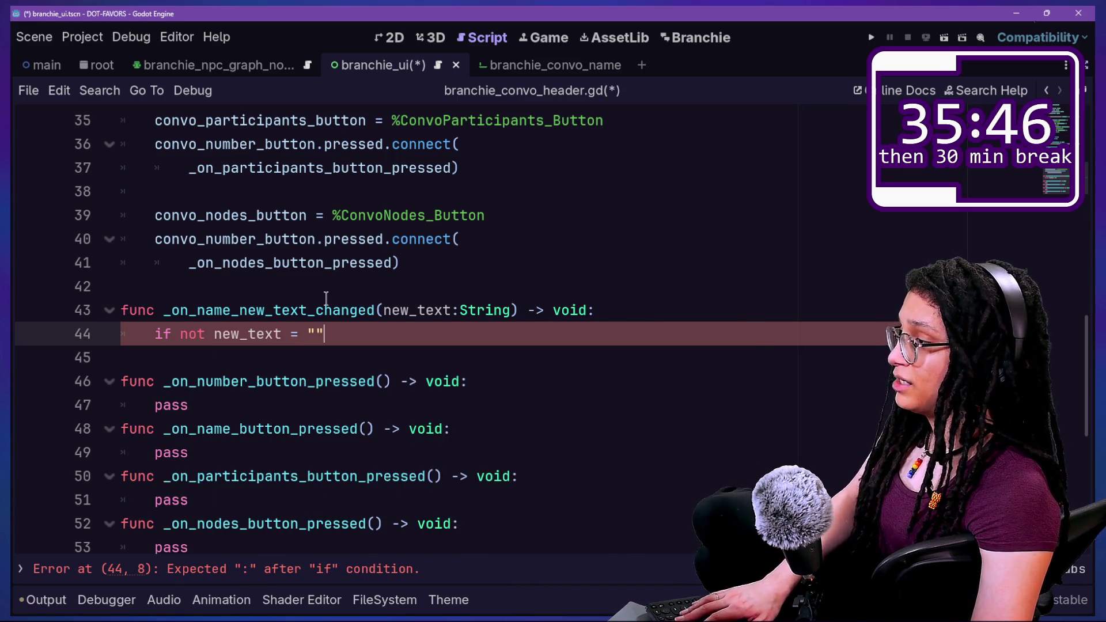
pyautogui.press('BackSpace')
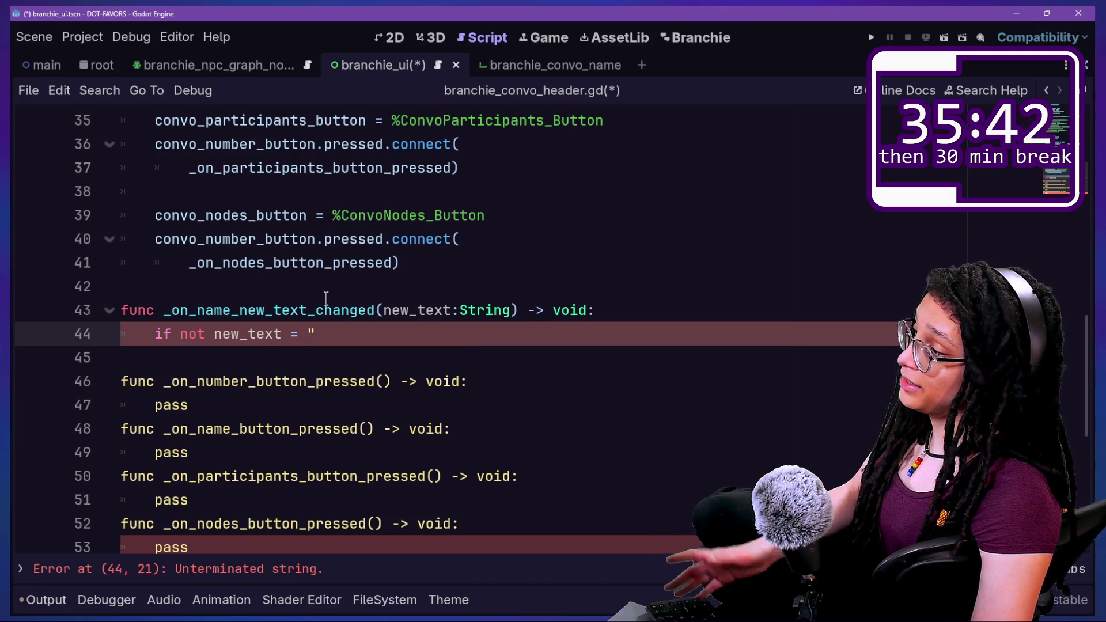
pyautogui.write('"')
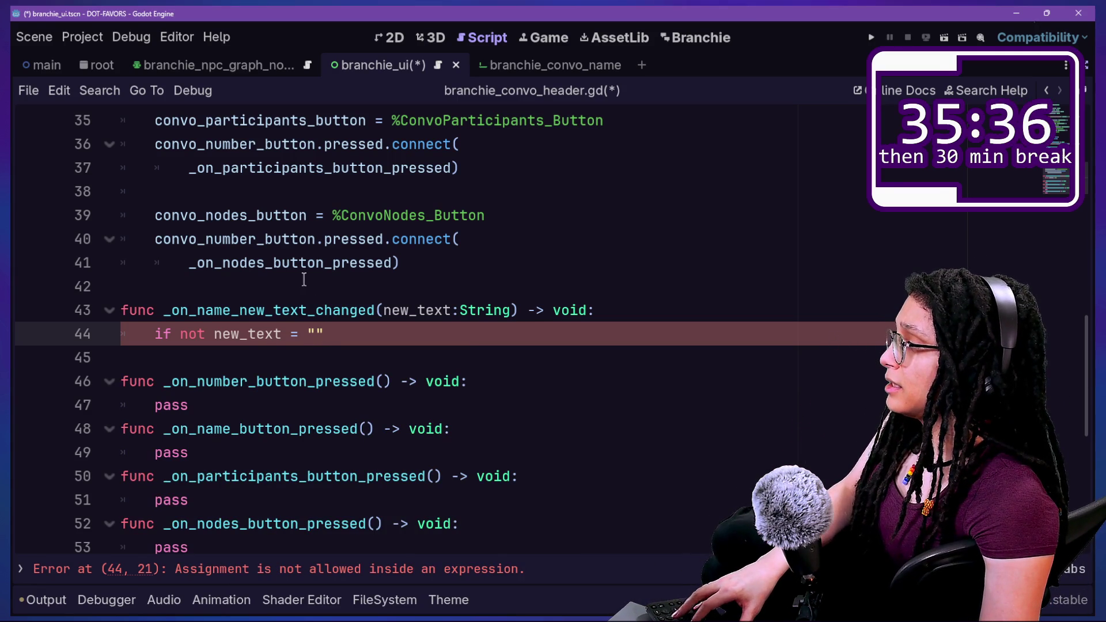
pyautogui.press('BackSpace')
pyautogui.press('BackSpace')
pyautogui.press('BackSpace')
pyautogui.write('= ""')
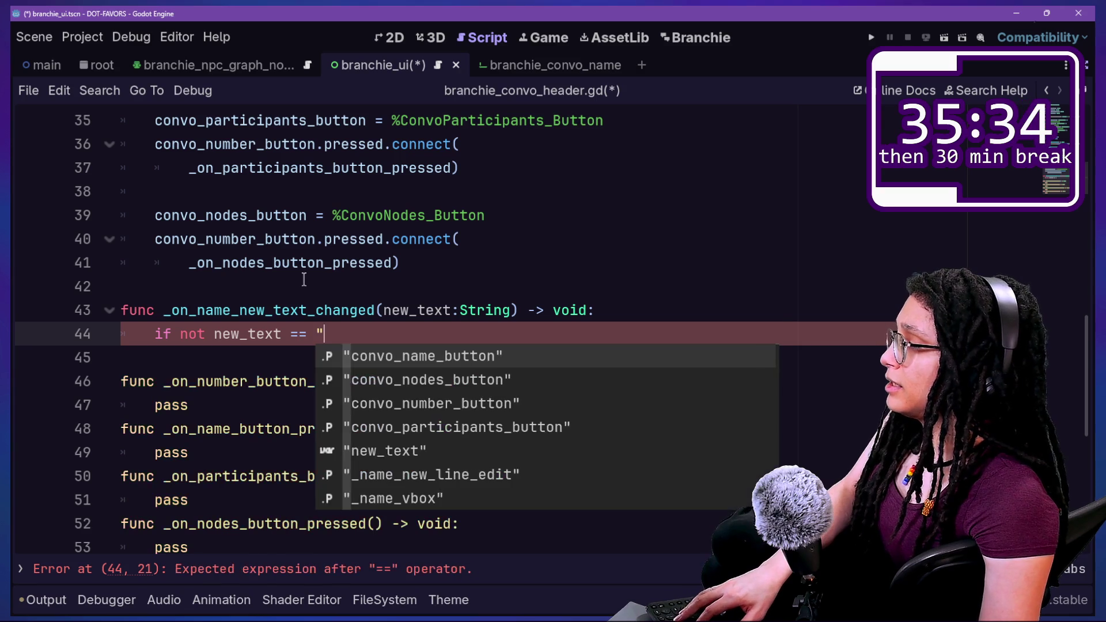
pyautogui.write(':')
pyautogui.press('Return')
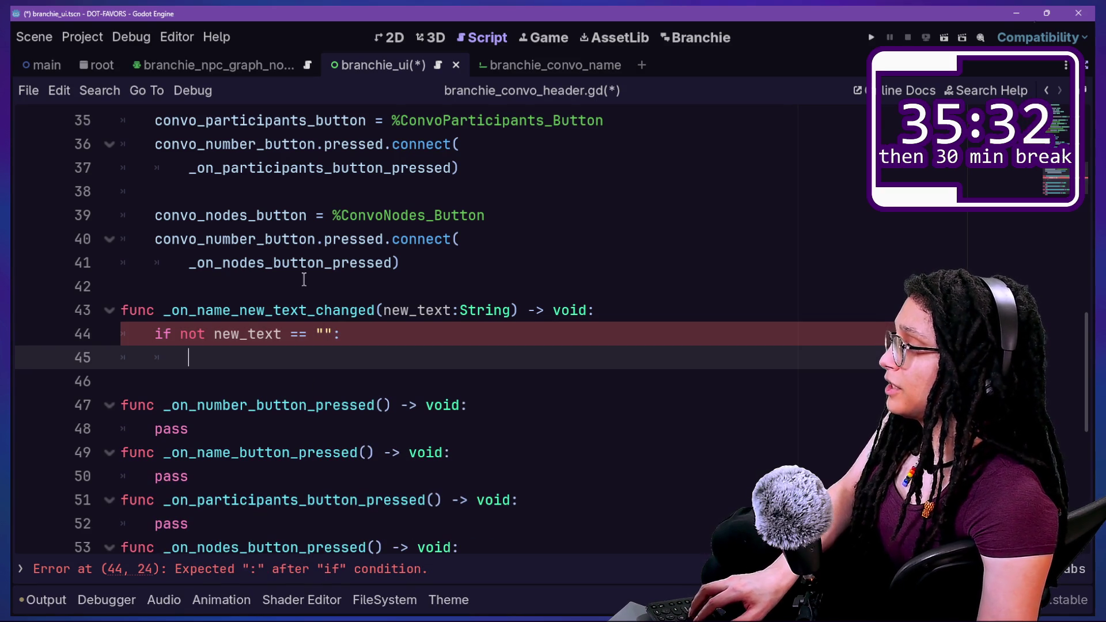
pyautogui.write('pass')
pyautogui.hotkey('ctrl', 'shift', 'F11')
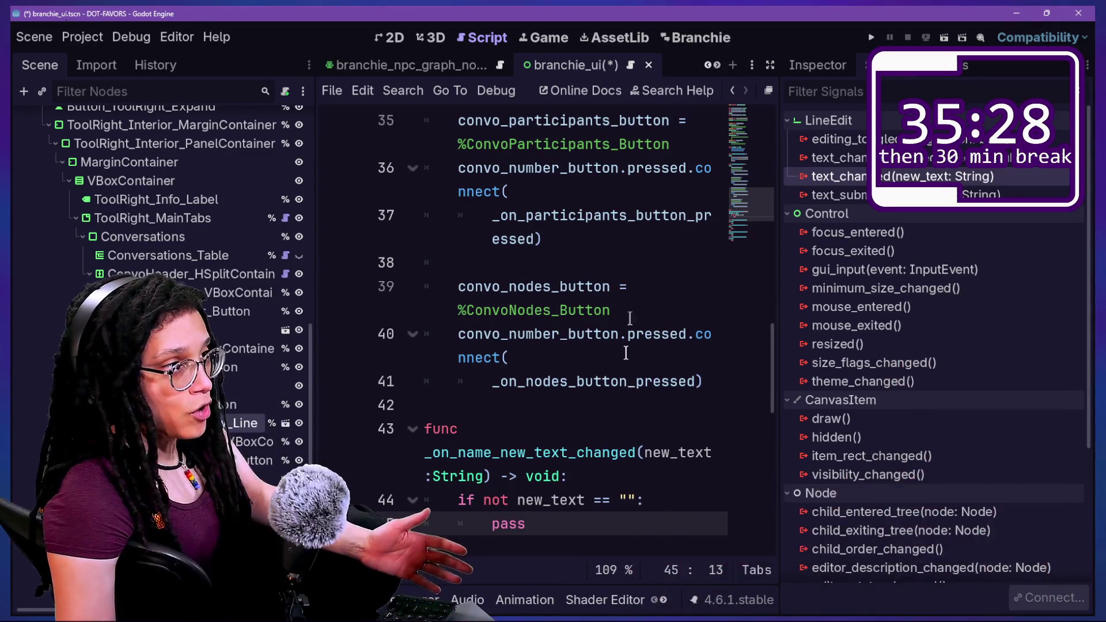
# Browse the LineEdit node's properties in the Inspector, briefly checking the Caret settings.
pyautogui.click(817, 65)
pyautogui.scroll(10, 861, 199)
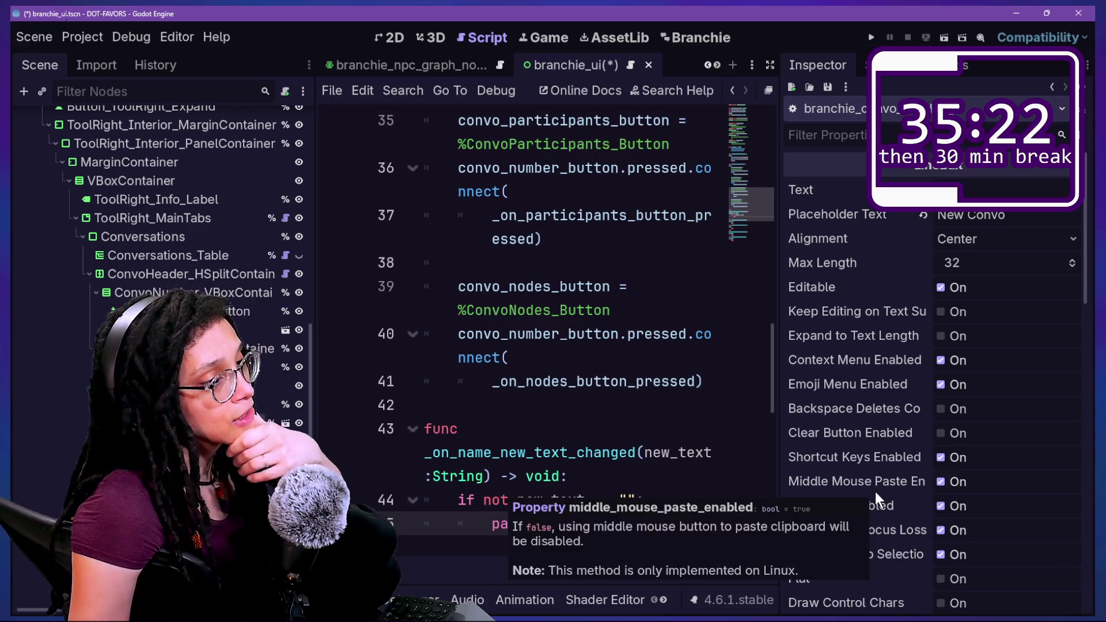
pyautogui.scroll(-2, 876, 492)
pyautogui.scroll(-4, 874, 516)
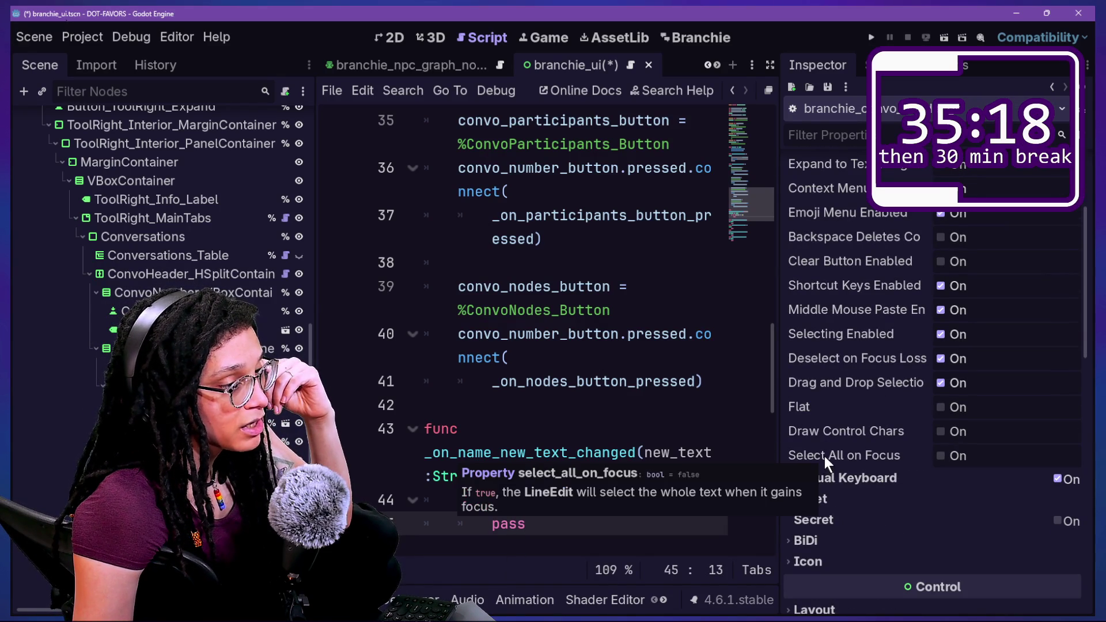
pyautogui.scroll(-2, 824, 457)
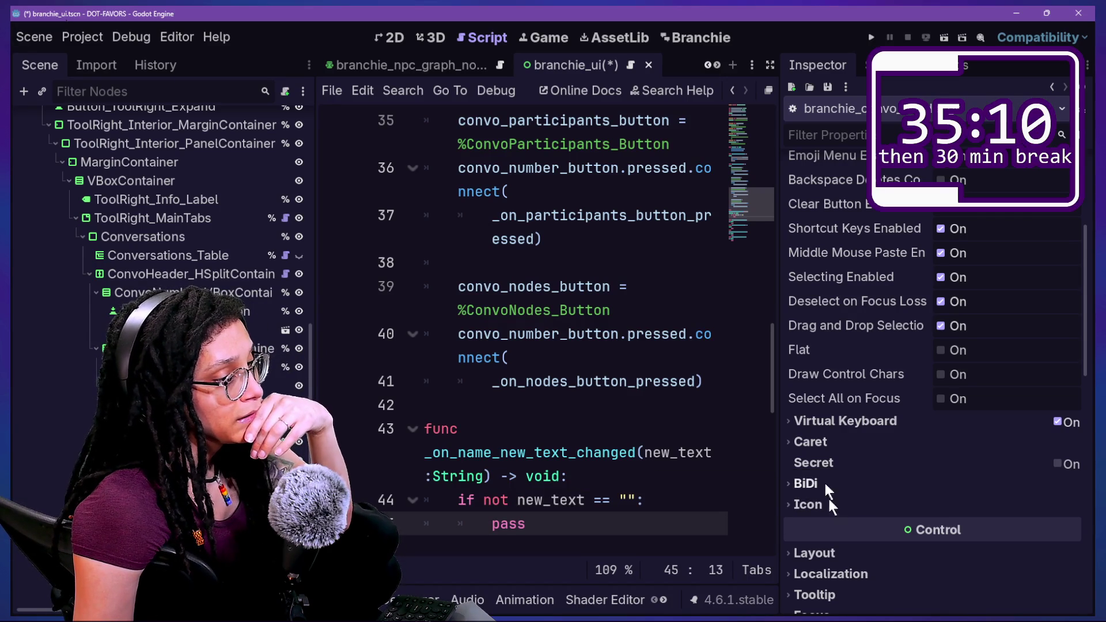
pyautogui.click(819, 442)
pyautogui.click(822, 443)
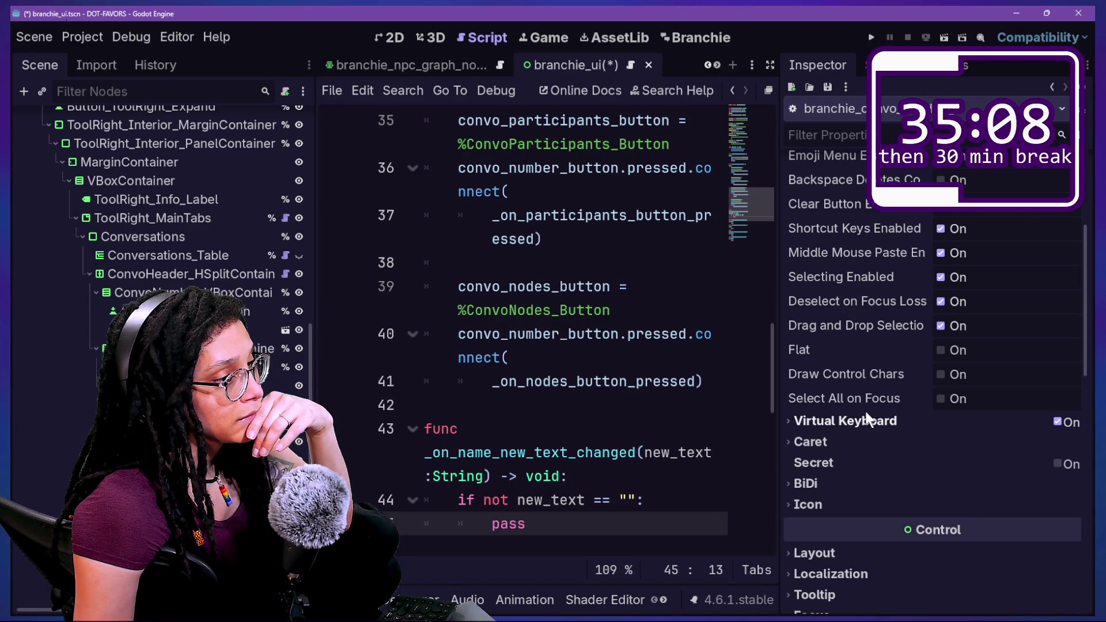
pyautogui.scroll(2, 865, 398)
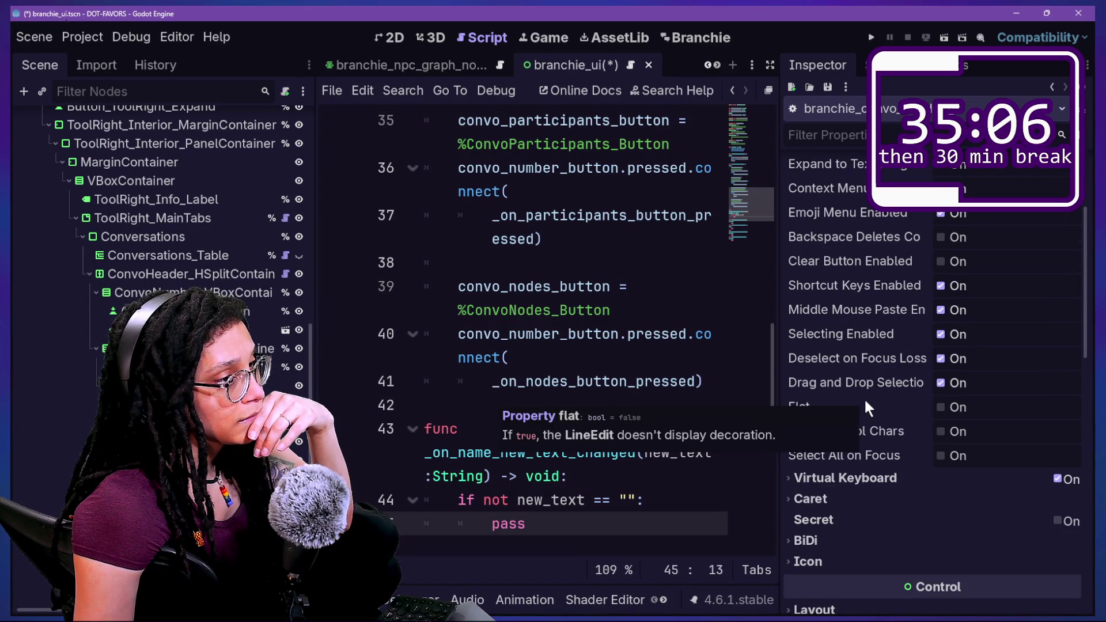
pyautogui.scroll(6, 866, 404)
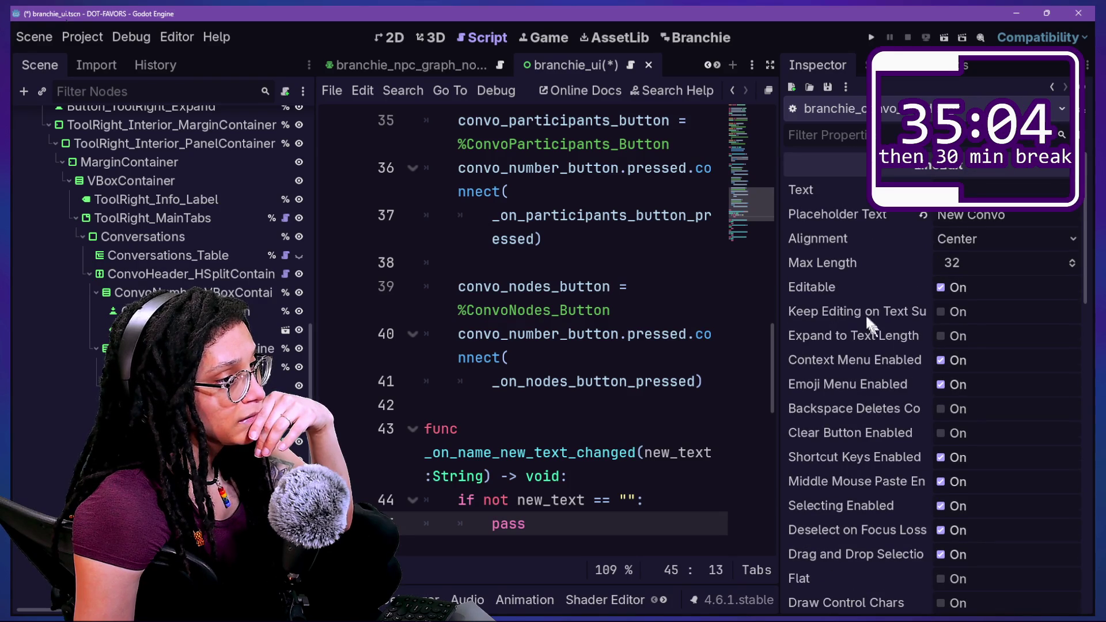
# Scroll the LineEdit class reference to the text_change_rejected signal description.
pyautogui.moveTo(860, 309)
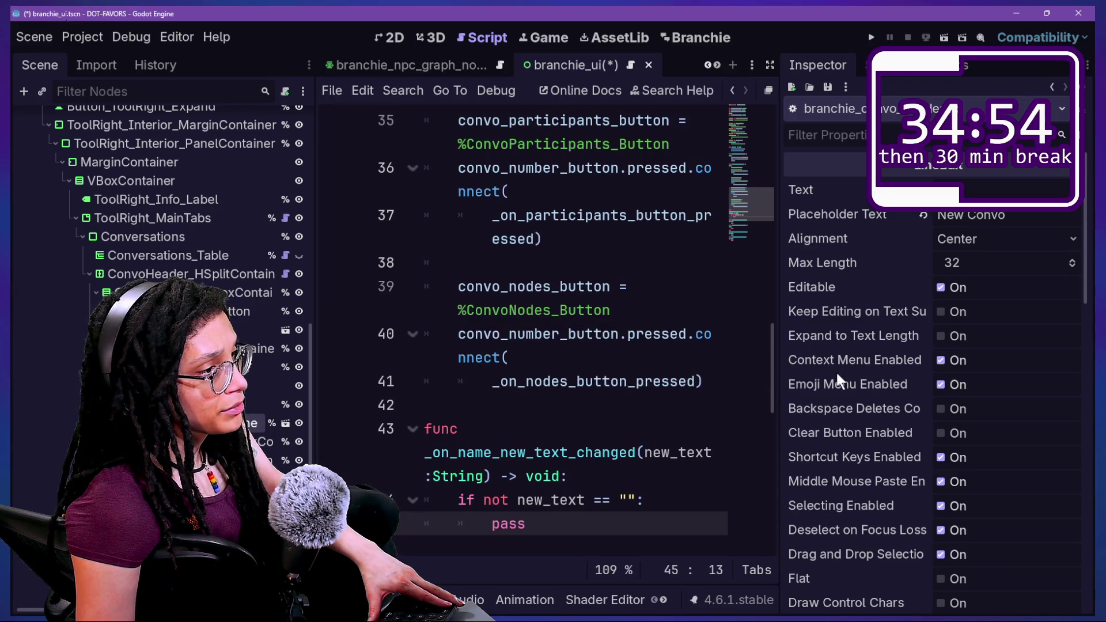
pyautogui.scroll(-4, 836, 371)
pyautogui.scroll(-3, 837, 375)
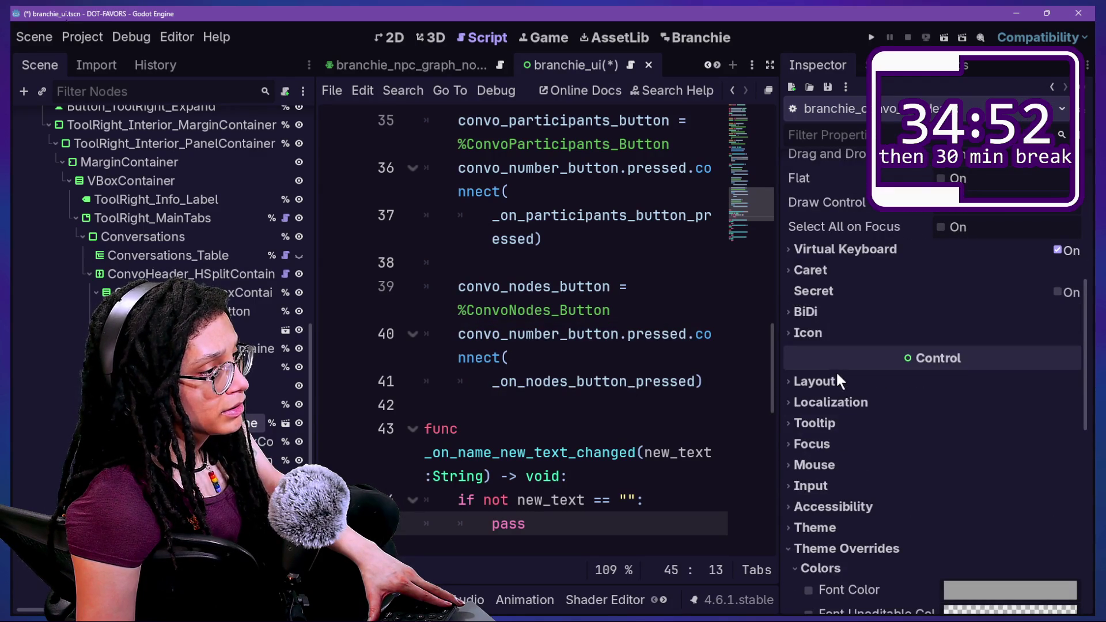
pyautogui.scroll(5, 835, 372)
# Read the text_change_rejected docs, highlighting the truncation and rejected_substring explanations.
pyautogui.write('rejec')
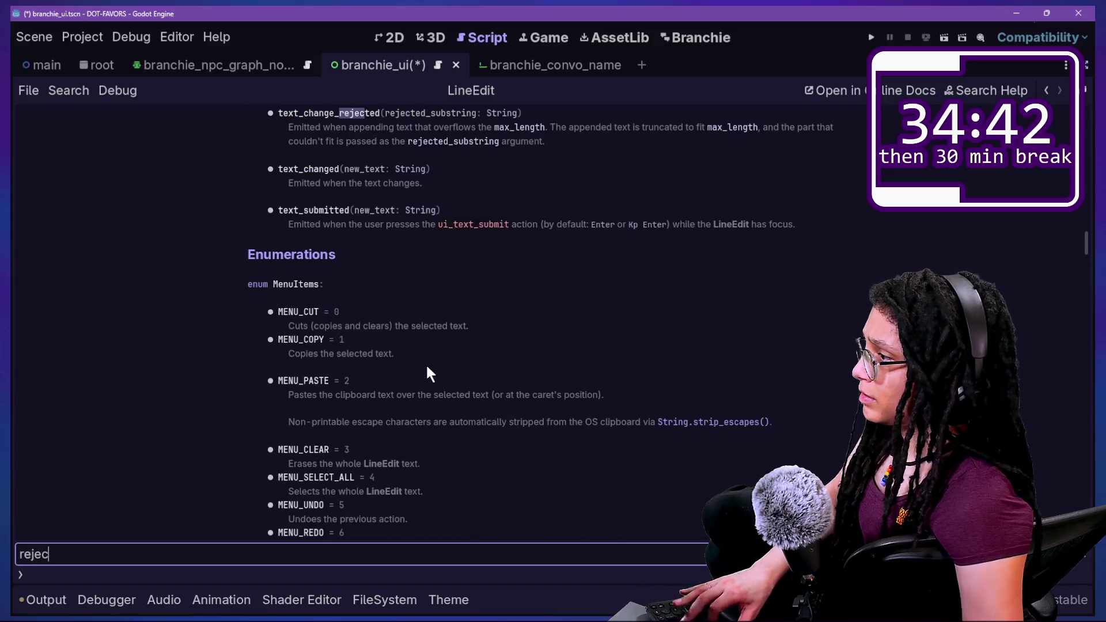
pyautogui.write('t')
pyautogui.scroll(2, 348, 127)
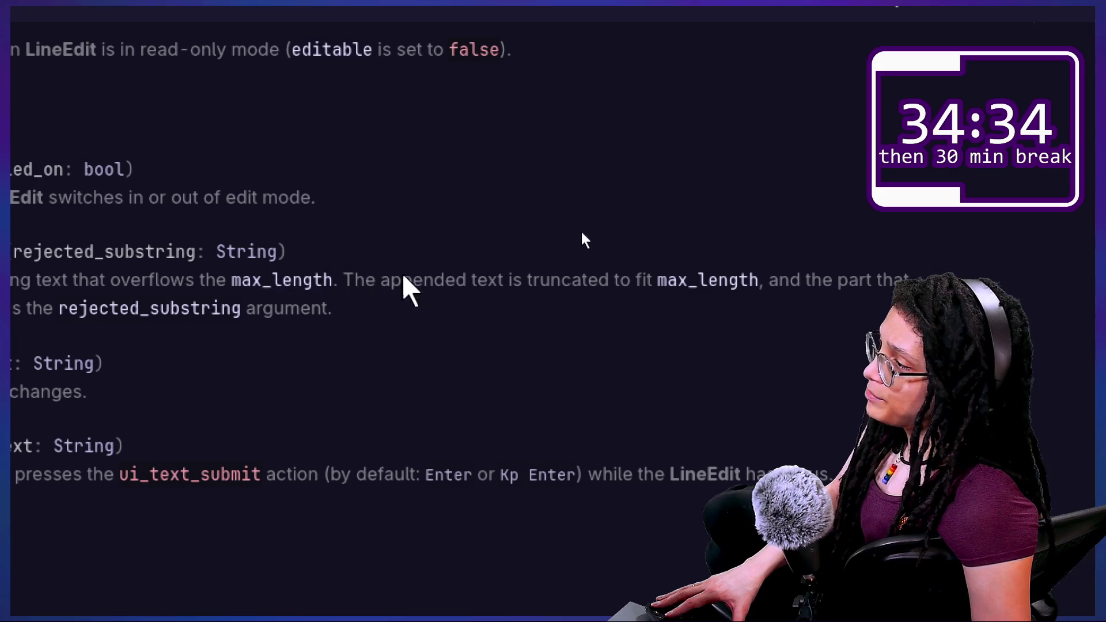
pyautogui.moveTo(413, 282); pyautogui.dragTo(562, 282)
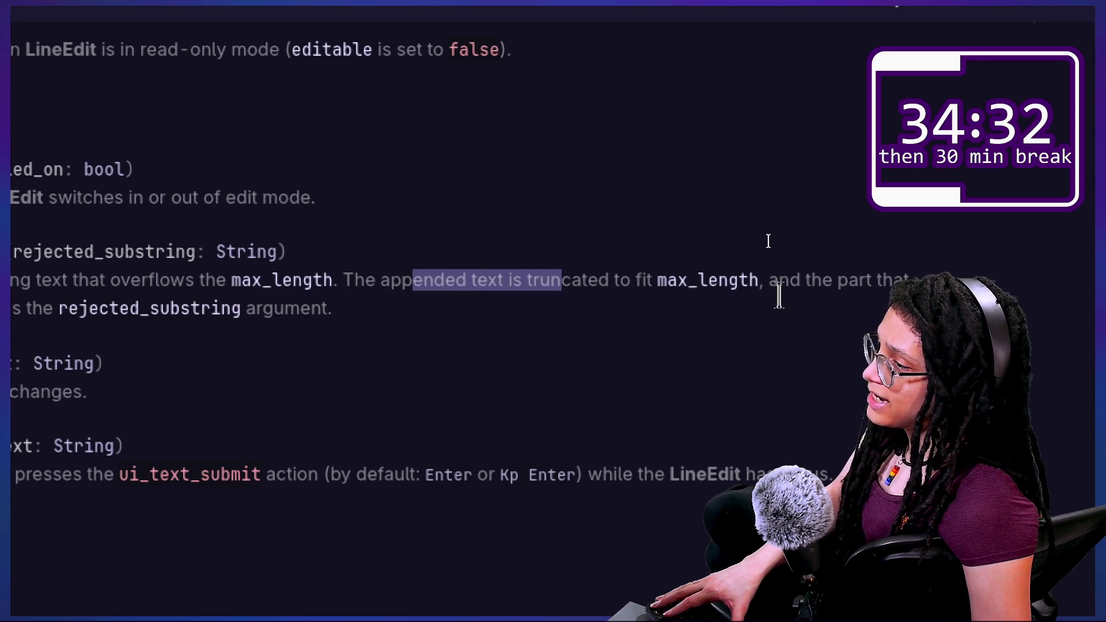
pyautogui.click(303, 248)
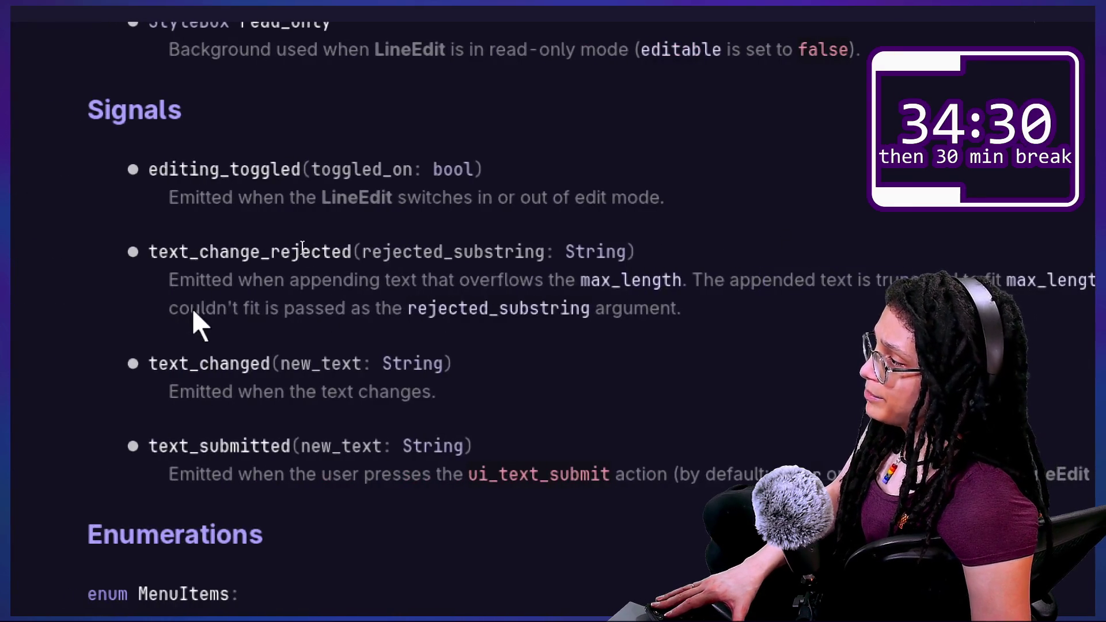
pyautogui.moveTo(193, 312)
pyautogui.mouseDown()
pyautogui.moveTo(672, 314)
pyautogui.moveTo(765, 331)
pyautogui.mouseUp()
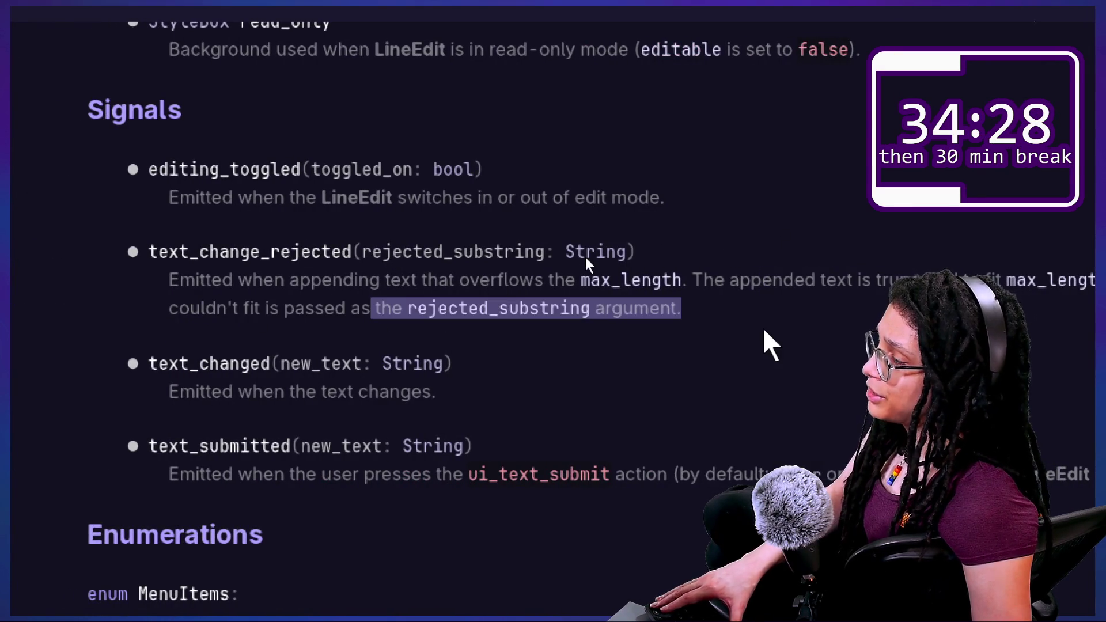
pyautogui.click(586, 257)
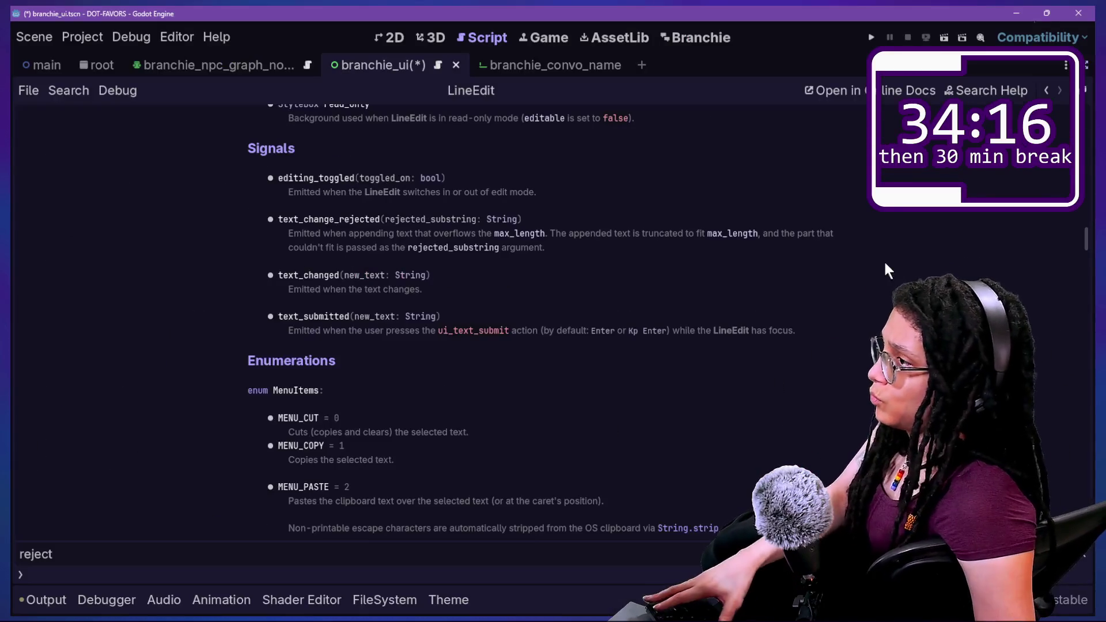
# Inspect the participants container and new-name line edit nodes, then show the branchie_npc_graph_node script.
pyautogui.scroll(5, 692, 294)
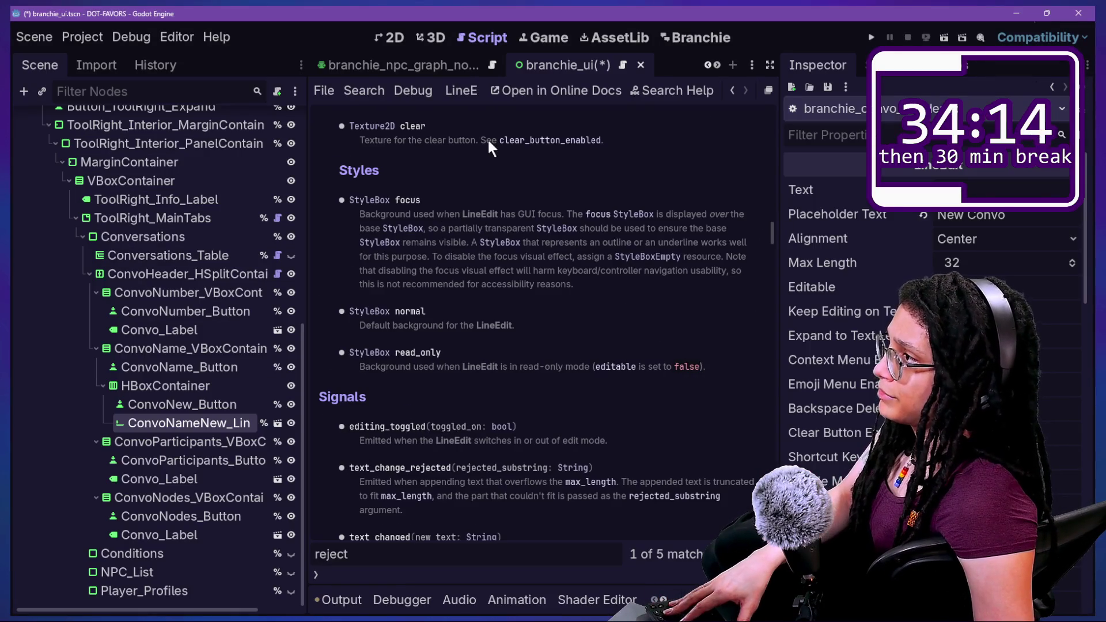
pyautogui.click(188, 444)
pyautogui.click(190, 423)
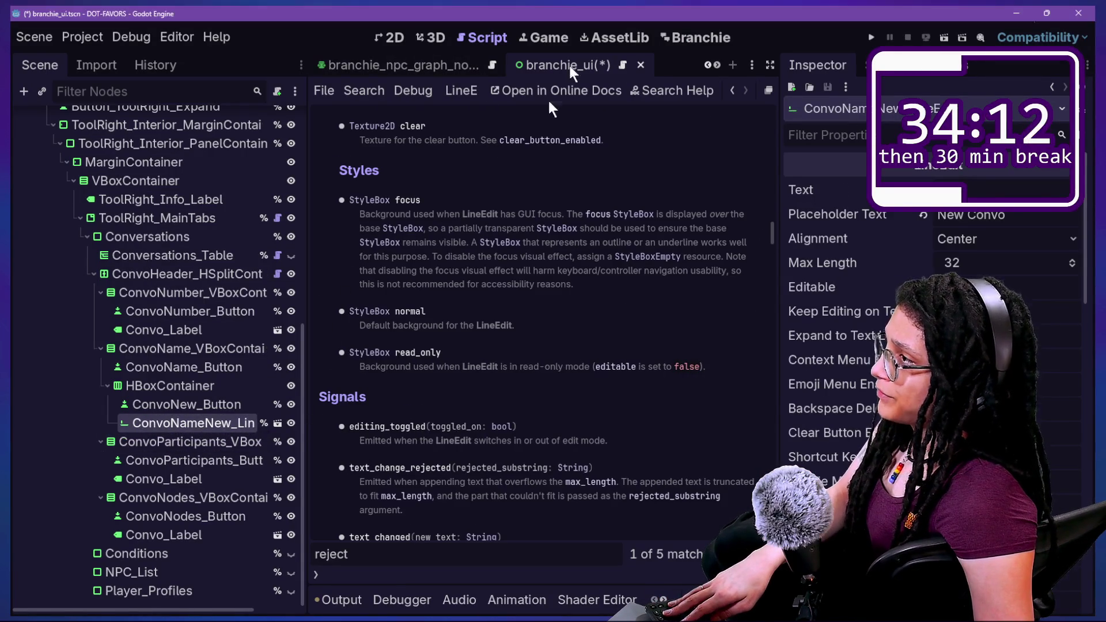
pyautogui.click(449, 63)
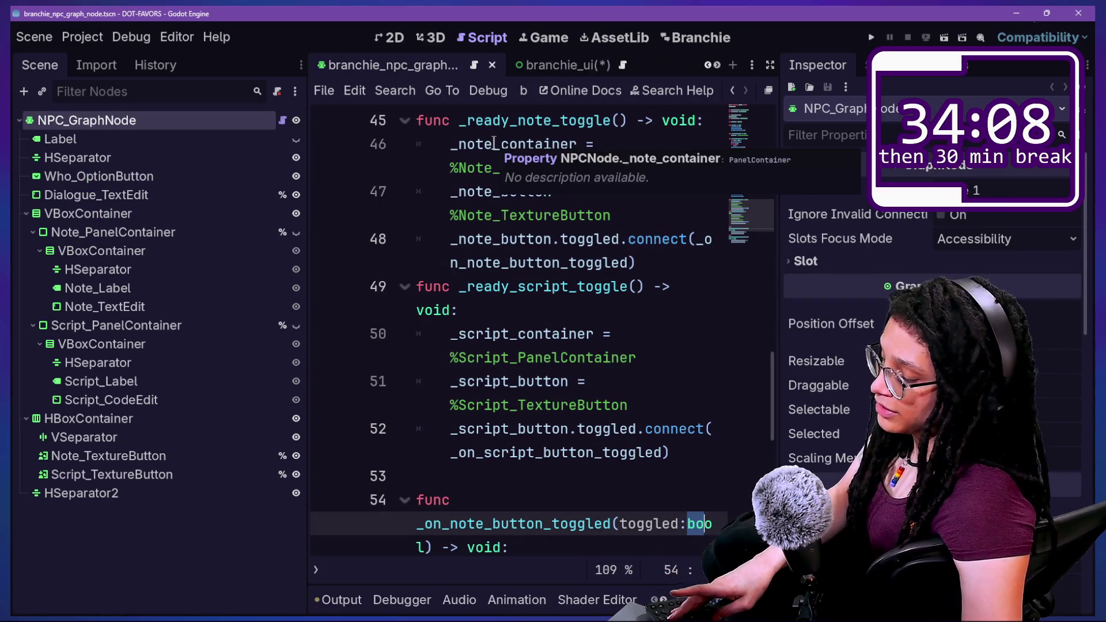
# Quick-open branchie_conversations.gd and hide the side docks for distraction-free editing.
pyautogui.hotkey('shift', 'alt', 'o')
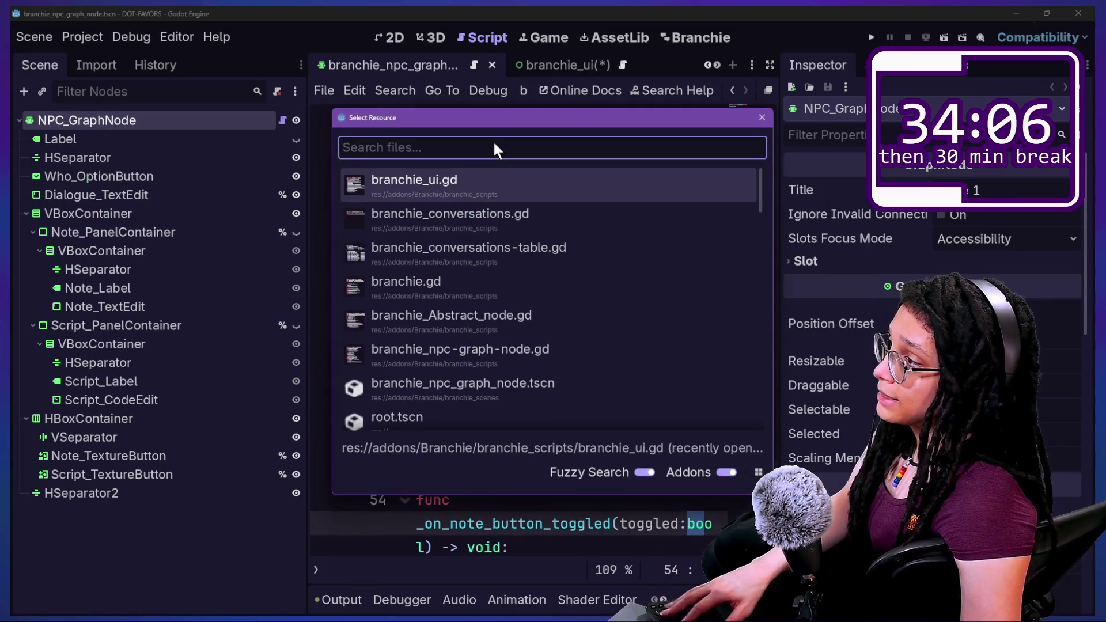
pyautogui.press('Down')
pyautogui.press('Return')
pyautogui.click(382, 383)
pyautogui.hotkey('ctrl', 'shift', 'F11')
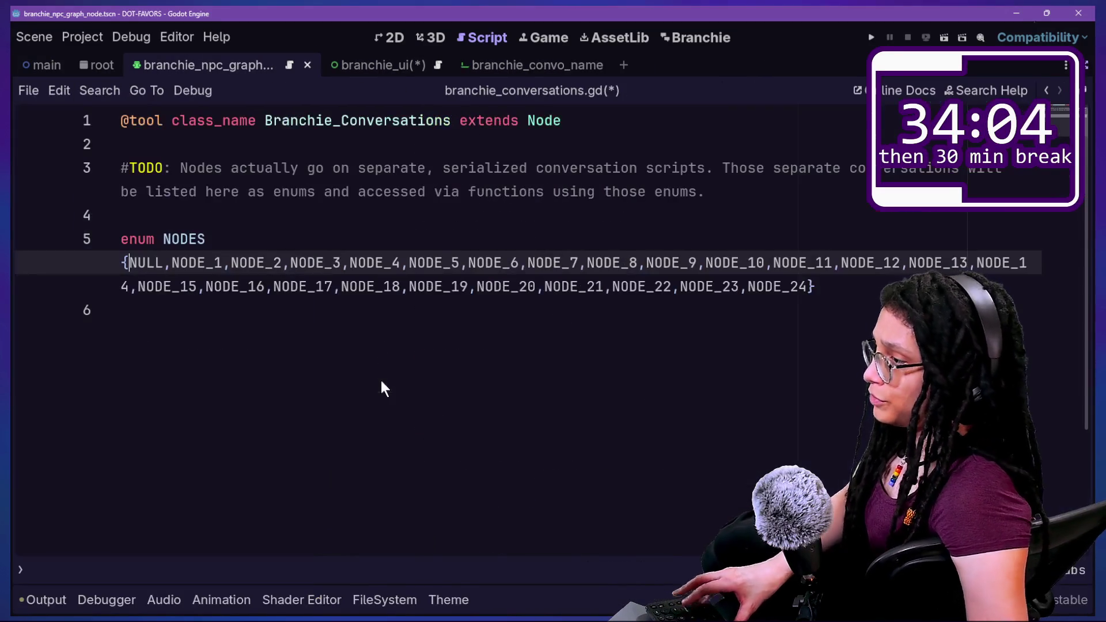
# Delete the NODE_1 to NODE_24 entries from the NODES enum and start a test key with 1.
pyautogui.moveTo(542, 215); pyautogui.dragTo(568, 230)
pyautogui.moveTo(810, 289)
pyautogui.mouseDown()
pyautogui.moveTo(205, 286)
pyautogui.moveTo(155, 265)
pyautogui.mouseUp()
pyautogui.press('BackSpace')
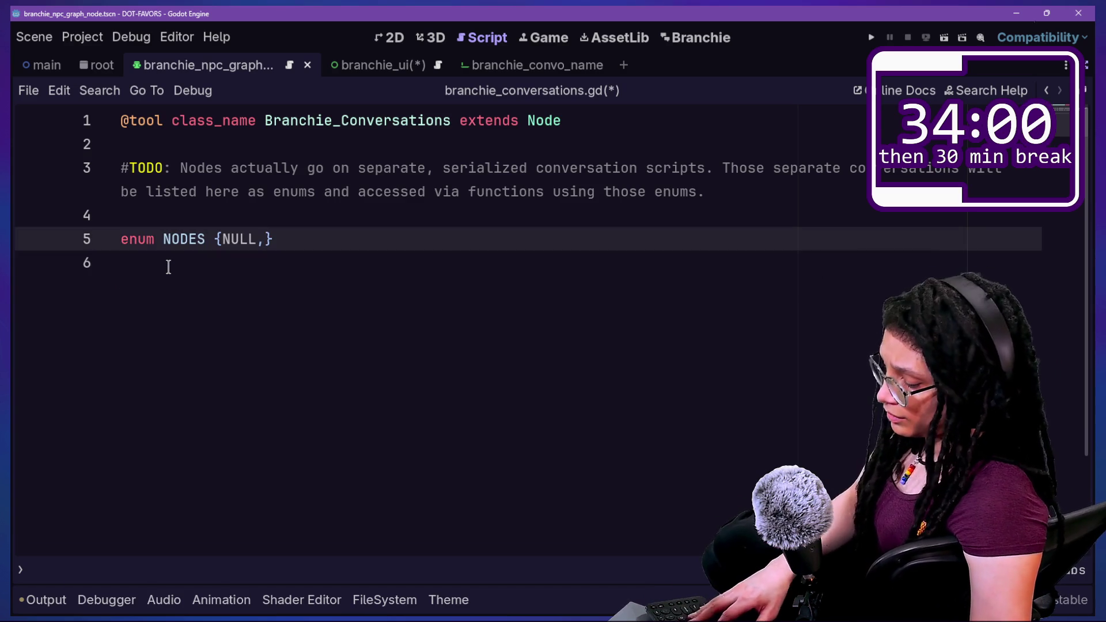
pyautogui.write('1_ff,')
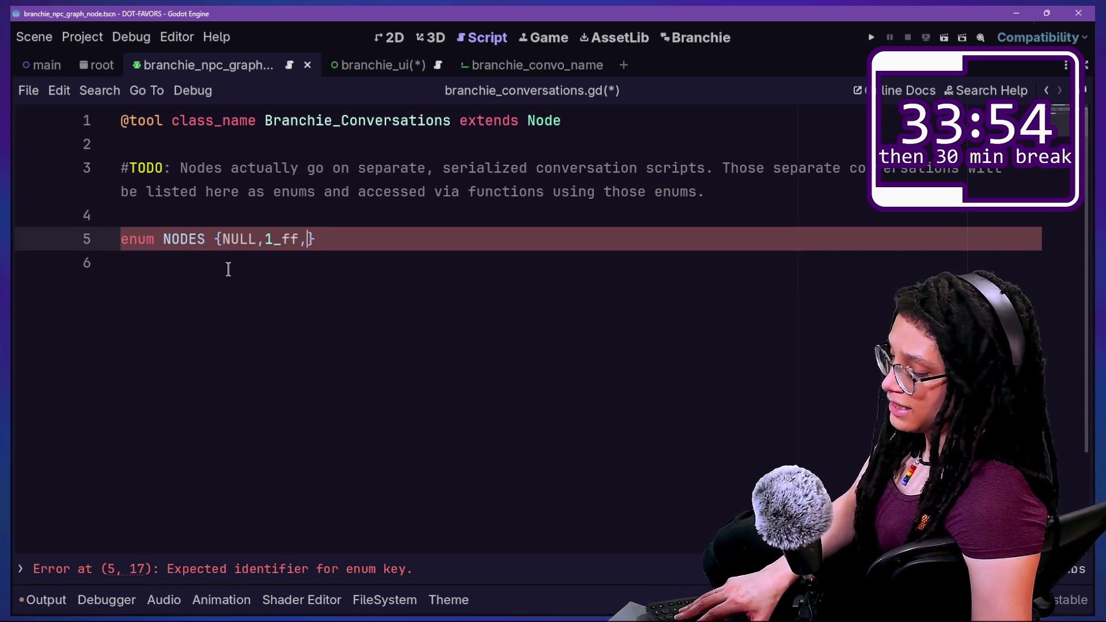
pyautogui.keyDown('ctrl'); pyautogui.scroll(5, 228, 269); pyautogui.keyUp('ctrl')
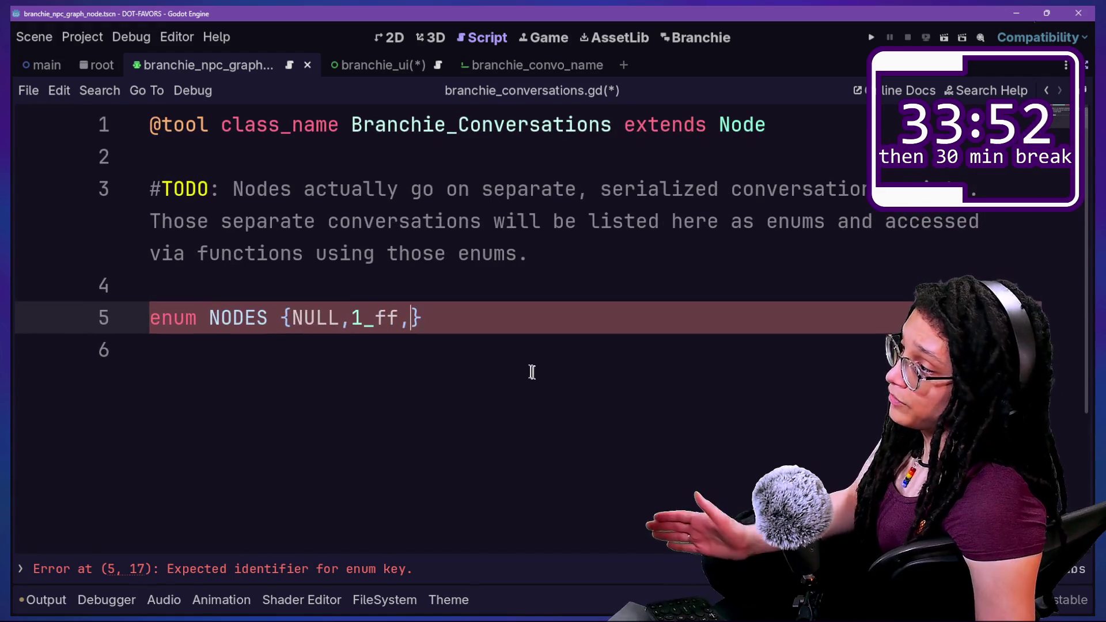
# Review the TODO comment and place the cursor at the end of the NODES enum line.
pyautogui.click(496, 268)
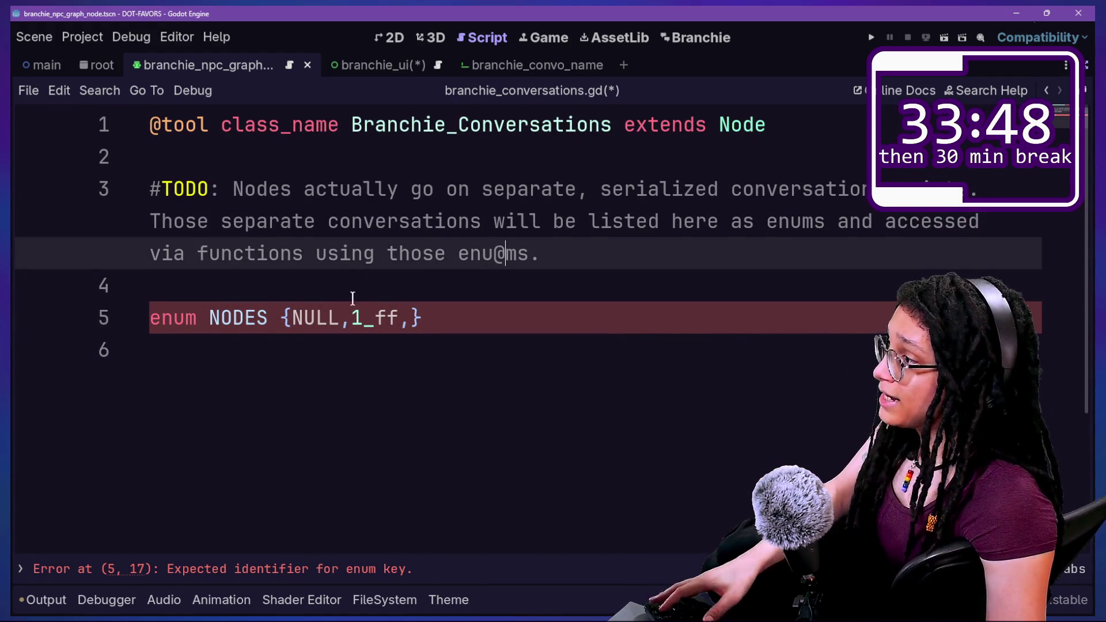
pyautogui.moveTo(343, 284)
pyautogui.mouseDown()
pyautogui.moveTo(323, 277)
pyautogui.moveTo(519, 404)
pyautogui.moveTo(58, 300)
pyautogui.moveTo(343, 471)
pyautogui.mouseUp()
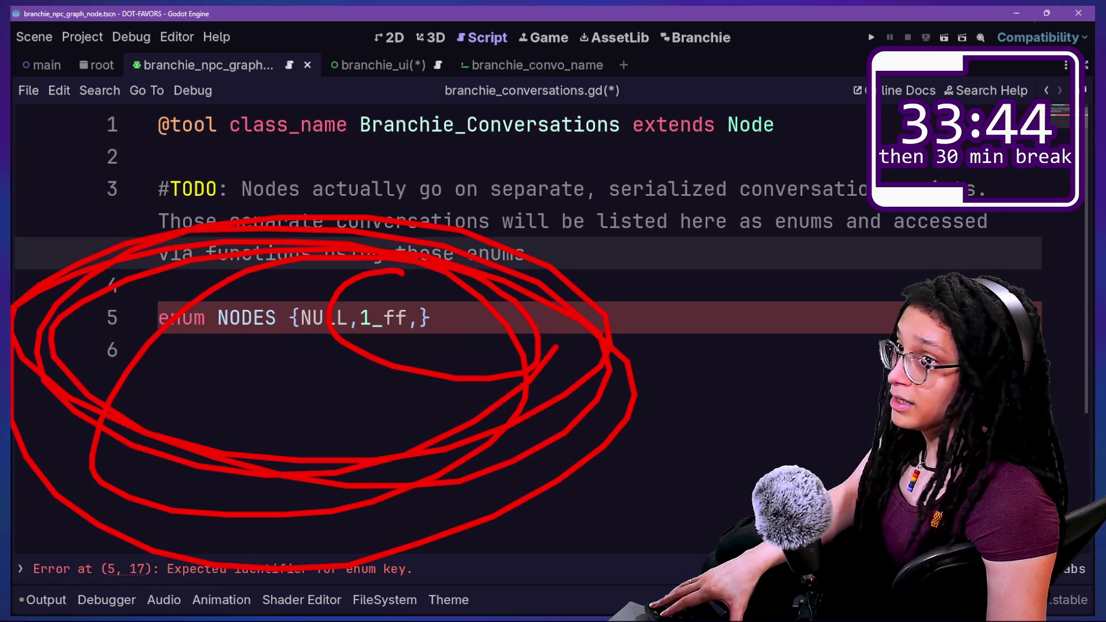
pyautogui.click(522, 380)
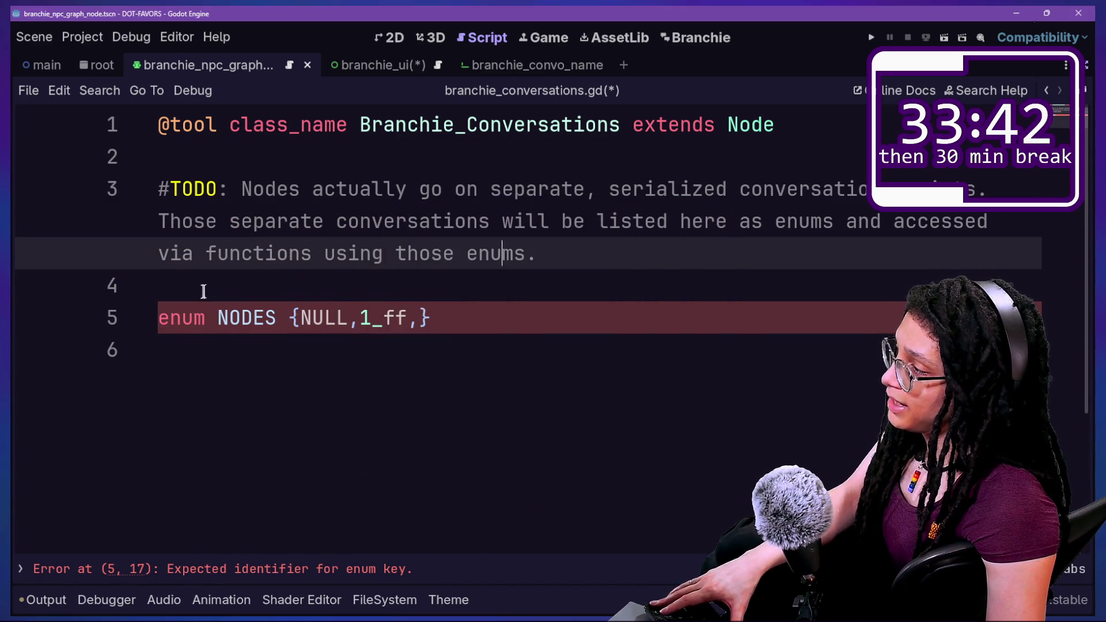
pyautogui.doubleClick(247, 317)
pyautogui.click(459, 319)
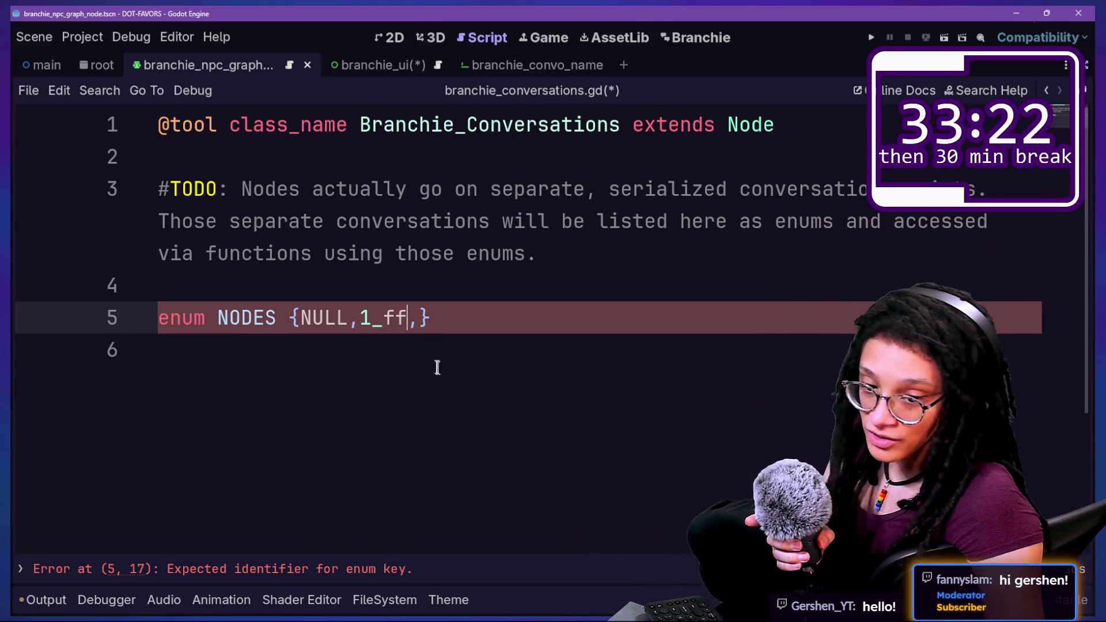
# Change the test key from 1_ff into r_3_, positioned before the closing brace.
pyautogui.press('Delete')
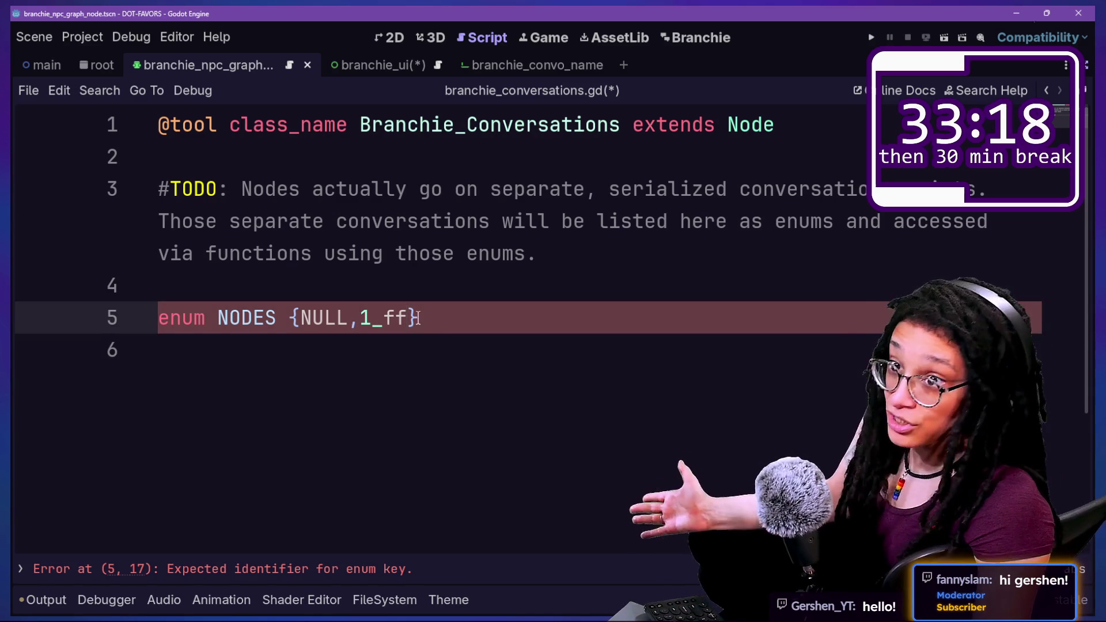
pyautogui.press('BackSpace')
pyautogui.press('BackSpace')
pyautogui.press('BackSpace')
pyautogui.write('3_')
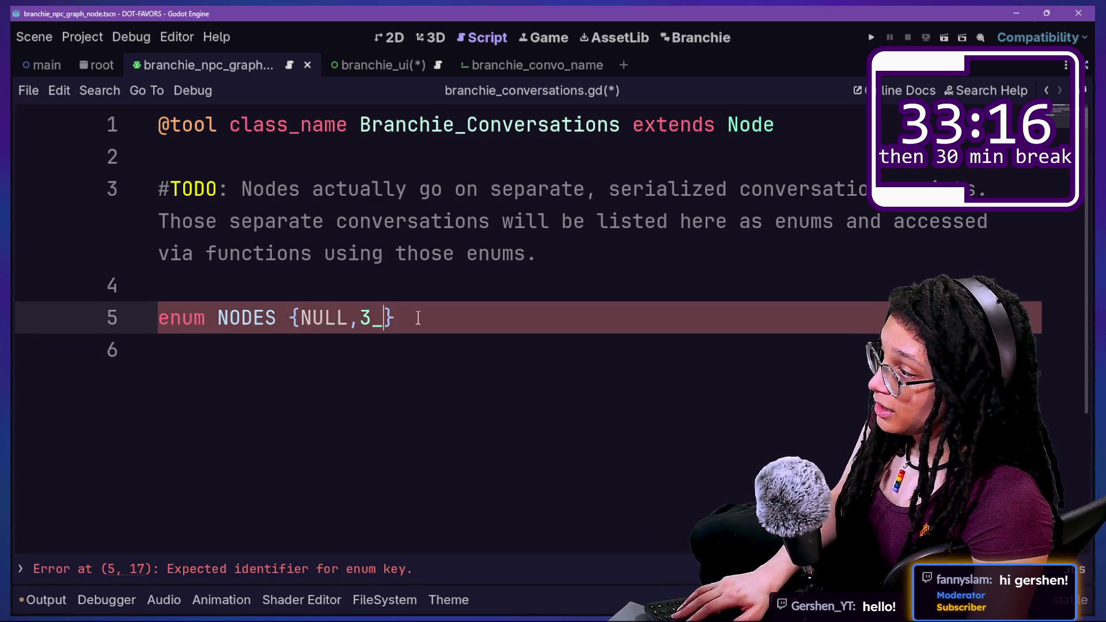
pyautogui.press('BackSpace')
pyautogui.press('BackSpace')
pyautogui.write('_3')
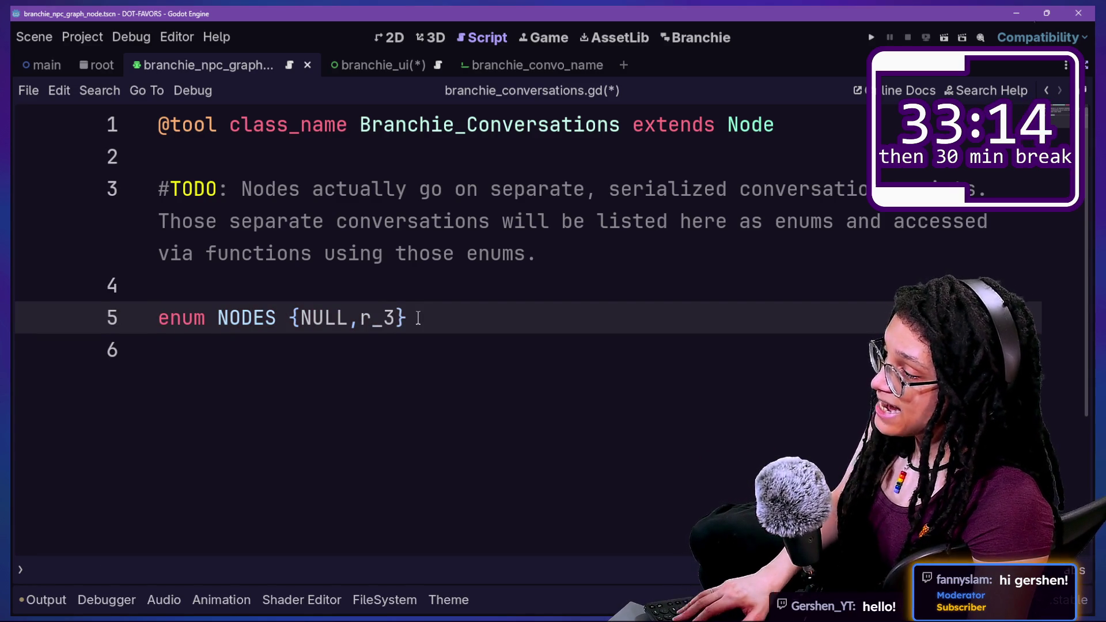
pyautogui.write('_')
pyautogui.press('Left')
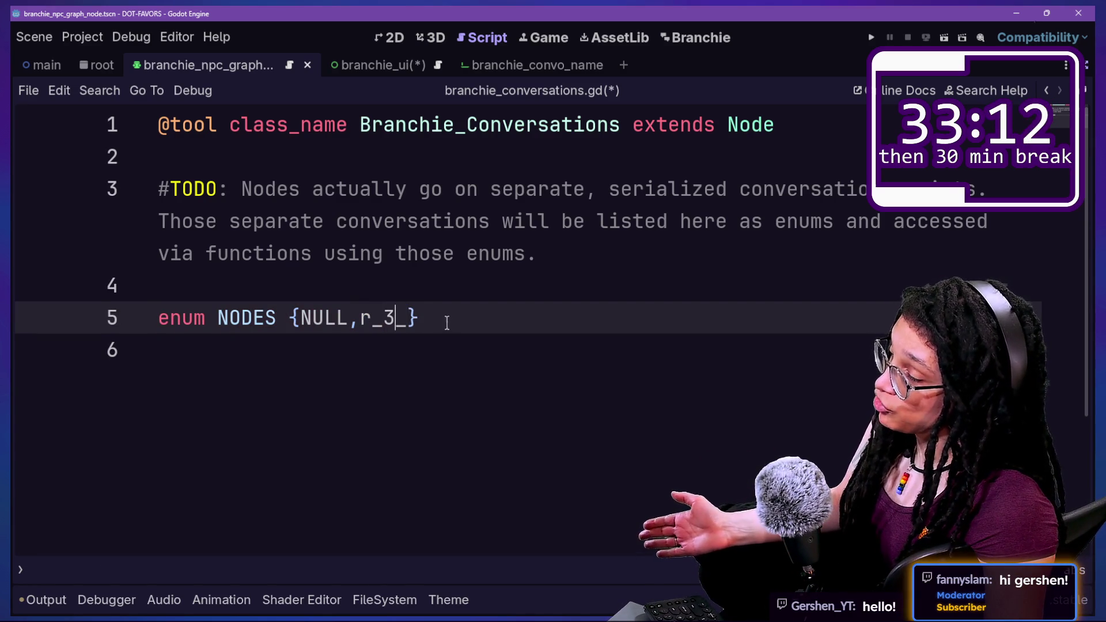
pyautogui.press('Right')
# Try %_, ^ and # as the key's final characters to test invalid symbols.
pyautogui.write('%')
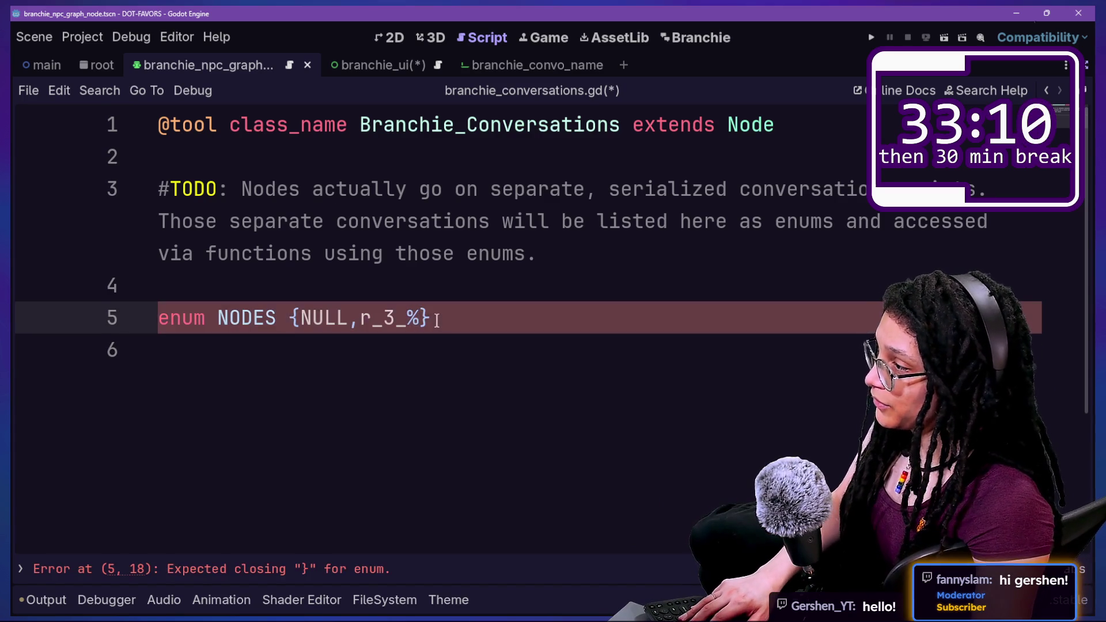
pyautogui.write('_')
pyautogui.press('BackSpace')
pyautogui.press('BackSpace')
pyautogui.write('^')
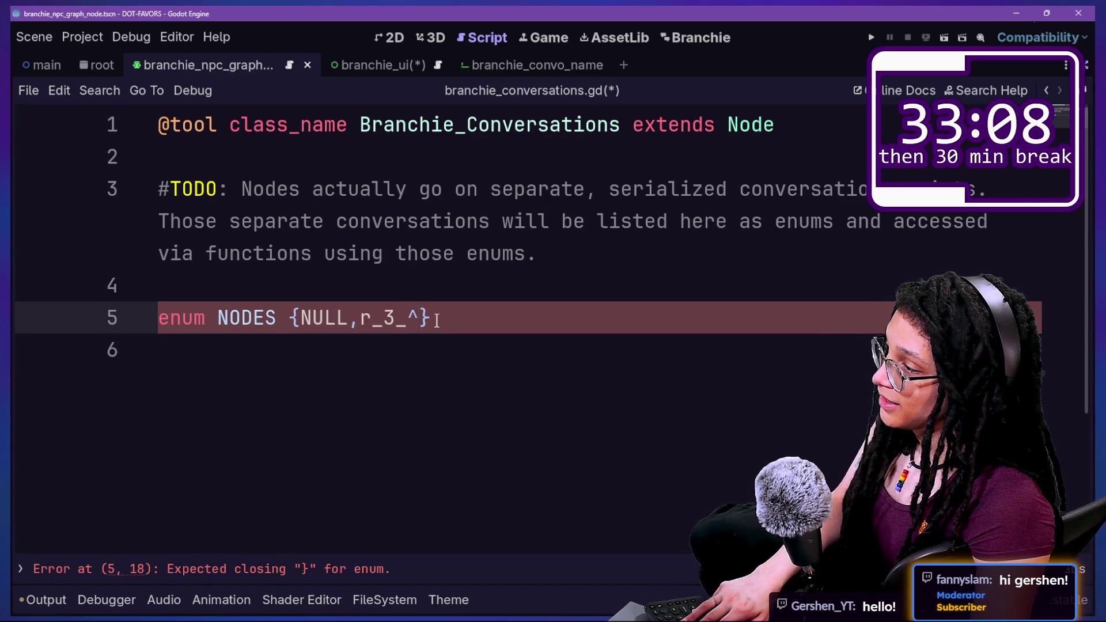
pyautogui.press('BackSpace')
pyautogui.write('#')
pyautogui.press('BackSpace')
pyautogui.write('#')
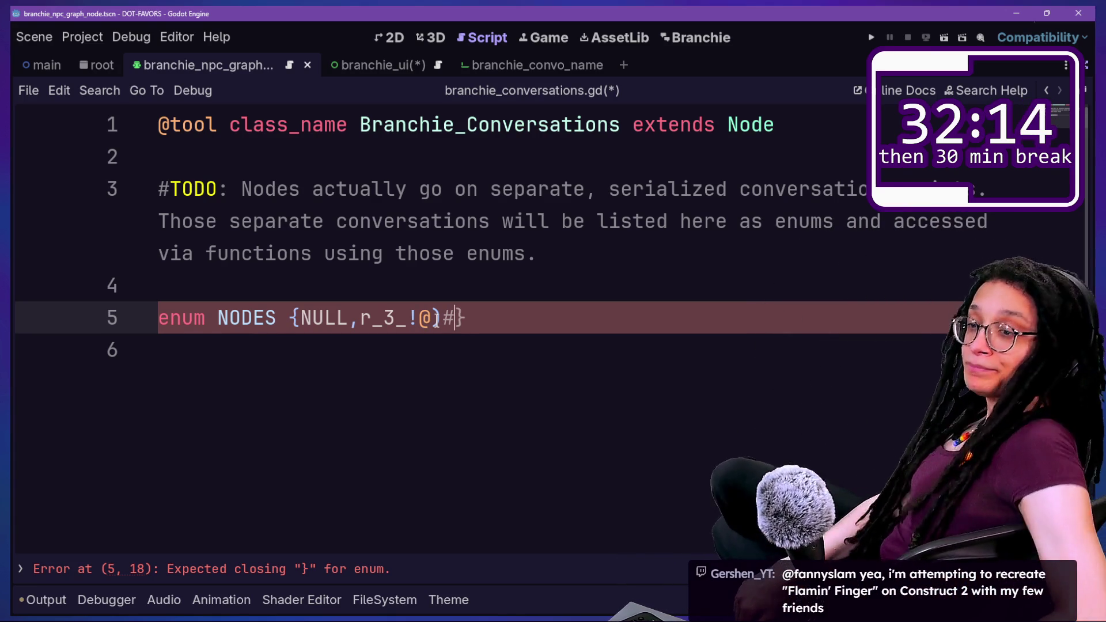
# Remove the invalid key characters after NULL and close the enum with a brace.
pyautogui.click(318, 282)
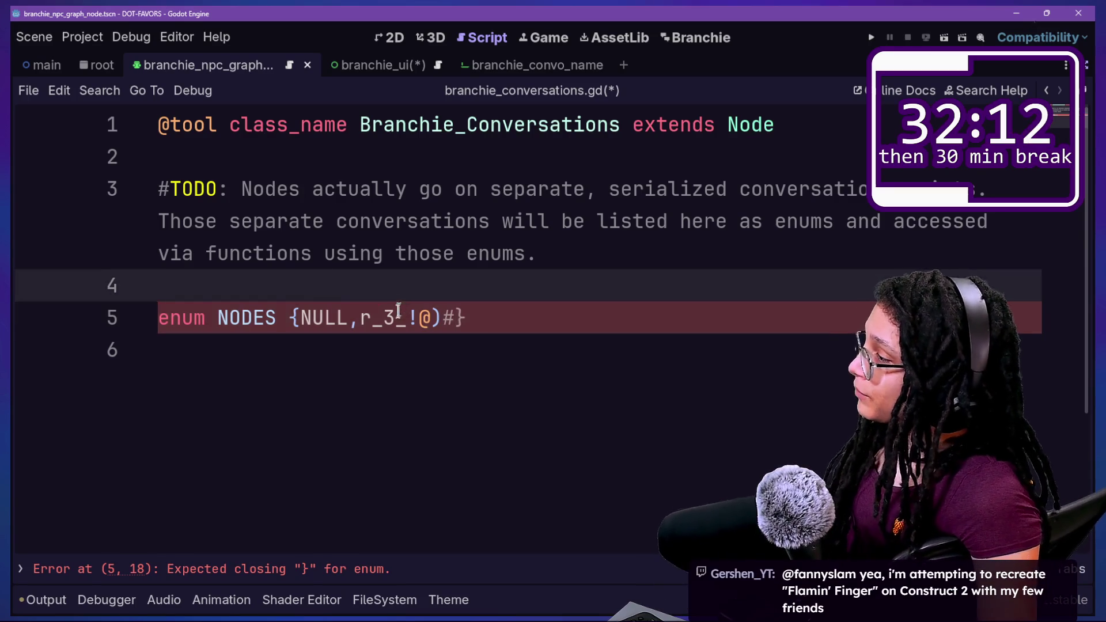
pyautogui.click(432, 317)
pyautogui.press('BackSpace')
pyautogui.press('BackSpace')
pyautogui.press('BackSpace')
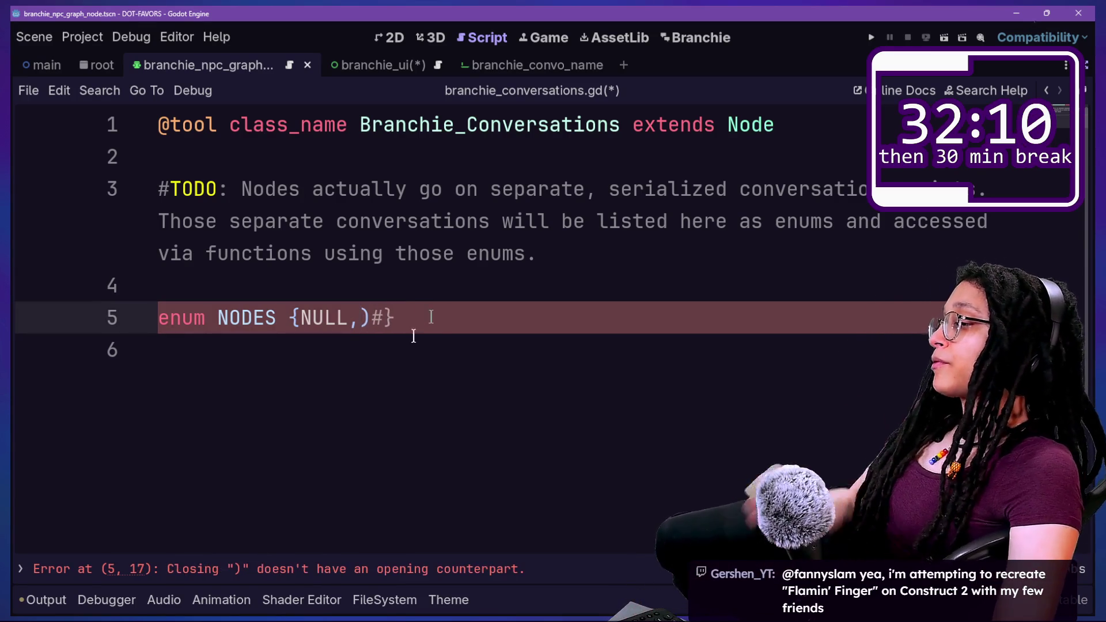
pyautogui.press('Delete')
pyautogui.press('Delete')
pyautogui.press('Delete')
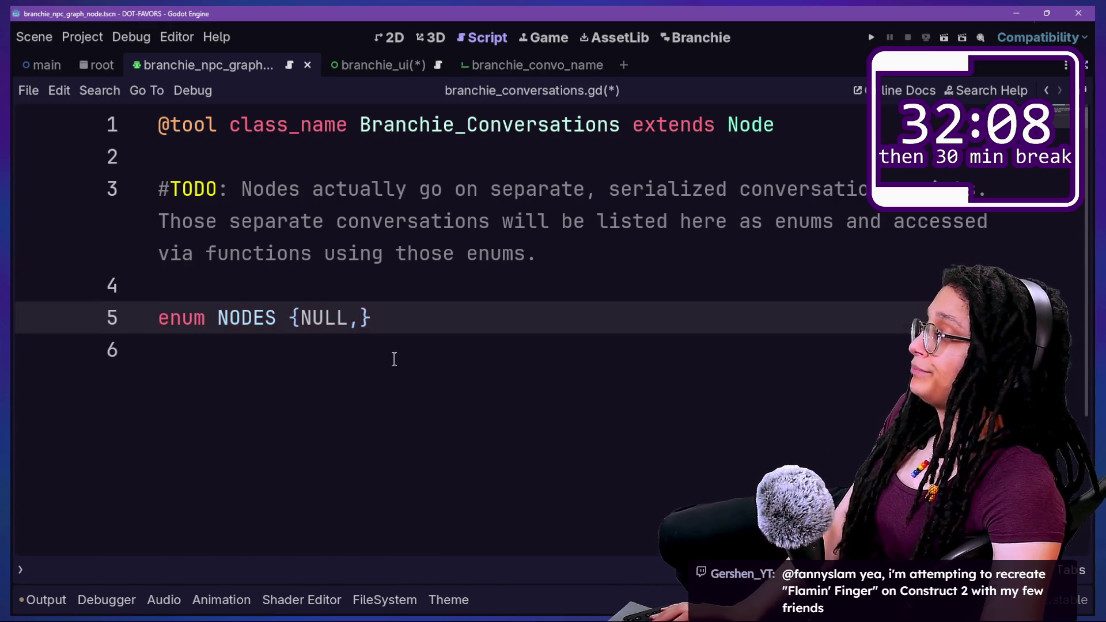
pyautogui.write('}')
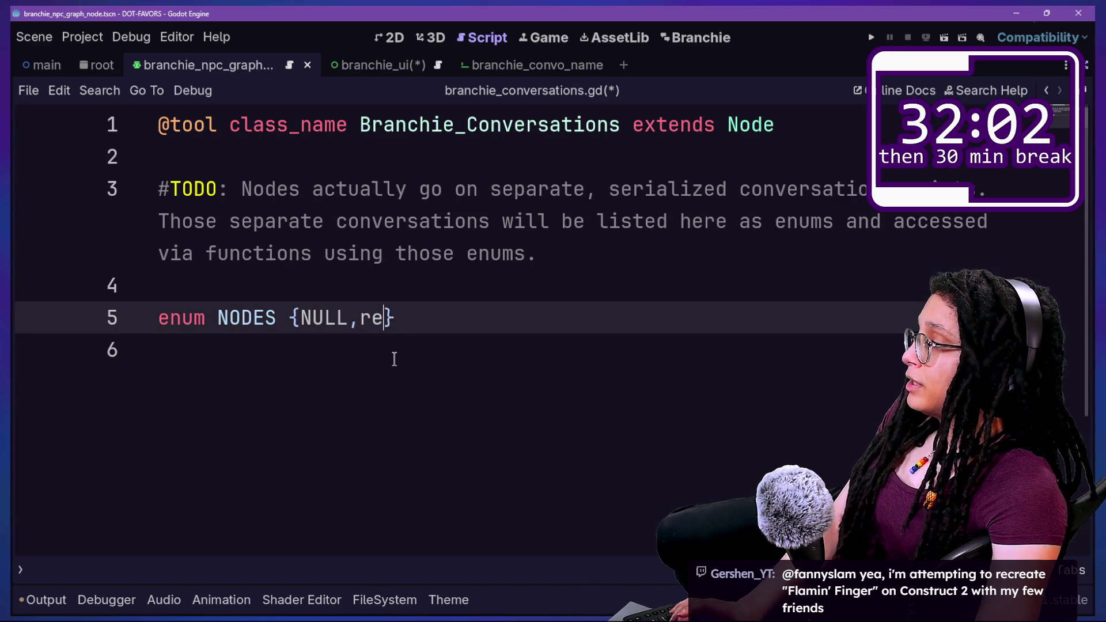
# Test the enum key names rere_rrer, _r3r3, 3434 and efef against the error panel.
pyautogui.write('rrer')
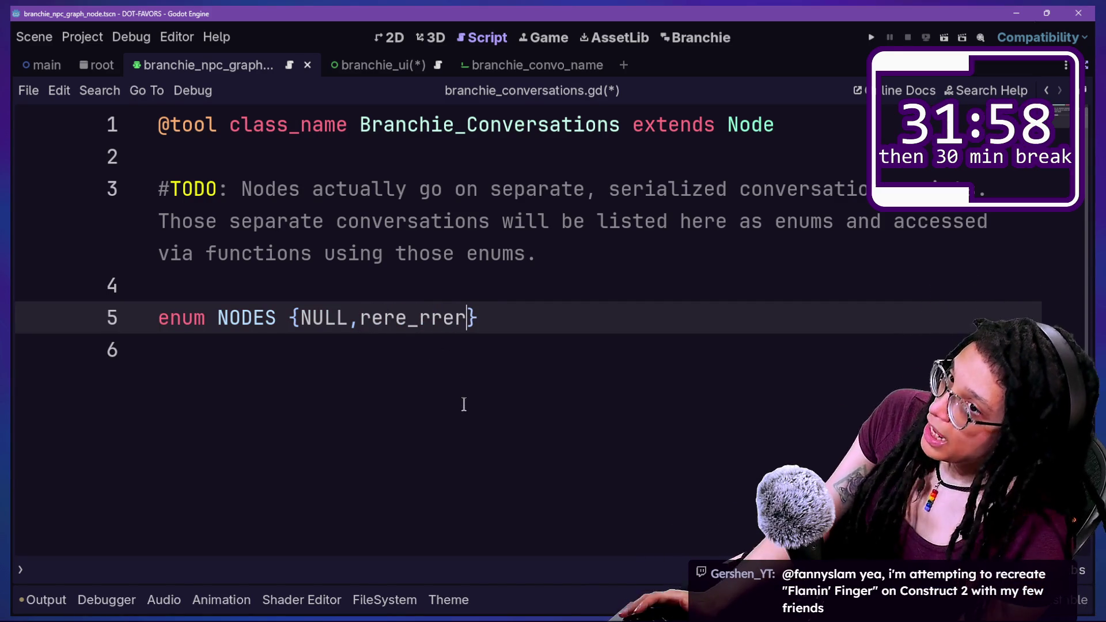
pyautogui.press('BackSpace')
pyautogui.press('BackSpace')
pyautogui.press('BackSpace')
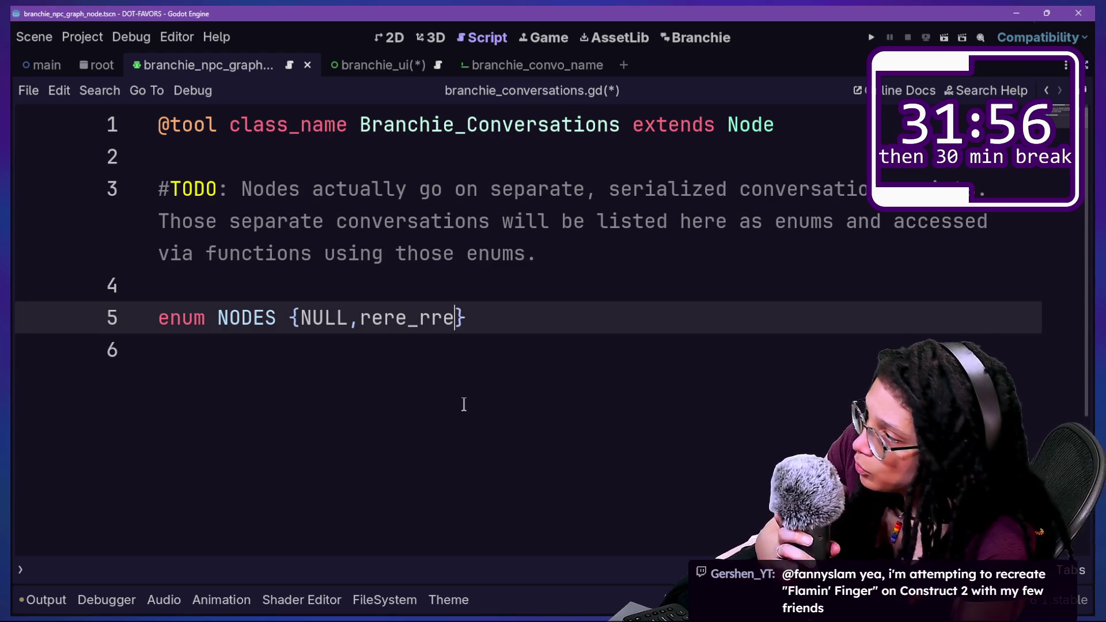
pyautogui.press('BackSpace')
pyautogui.press('BackSpace')
pyautogui.press('BackSpace')
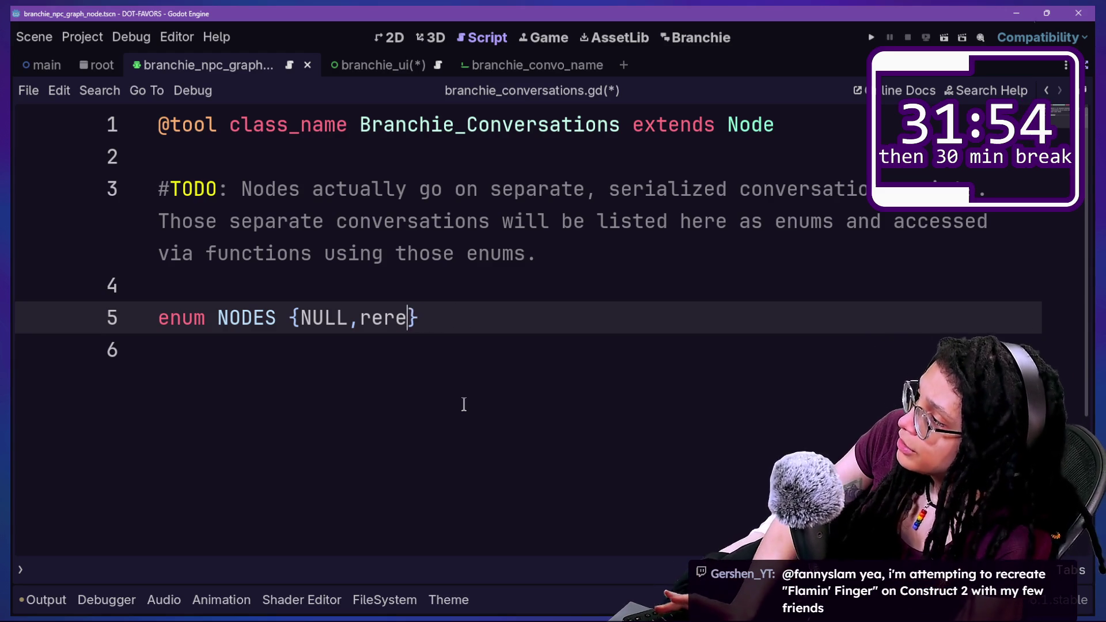
pyautogui.write('_r3r3')
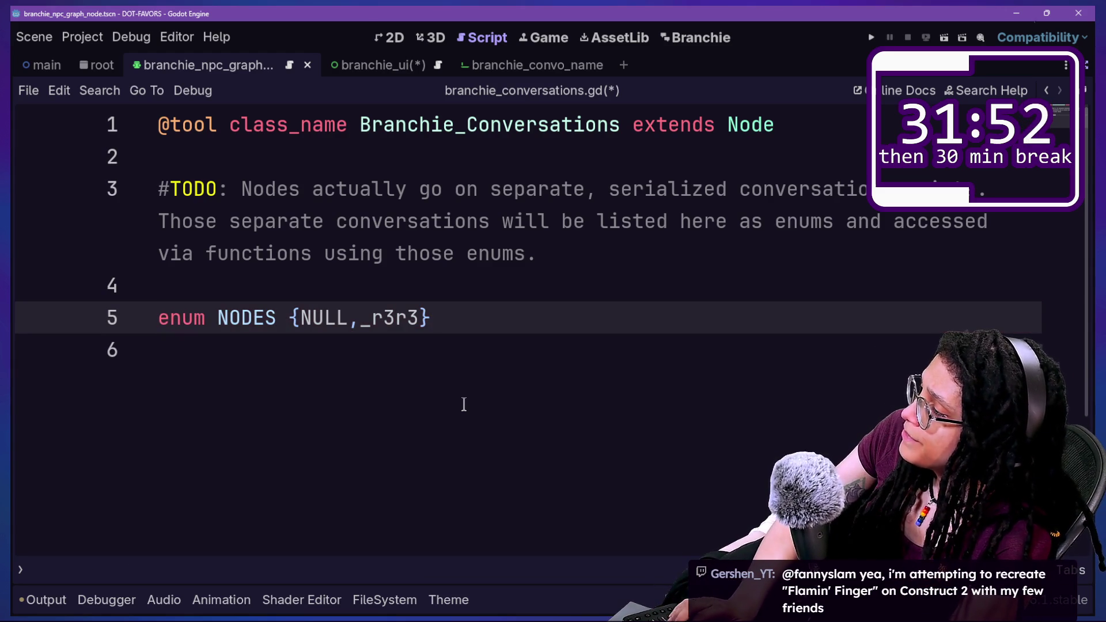
pyautogui.press('BackSpace')
pyautogui.press('BackSpace')
pyautogui.press('BackSpace')
pyautogui.write('3')
pyautogui.press('BackSpace')
pyautogui.press('BackSpace')
pyautogui.press('BackSpace')
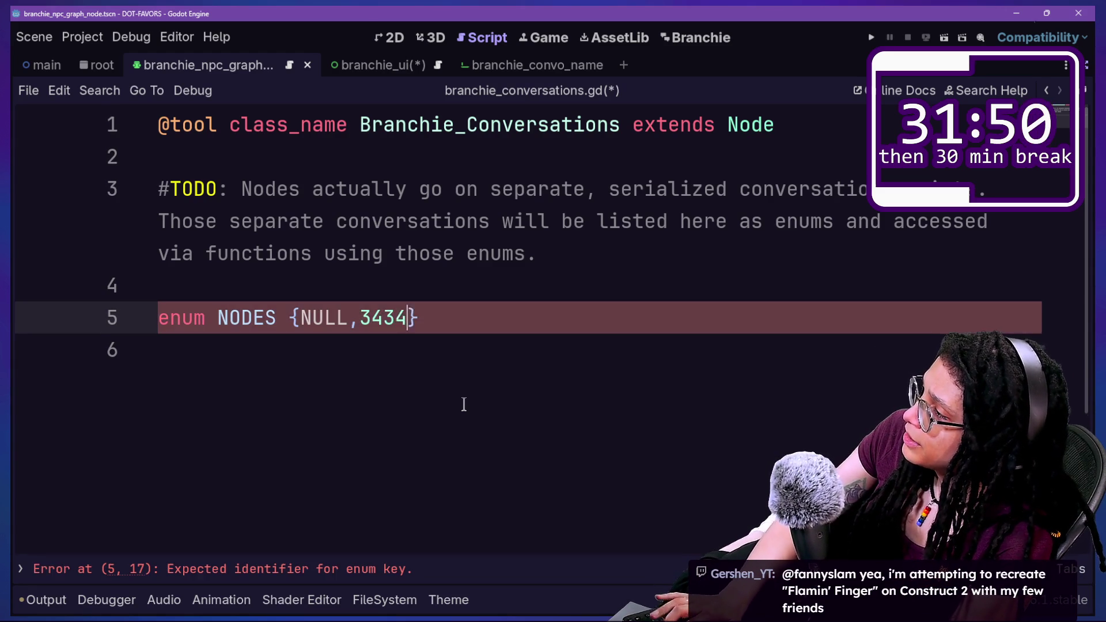
pyautogui.press('BackSpace')
pyautogui.press('BackSpace')
pyautogui.press('BackSpace')
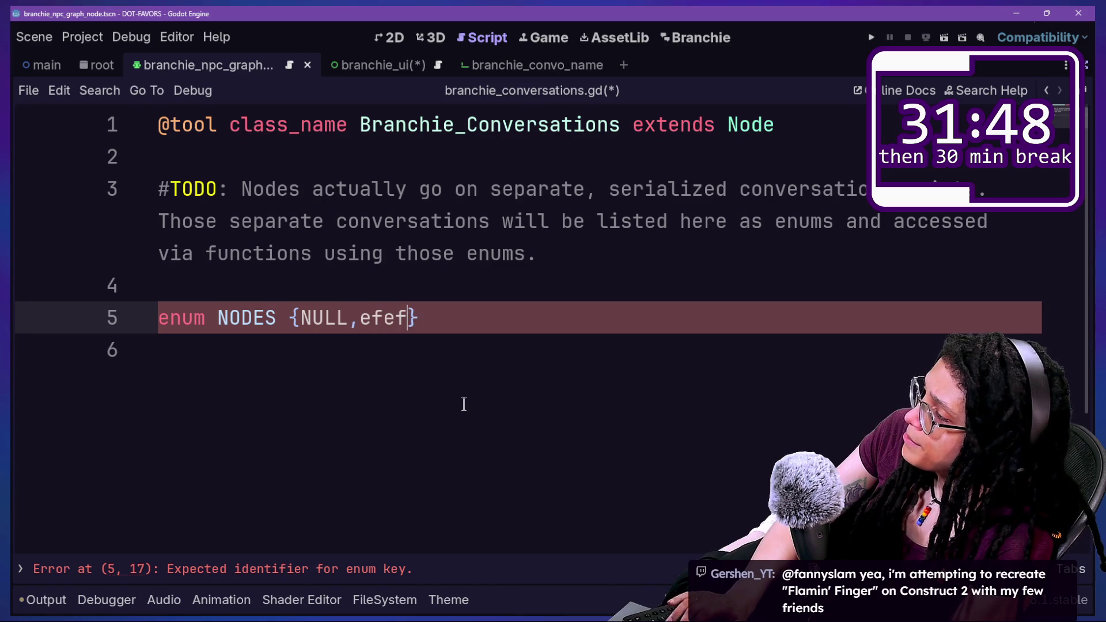
pyautogui.write('f_')
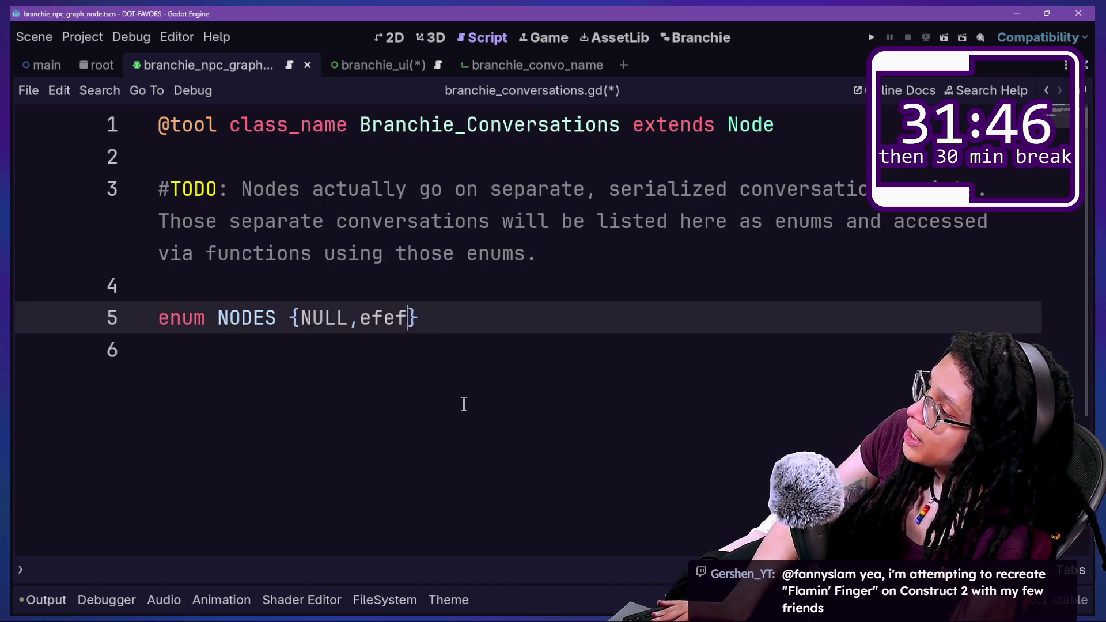
pyautogui.press('BackSpace')
pyautogui.press('BackSpace')
pyautogui.press('BackSpace')
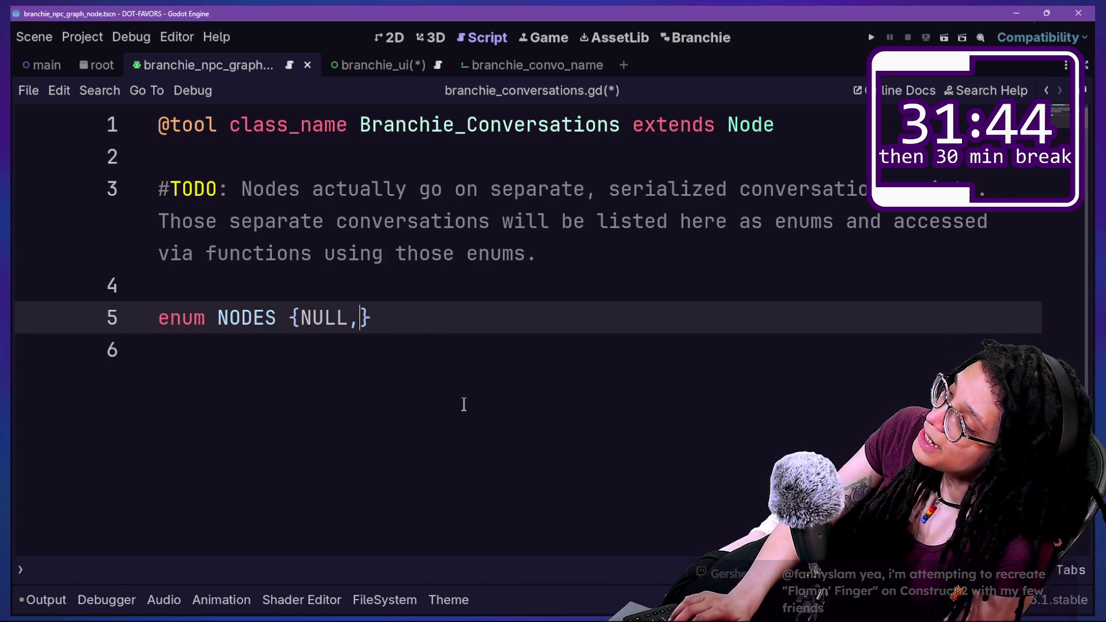
# Test DINNER_AT_THE_PALACE with trailing digits 7 and 8, then trim it to DINNER.
pyautogui.write('d_AT_THE_PALACE_')
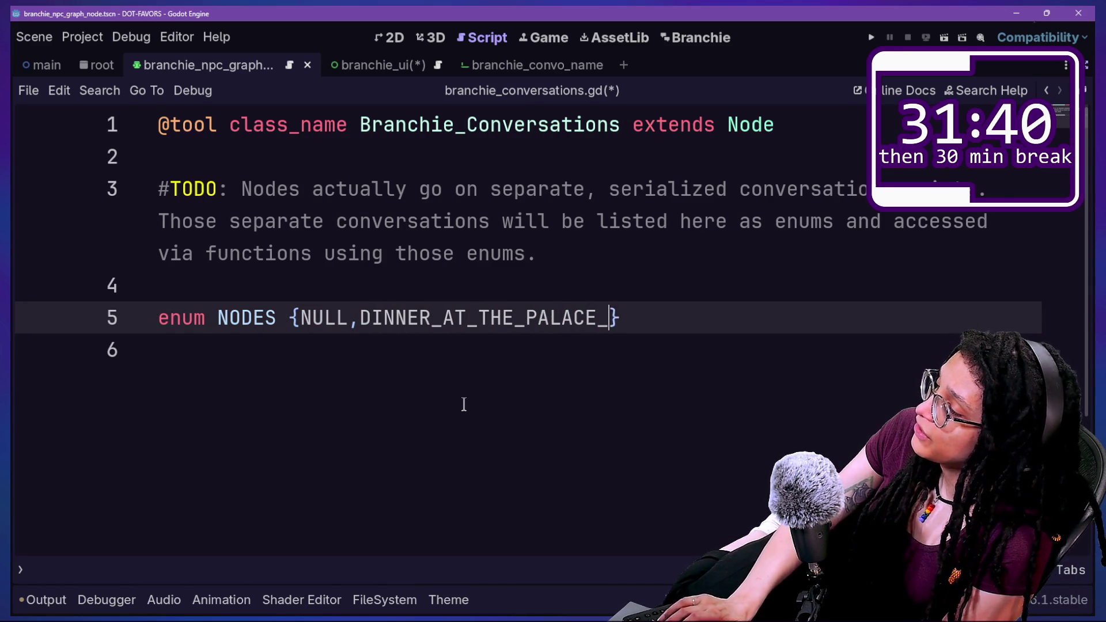
pyautogui.write('3')
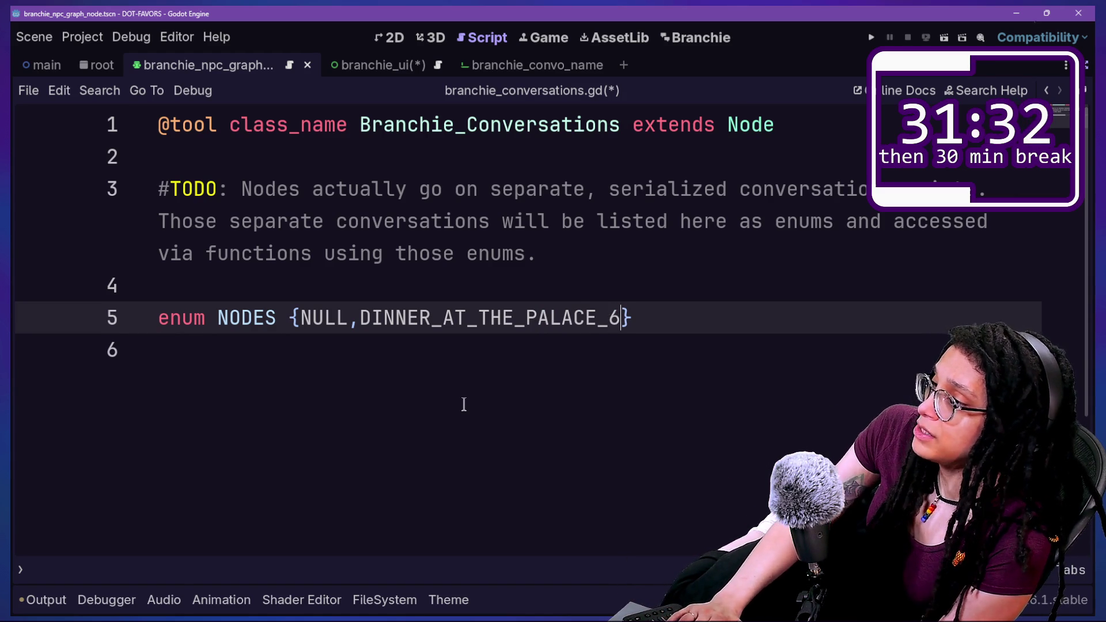
pyautogui.write('7')
pyautogui.press('BackSpace')
pyautogui.write('8')
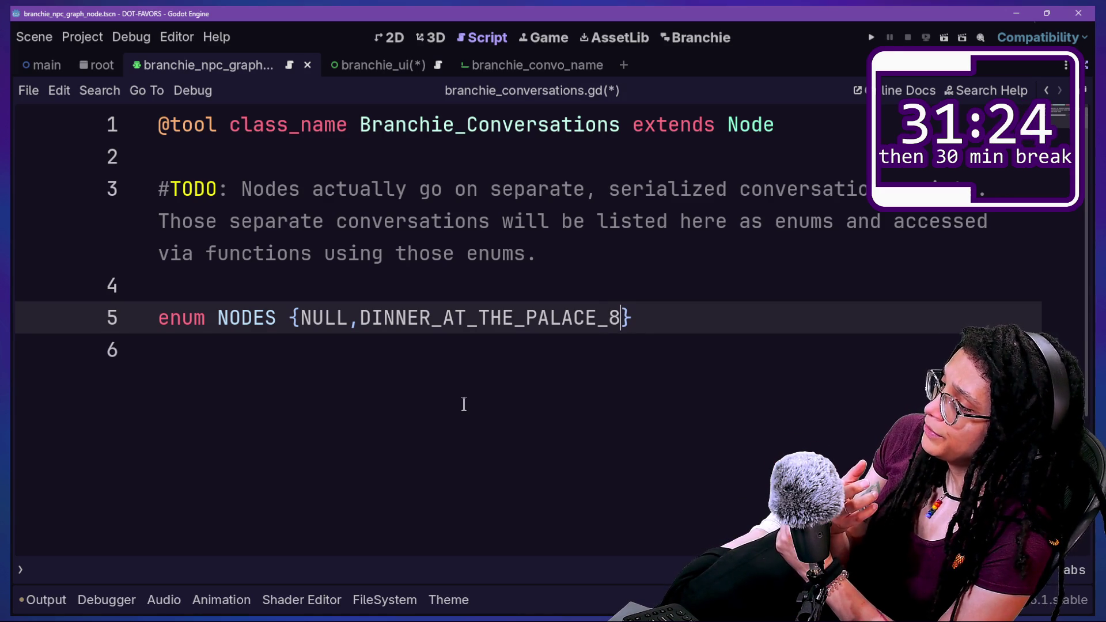
pyautogui.press('BackSpace')
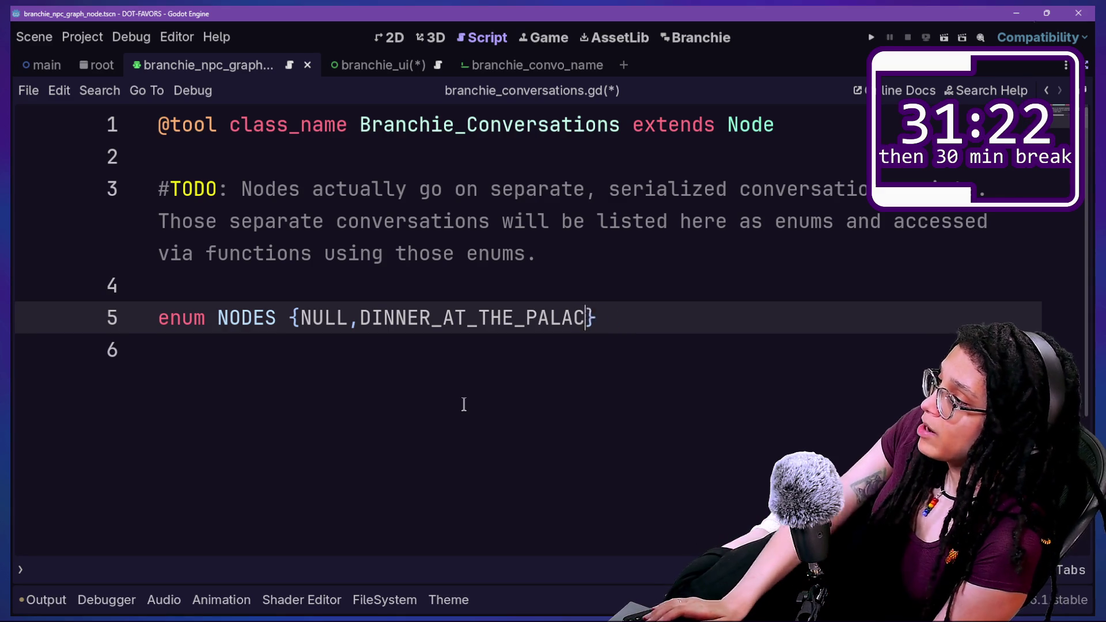
pyautogui.press('BackSpace')
pyautogui.press('BackSpace')
pyautogui.press('BackSpace')
# Try =, - and _ after DINNER, then reload the script's newer version from disk.
pyautogui.write('=')
pyautogui.press('BackSpace')
pyautogui.write('-')
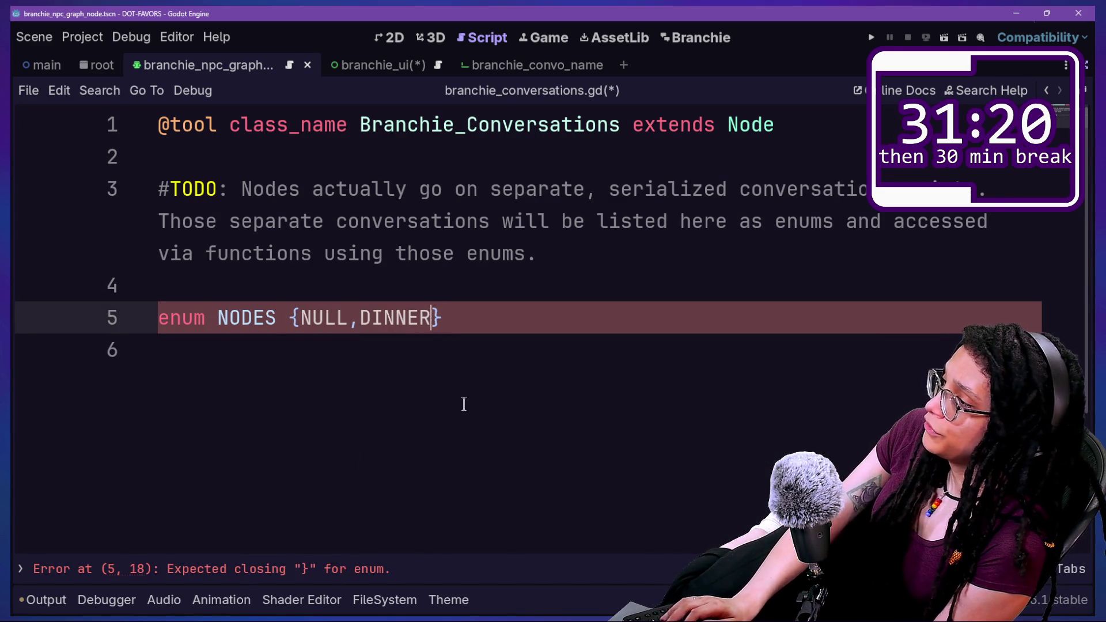
pyautogui.press('BackSpace')
pyautogui.write('_')
pyautogui.press('BackSpace')
pyautogui.press('BackSpace')
pyautogui.press('BackSpace')
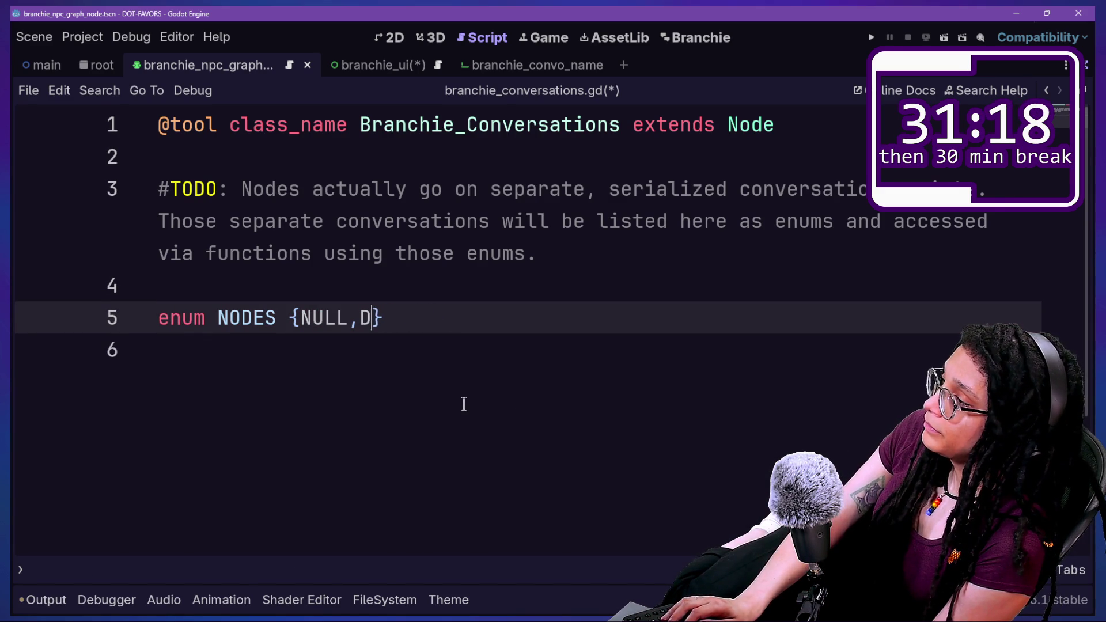
pyautogui.write('IN')
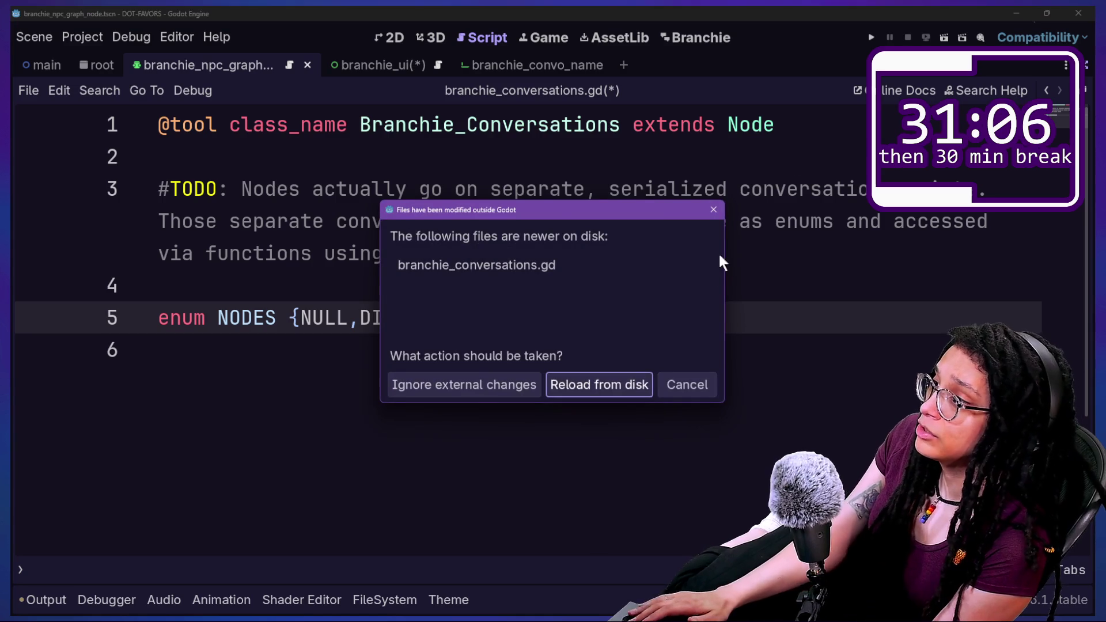
pyautogui.click(615, 386)
# Search the help documentation for 'symbol' and browse the matching entries.
pyautogui.click(984, 90)
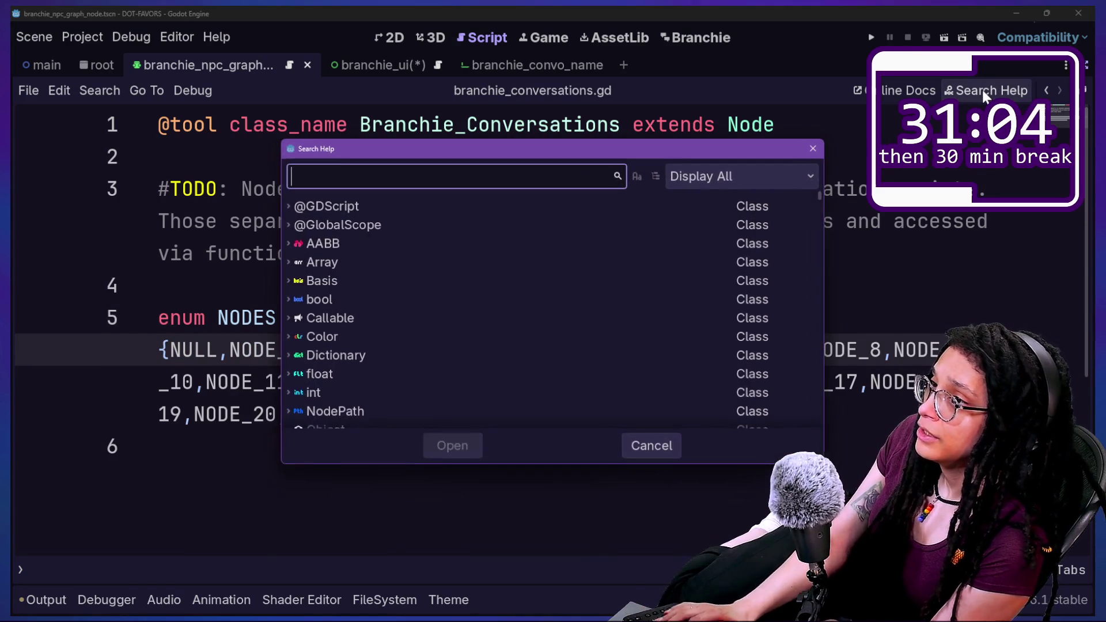
pyautogui.write('symbol')
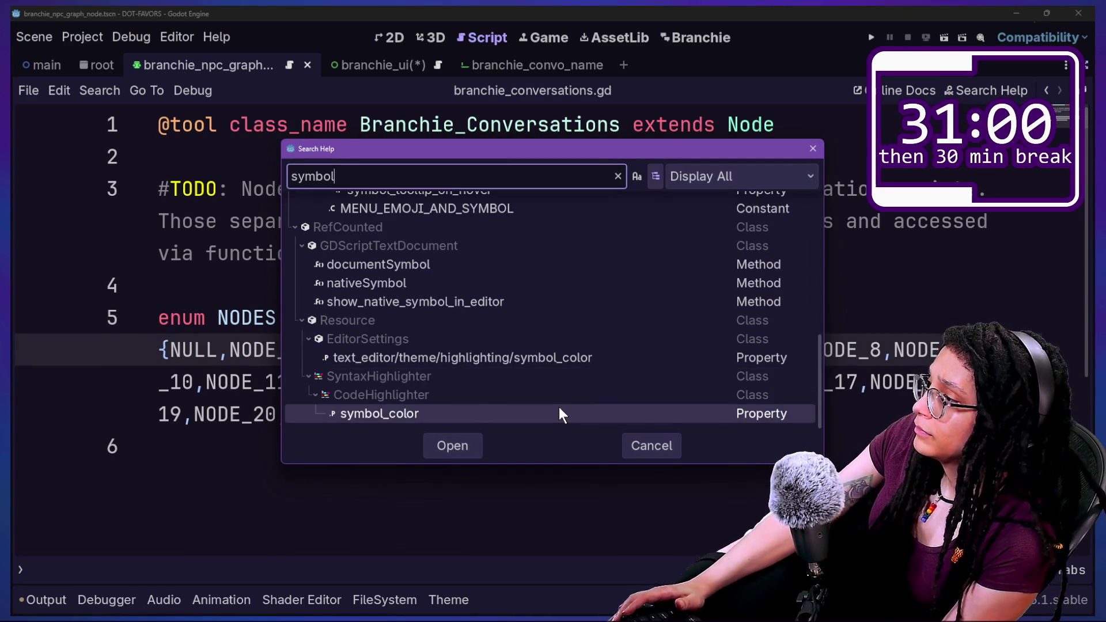
pyautogui.scroll(4, 434, 348)
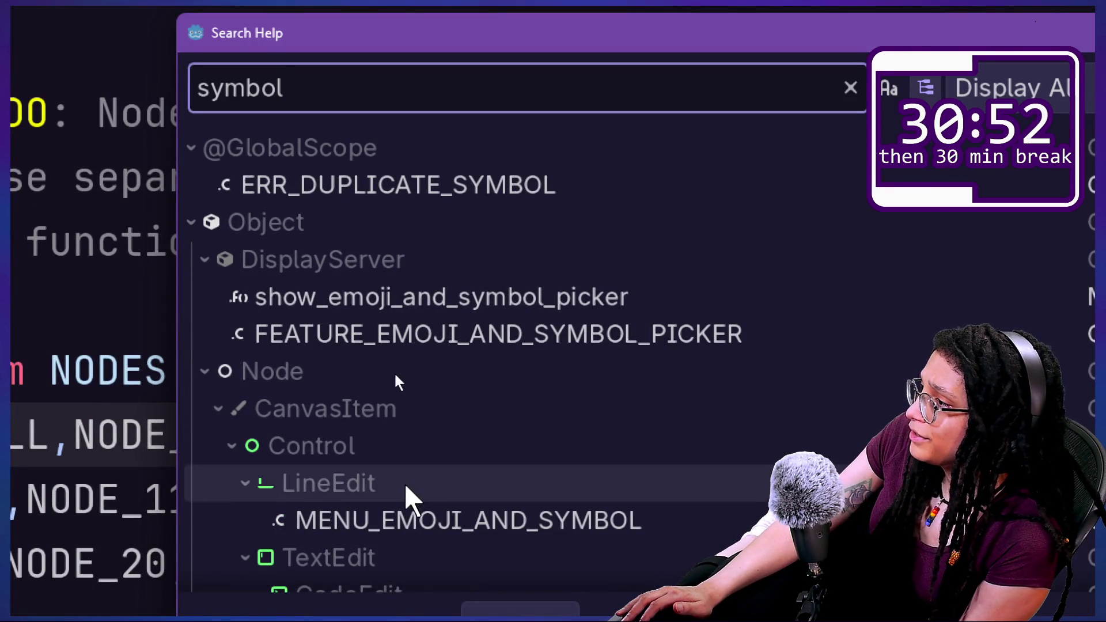
pyautogui.scroll(-5, 445, 398)
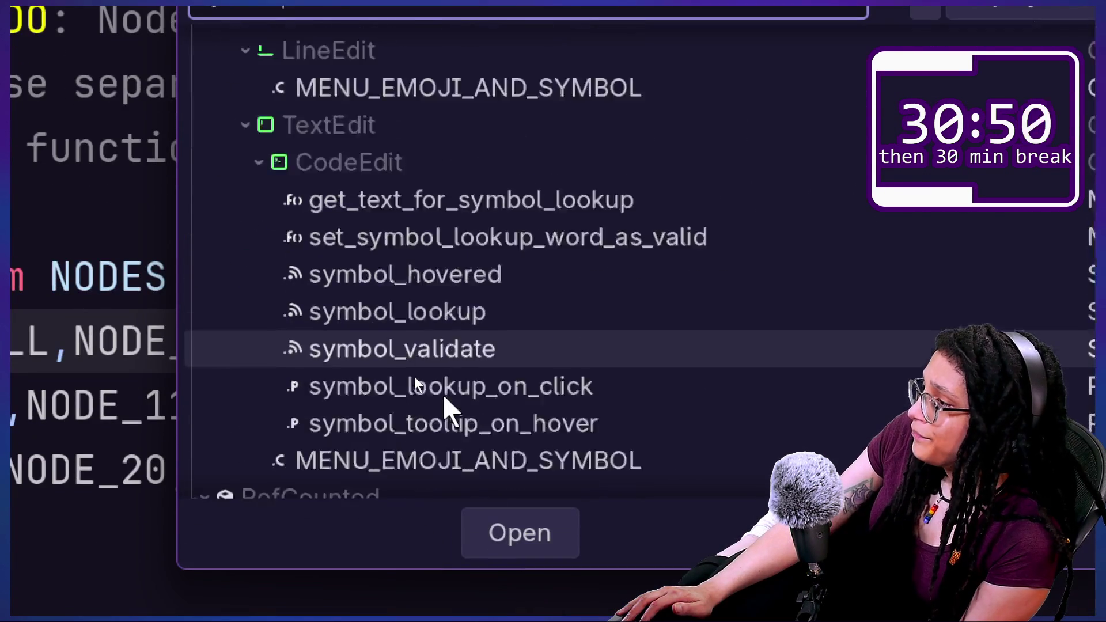
pyautogui.scroll(-2, 444, 396)
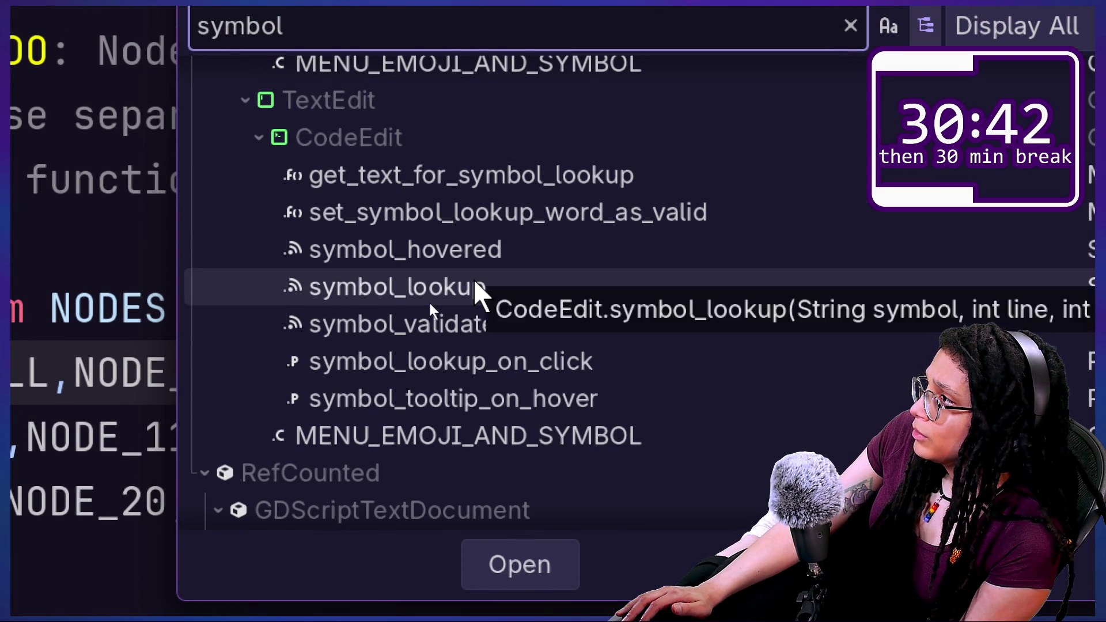
pyautogui.scroll(3, 476, 284)
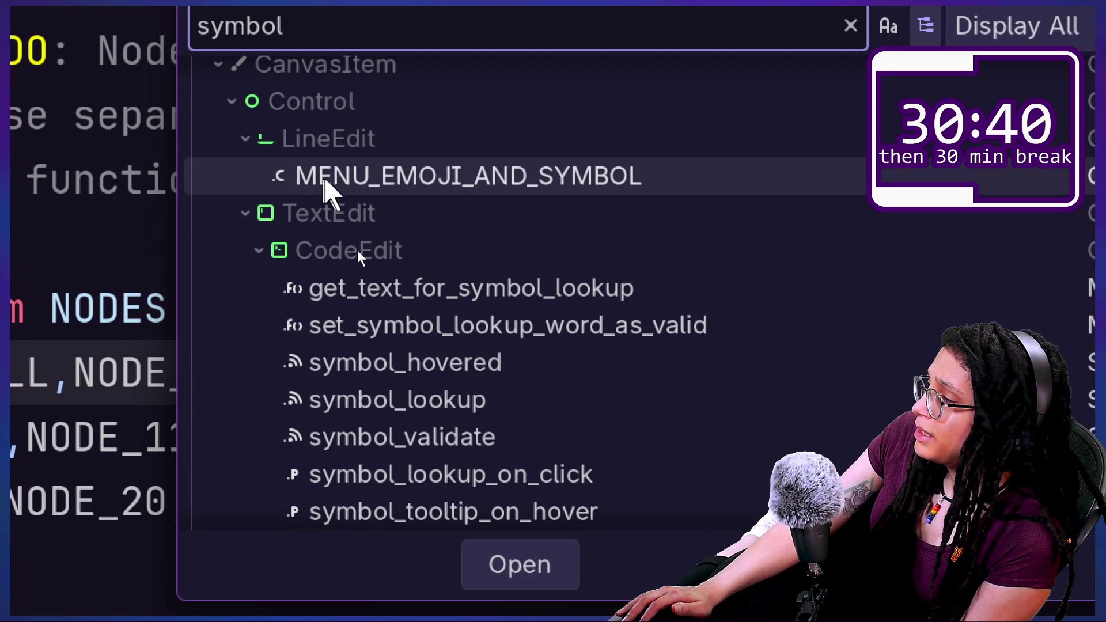
pyautogui.scroll(-2, 413, 303)
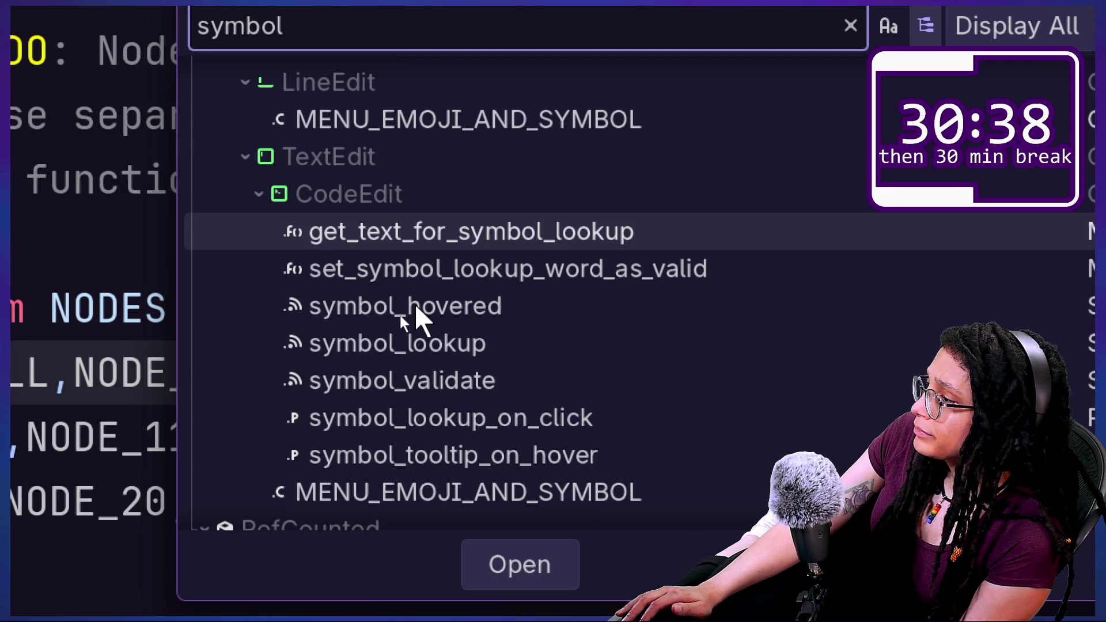
pyautogui.moveTo(457, 188)
pyautogui.mouseDown()
pyautogui.moveTo(185, 247)
pyautogui.moveTo(657, 494)
pyautogui.moveTo(219, 265)
pyautogui.moveTo(729, 277)
pyautogui.moveTo(622, 548)
pyautogui.moveTo(144, 438)
pyautogui.moveTo(654, 351)
pyautogui.mouseUp()
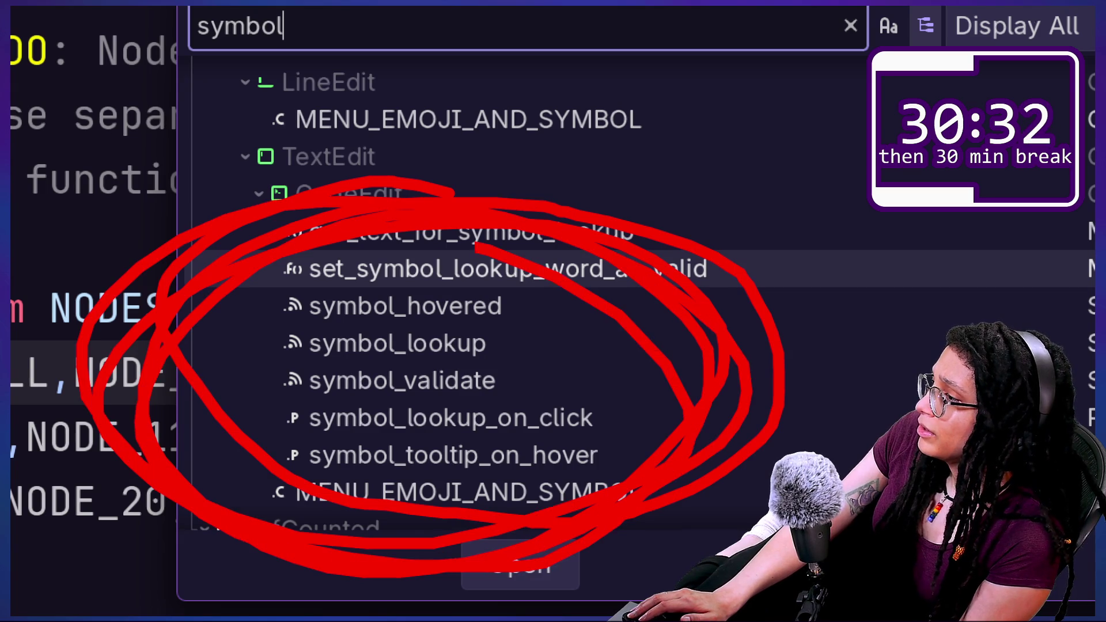
# Scroll through more of the symbol results and close Search Help.
pyautogui.press('Escape')
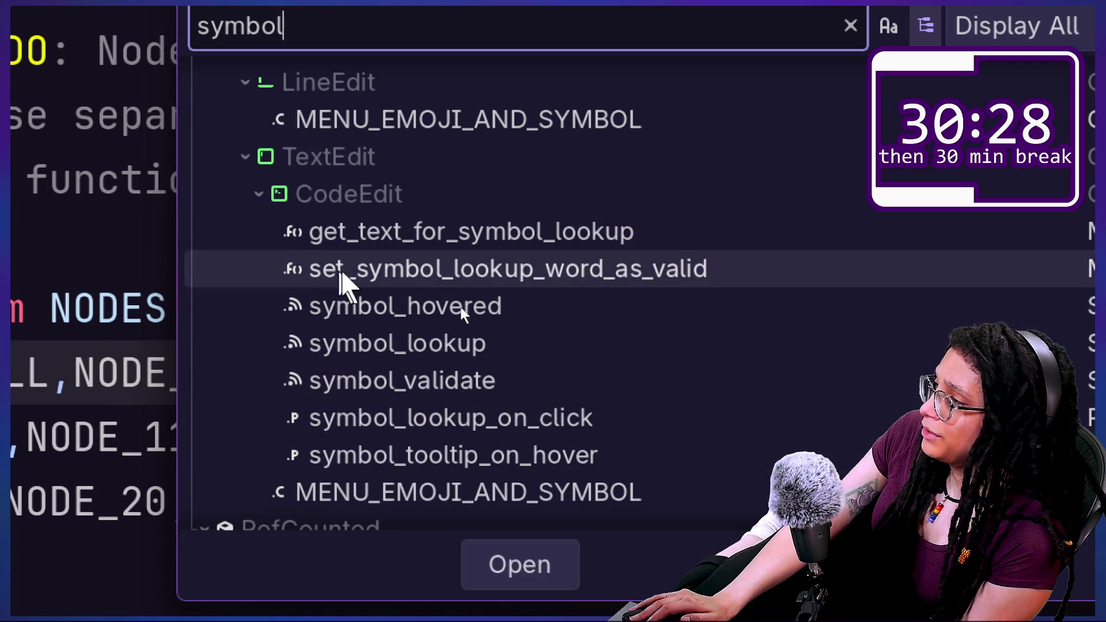
pyautogui.scroll(-4, 526, 378)
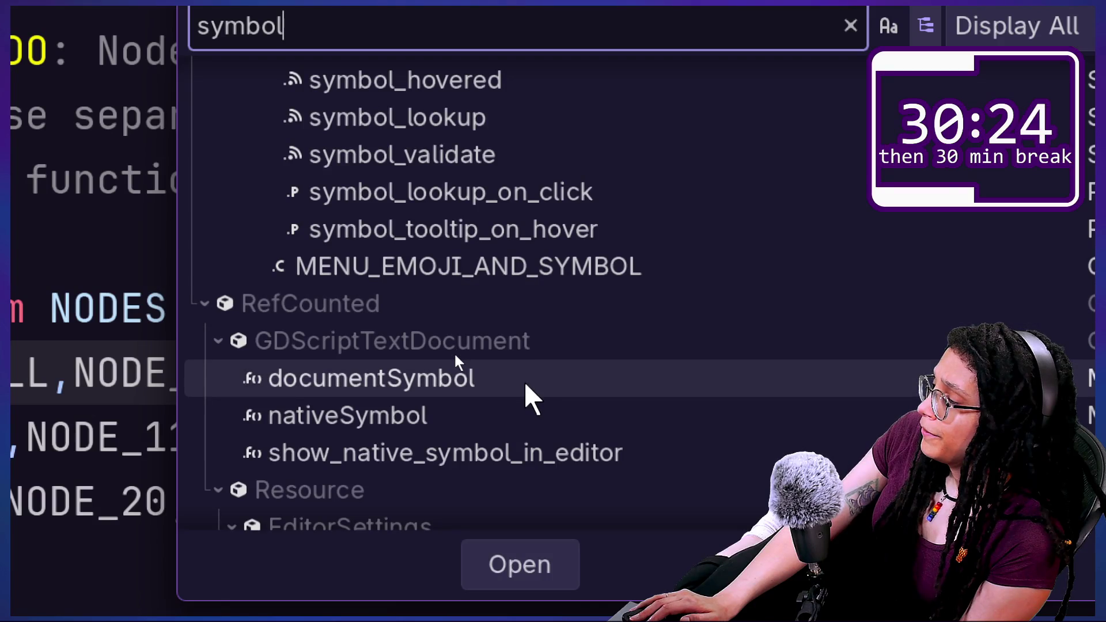
pyautogui.scroll(-1, 526, 385)
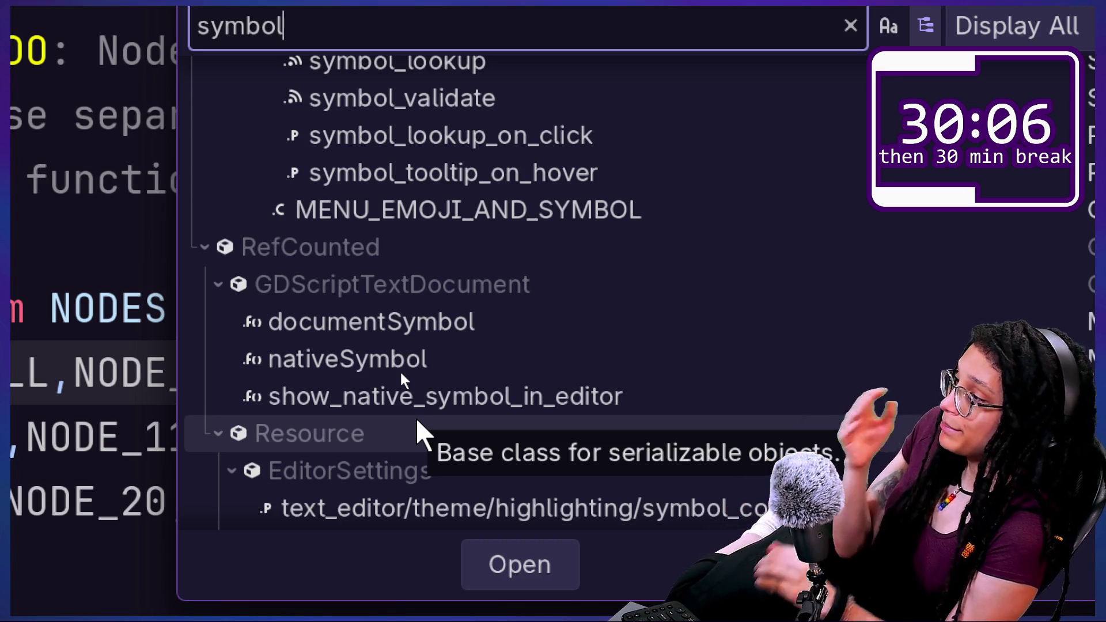
pyautogui.scroll(-2, 414, 236)
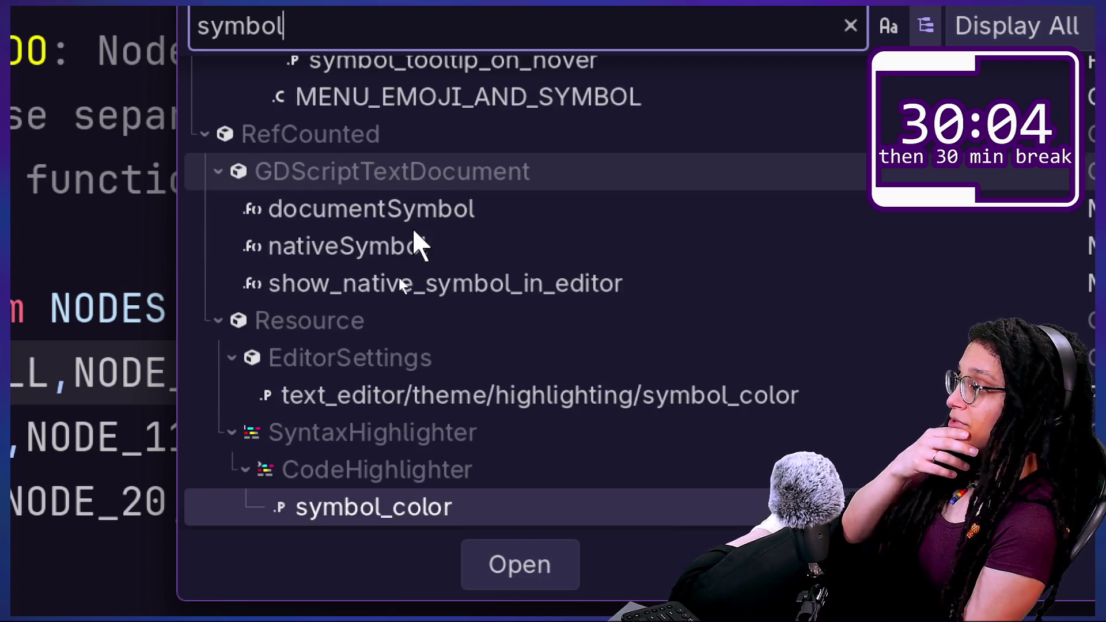
pyautogui.scroll(3, 677, 334)
pyautogui.scroll(3, 678, 332)
pyautogui.press('Escape')
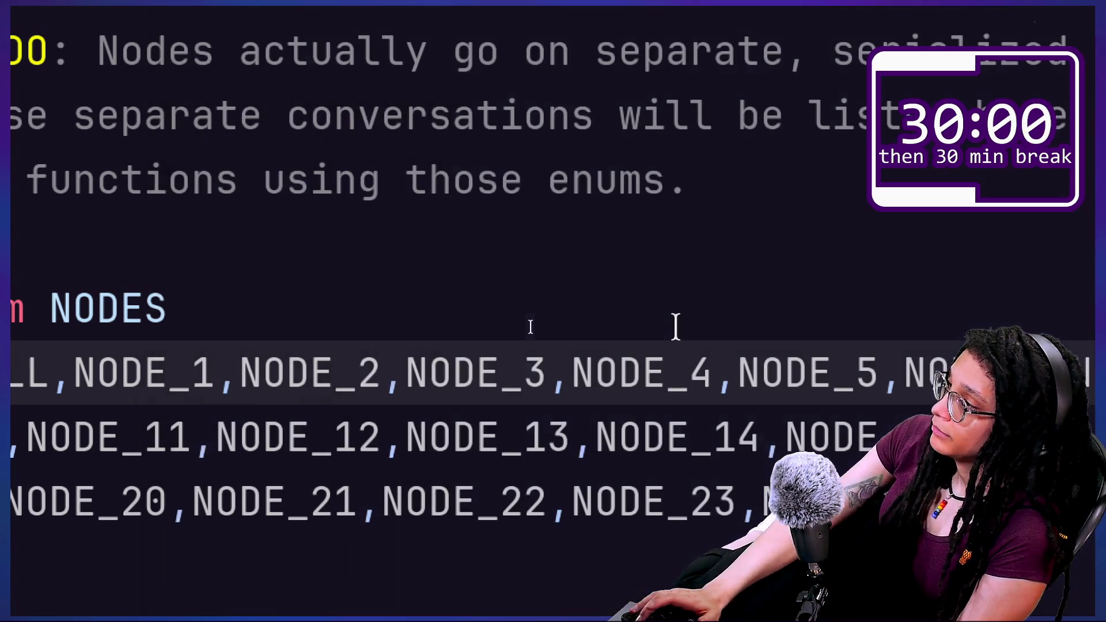
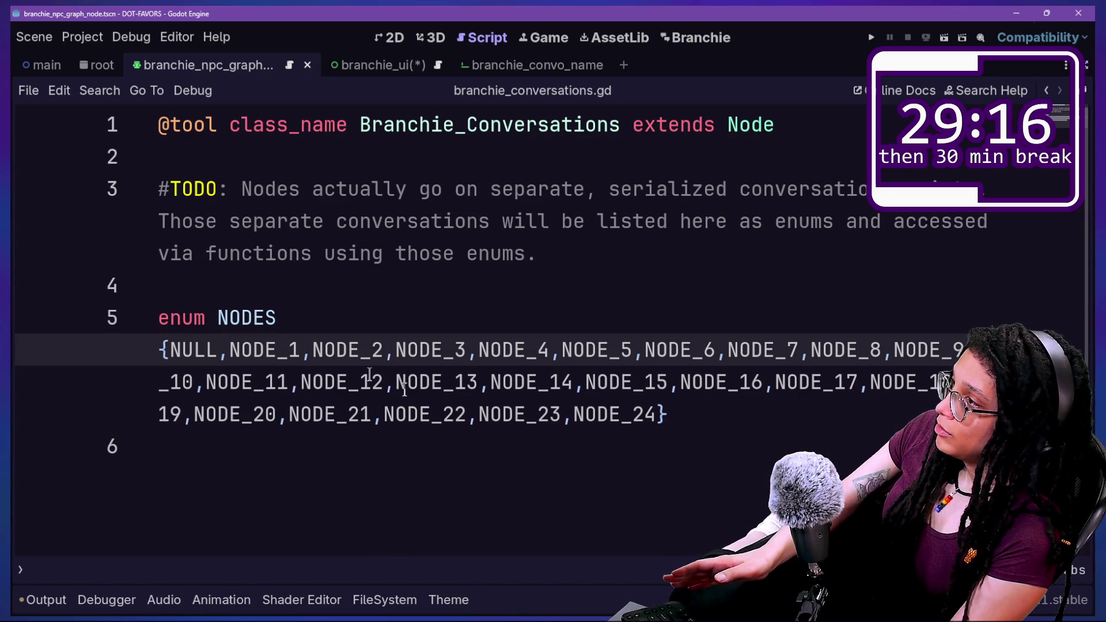
# Open branchie_conversations-table.gd through Quick Open.
pyautogui.hotkey('shift', 'alt', 'o')
pyautogui.press('Down')
pyautogui.press('Down')
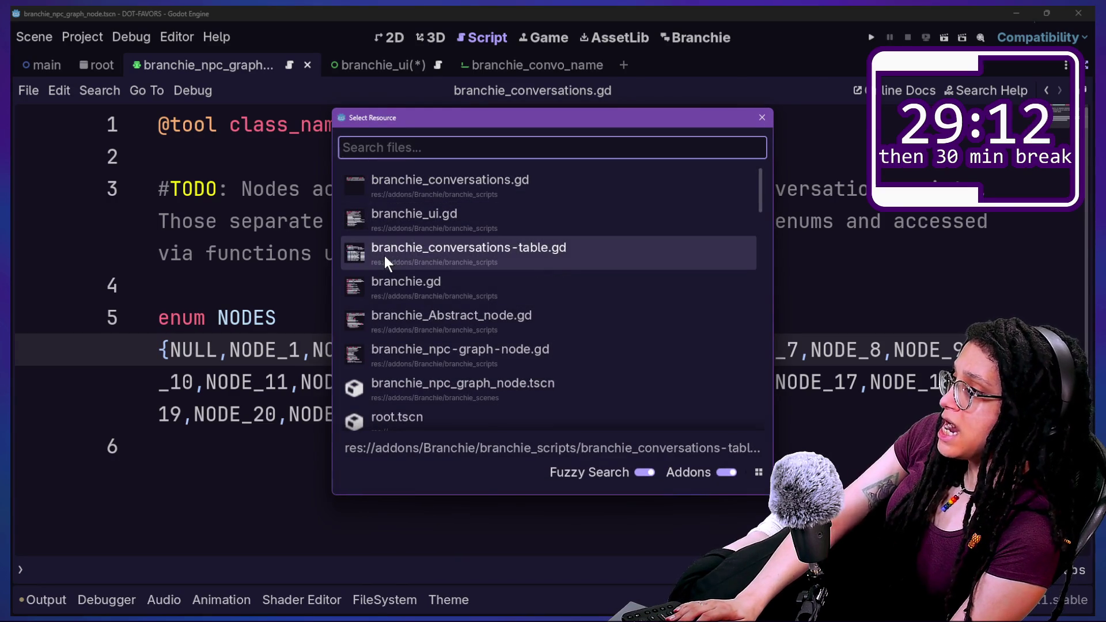
pyautogui.click(385, 256)
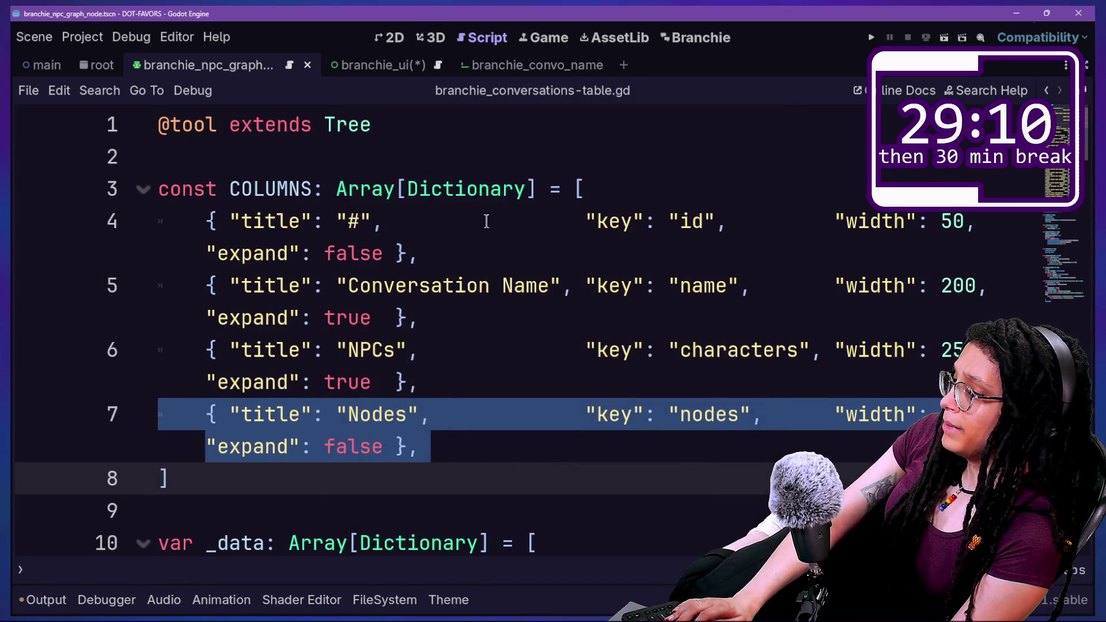
# Browse the recent scripts and the 'convo' matches in Quick Open, then dismiss it without opening anything.
pyautogui.hotkey('shift', 'alt', 'o')
pyautogui.press('Down')
pyautogui.press('Down')
pyautogui.press('Down')
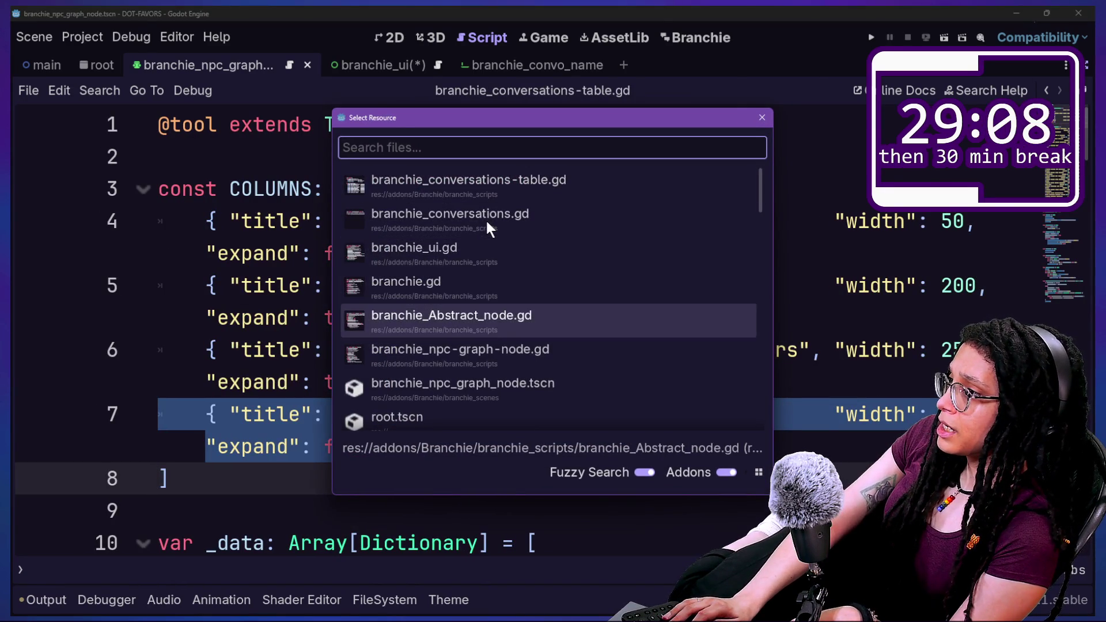
pyautogui.press('Up')
pyautogui.press('Up')
pyautogui.press('Down')
pyautogui.press('Up')
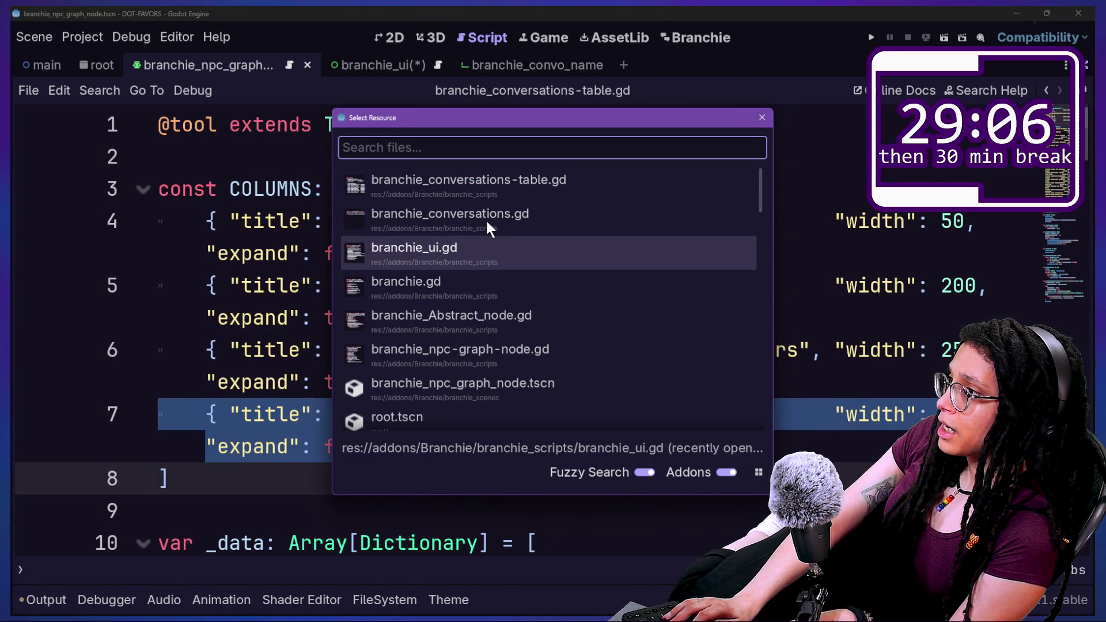
pyautogui.press('Up')
pyautogui.write('convers')
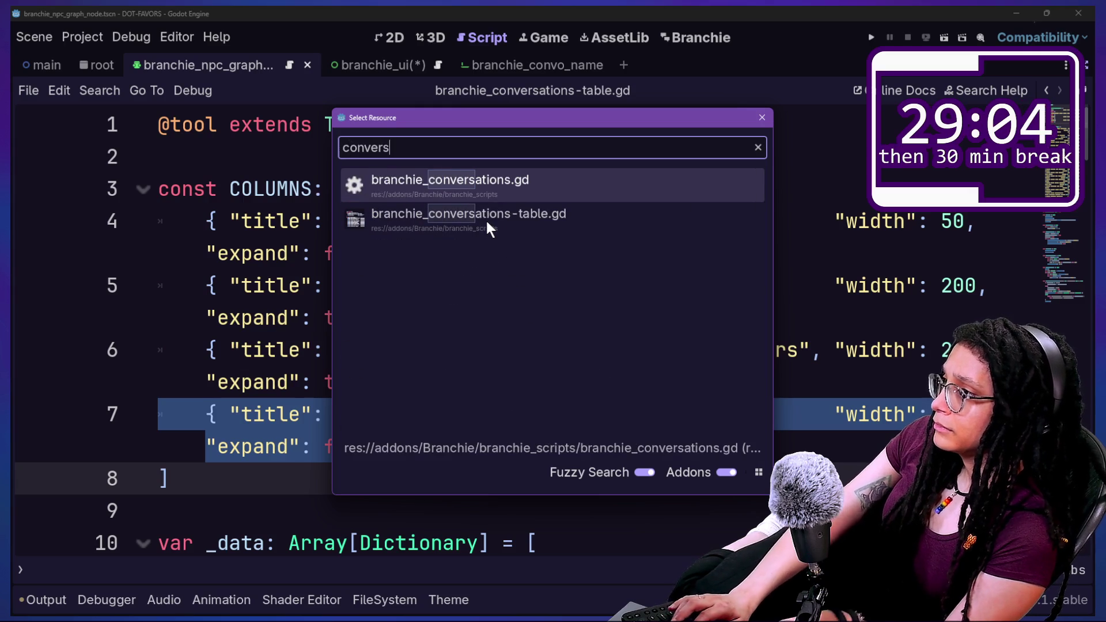
pyautogui.press('BackSpace')
pyautogui.press('BackSpace')
pyautogui.press('BackSpace')
pyautogui.write('o')
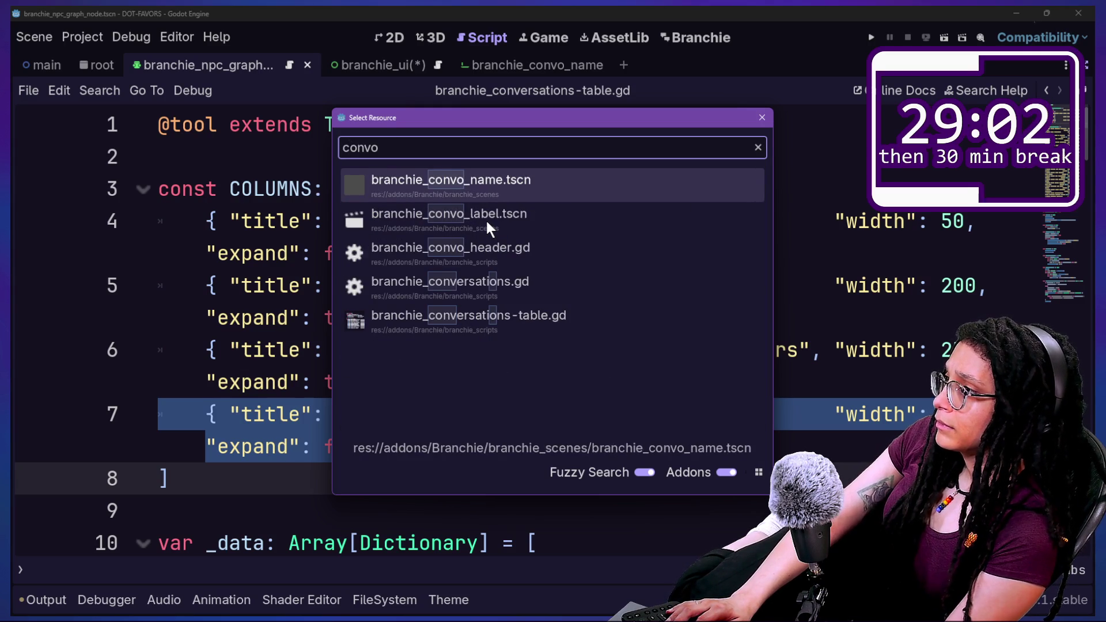
pyautogui.press('Down')
pyautogui.press('Down')
pyautogui.press('Down')
pyautogui.press('Up')
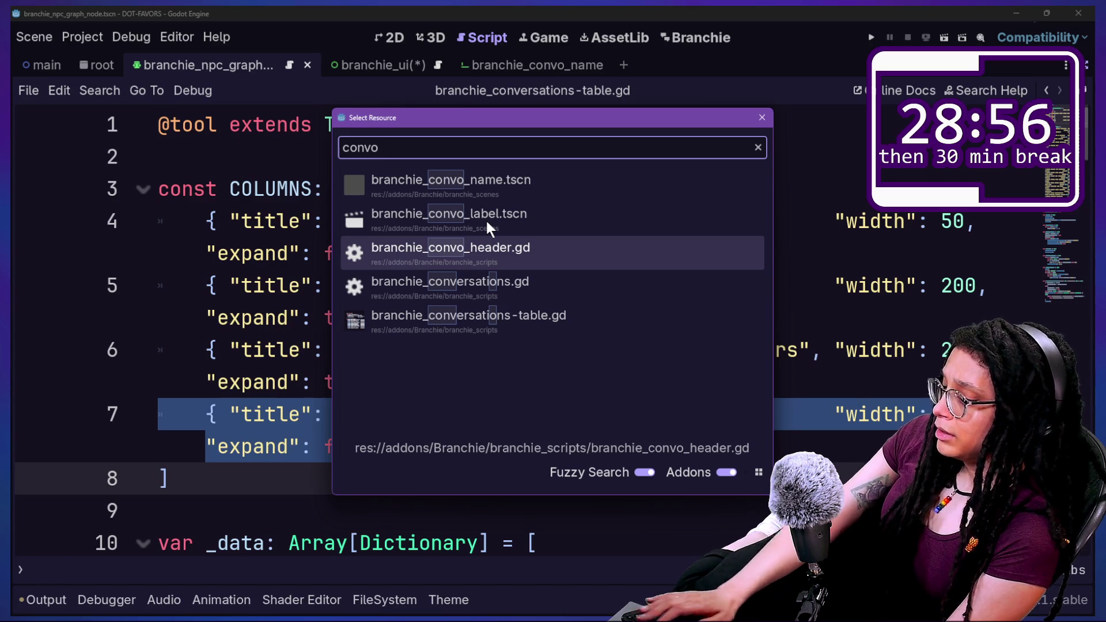
pyautogui.press('Escape')
# Restore the docks and open the branchie_ui scene through a Quick Open search for 'ui'.
pyautogui.hotkey('ctrl', 'shift', 'F11')
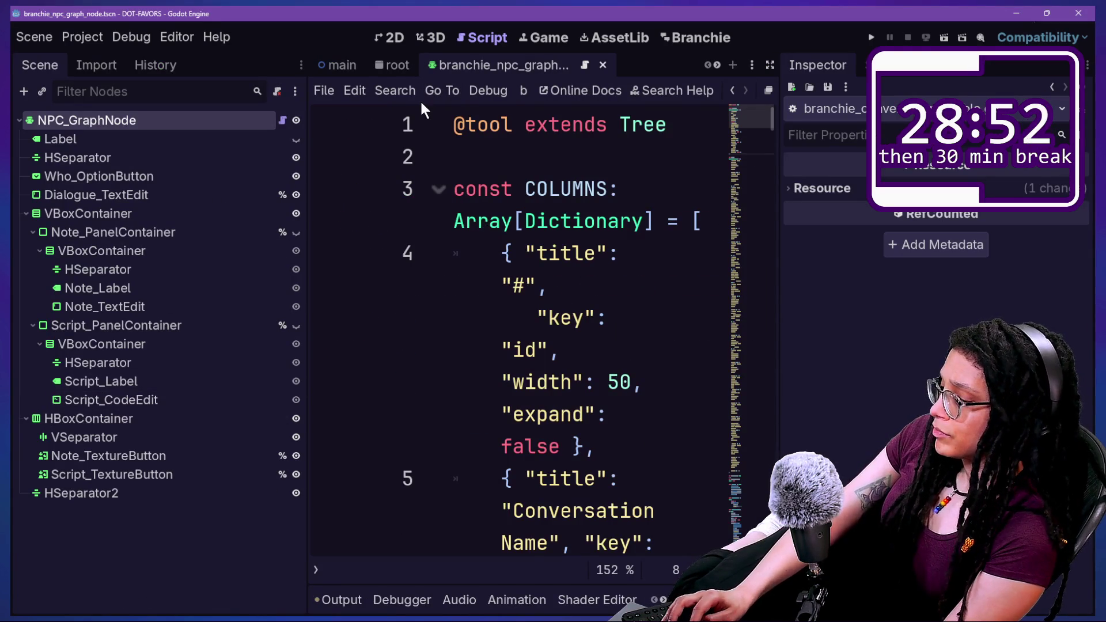
pyautogui.hotkey('shift', 'alt', 'o')
pyautogui.write('ui')
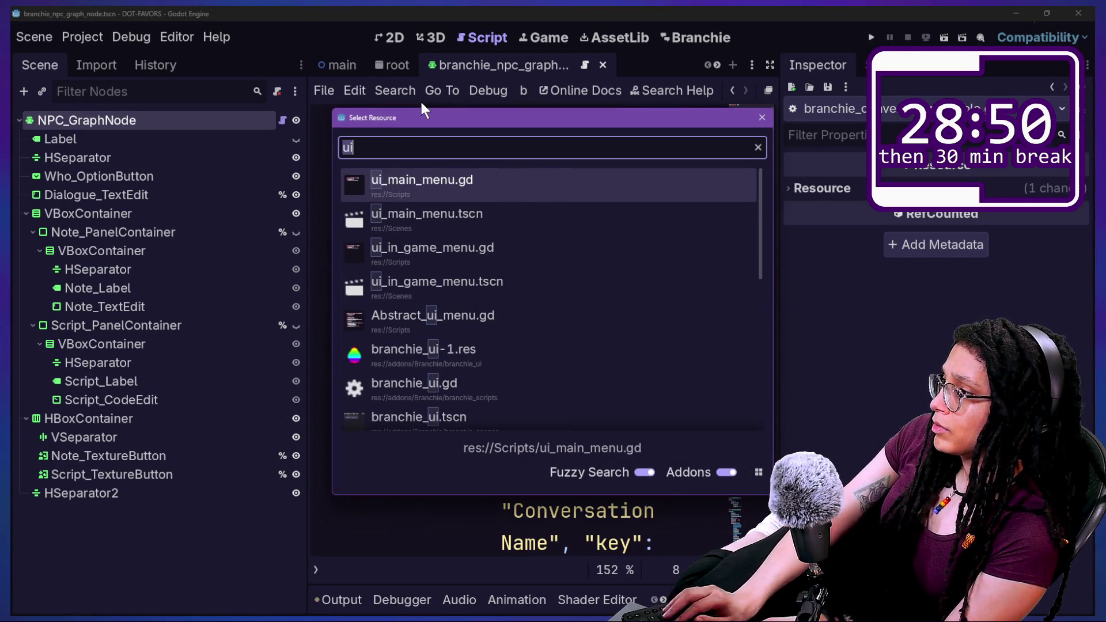
pyautogui.press('Down')
pyautogui.press('Down')
pyautogui.press('Down')
pyautogui.press('Down')
pyautogui.press('Down')
pyautogui.press('Return')
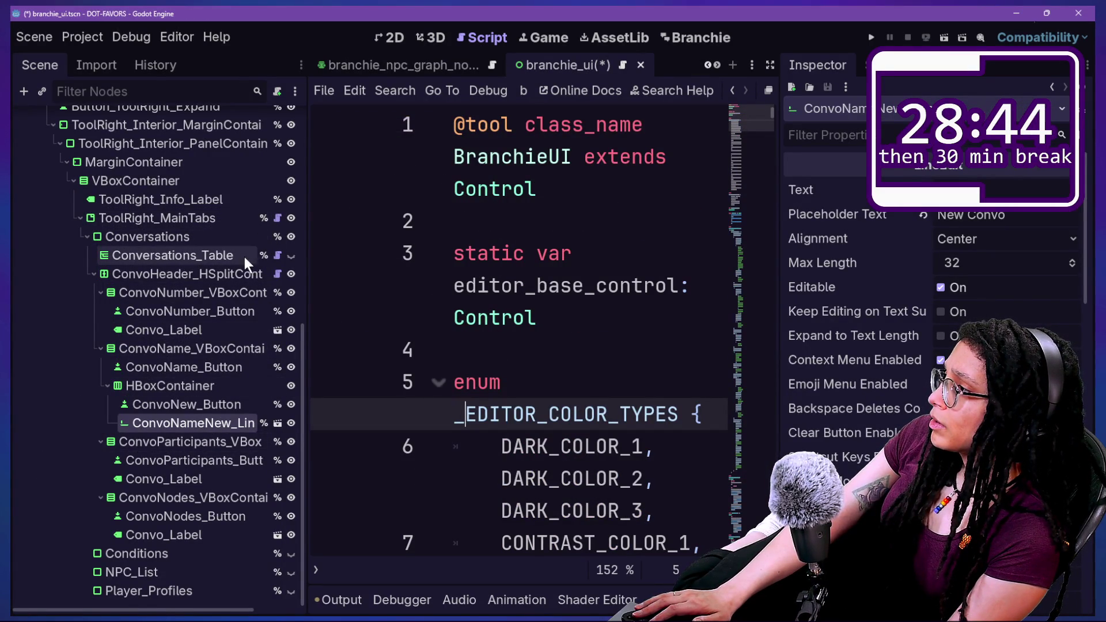
# Open branchie_convo_header.gd and switch to distraction-free mode.
pyautogui.click(277, 274)
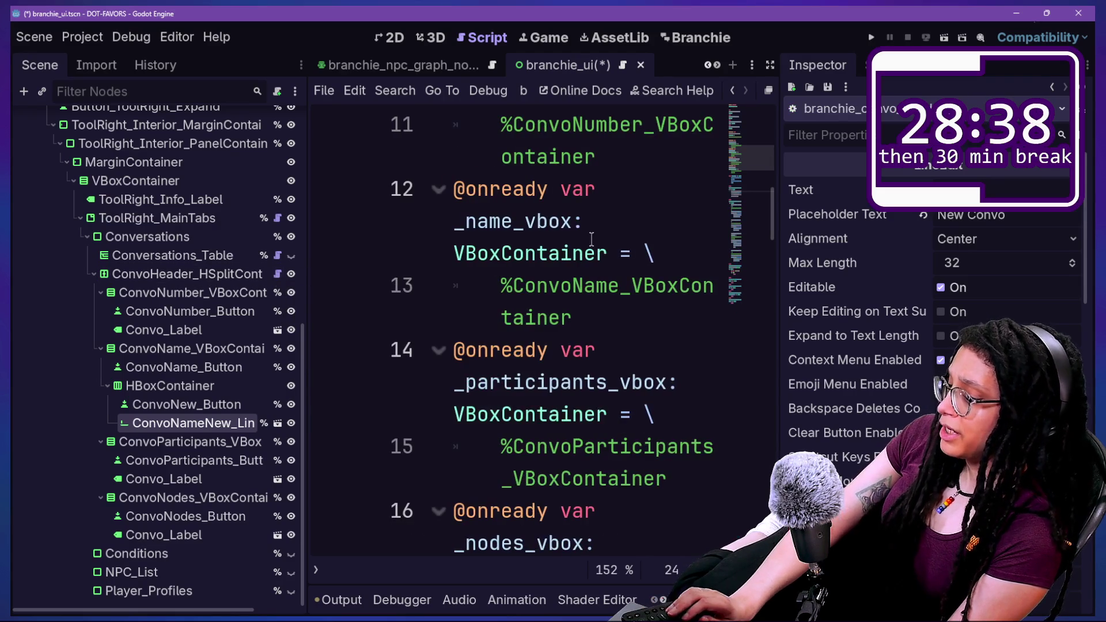
pyautogui.hotkey('ctrl', 'shift', 'F11')
pyautogui.scroll(3, 284, 348)
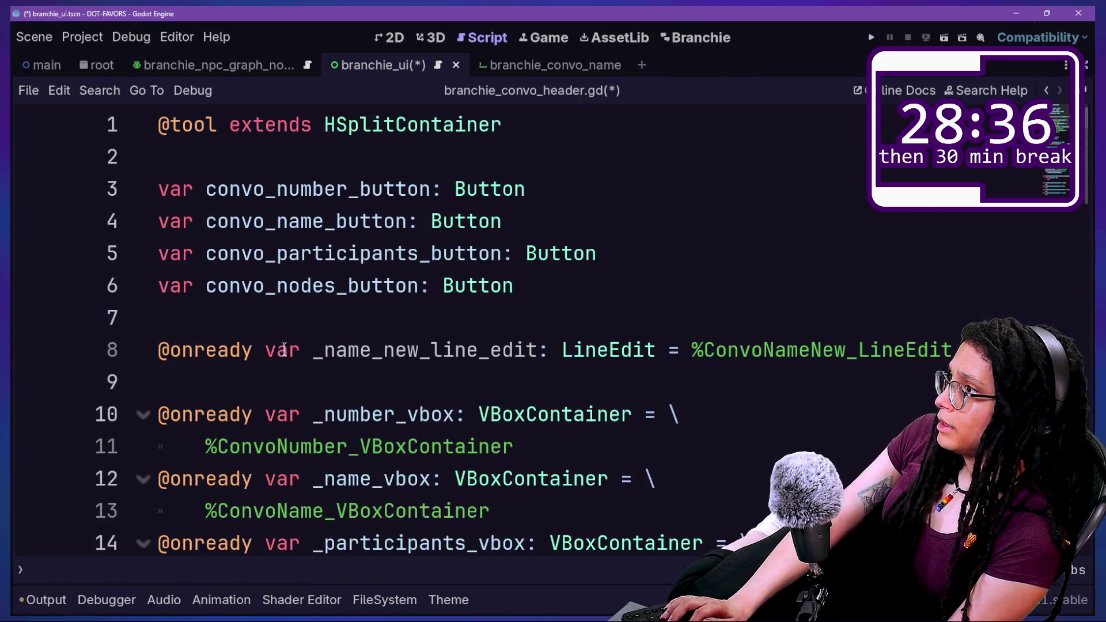
# Begin a declaration after the container references on line 17, then delete it again.
pyautogui.scroll(-6, 284, 348)
pyautogui.scroll(5, 284, 349)
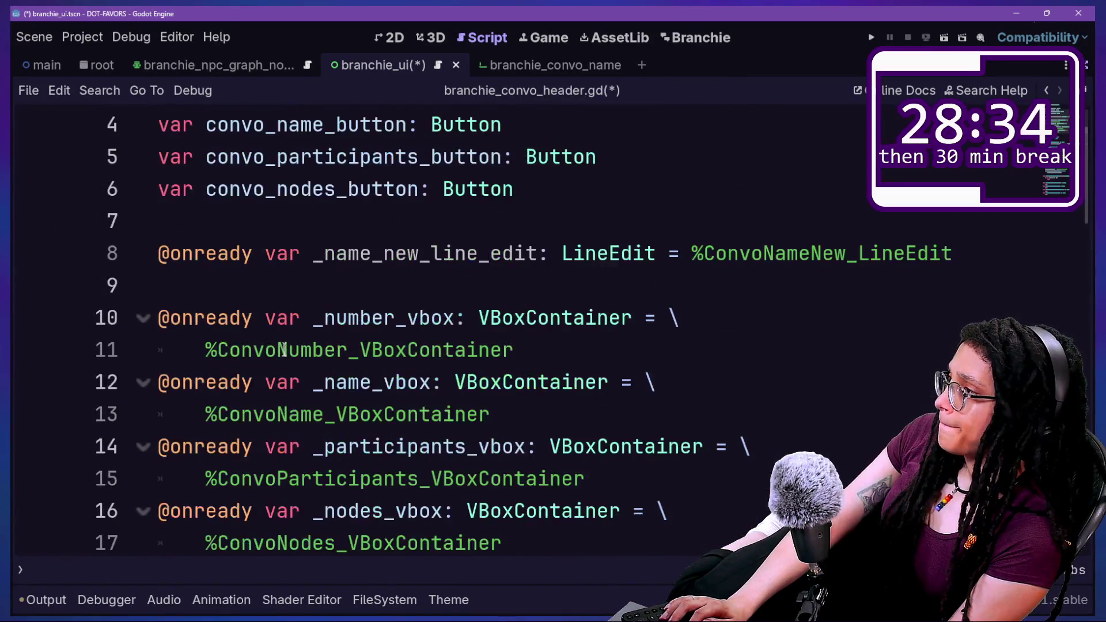
pyautogui.scroll(-2, 286, 353)
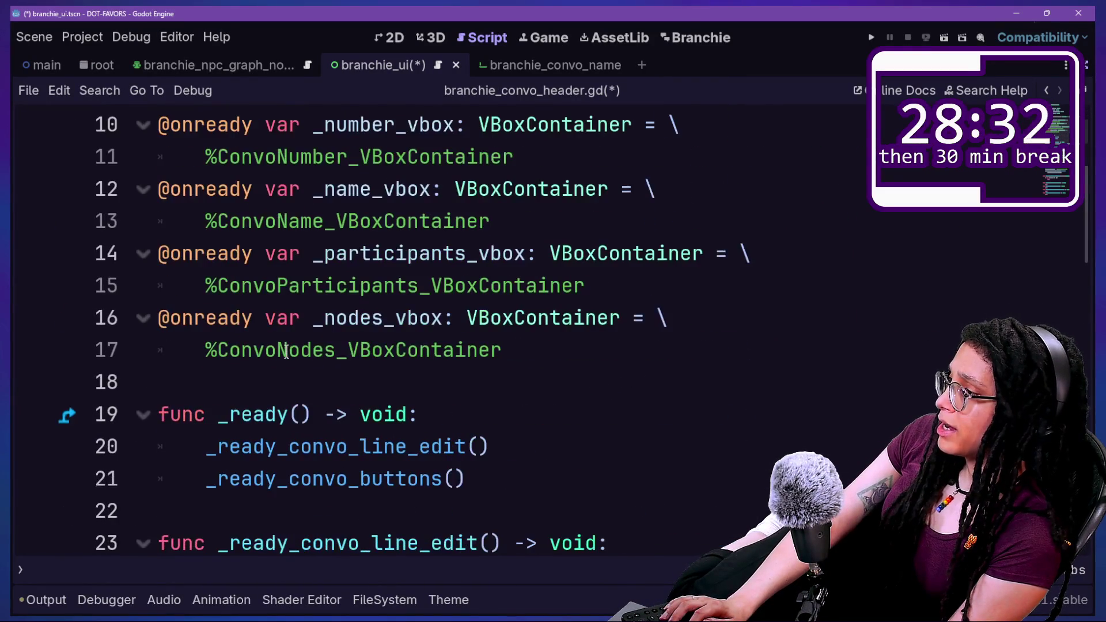
pyautogui.click(611, 358)
pyautogui.press('Return')
pyautogui.press('Return')
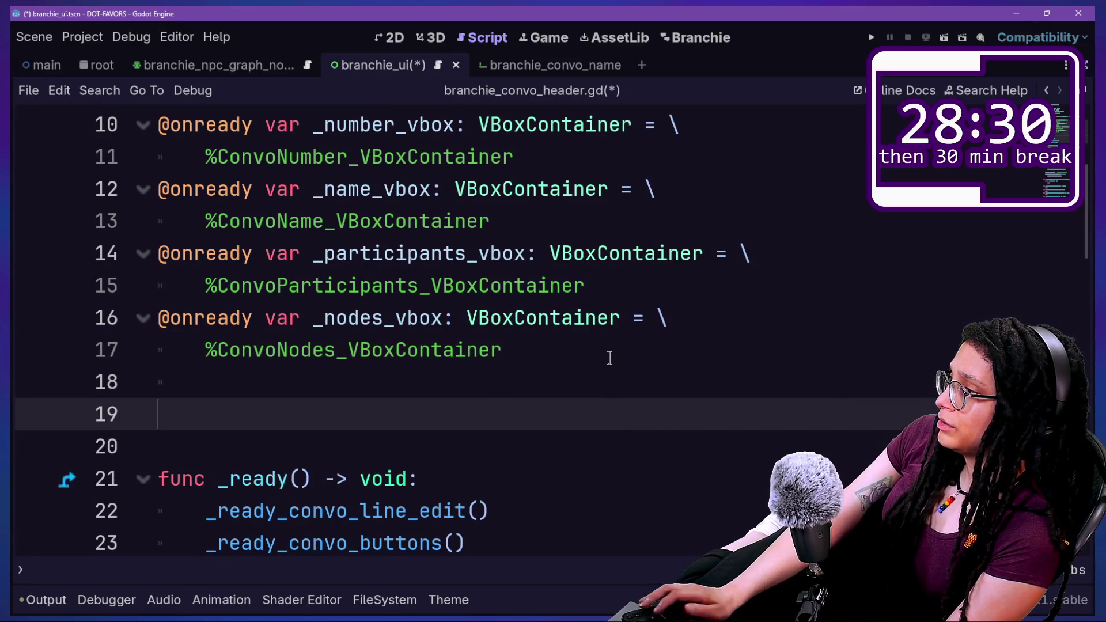
pyautogui.write('ar')
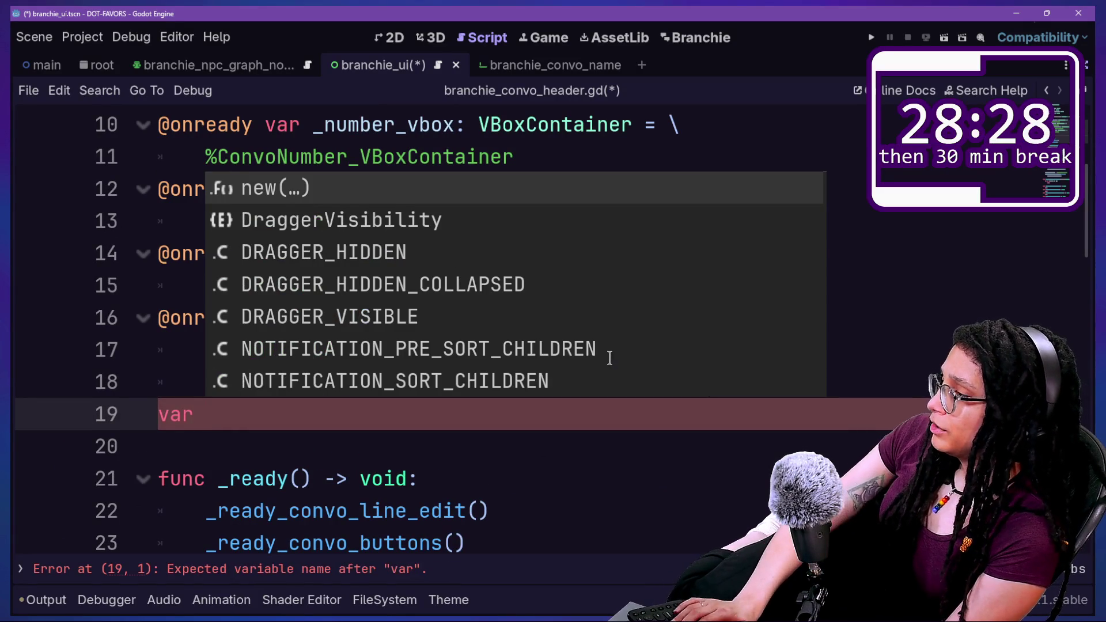
pyautogui.press('BackSpace')
pyautogui.press('BackSpace')
pyautogui.press('BackSpace')
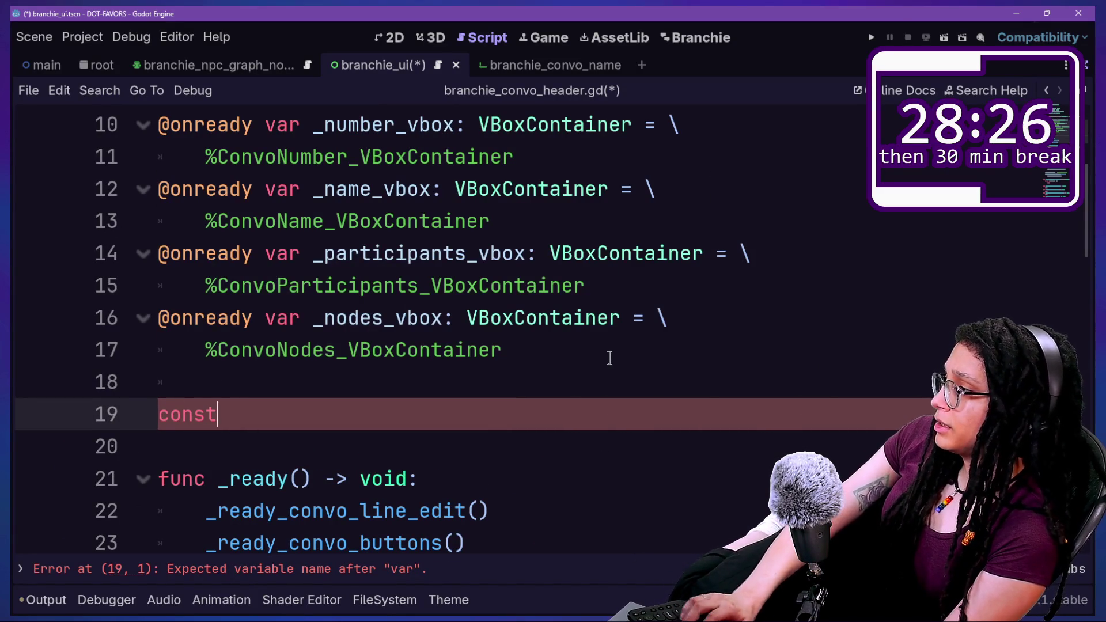
pyautogui.press('BackSpace')
pyautogui.press('BackSpace')
pyautogui.press('BackSpace')
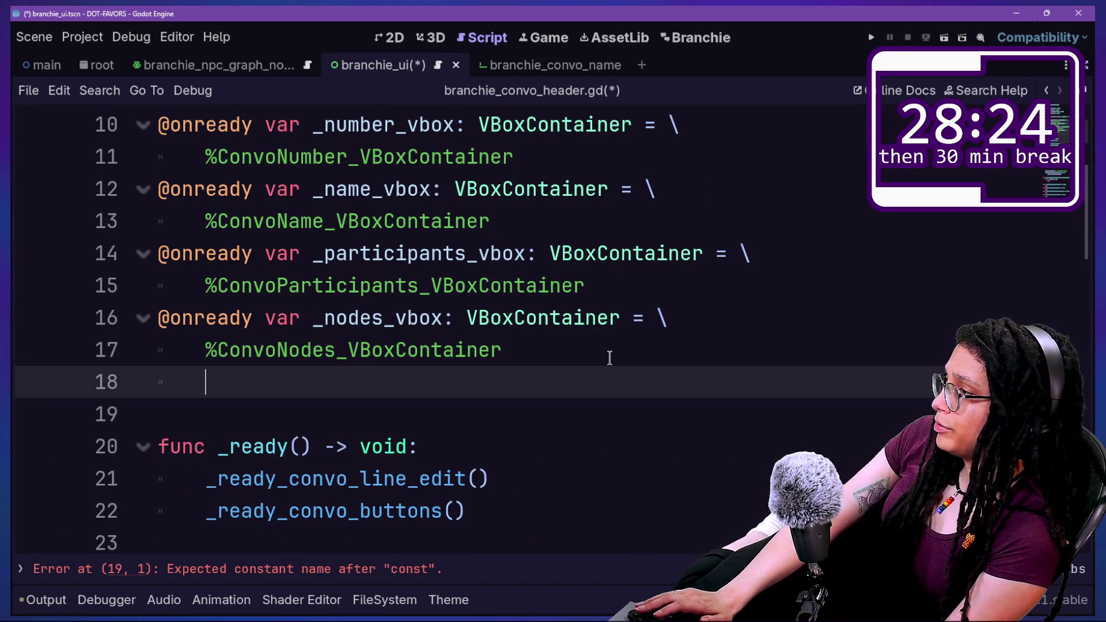
# Move the four convo_*_button declarations from the top to below the %ConvoNodes_VBoxContainer line.
pyautogui.scroll(3, 610, 358)
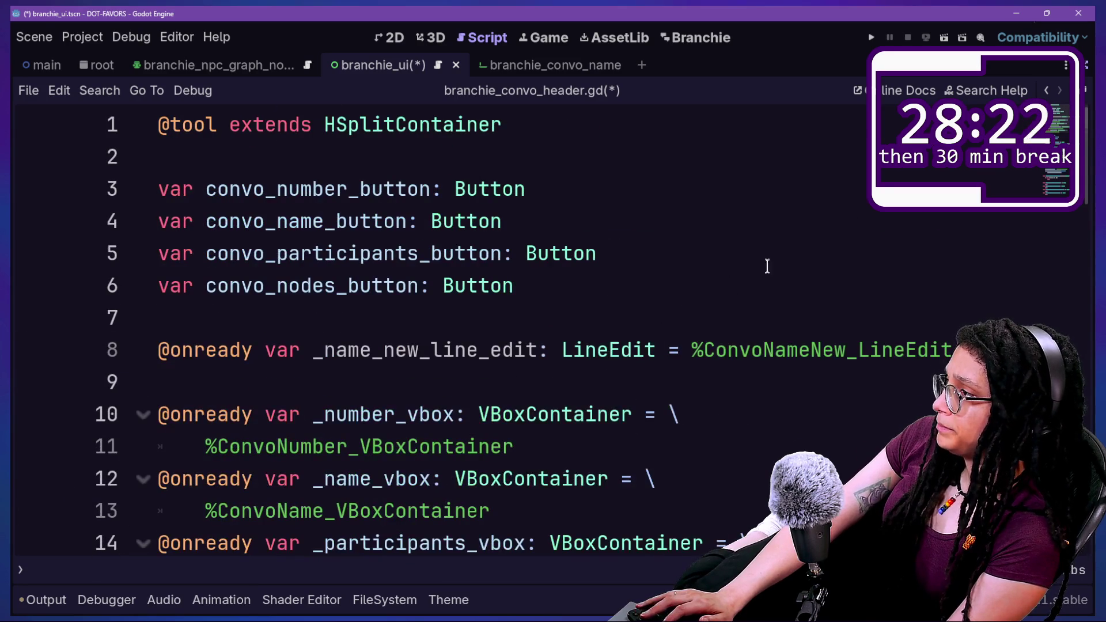
pyautogui.moveTo(730, 273); pyautogui.dragTo(672, 167)
pyautogui.hotkey('ctrl', 'c')
pyautogui.press('BackSpace')
pyautogui.press('BackSpace')
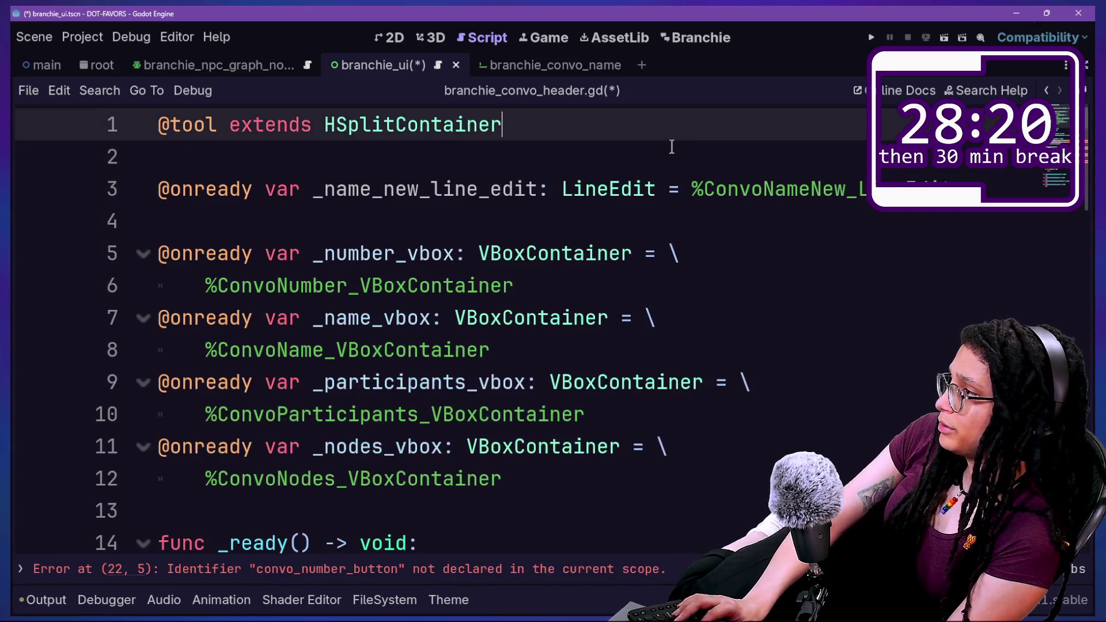
pyautogui.scroll(-2, 672, 147)
pyautogui.click(699, 283)
pyautogui.press('Return')
pyautogui.press('Down')
pyautogui.hotkey('ctrl', 'v')
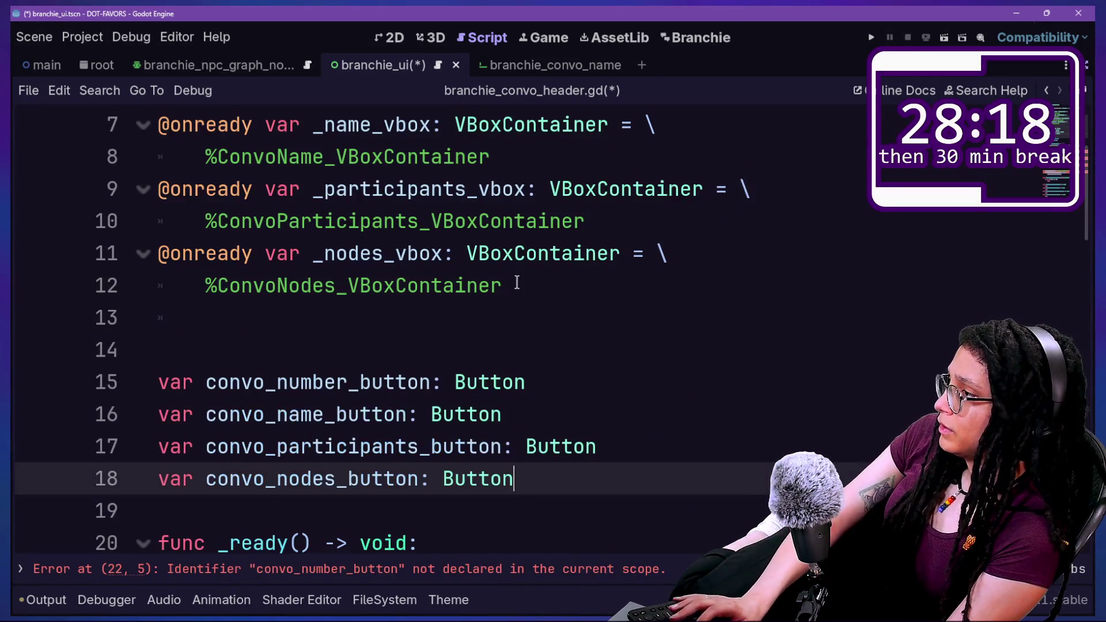
pyautogui.click(528, 335)
pyautogui.press('BackSpace')
# Add blank lines near the top of the script and start a new const declaration.
pyautogui.scroll(2, 527, 335)
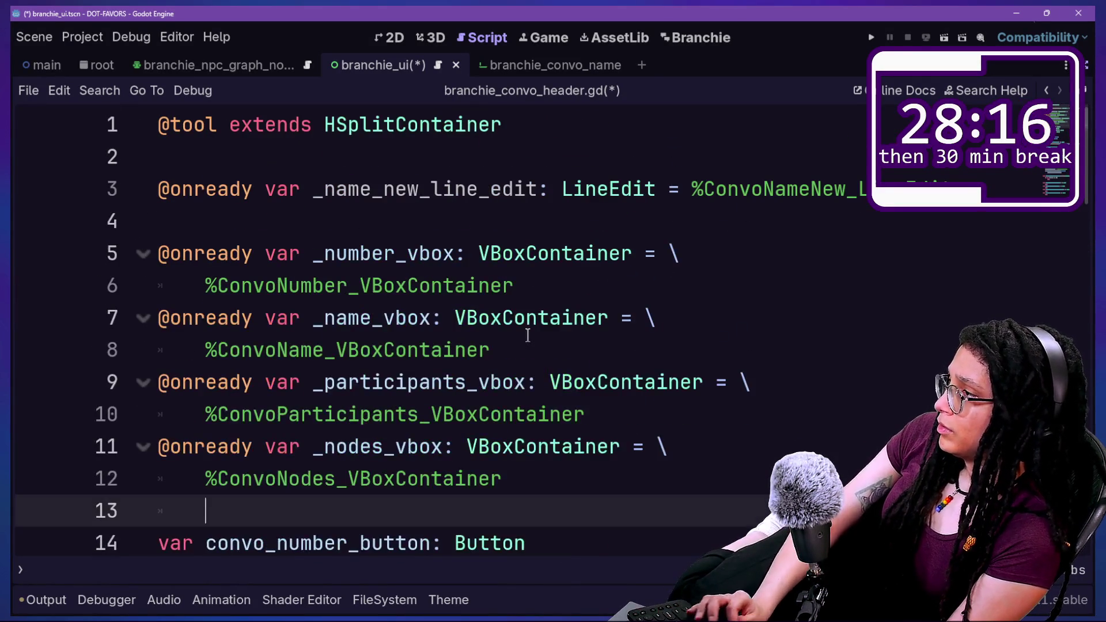
pyautogui.click(547, 199)
pyautogui.click(778, 165)
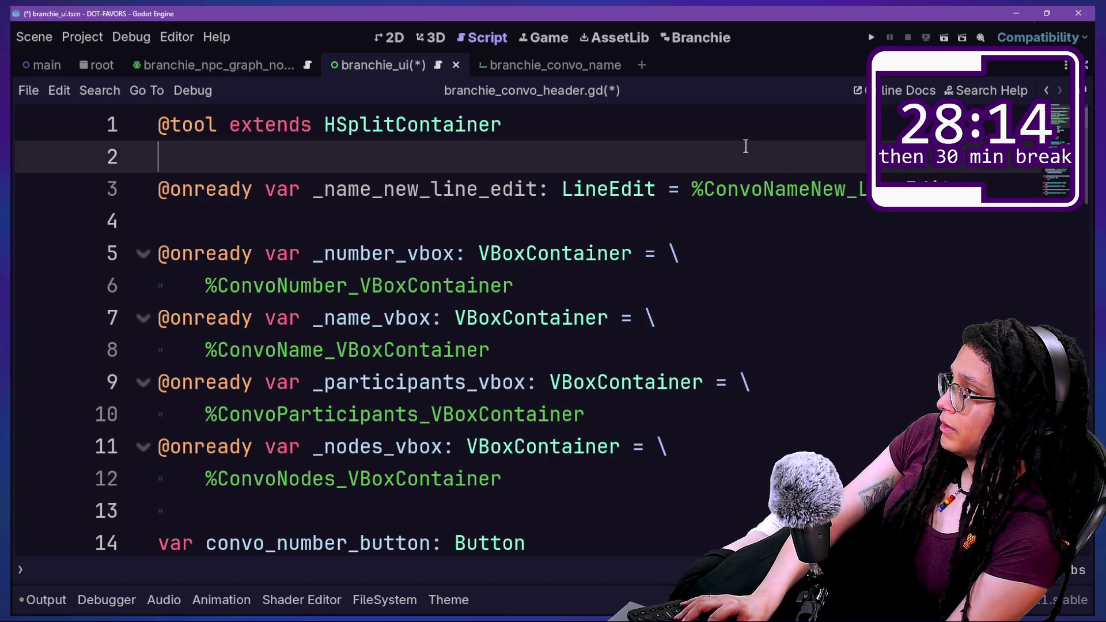
pyautogui.press('Return')
pyautogui.press('Return')
pyautogui.press('Up')
pyautogui.write('co')
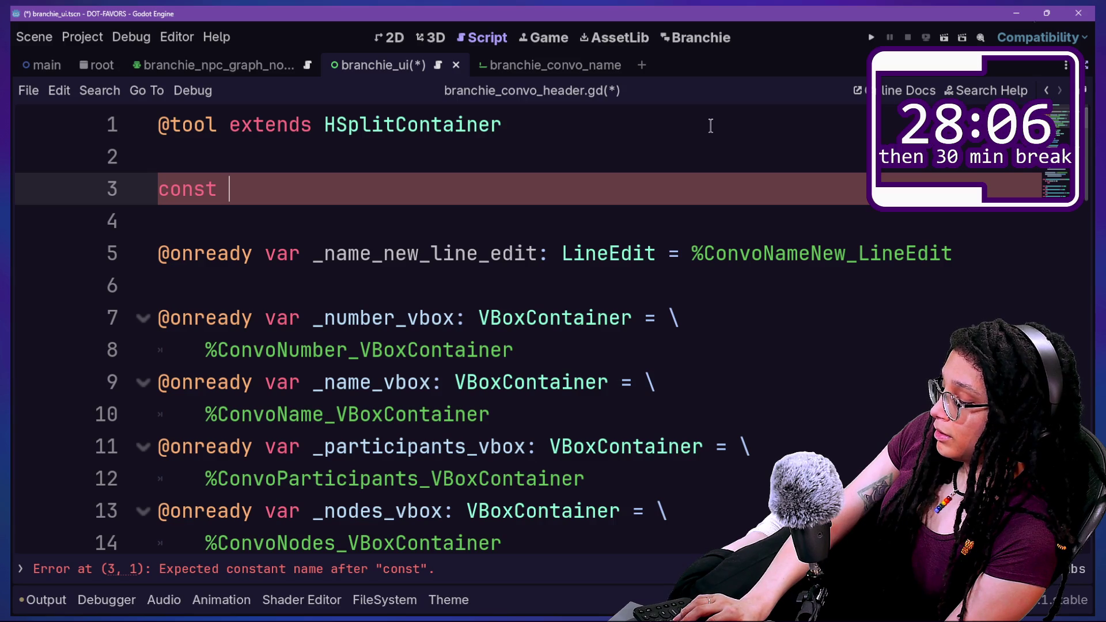
# Write the header const _OK_LETTERS: Array[String] = \ with a line continuation.
pyautogui.press('BackSpace')
pyautogui.press('BackSpace')
pyautogui.write('_OK_')
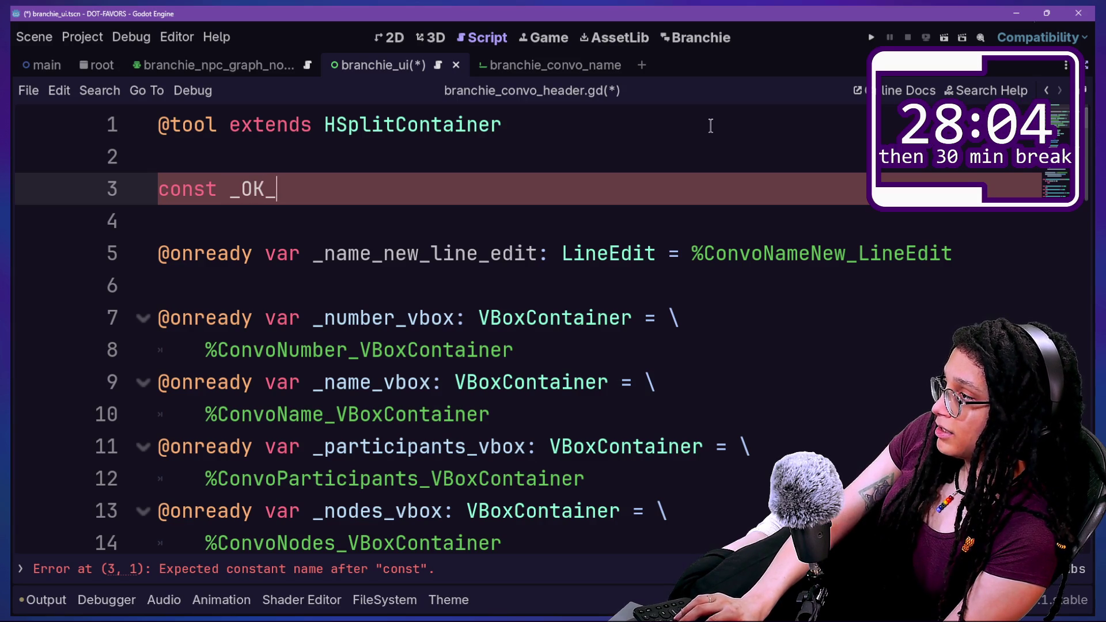
pyautogui.write('LETTERS: Arr')
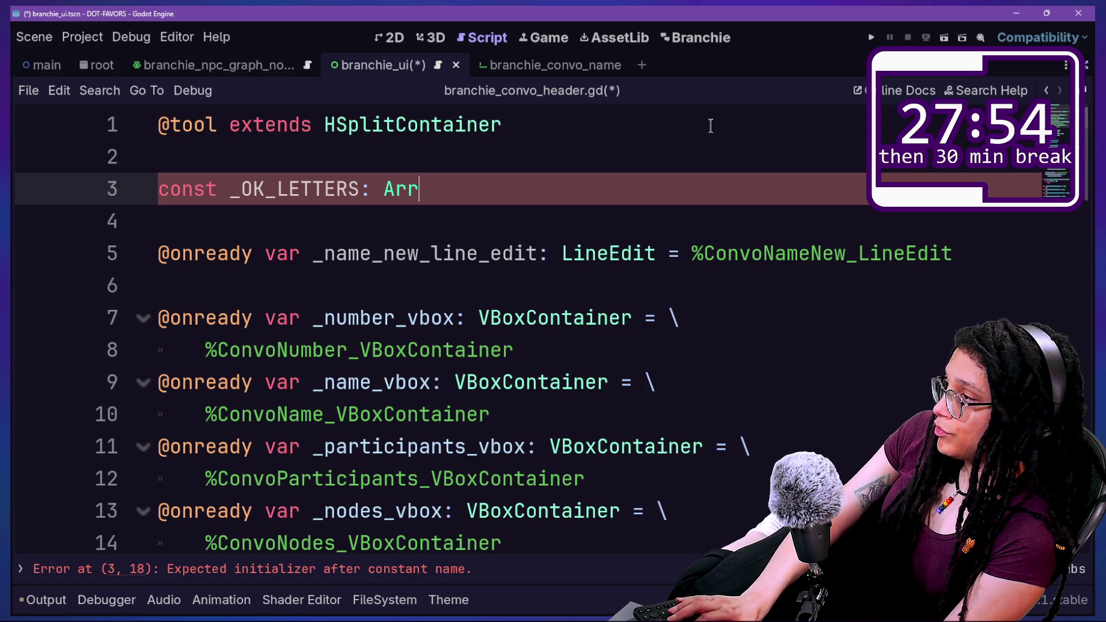
pyautogui.write('ay[S')
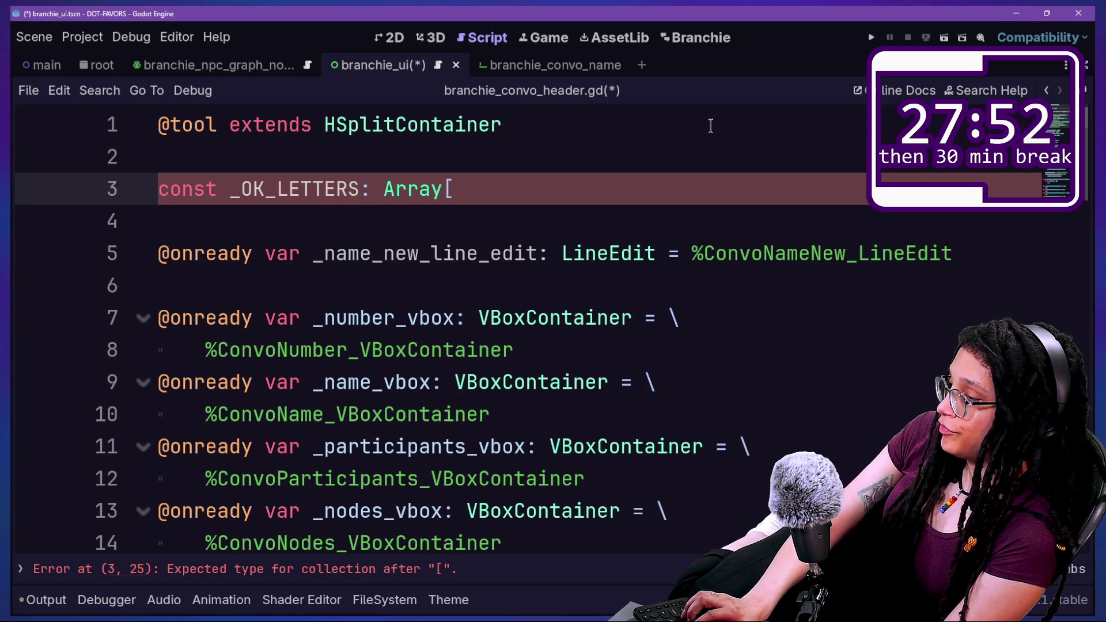
pyautogui.write('tring]')
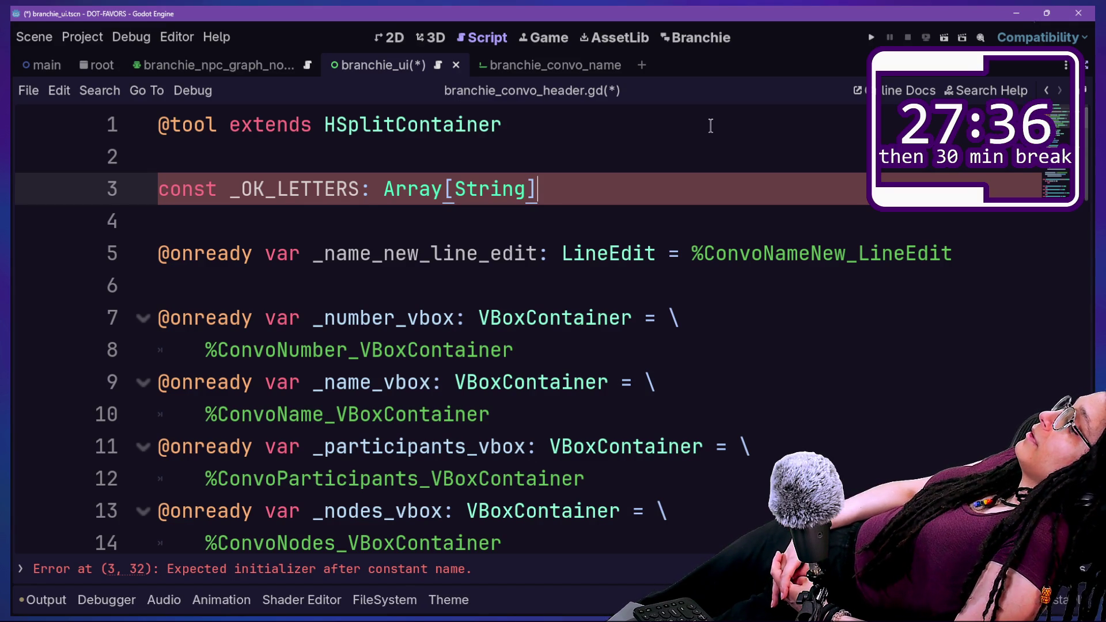
pyautogui.write('= ')
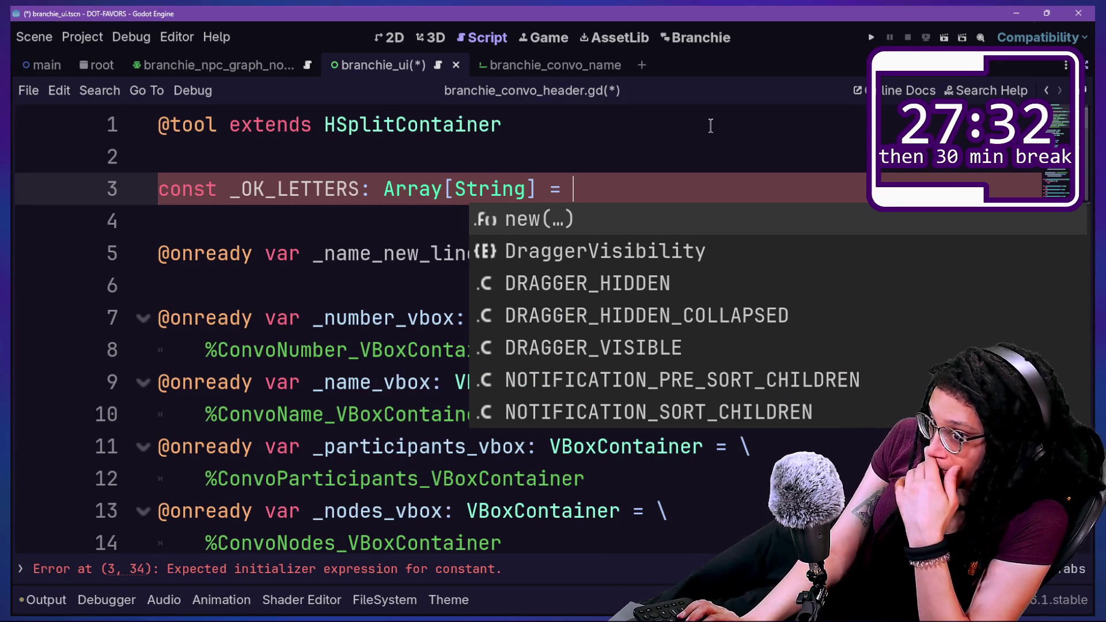
pyautogui.write('"')
pyautogui.press('Escape')
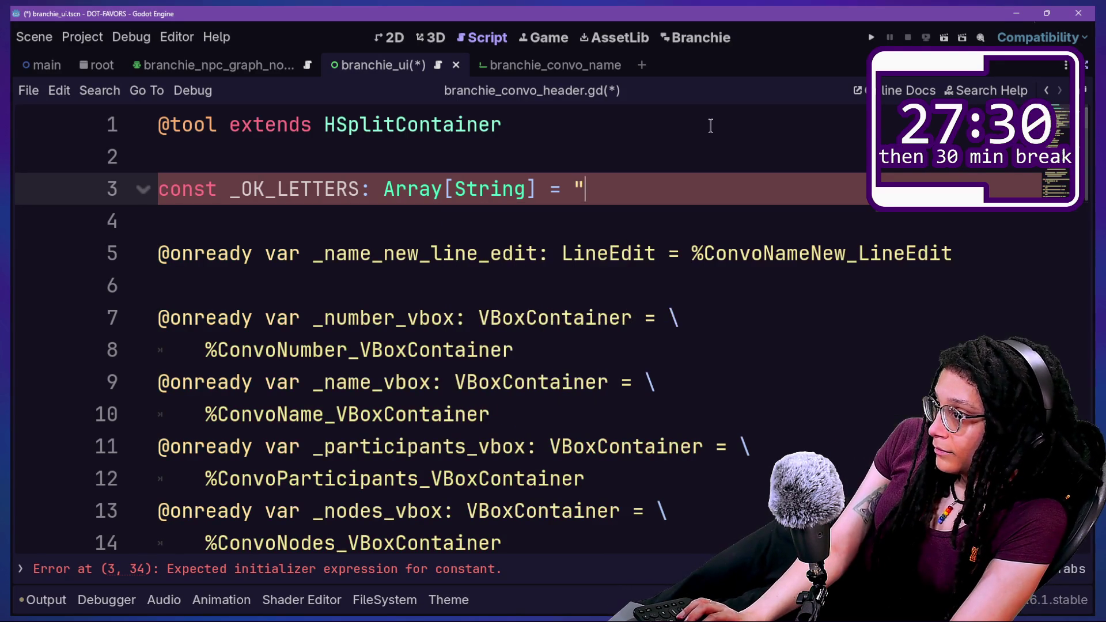
pyautogui.press('BackSpace')
pyautogui.write('\\')
pyautogui.press('Return')
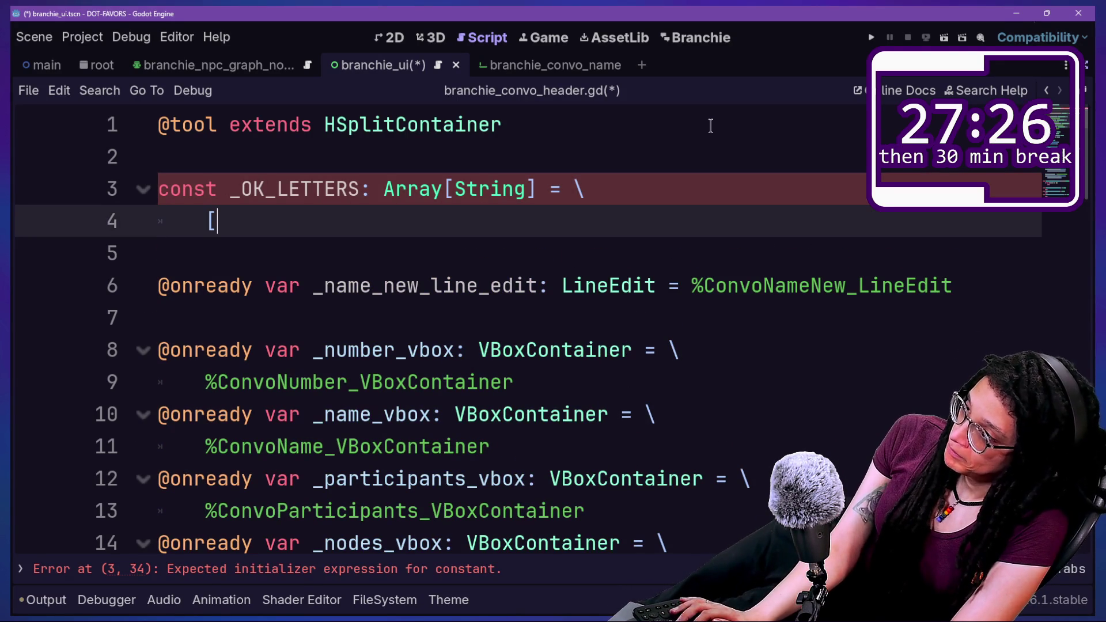
# List the letters "A" through "S" across lines 4–5, fixing typos along the way.
pyautogui.write('"A","B",')
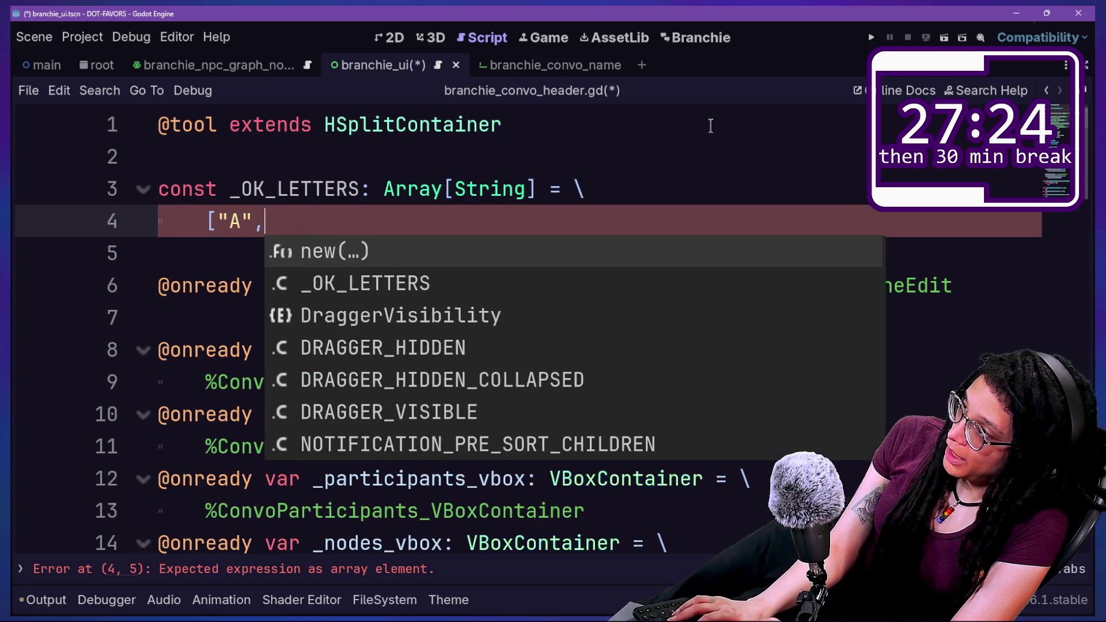
pyautogui.write('"C",')
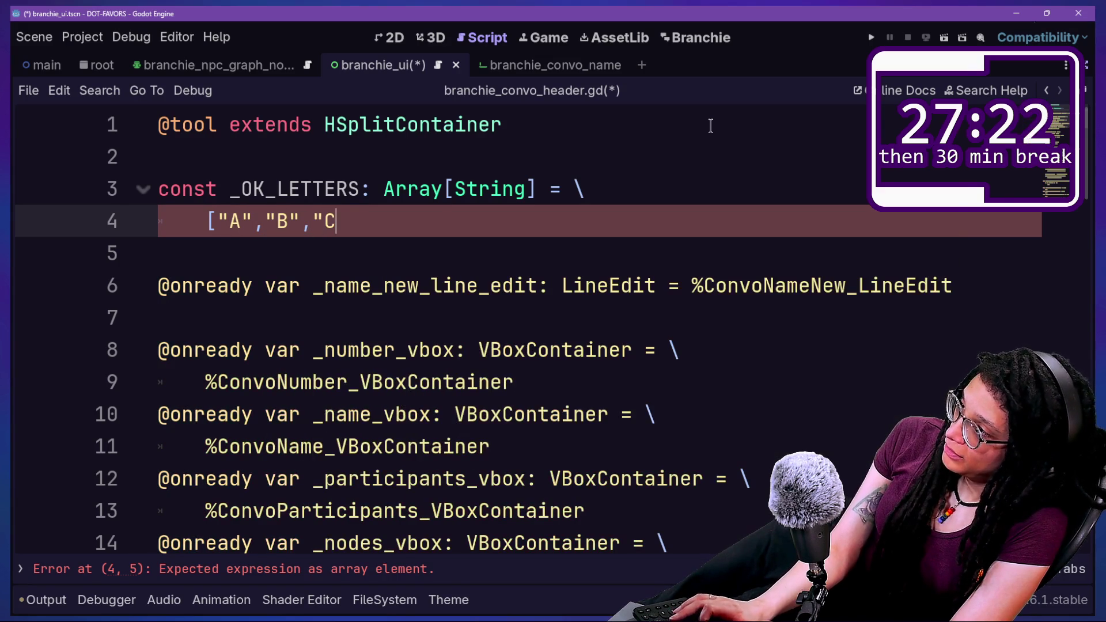
pyautogui.write('"D","E')
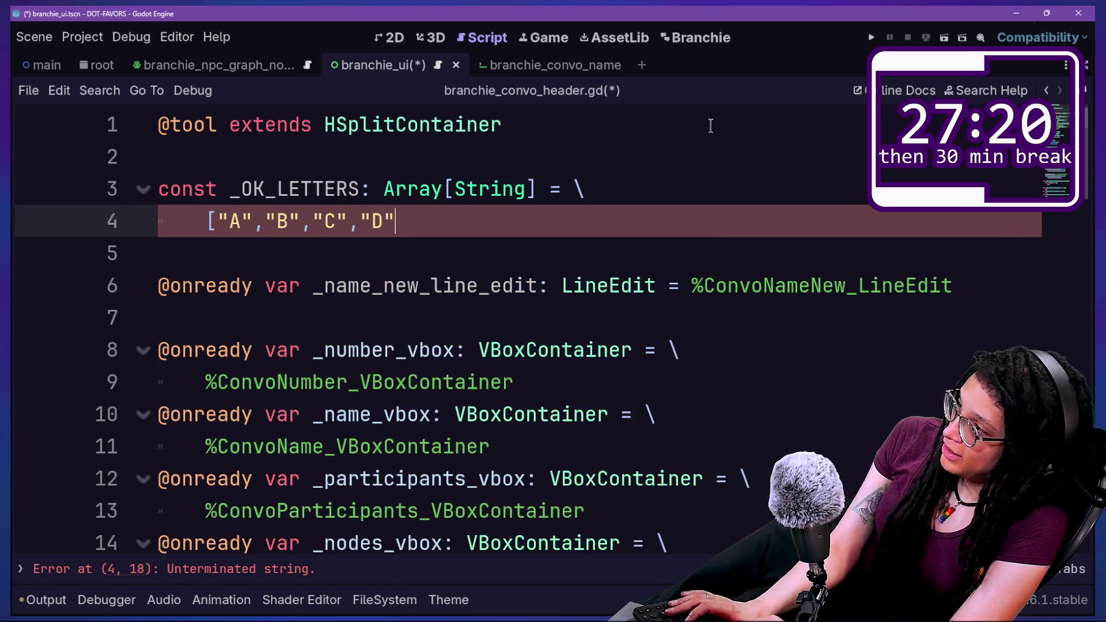
pyautogui.write('","F')
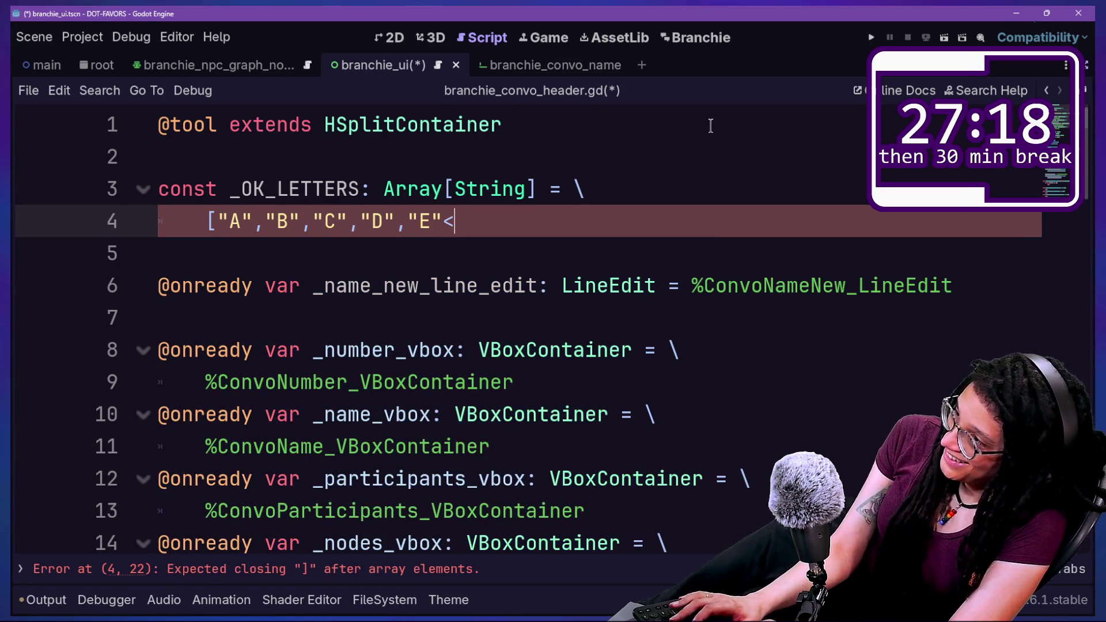
pyautogui.write('","GH')
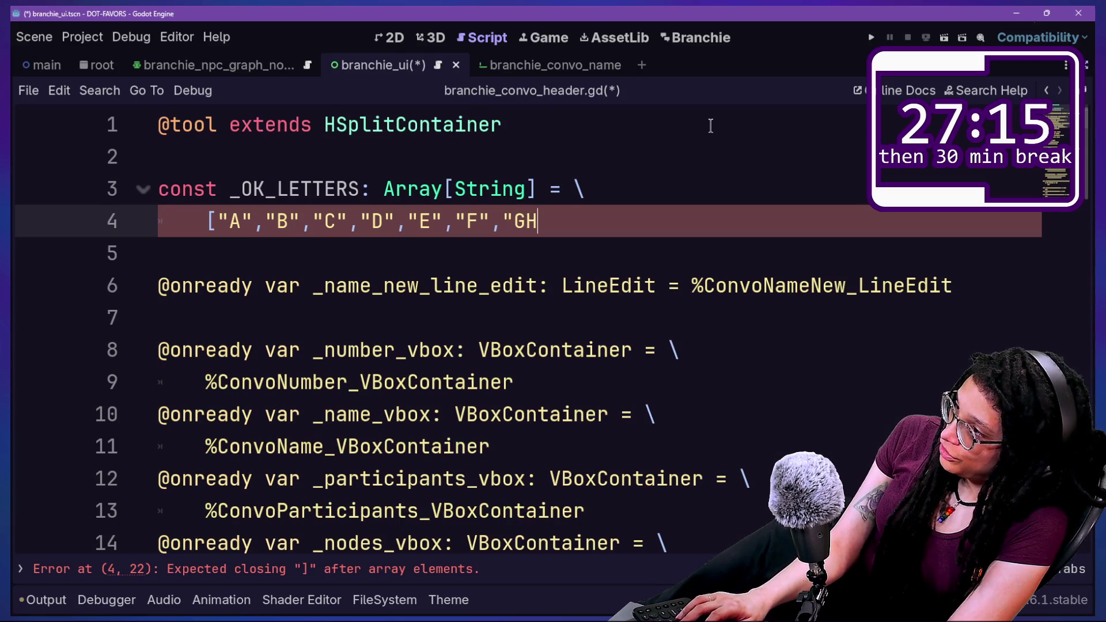
pyautogui.press('BackSpace')
pyautogui.write('","H"')
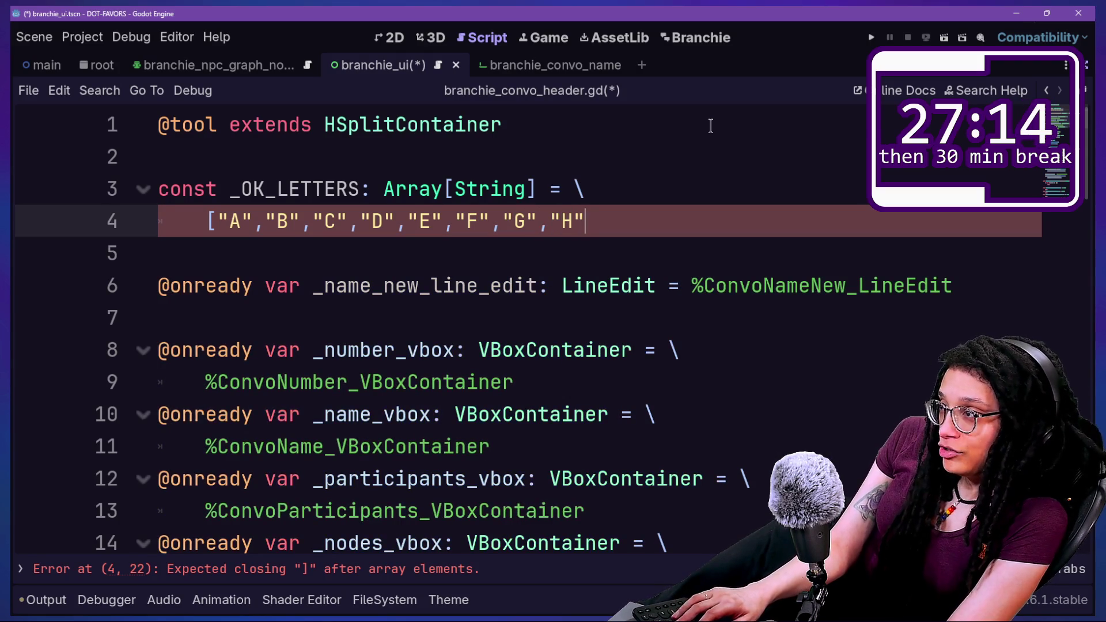
pyautogui.write(',"I"')
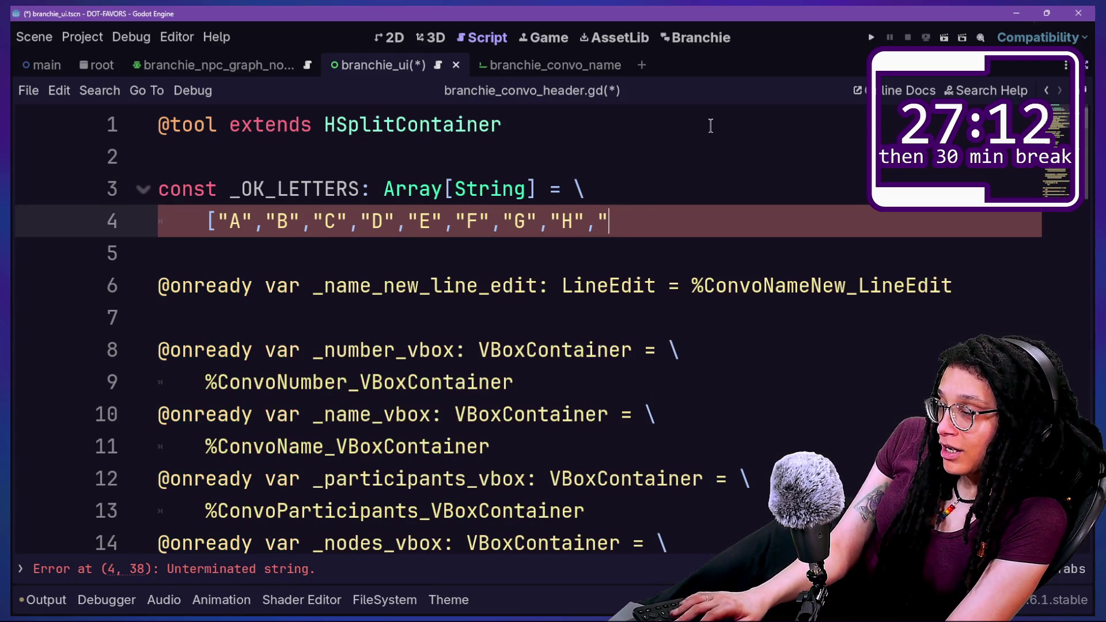
pyautogui.write(',')
pyautogui.press('Return')
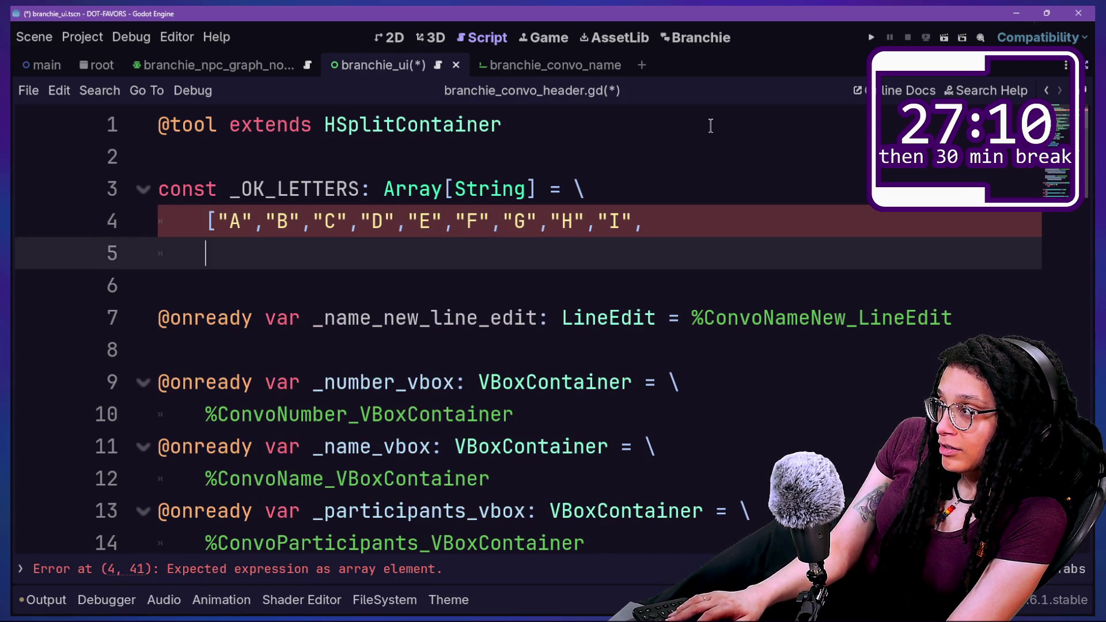
pyautogui.write('"J","K",')
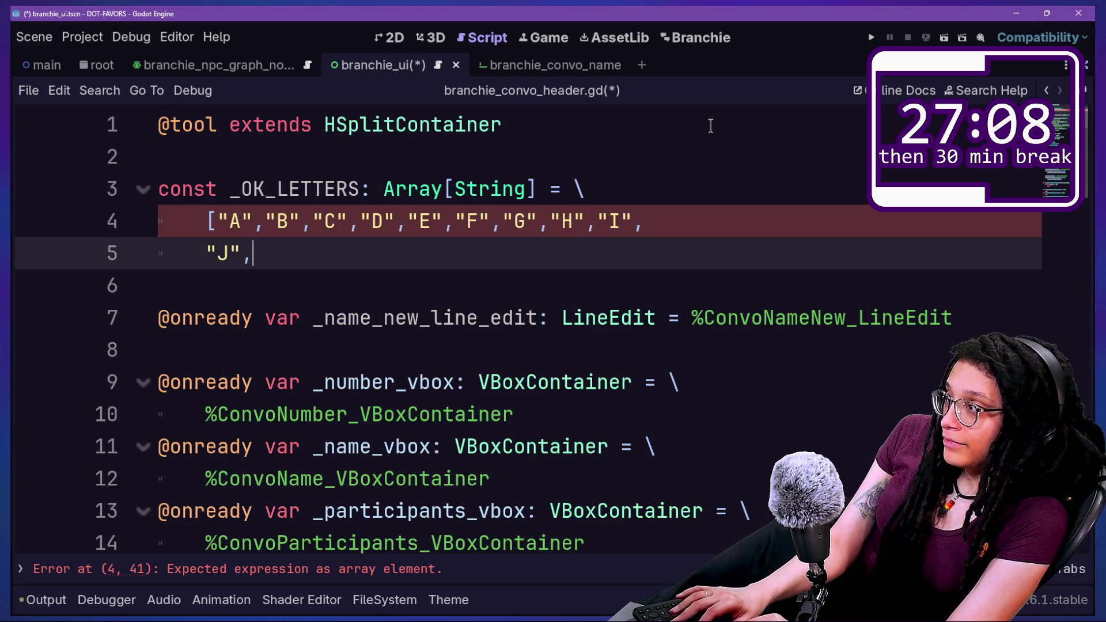
pyautogui.write('"L"')
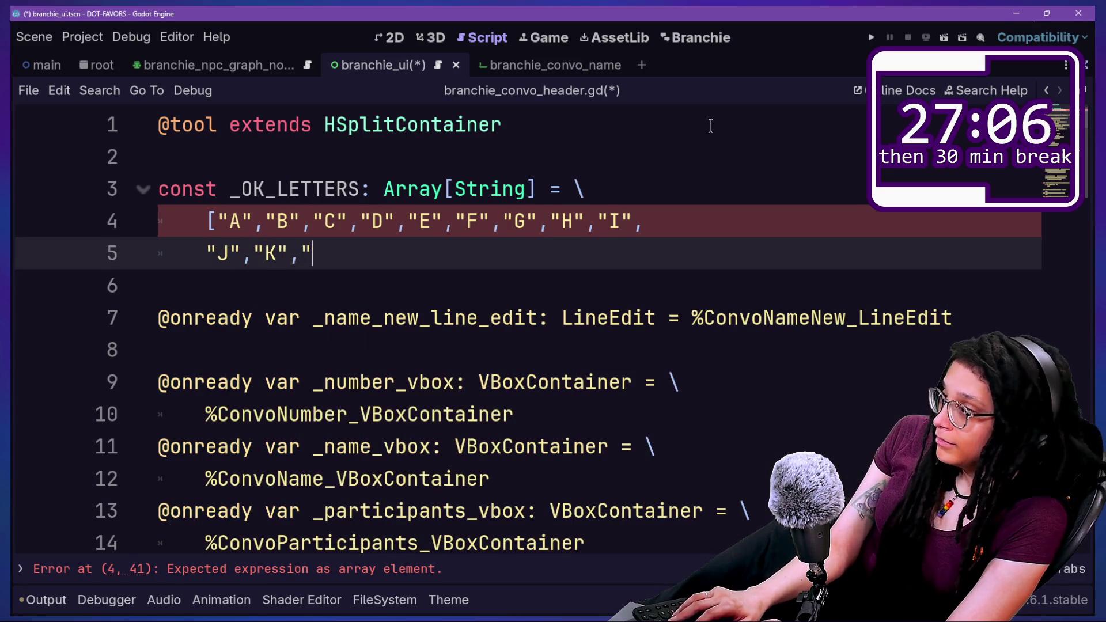
pyautogui.write(',"')
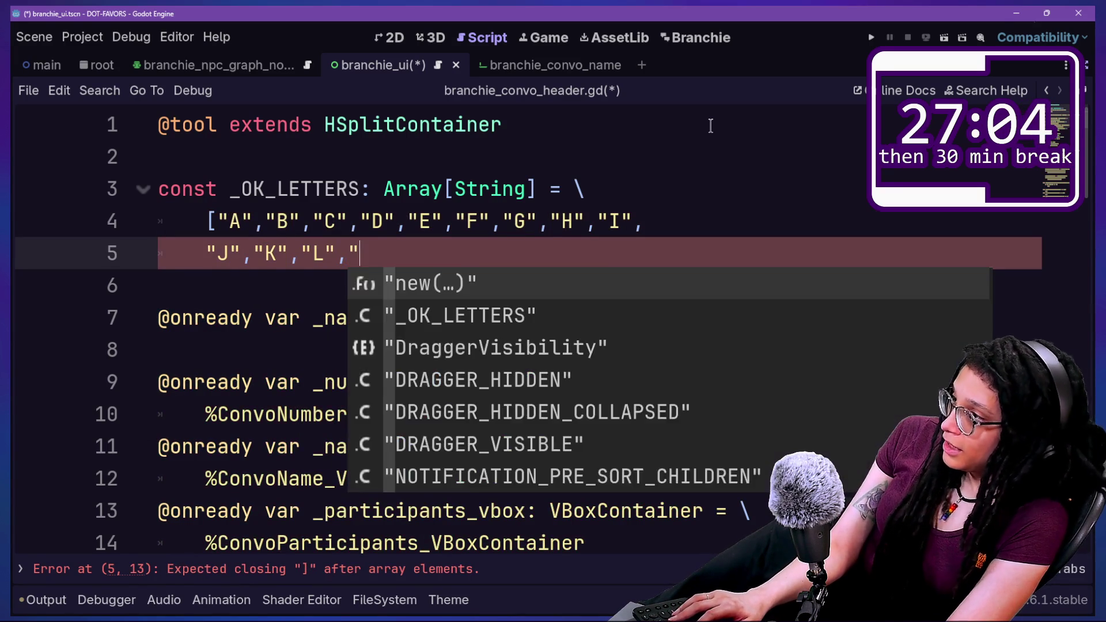
pyautogui.press('Escape')
pyautogui.write('M","N')
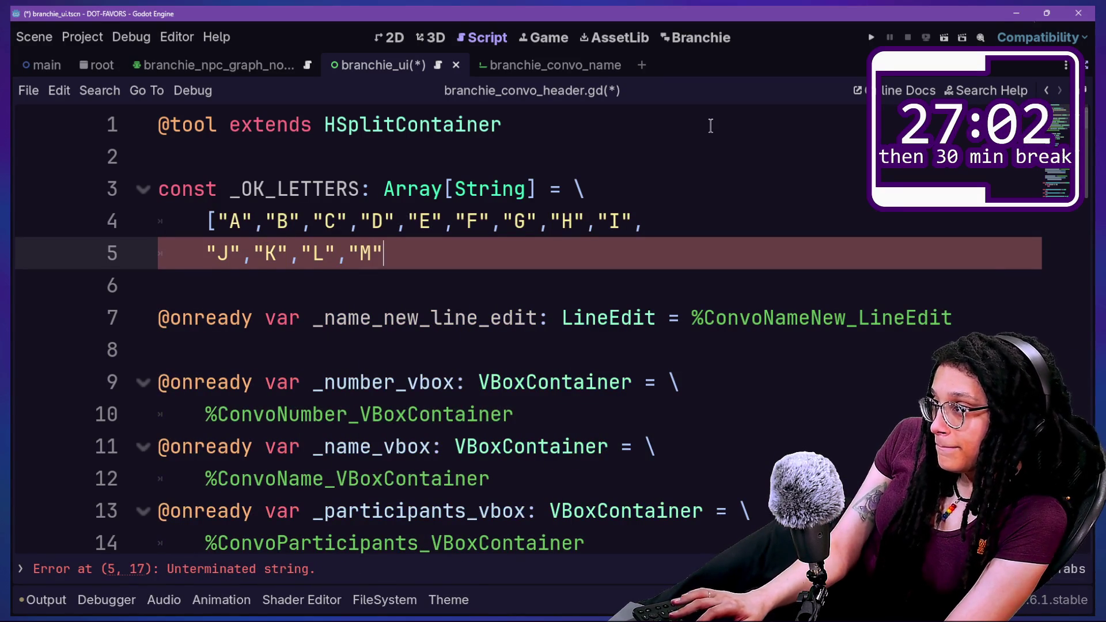
pyautogui.write('","P')
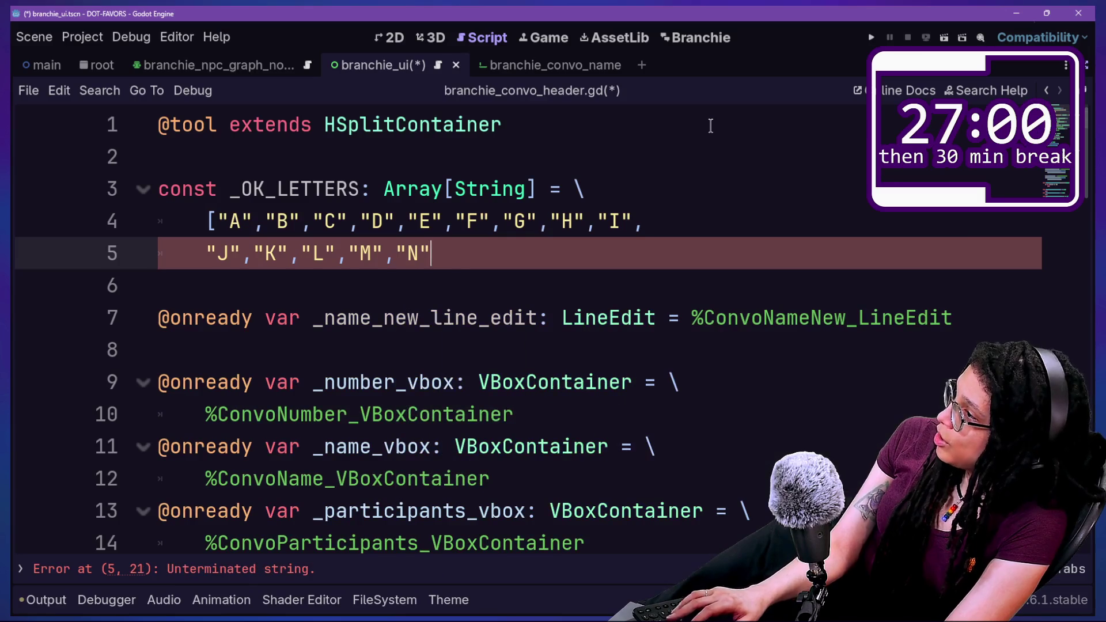
pyautogui.press('BackSpace')
pyautogui.write('O"P')
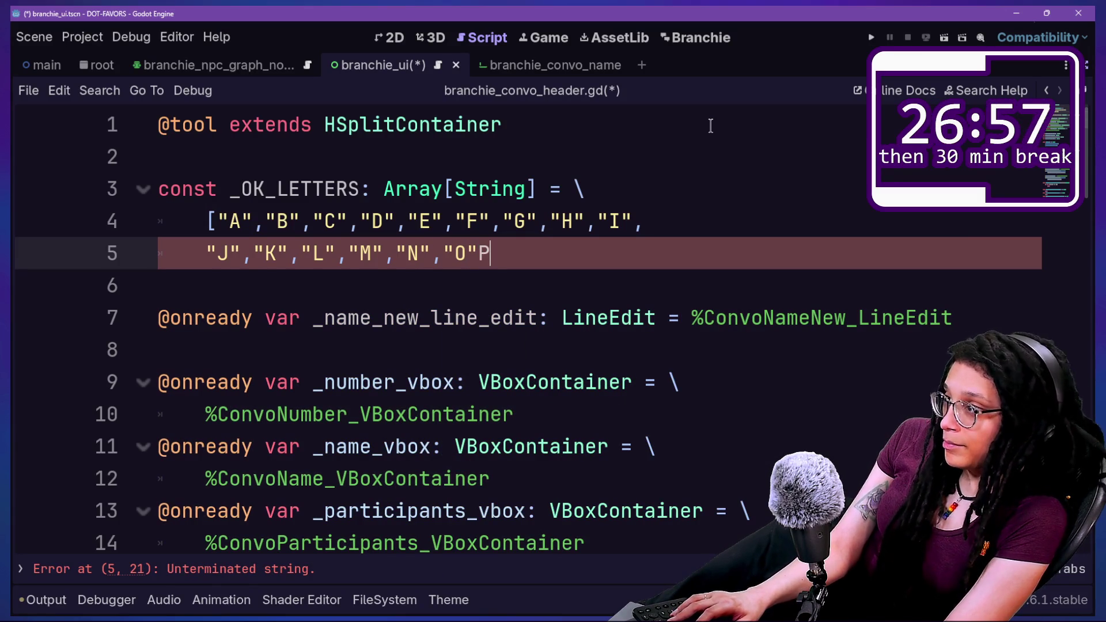
pyautogui.press('BackSpace')
pyautogui.write('m:')
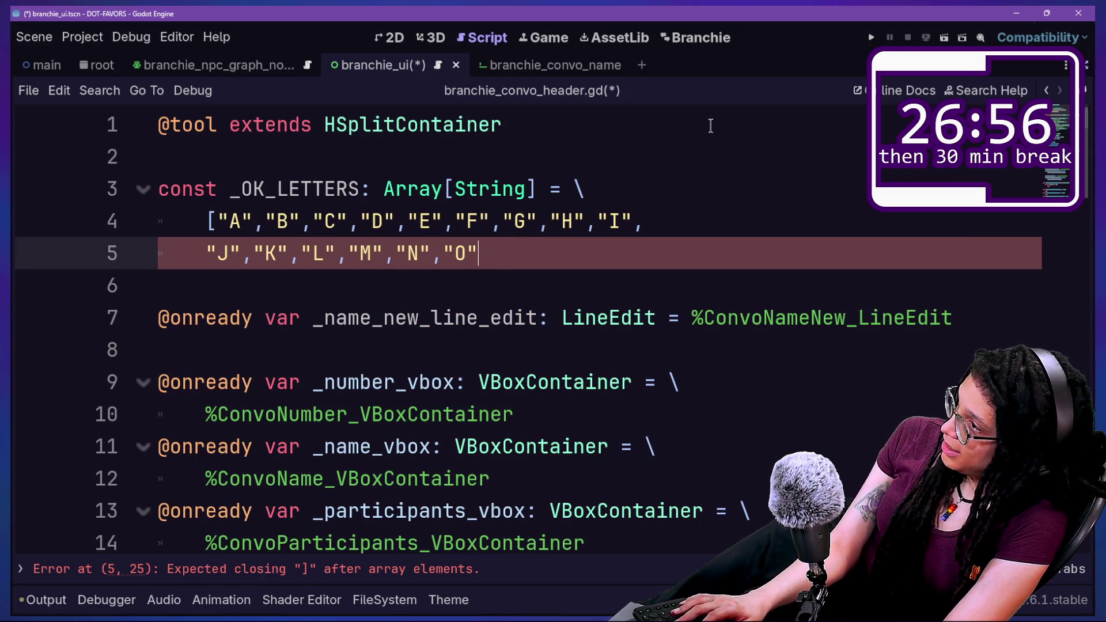
pyautogui.write(',"P",')
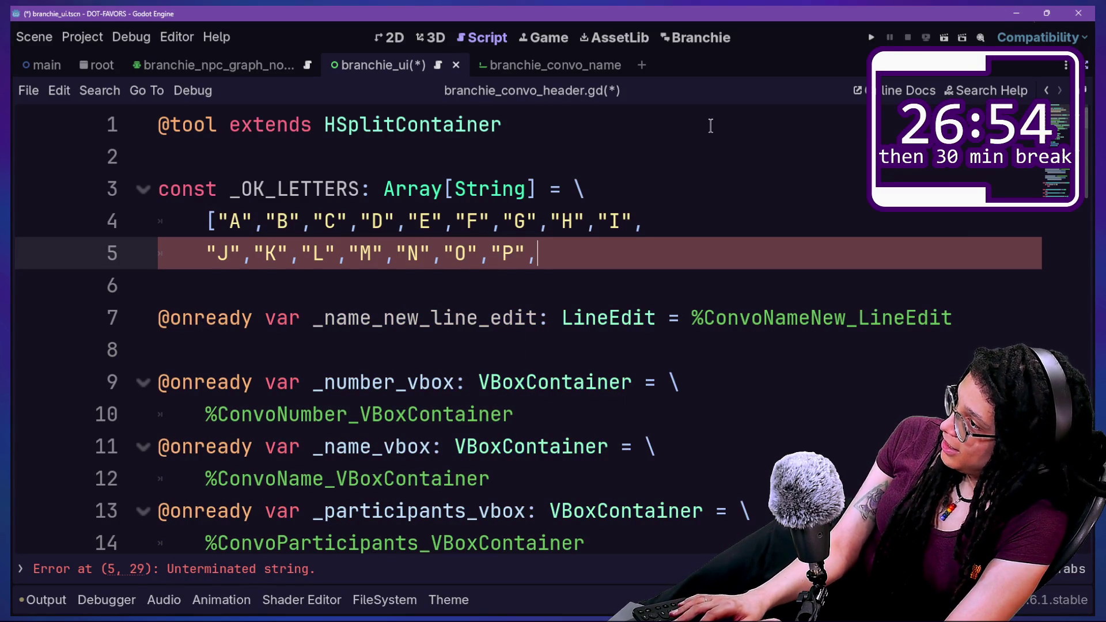
pyautogui.write('"Q",')
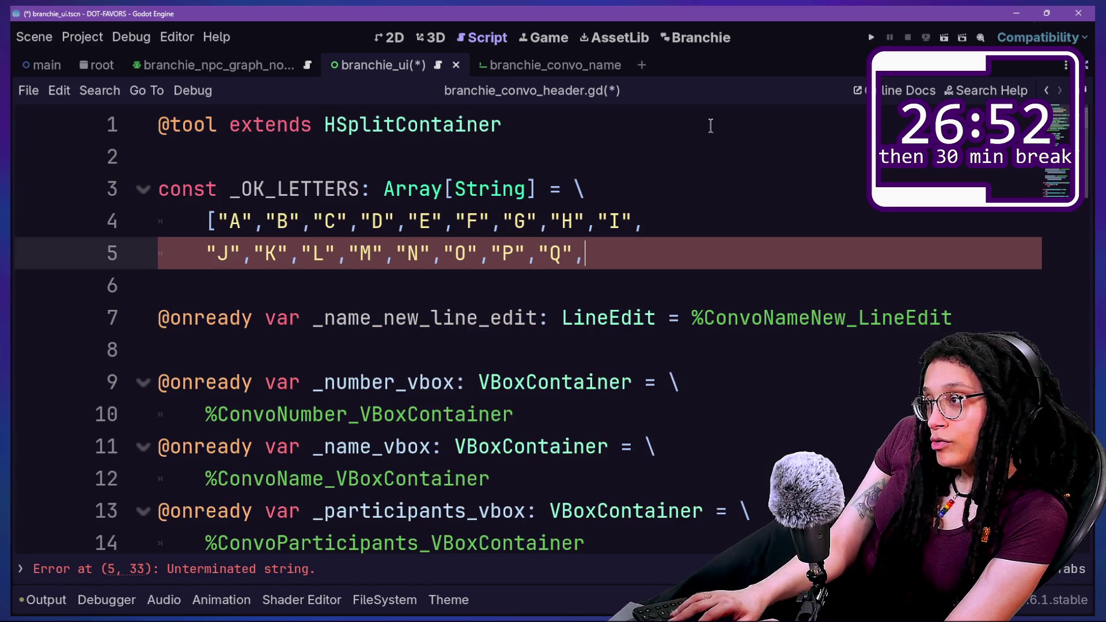
pyautogui.write('"R",S"')
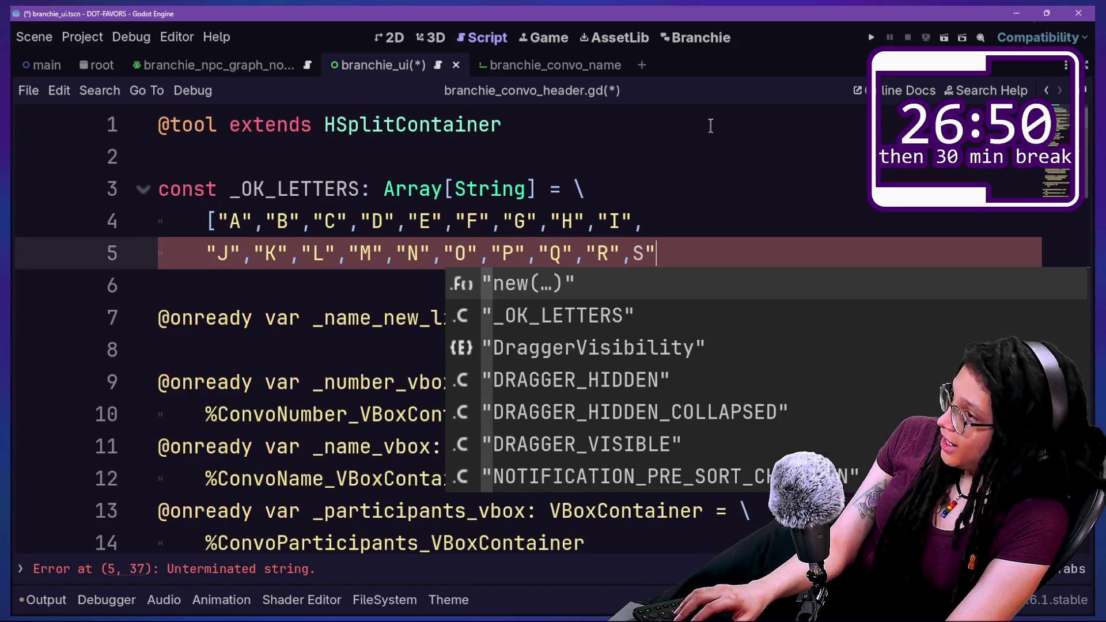
pyautogui.press('BackSpace')
pyautogui.press('BackSpace')
pyautogui.write('"S",')
pyautogui.press('Return')
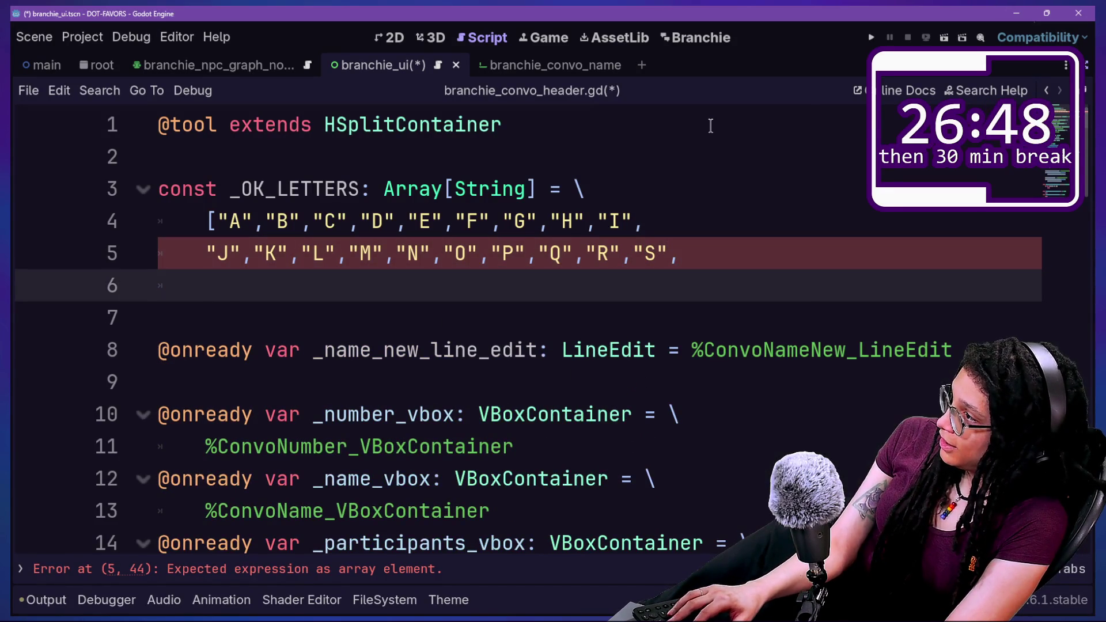
# Finish the array with "T" through "Z" and close it.
pyautogui.write('"T","U')
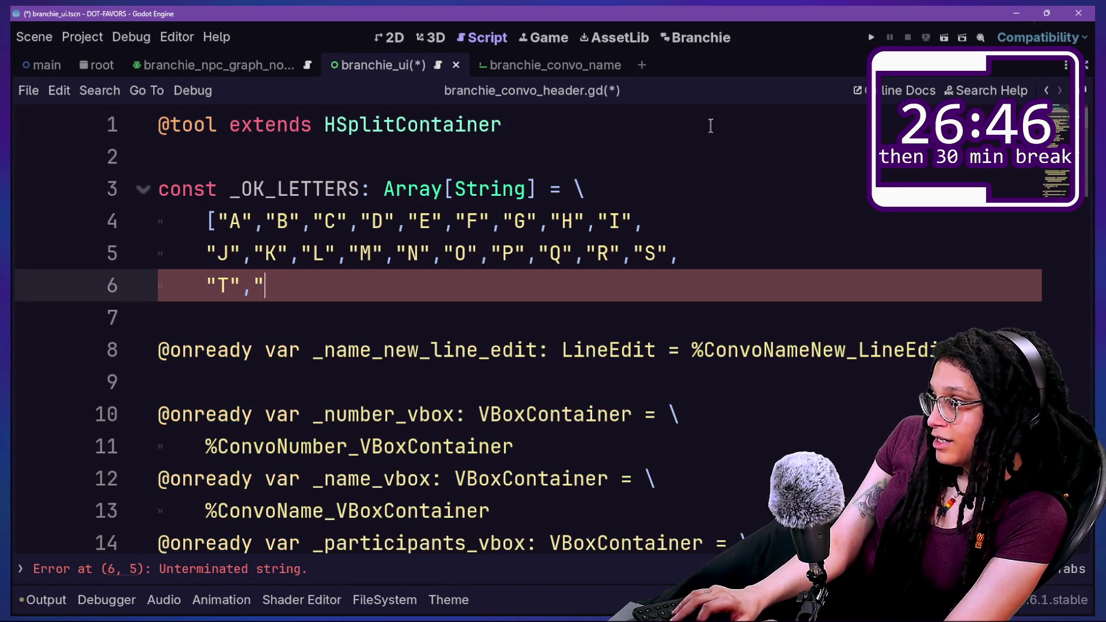
pyautogui.write('","V",')
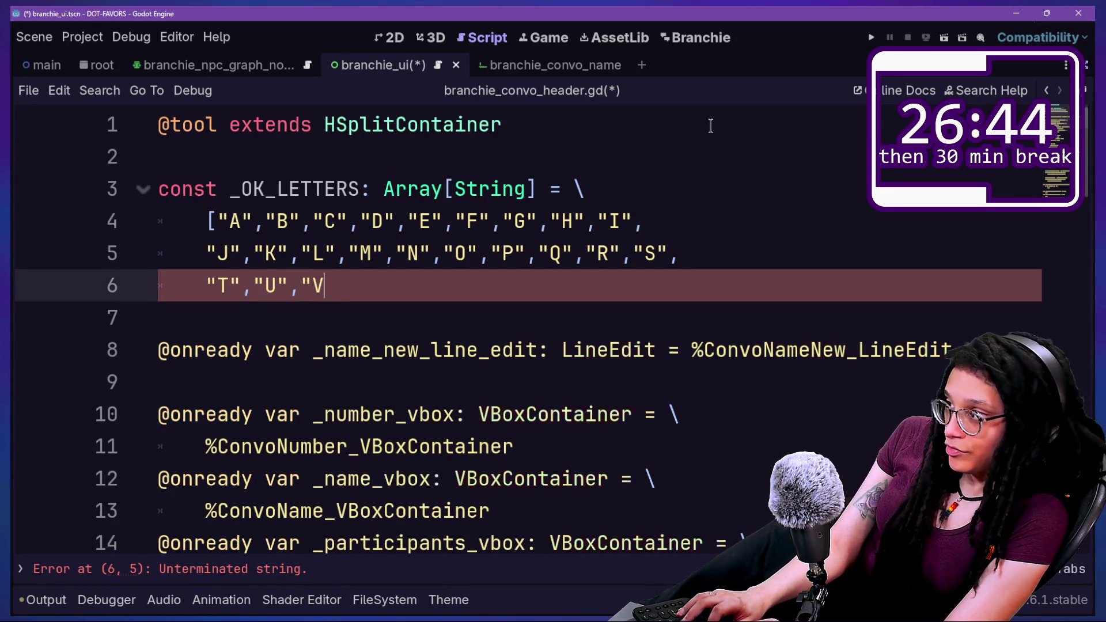
pyautogui.write('"W",X')
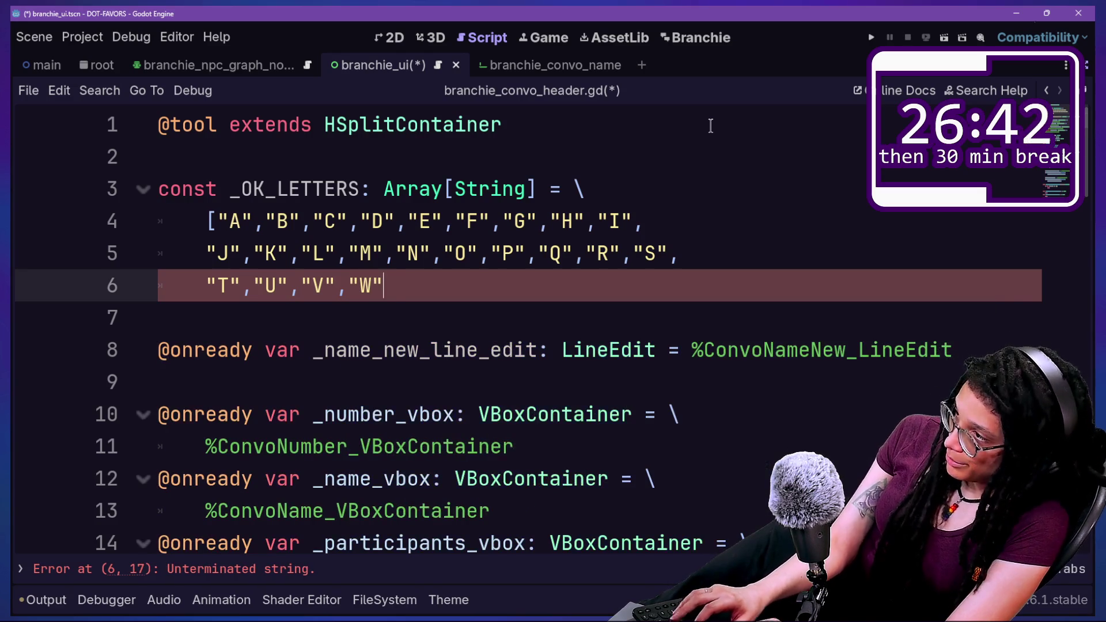
pyautogui.press('Left')
pyautogui.write('"')
pyautogui.press('End')
pyautogui.write('"')
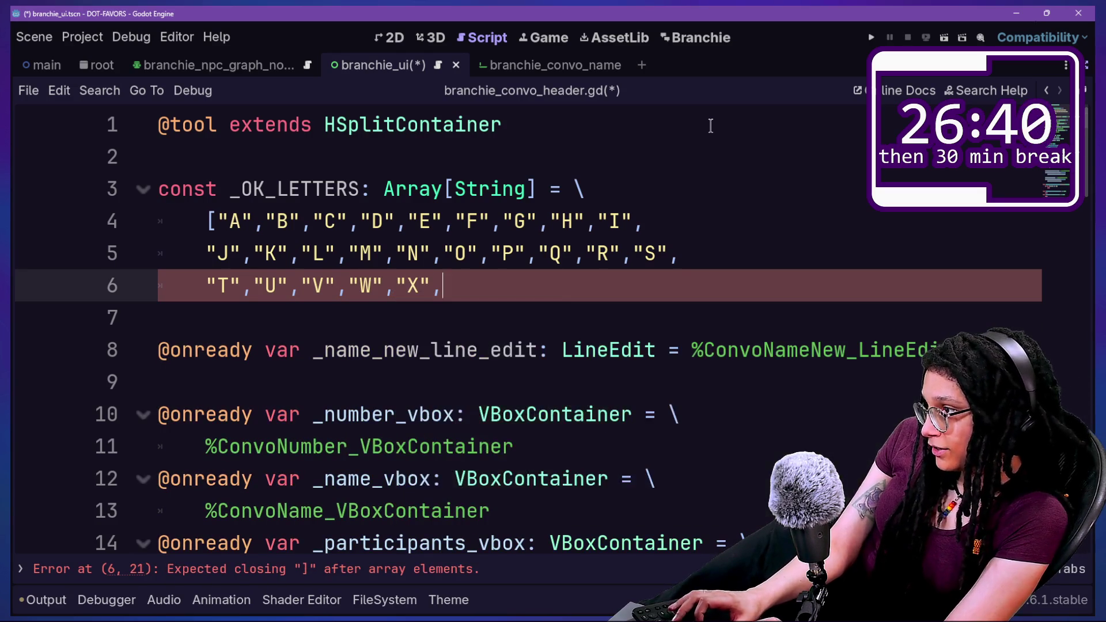
pyautogui.write(',"Y')
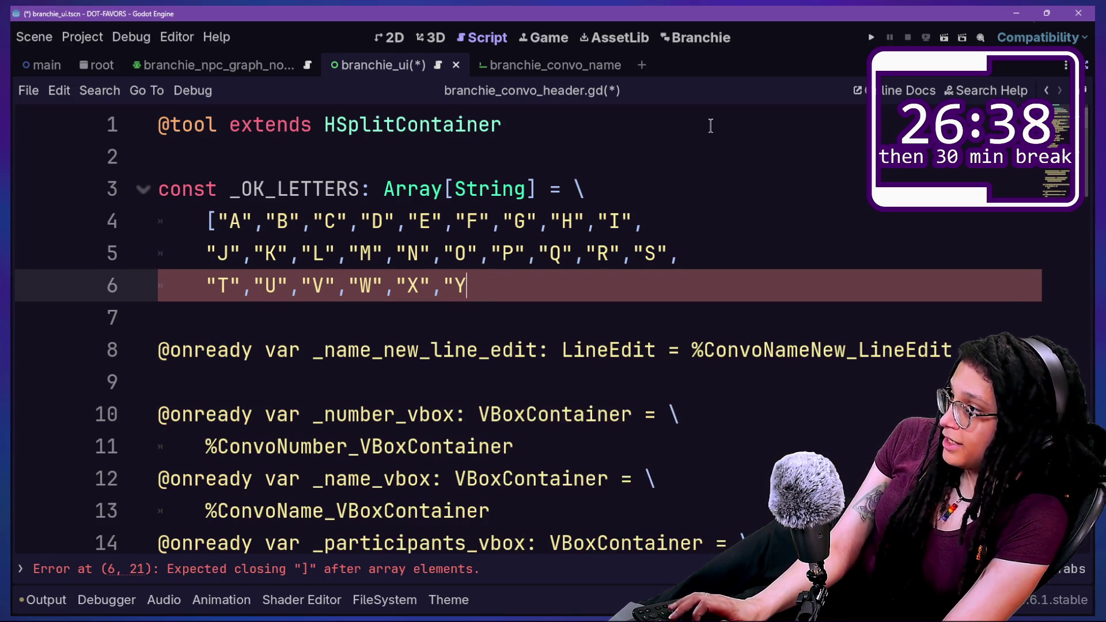
pyautogui.write('","Z"')
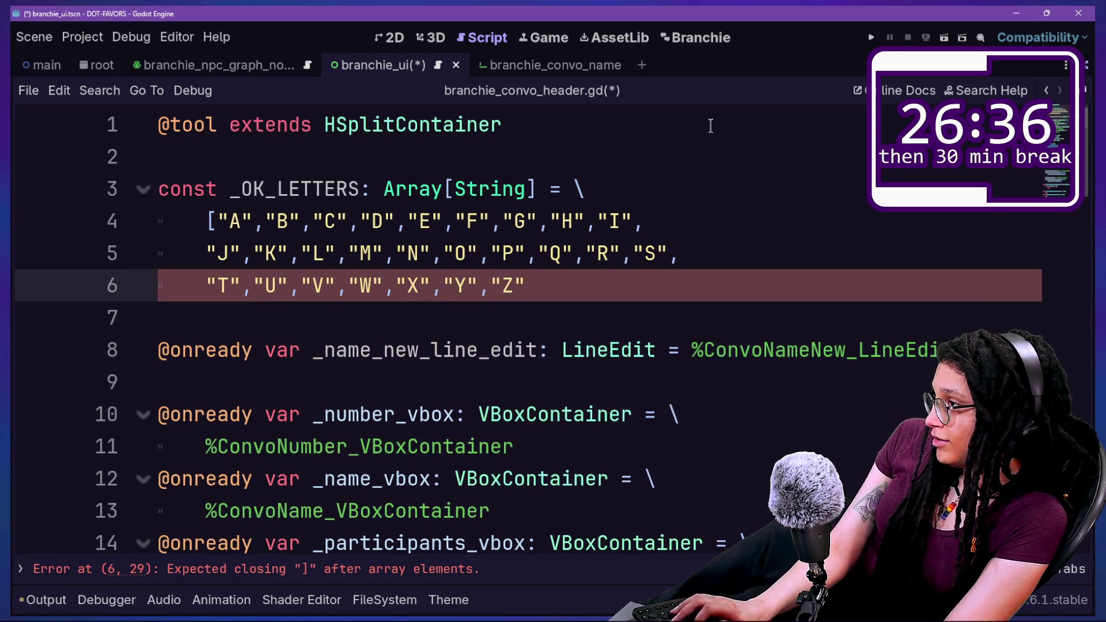
pyautogui.press('Return')
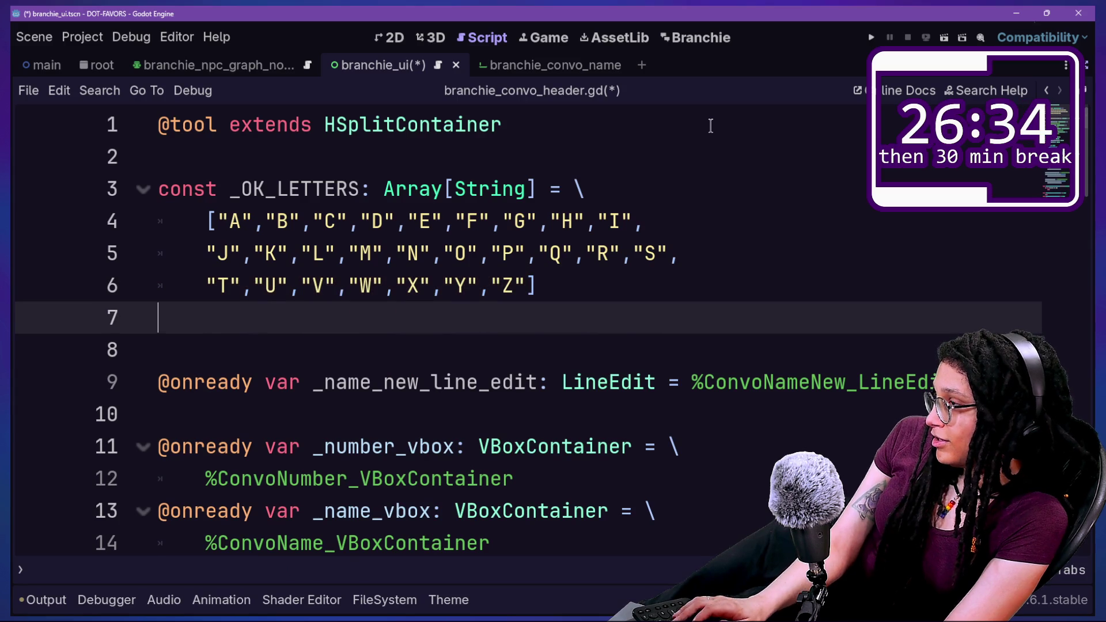
pyautogui.write('const _OK_')
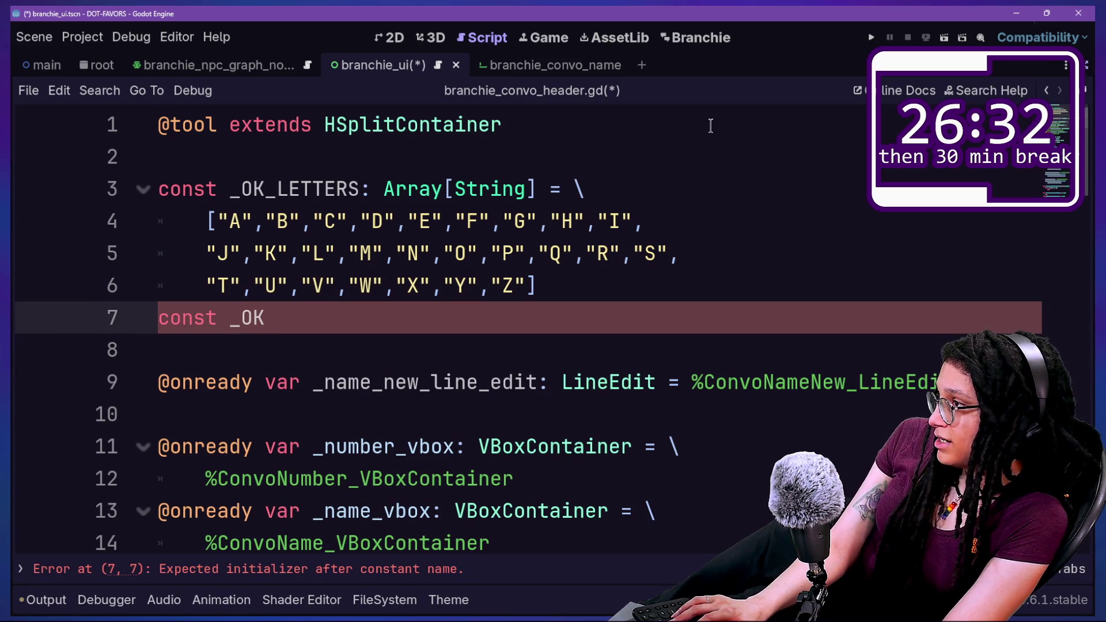
pyautogui.write('NUMBERS: Array[ST')
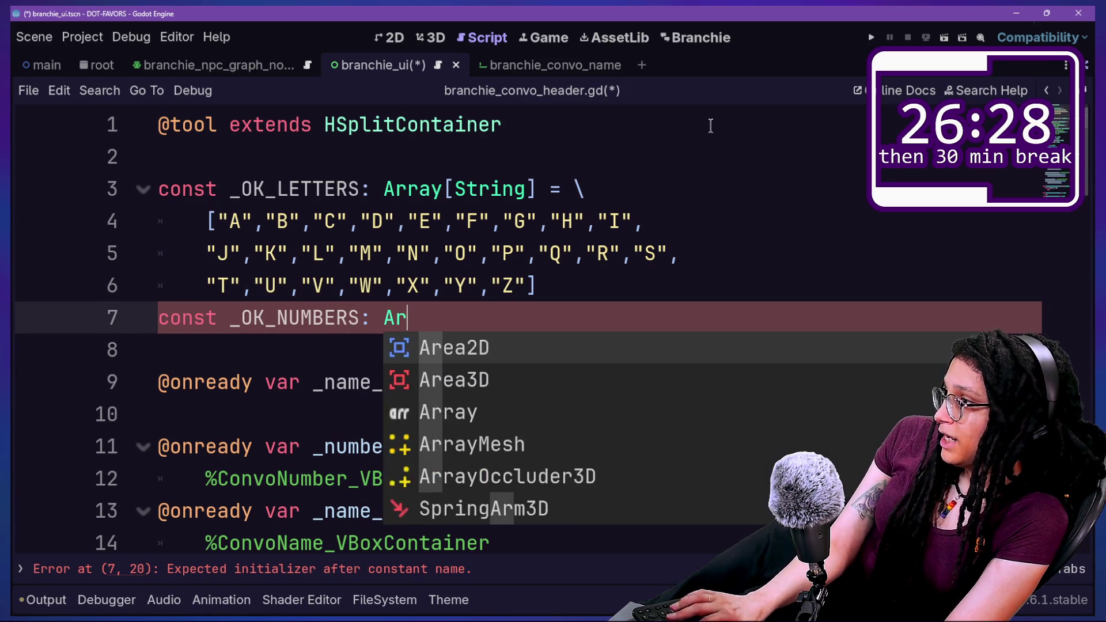
# Complete the header const _OK_NUMBERS: Array[String] = \ on line 7.
pyautogui.press('BackSpace')
pyautogui.write('tring')
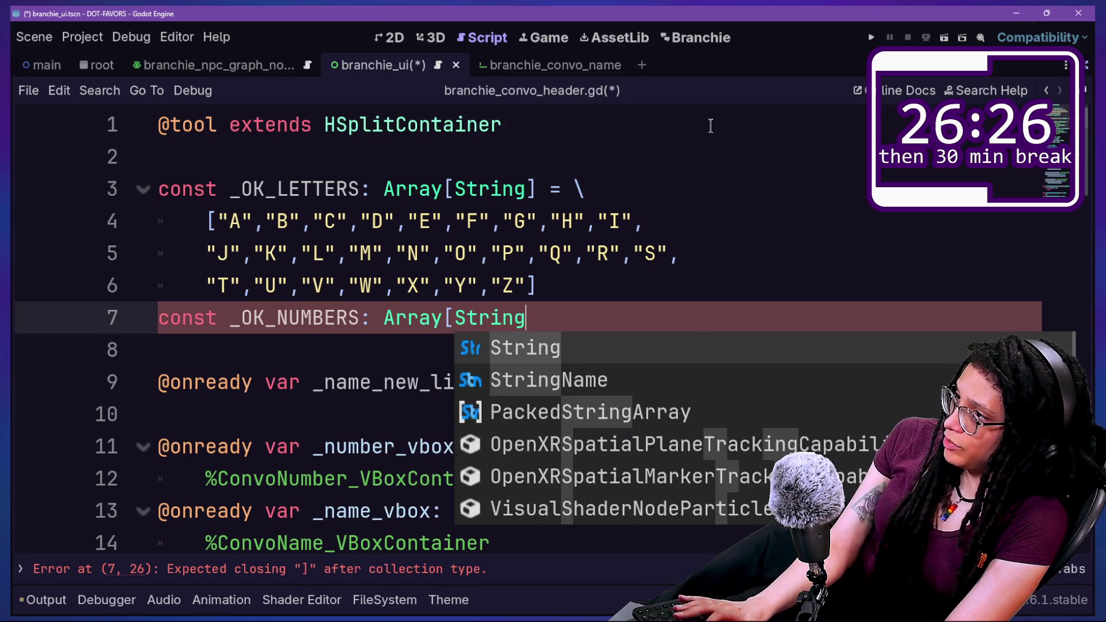
pyautogui.press('Escape')
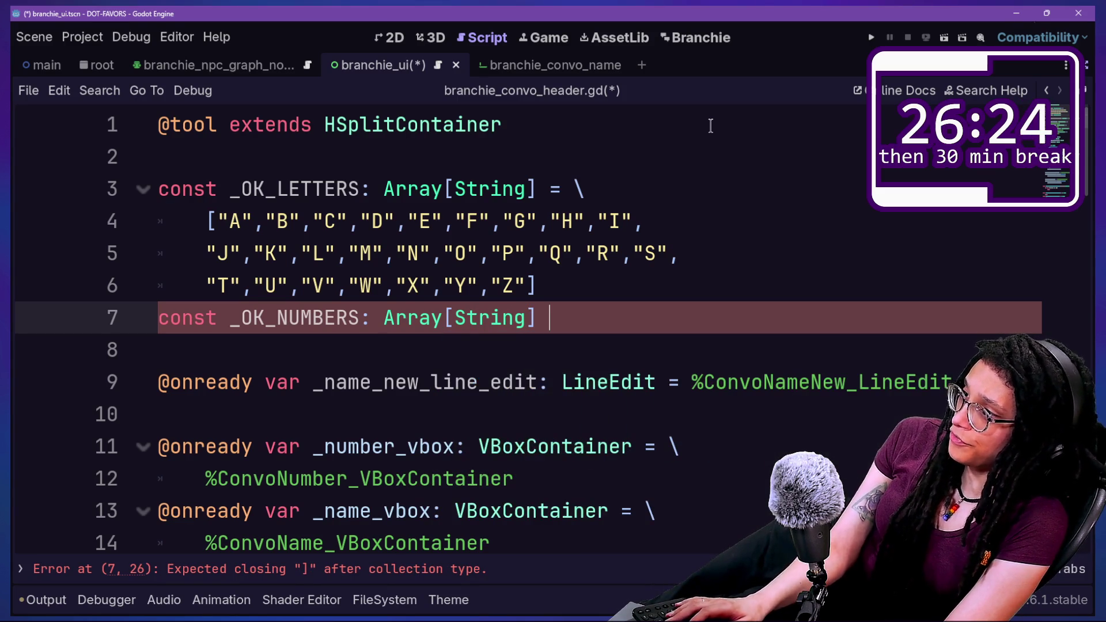
pyautogui.write('= \\')
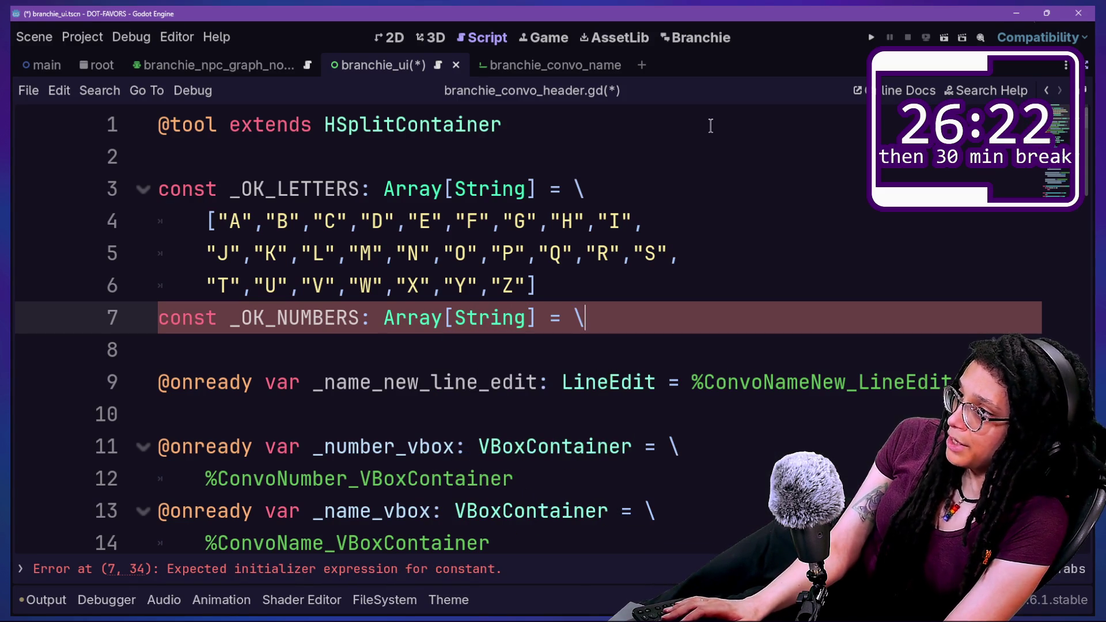
pyautogui.press('Return')
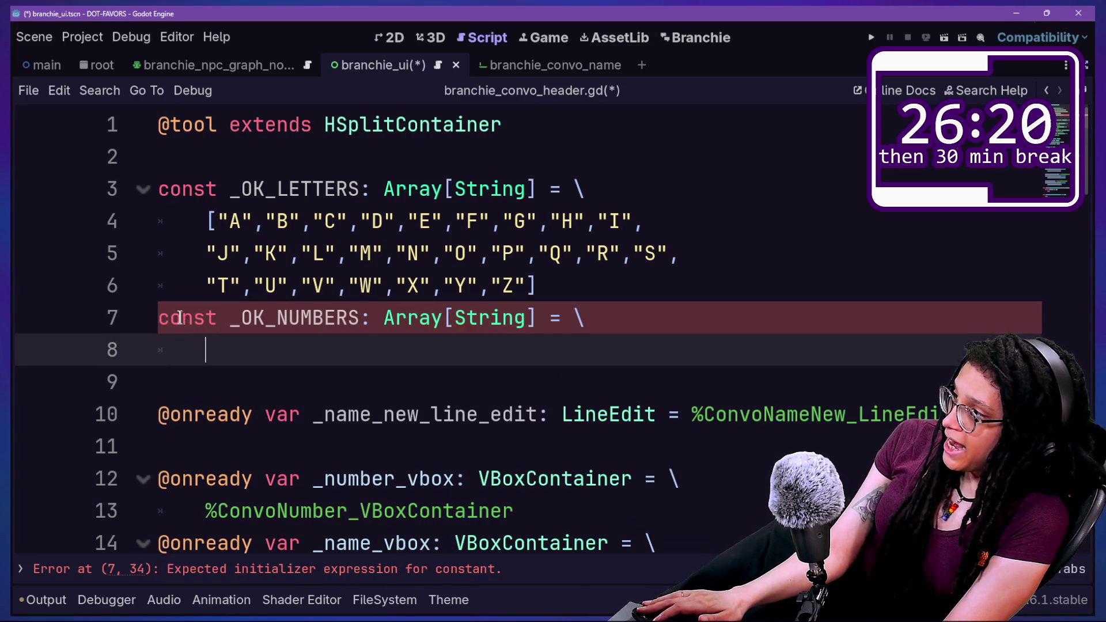
# Enter the digit strings up to "7" on line 8, fixing stray quotes and numbers.
pyautogui.tripleClick(180, 318)
pyautogui.click(387, 351)
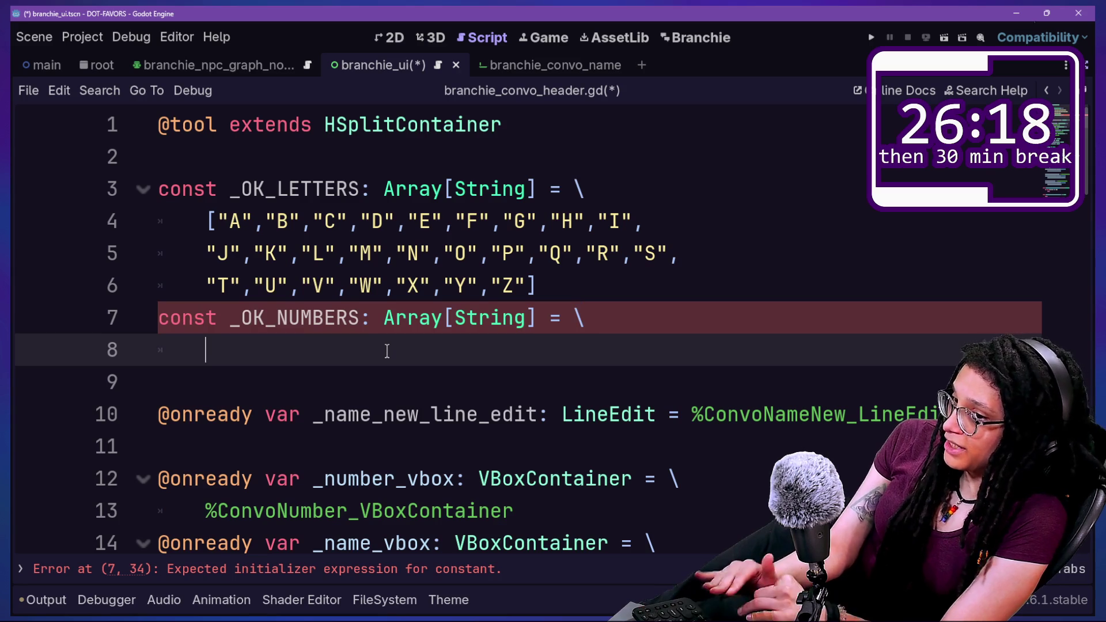
pyautogui.write('[')
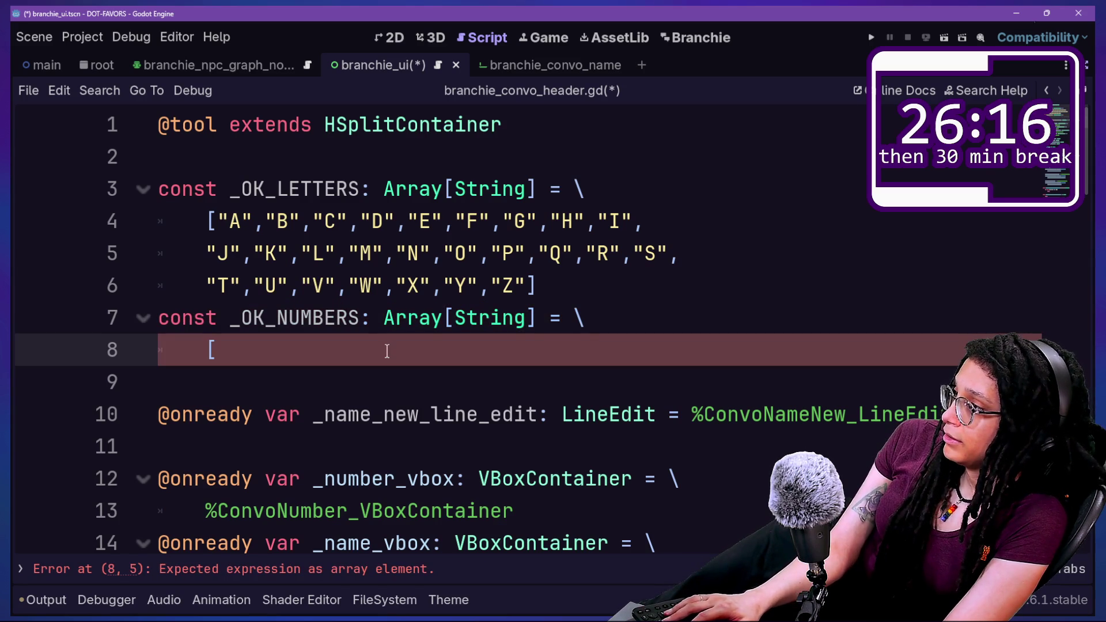
pyautogui.write('"1,')
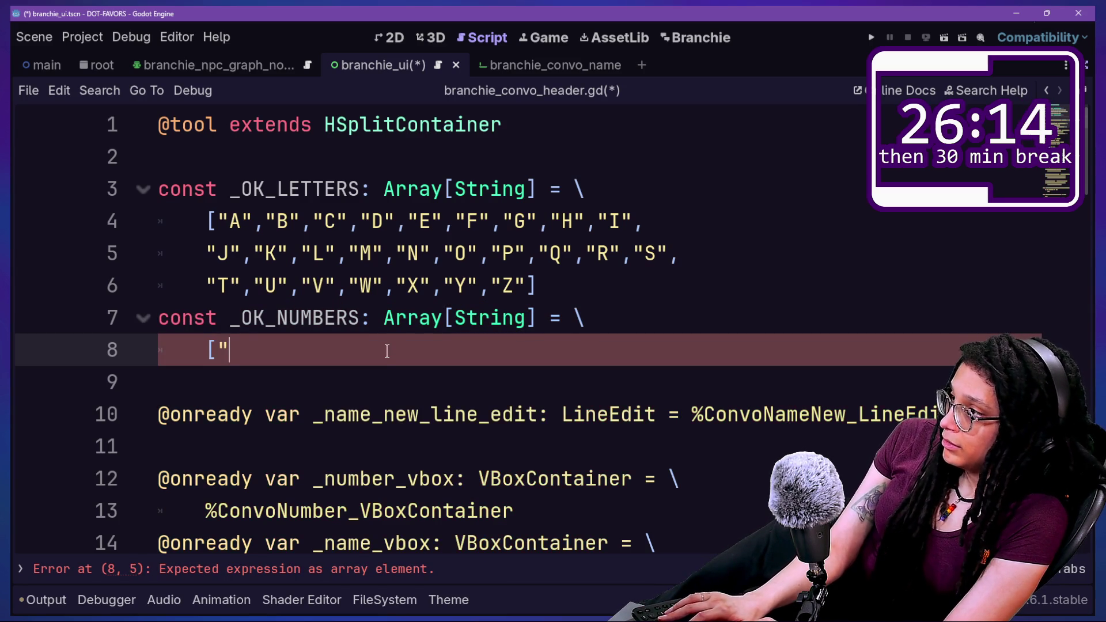
pyautogui.write('","1')
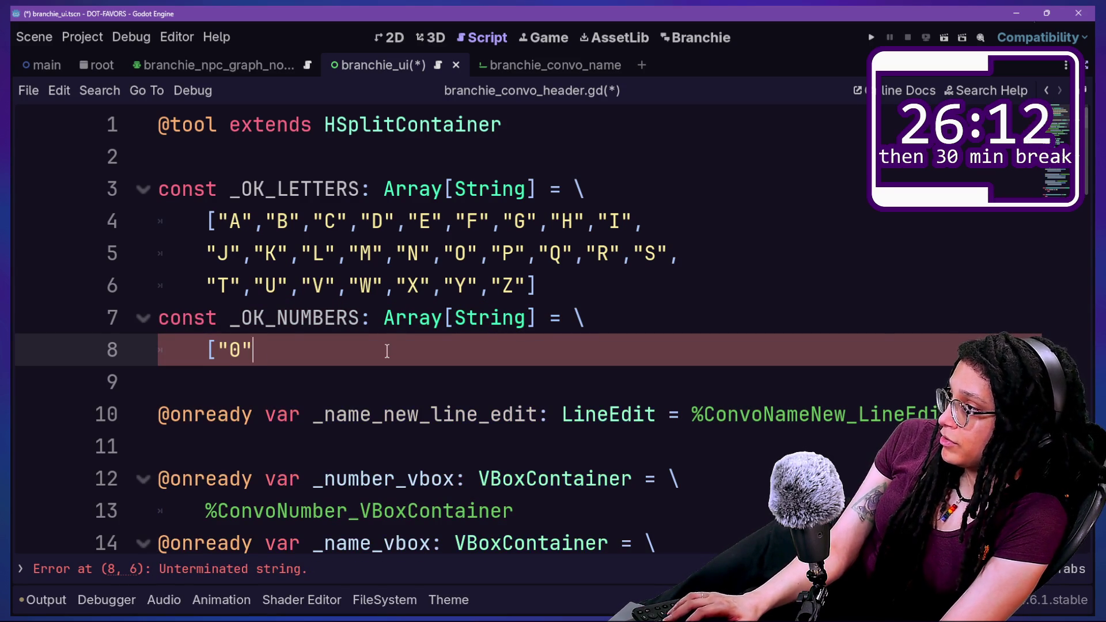
pyautogui.write('","2",3')
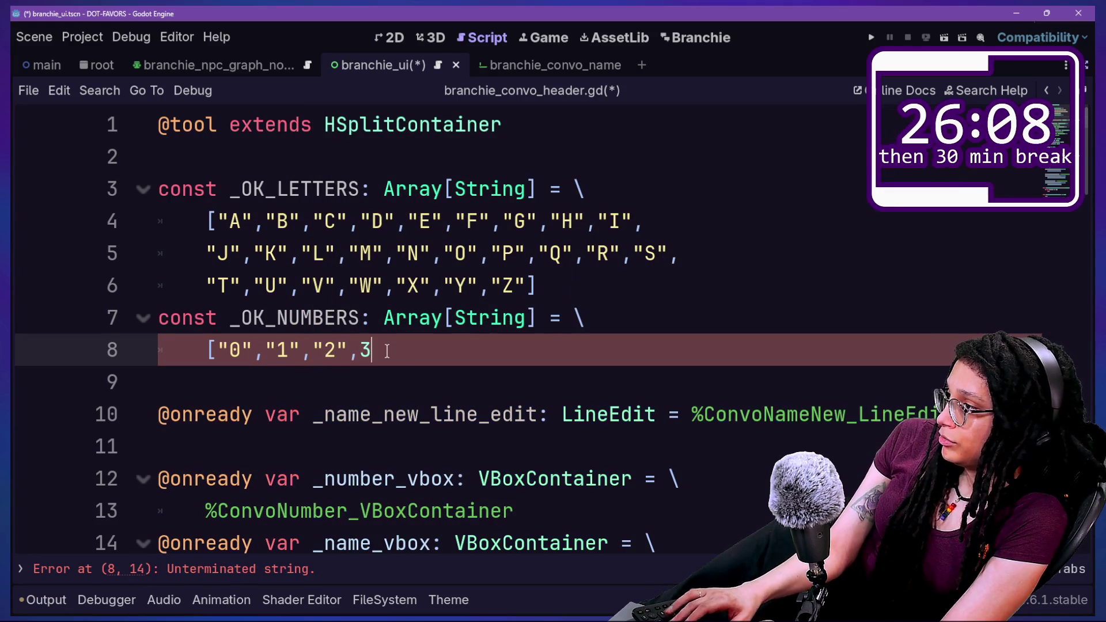
pyautogui.write('"')
pyautogui.press('Left')
pyautogui.press('Left')
pyautogui.write('"')
pyautogui.press('End')
pyautogui.write(',')
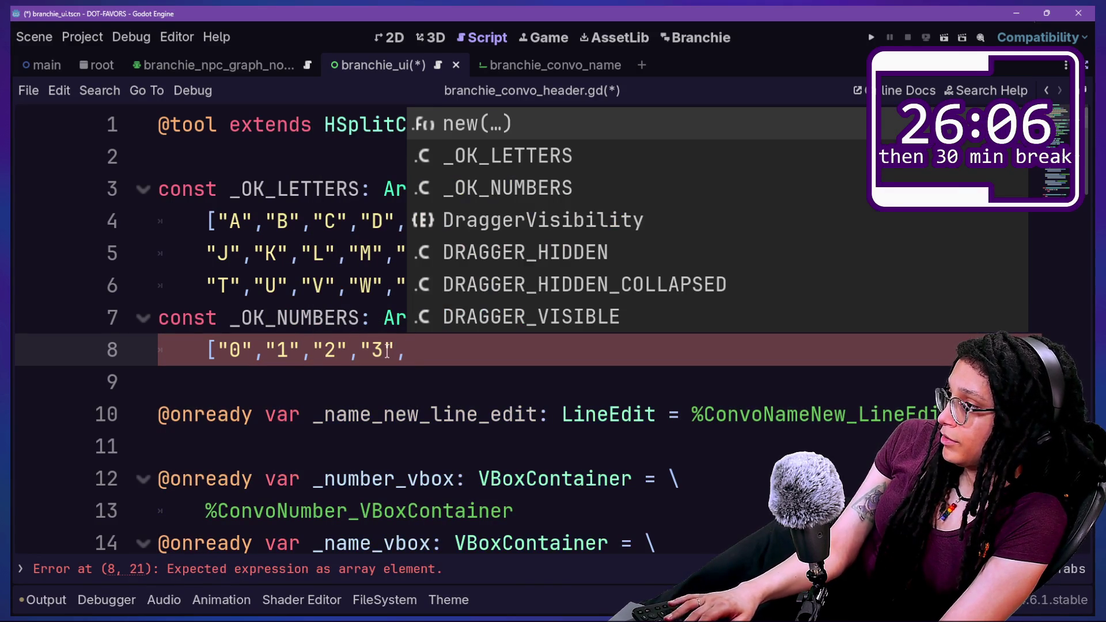
pyautogui.write('"4","')
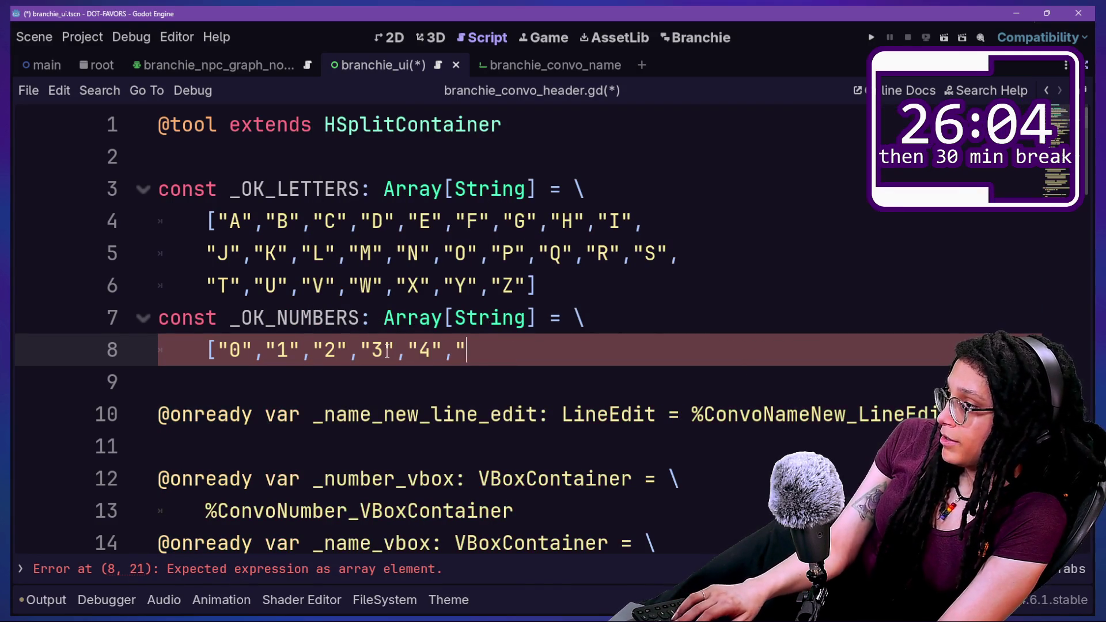
pyautogui.write('5"')
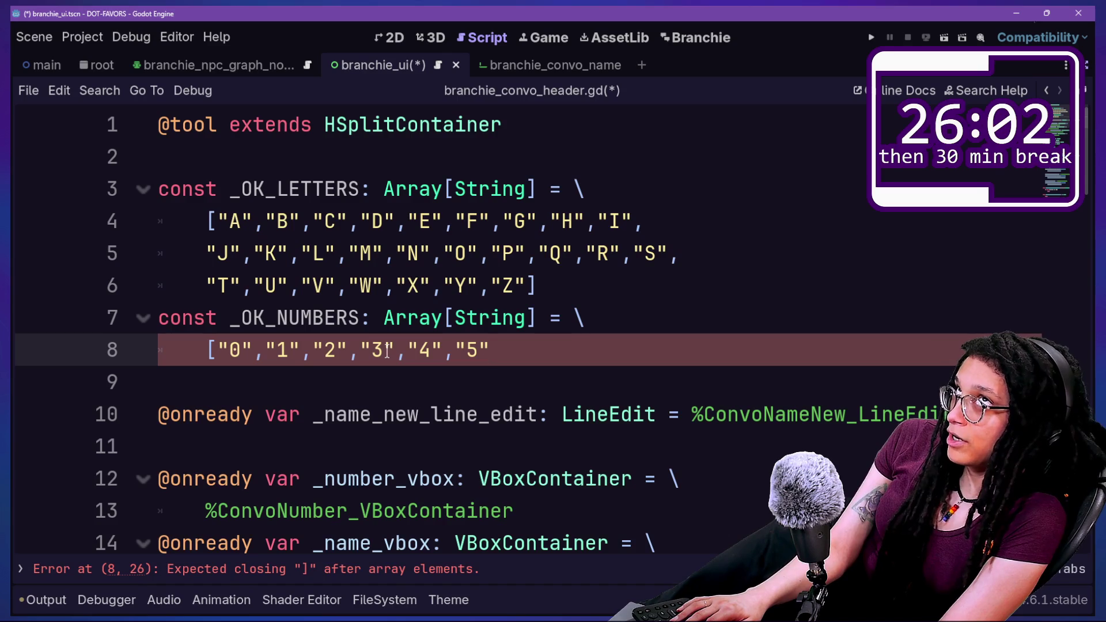
pyautogui.write(',"656')
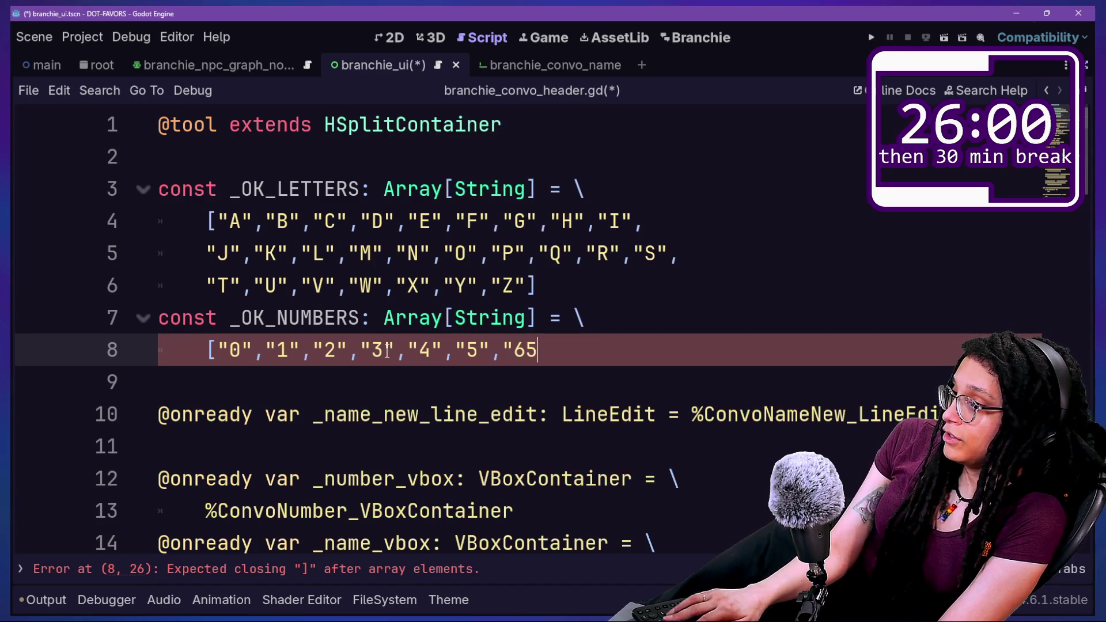
pyautogui.press('BackSpace')
pyautogui.write('"')
pyautogui.press('BackSpace')
pyautogui.write('"7')
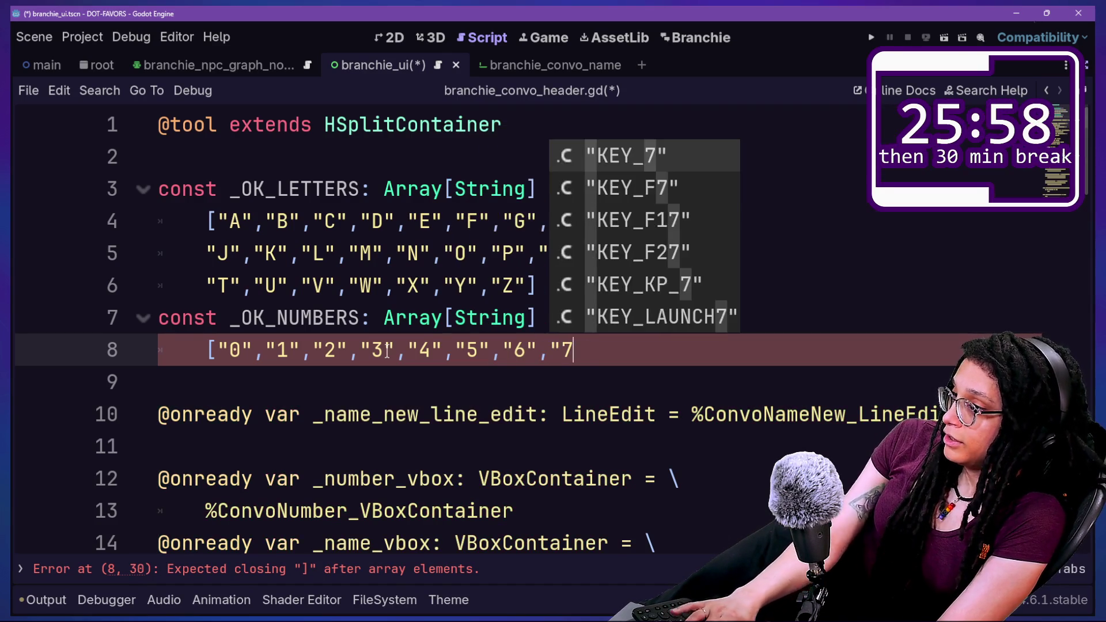
pyautogui.write('",')
# Add "8" and "9" on line 9 and close the digit array.
pyautogui.press('Return')
pyautogui.write('"8",')
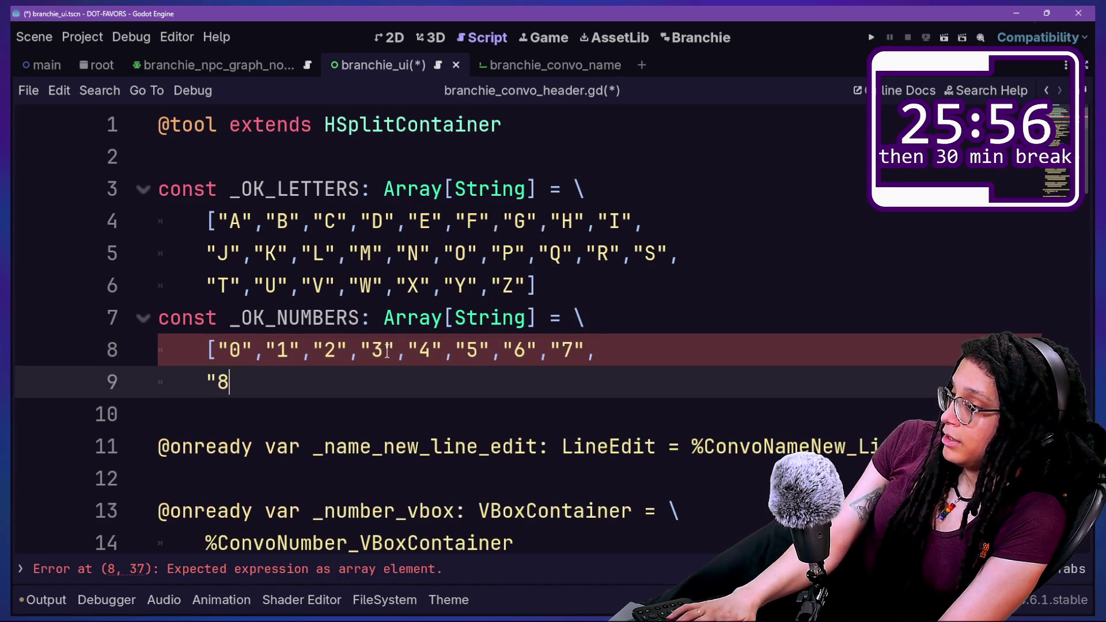
pyautogui.write('"9",')
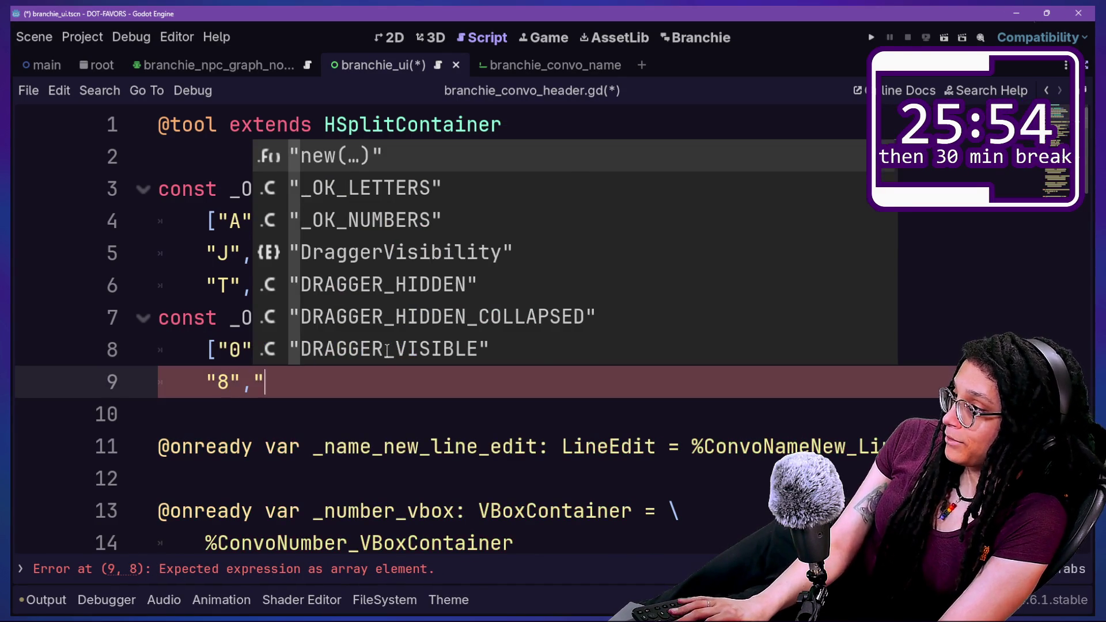
pyautogui.write(':"')
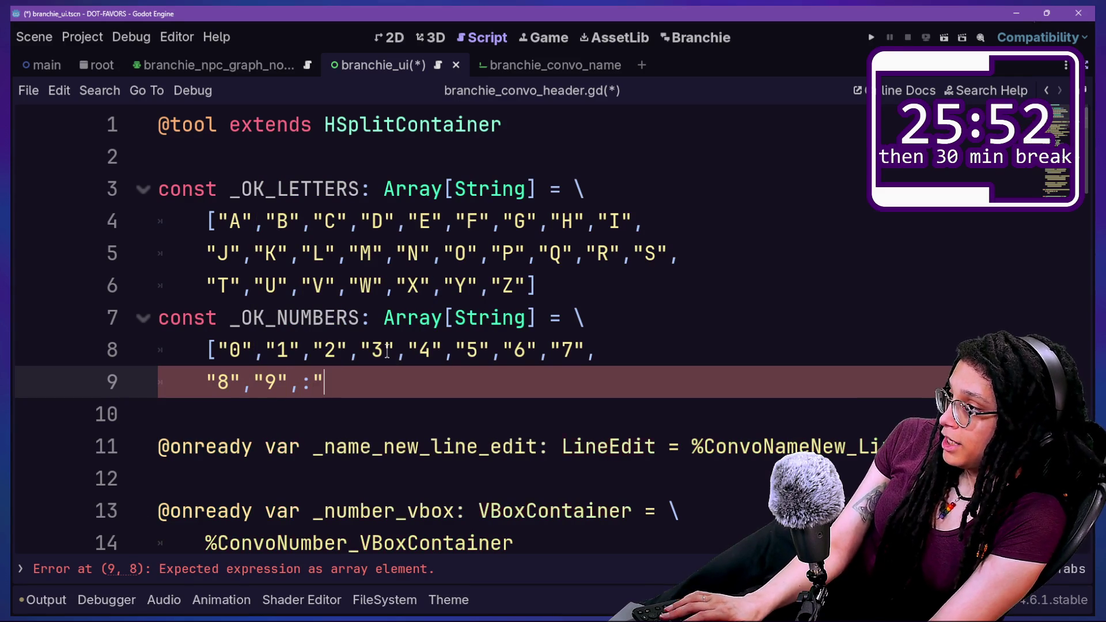
pyautogui.press('BackSpace')
pyautogui.press('BackSpace')
pyautogui.press('BackSpace')
pyautogui.press('BackSpace')
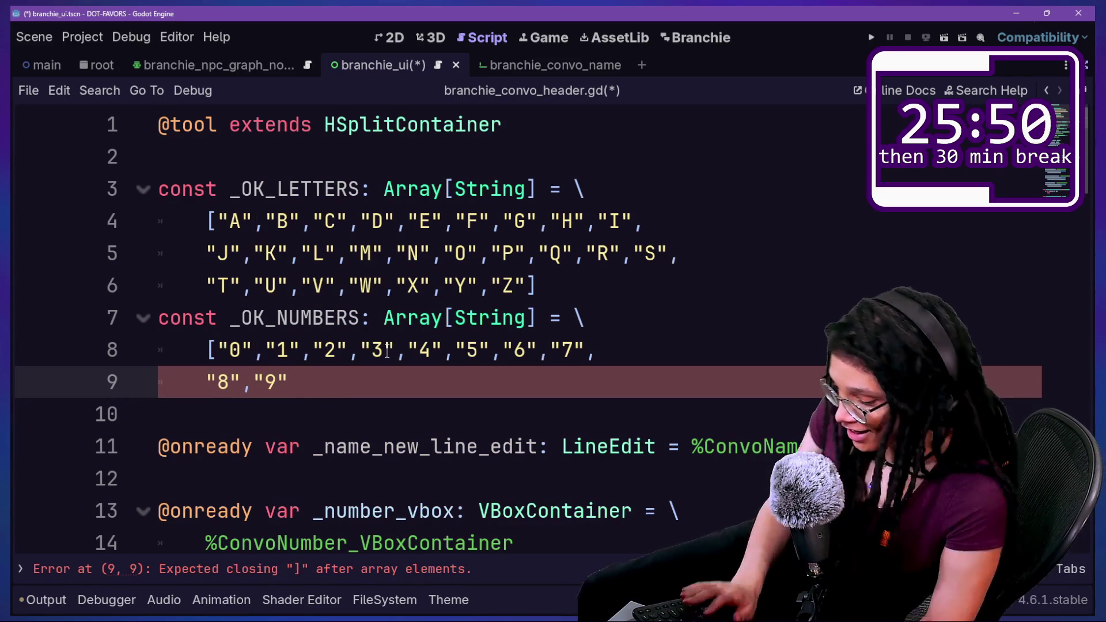
pyautogui.write(']')
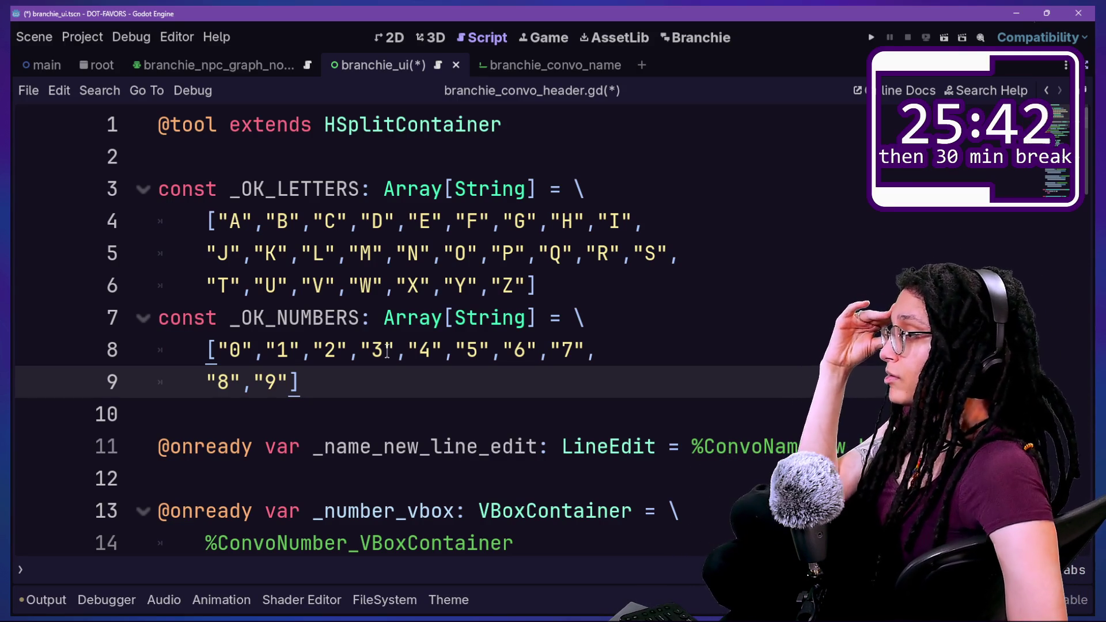
pyautogui.press('Return')
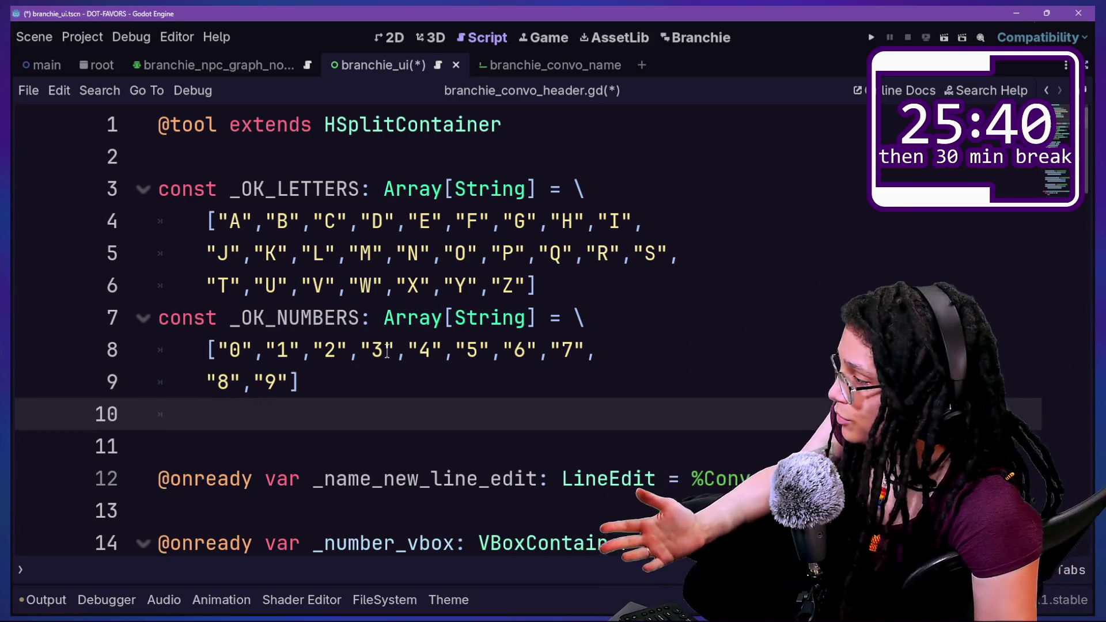
# Type const _OK_OTHERS: Array[String] on a new line 10, correcting the misspelled type name.
pyautogui.press('BackSpace')
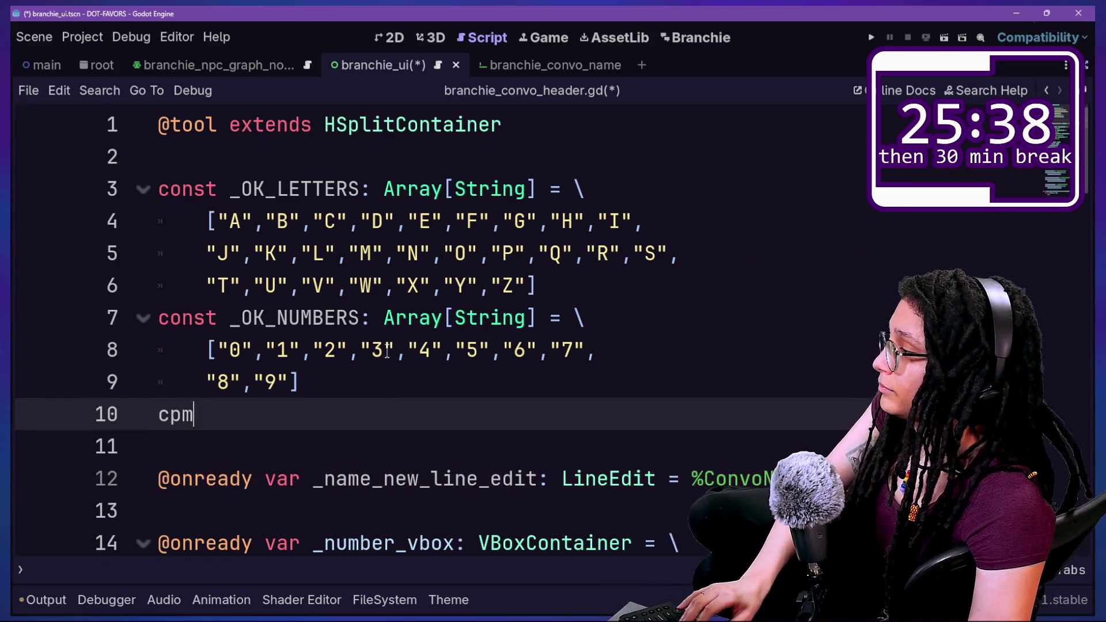
pyautogui.write('s')
pyautogui.press('BackSpace')
pyautogui.press('BackSpace')
pyautogui.press('BackSpace')
pyautogui.write('onst _O')
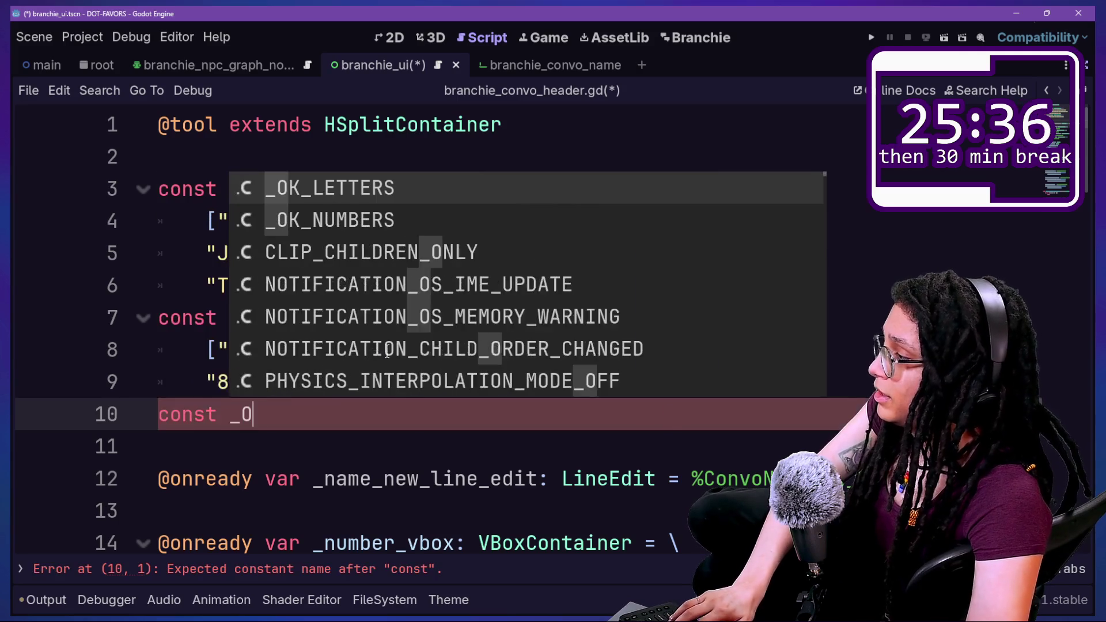
pyautogui.write('K')
pyautogui.write('ERS:')
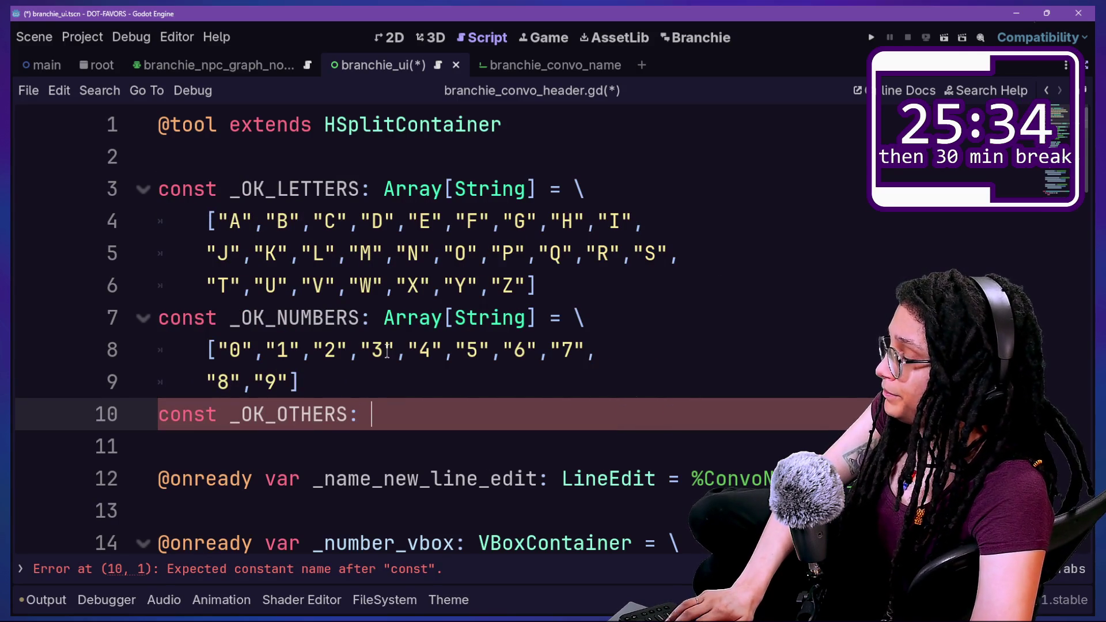
pyautogui.write('Array]')
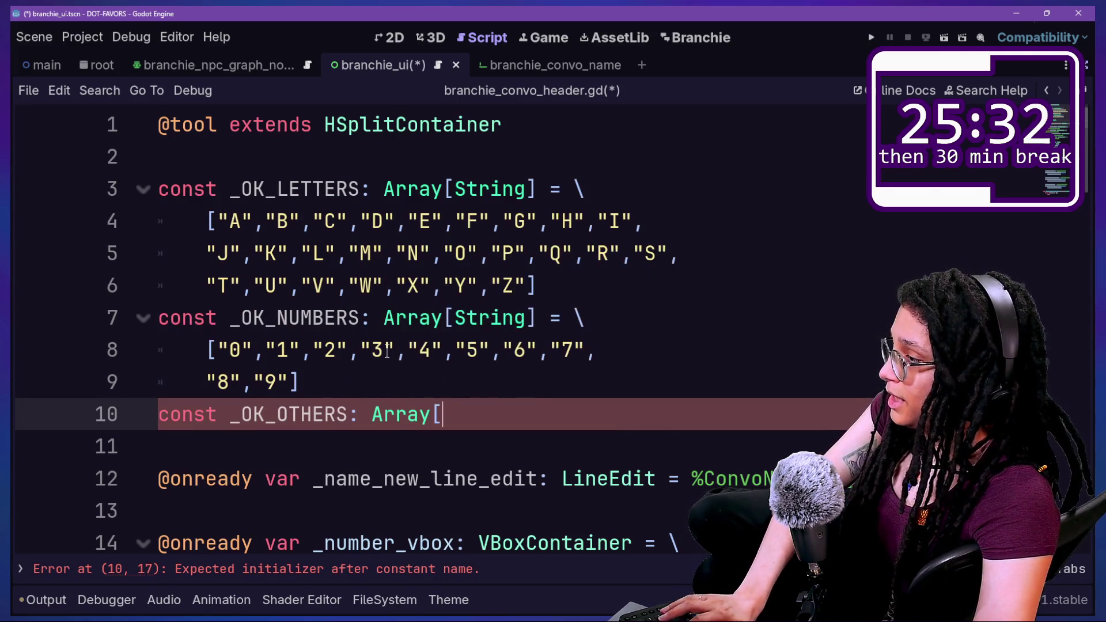
pyautogui.write('[Strom')
pyautogui.press('BackSpace')
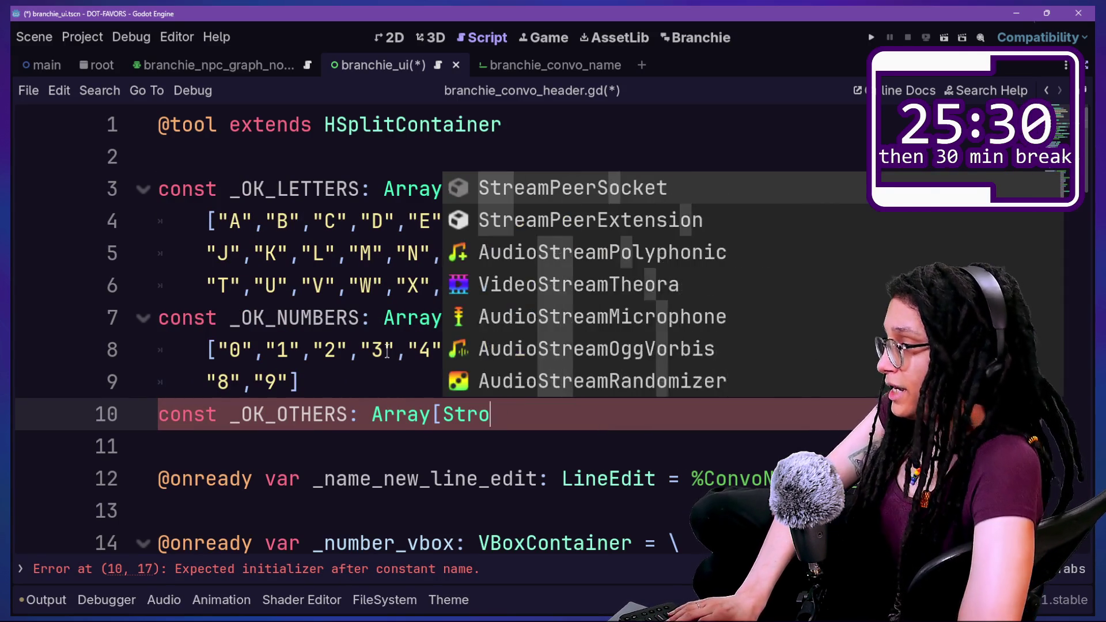
pyautogui.press('BackSpace')
pyautogui.write('ng')
pyautogui.press('BackSpace')
pyautogui.press('BackSpace')
pyautogui.write('ing]')
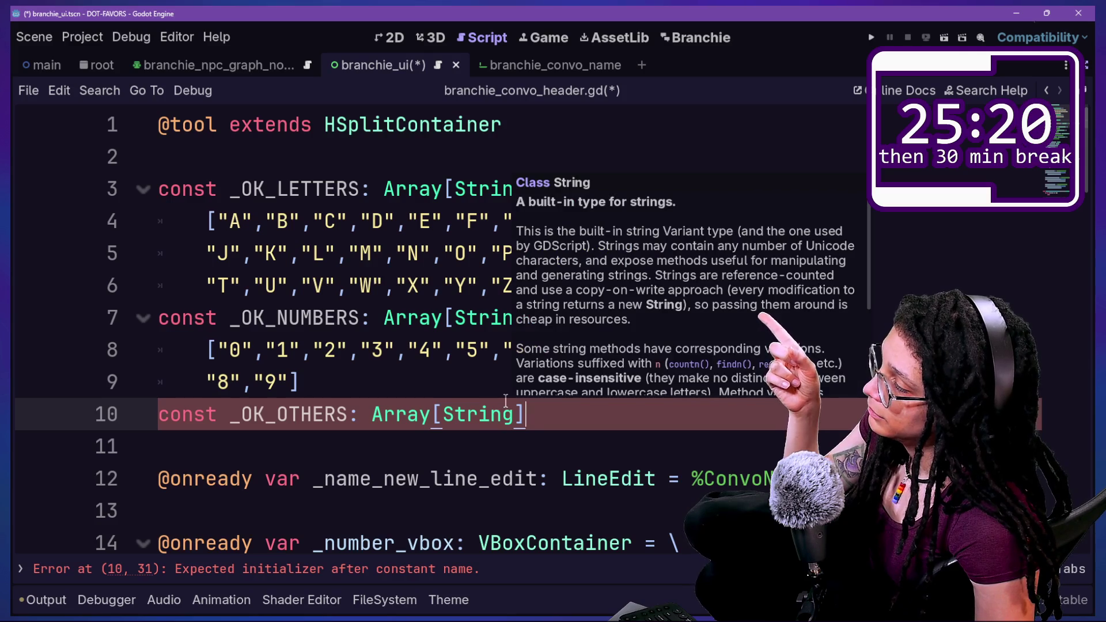
pyautogui.moveTo(506, 398)
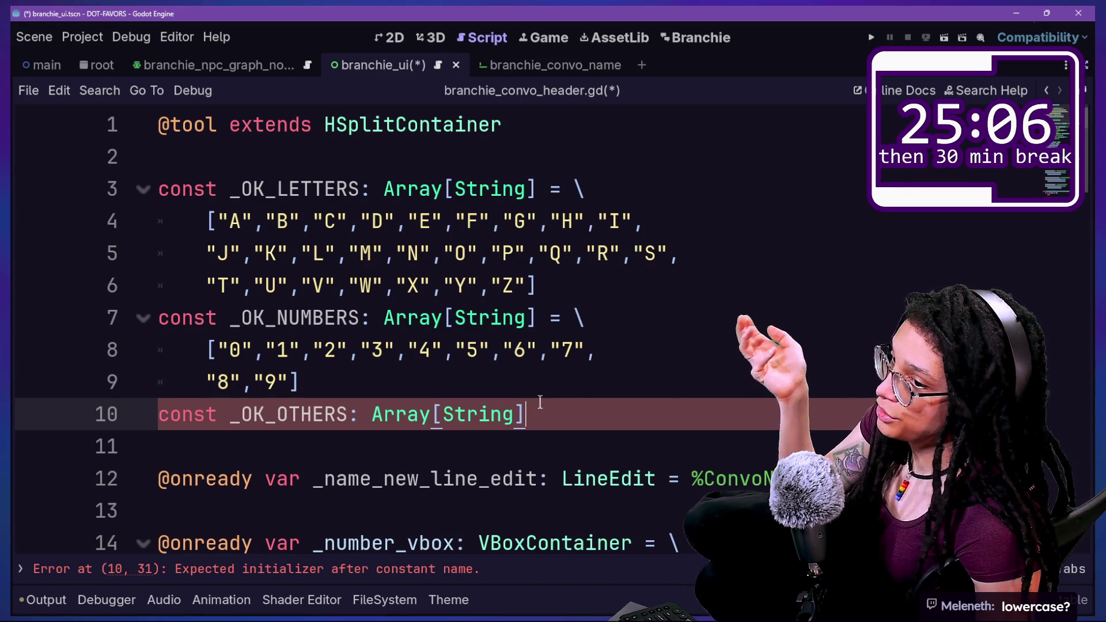
pyautogui.click(528, 285)
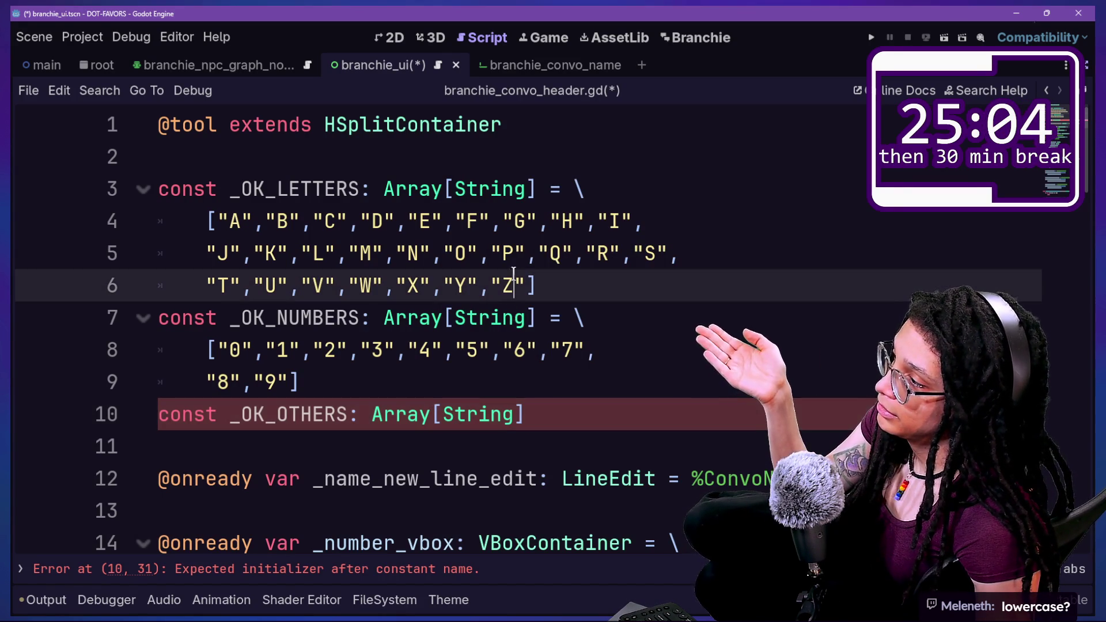
pyautogui.press('Down')
pyautogui.press('Down')
pyautogui.press('Down')
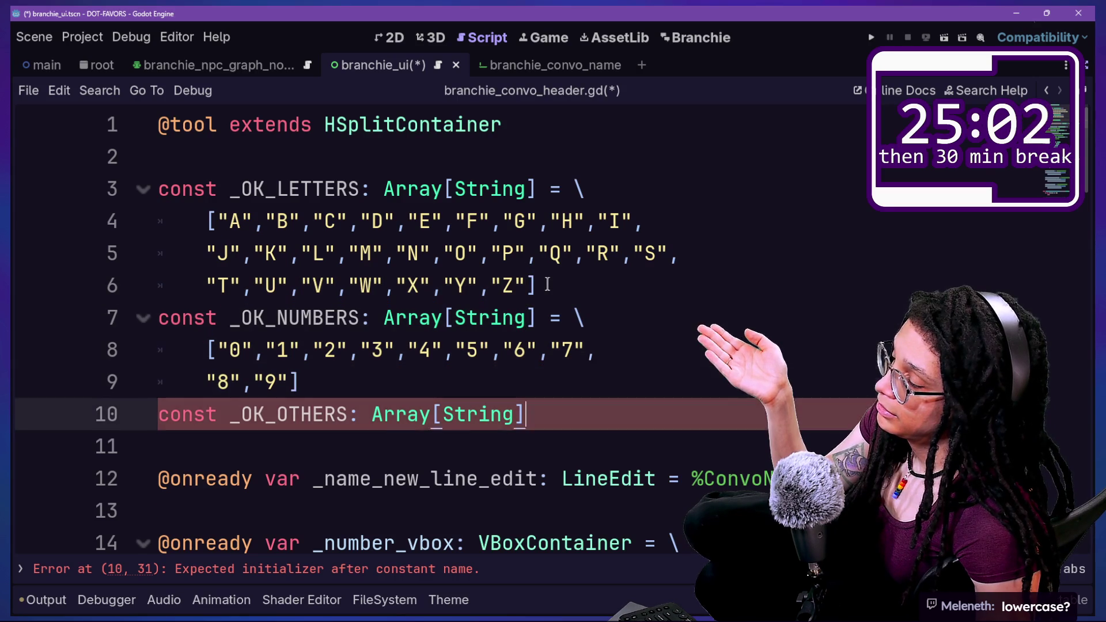
pyautogui.press('Up')
pyautogui.press('Up')
pyautogui.press('Up')
pyautogui.press('Left')
pyautogui.press('Down')
pyautogui.press('Down')
pyautogui.press('Down')
pyautogui.press('Up')
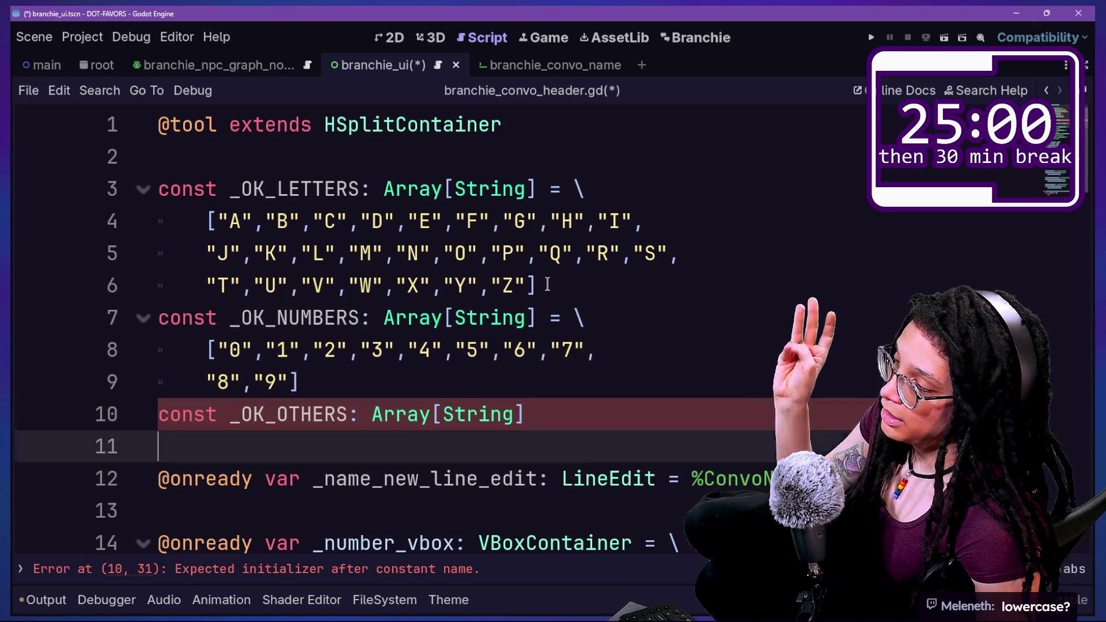
pyautogui.press('Down')
pyautogui.click(506, 414)
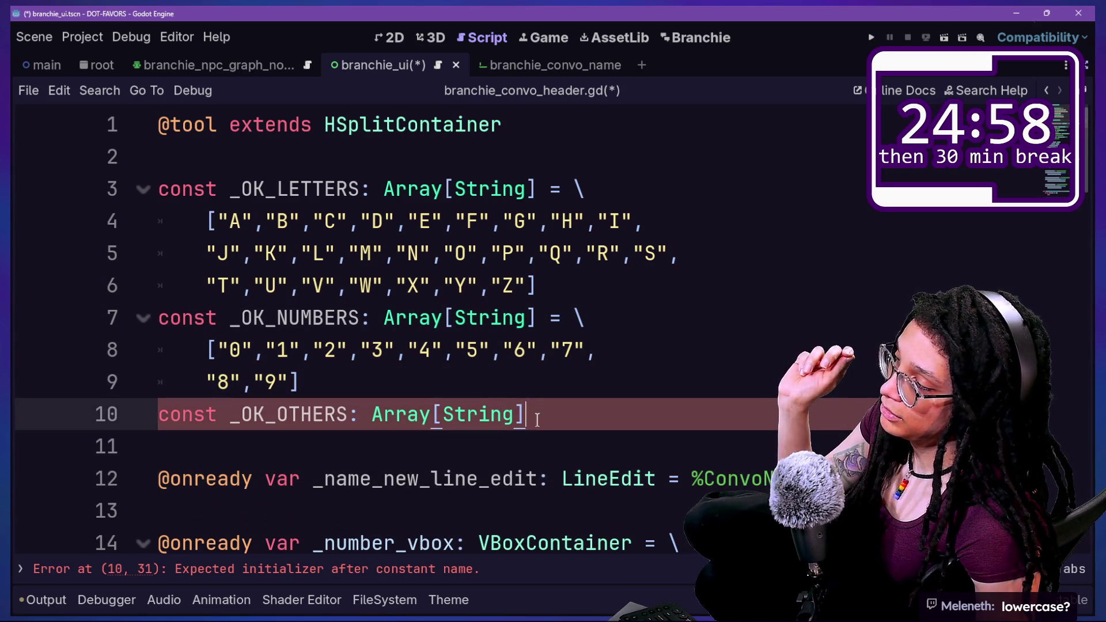
pyautogui.press('Down')
pyautogui.press('Down')
pyautogui.press('Down')
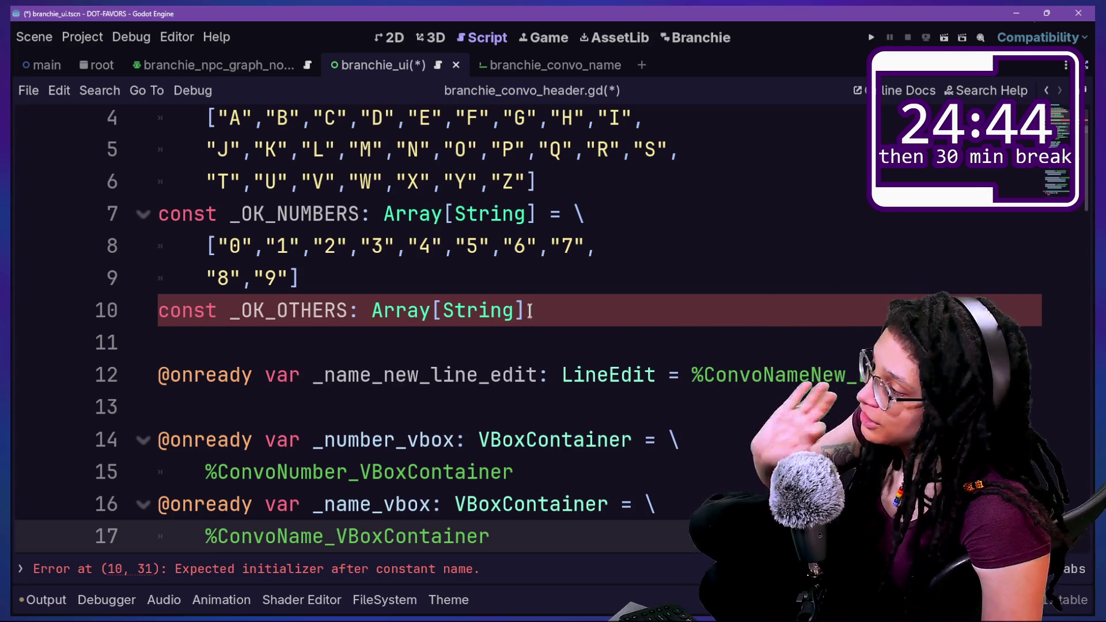
pyautogui.click(551, 318)
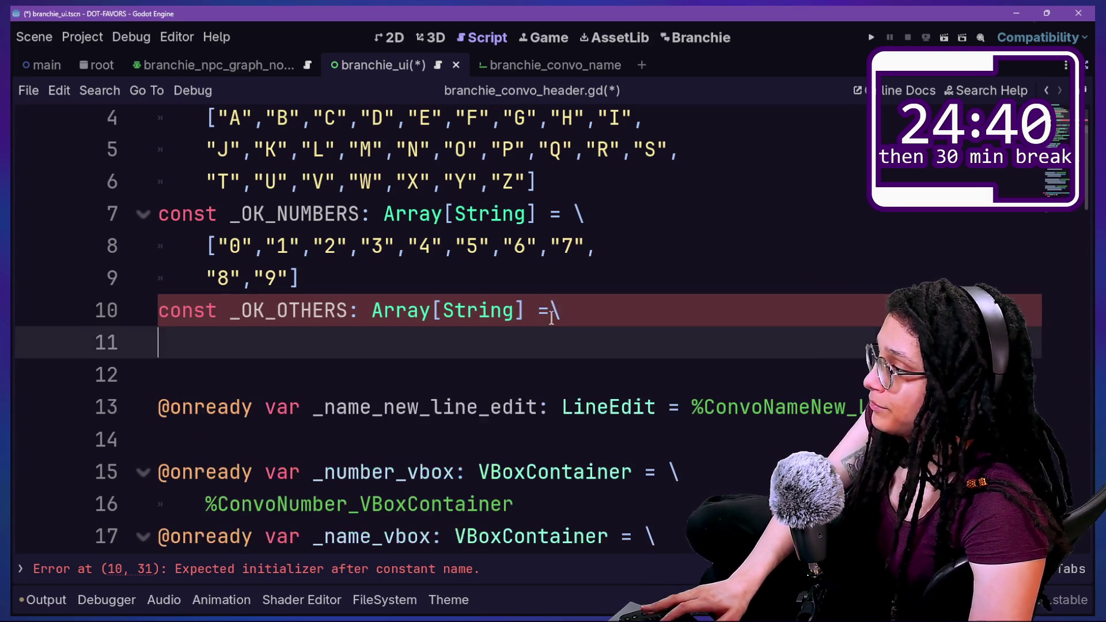
# Initialize _OK_OTHERS to [" ","_"] on a continuation line and save the script.
pyautogui.press('BackSpace')
pyautogui.write('\\')
pyautogui.press('Return')
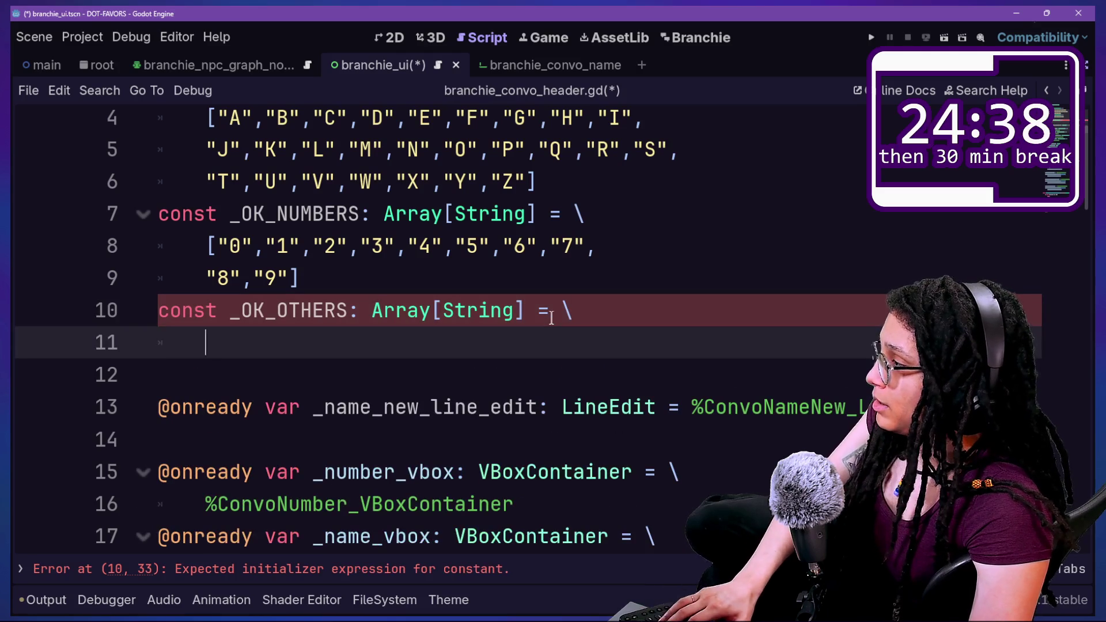
pyautogui.write('[" ",')
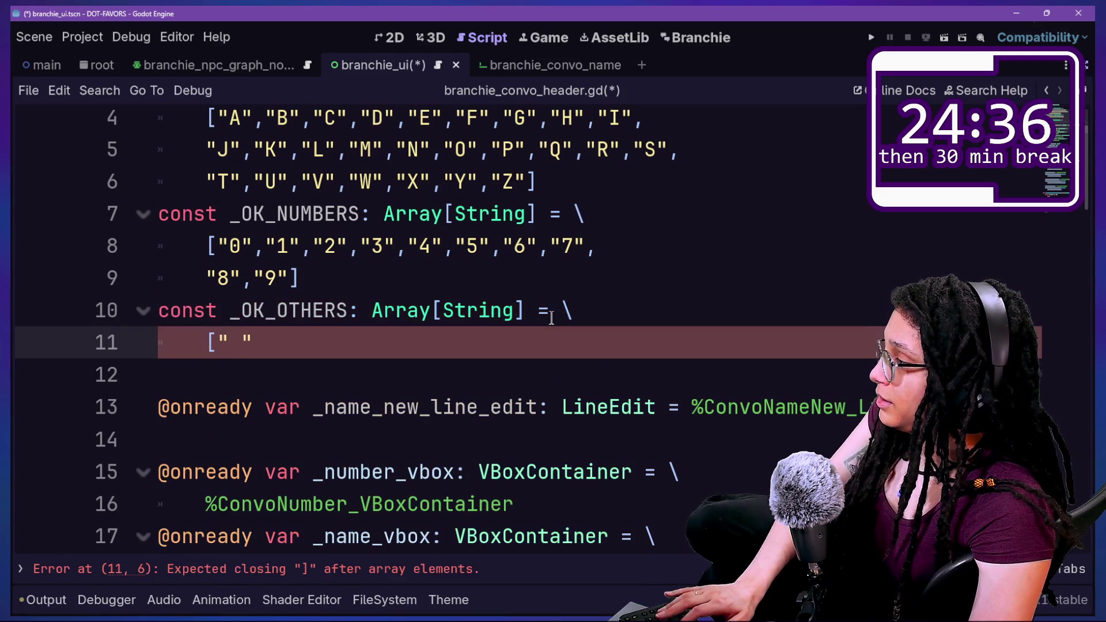
pyautogui.write('"_"')
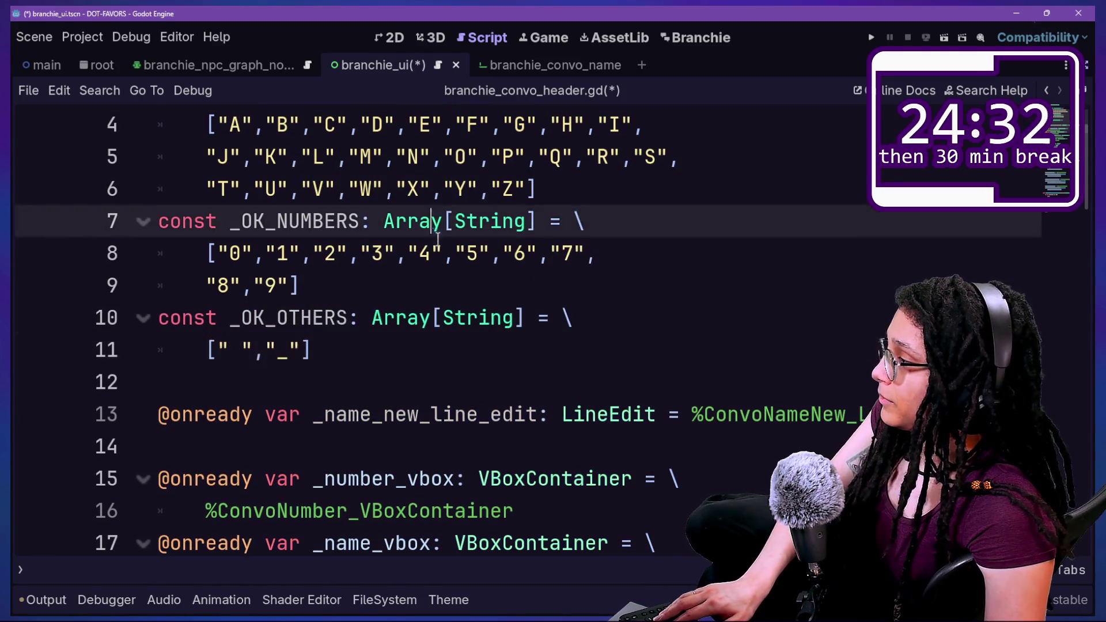
pyautogui.click(590, 440)
pyautogui.hotkey('ctrl', 's')
# Insert a blank line right after the _on_name_new_text_changed signature.
pyautogui.scroll(-3, 300, 330)
pyautogui.scroll(-17, 300, 330)
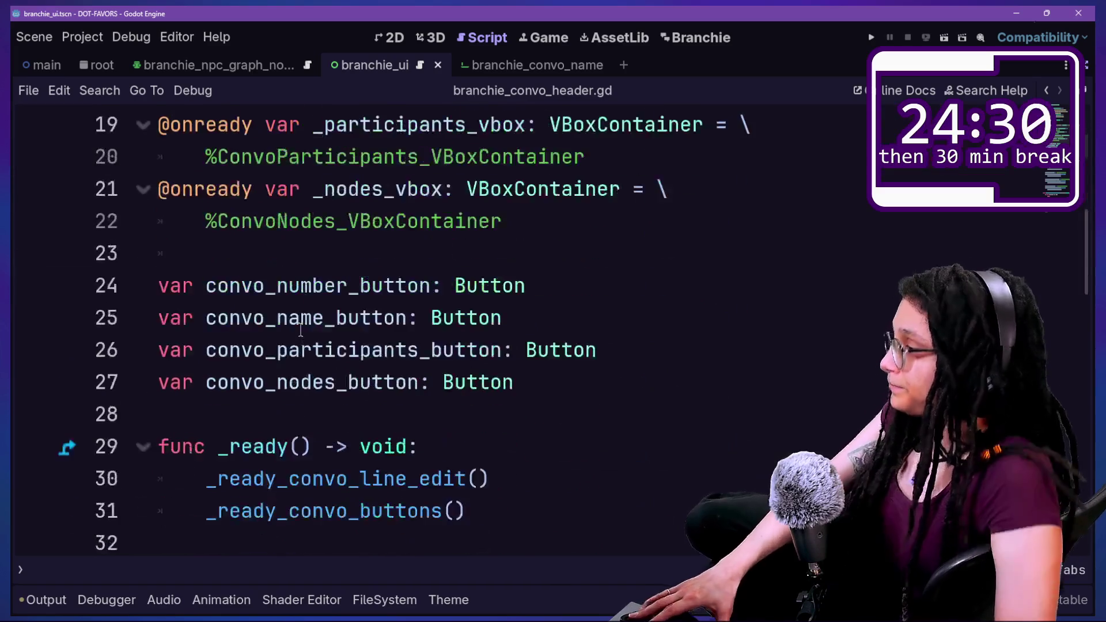
pyautogui.scroll(4, 301, 327)
pyautogui.scroll(2, 301, 328)
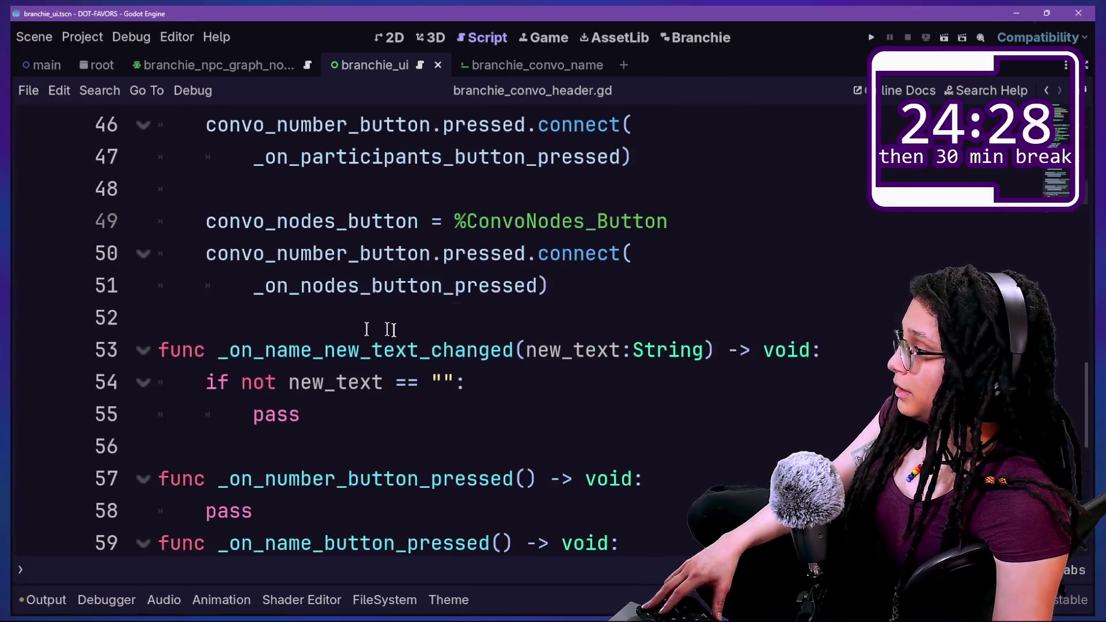
pyautogui.click(301, 323)
pyautogui.scroll(-2, 395, 329)
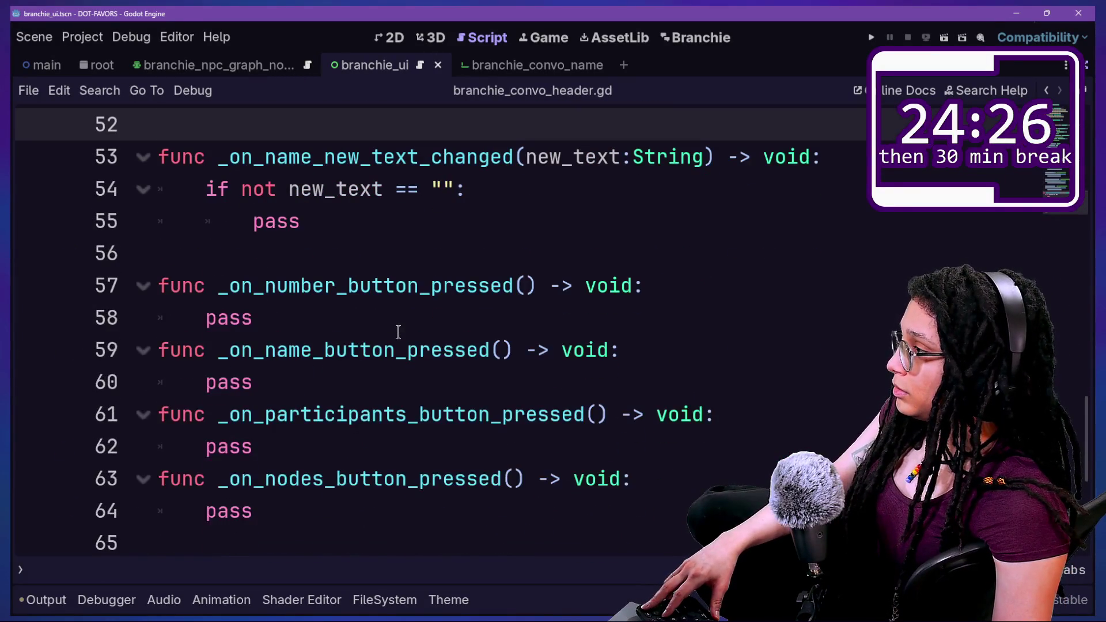
pyautogui.scroll(1, 399, 332)
pyautogui.click(432, 254)
pyautogui.click(459, 286)
pyautogui.click(540, 307)
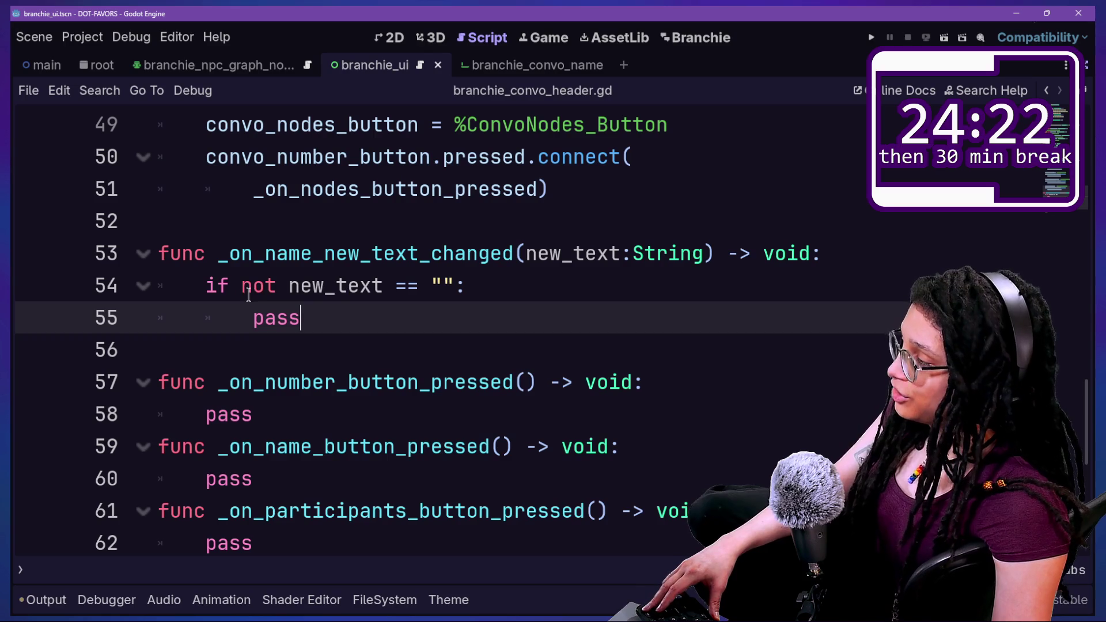
pyautogui.click(832, 262)
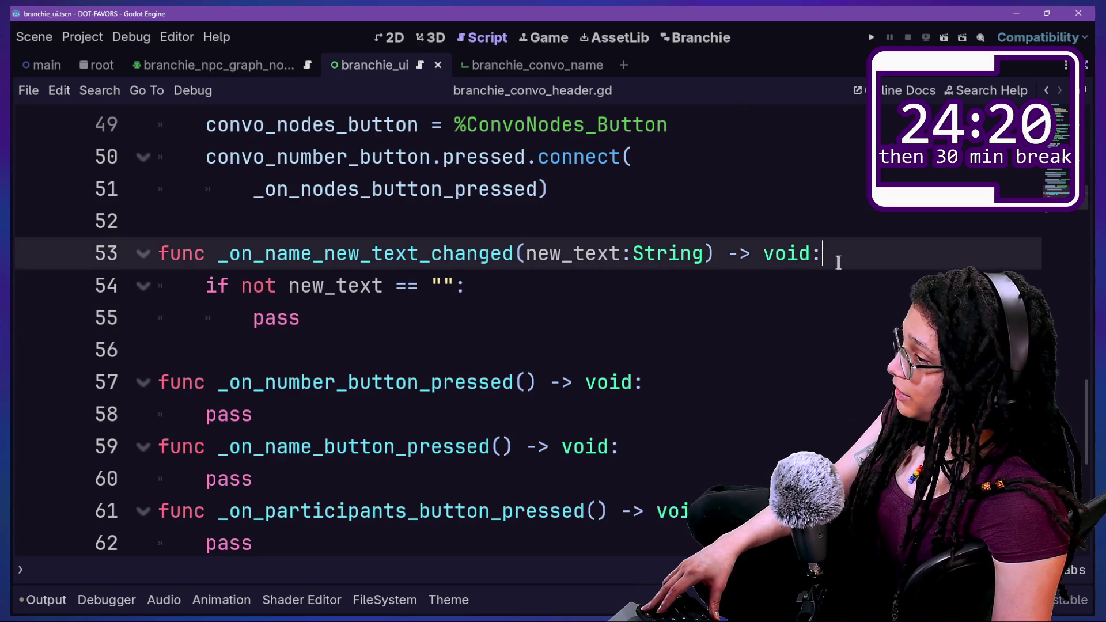
pyautogui.press('Return')
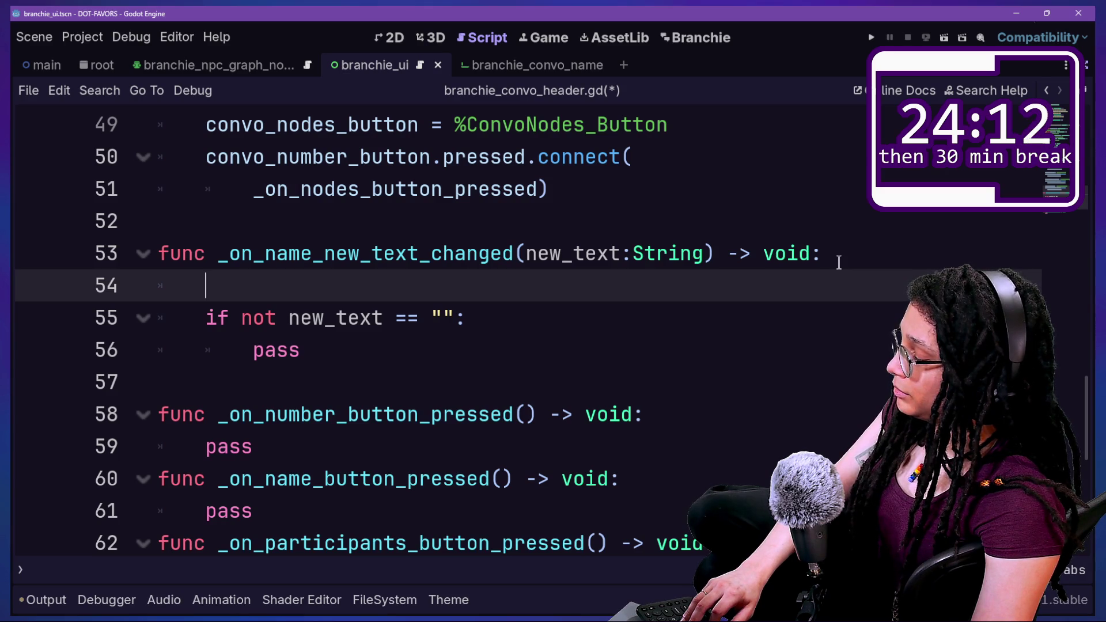
# Declare var entered_text: String as the handler's first line.
pyautogui.write('var ')
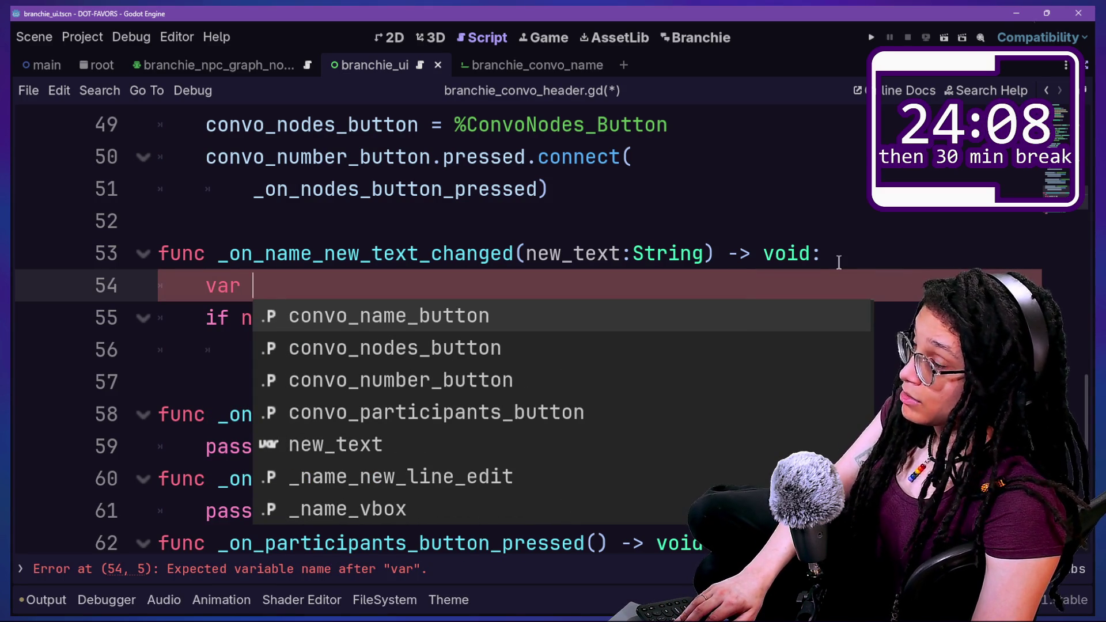
pyautogui.write('n')
pyautogui.press('Escape')
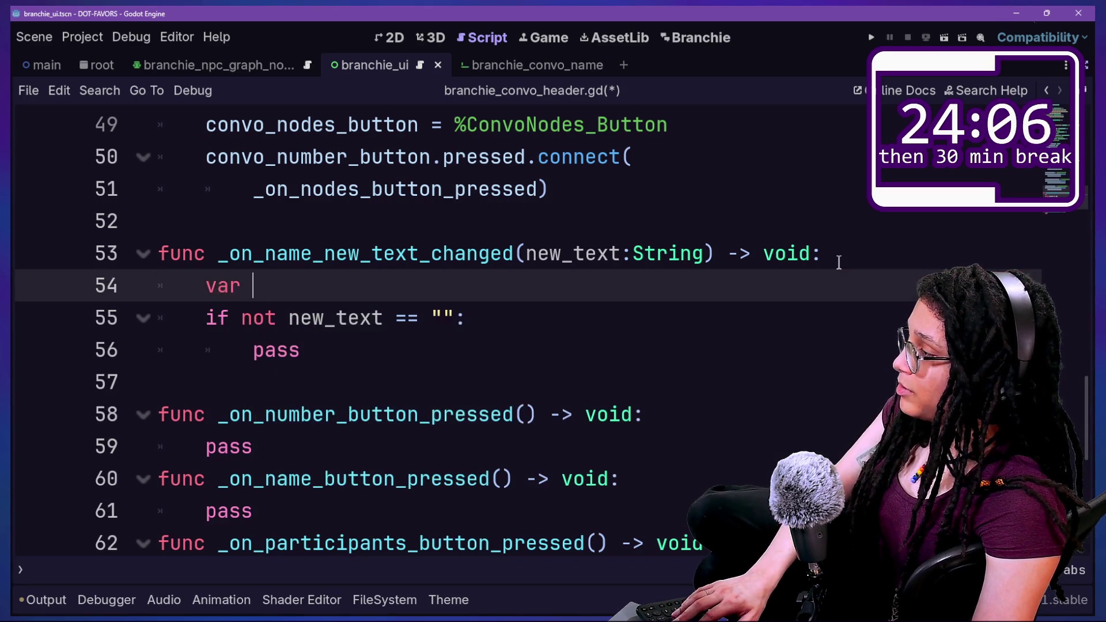
pyautogui.press('BackSpace')
pyautogui.press('BackSpace')
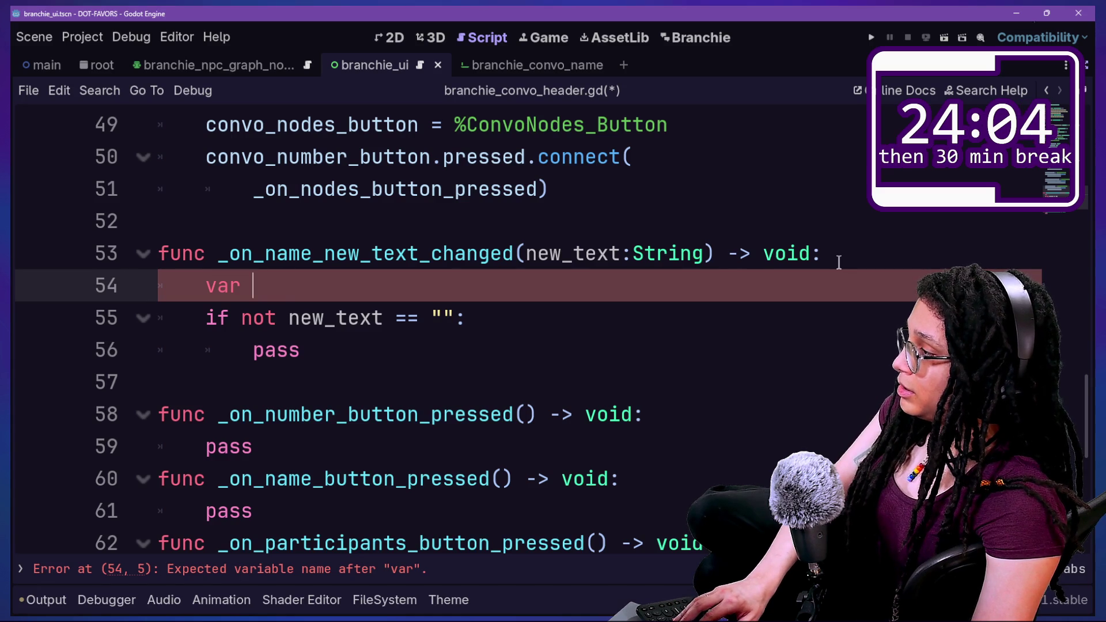
pyautogui.write('d_text:')
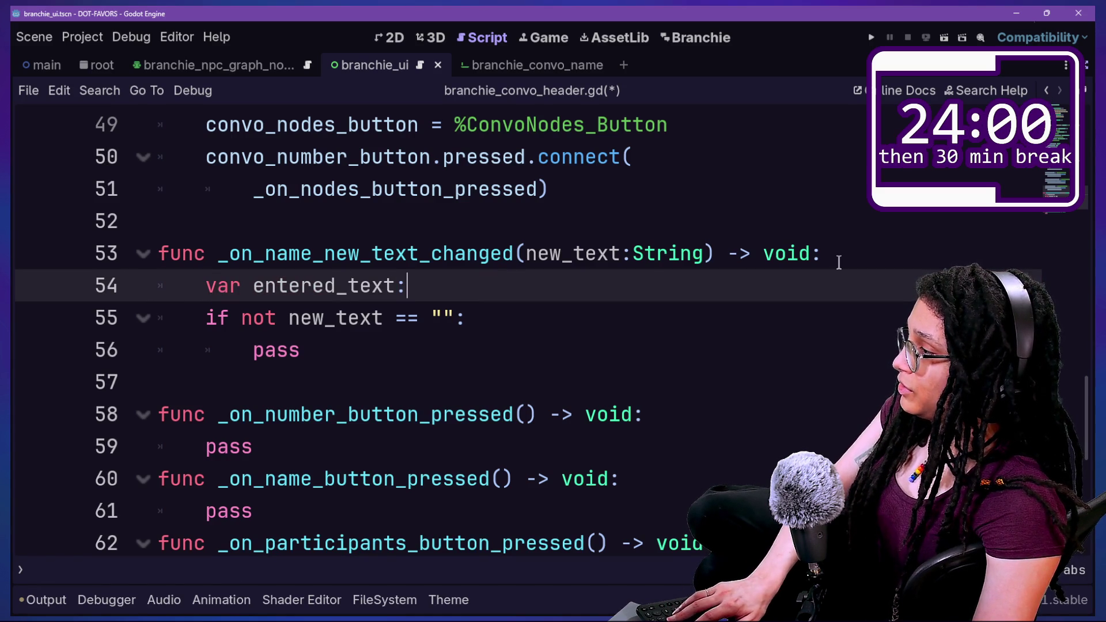
pyautogui.write(' g')
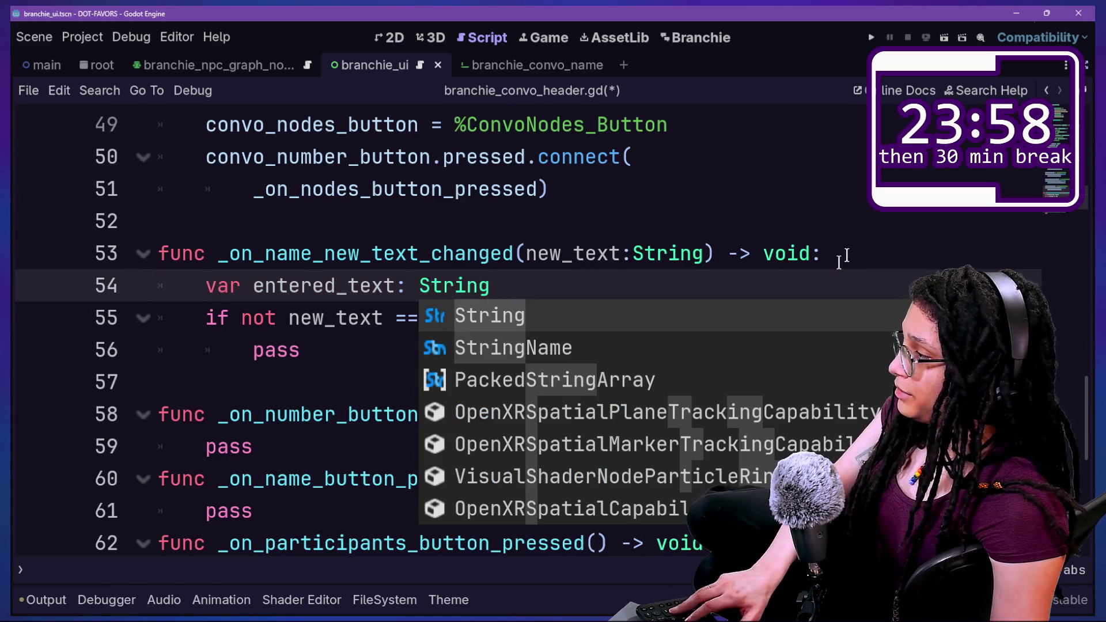
# Open the String class reference and search it for "array".
pyautogui.keyDown('ctrl'); pyautogui.click(455, 285); pyautogui.keyUp('ctrl')
pyautogui.hotkey('ctrl', 'f')
pyautogui.write('array')
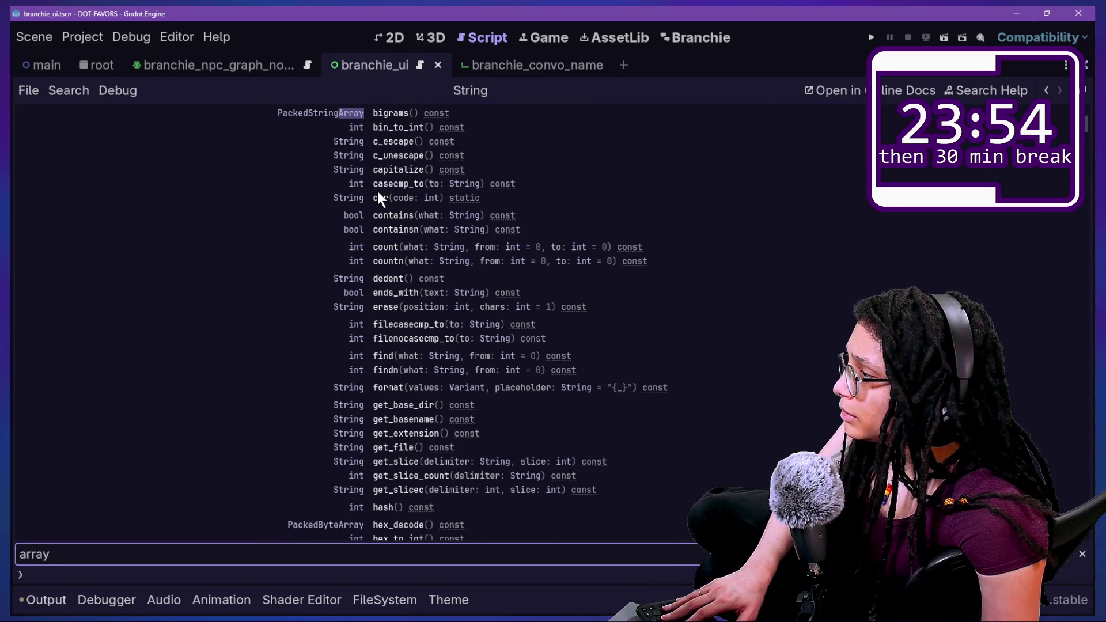
# Read the String reference's array-returning methods, starting from bigrams().
pyautogui.scroll(-3, 379, 191)
pyautogui.scroll(4, 378, 191)
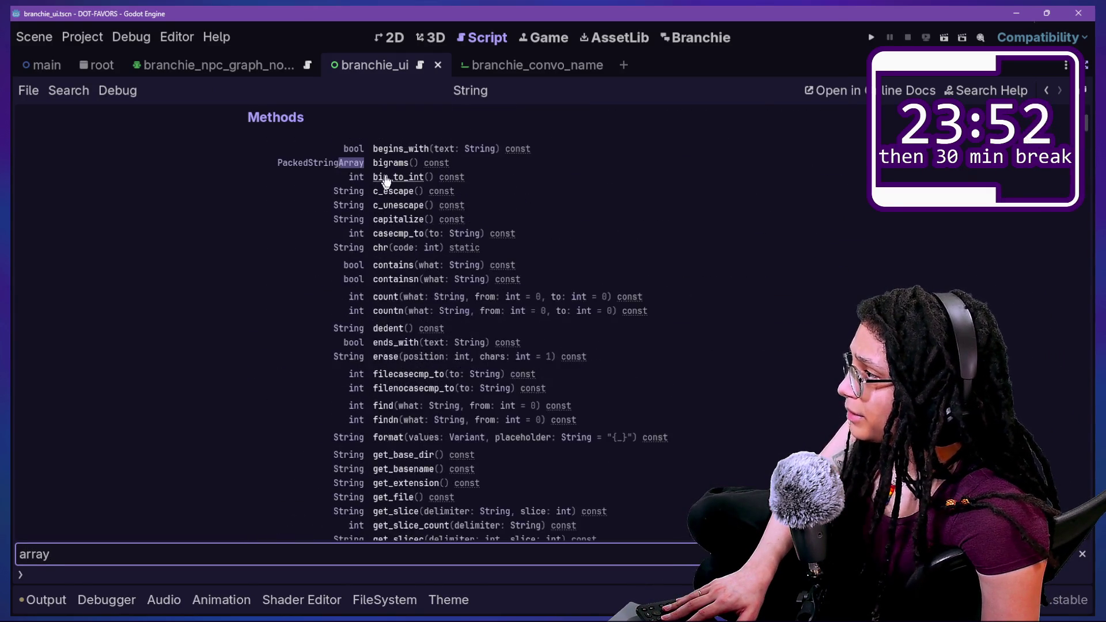
pyautogui.click(384, 179)
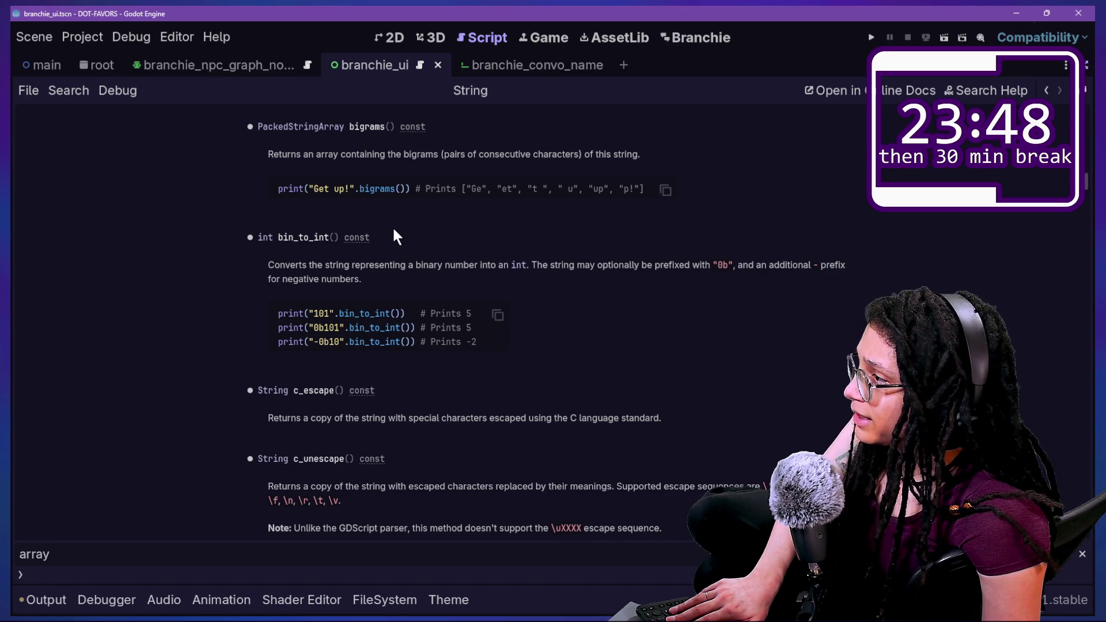
pyautogui.scroll(15, 394, 229)
pyautogui.scroll(-5, 393, 229)
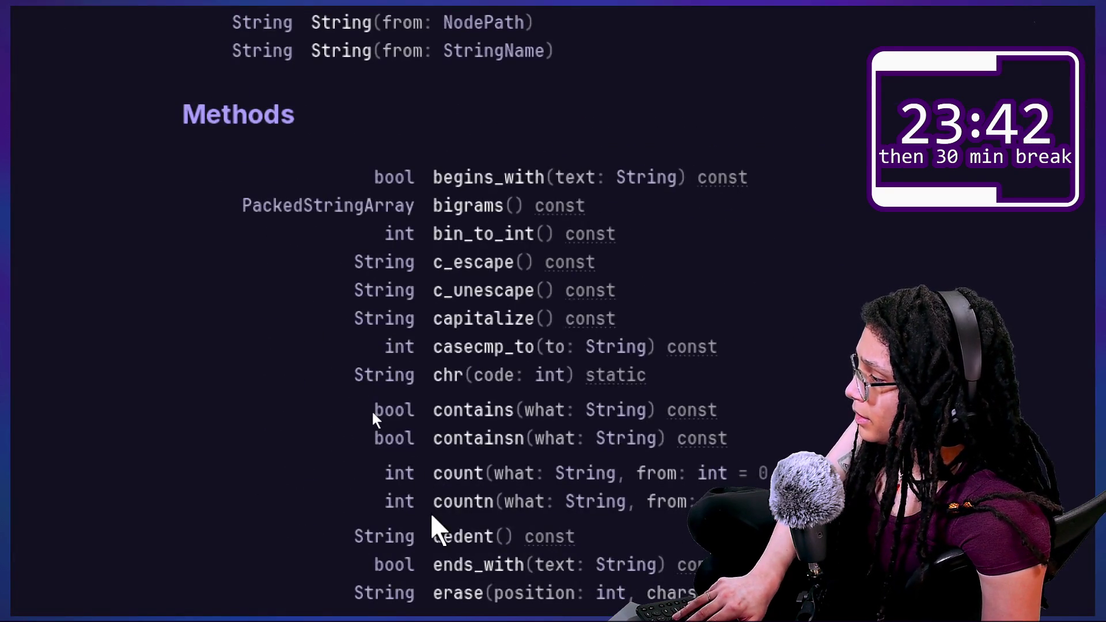
pyautogui.scroll(-5, 437, 526)
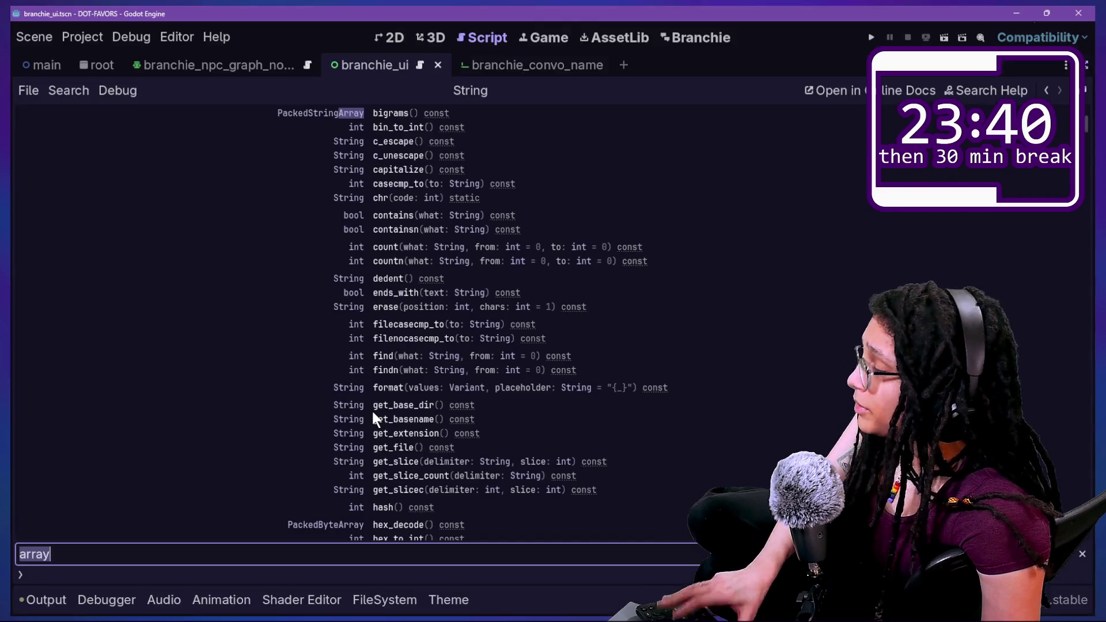
pyautogui.scroll(-5, 373, 412)
pyautogui.scroll(-5, 373, 412)
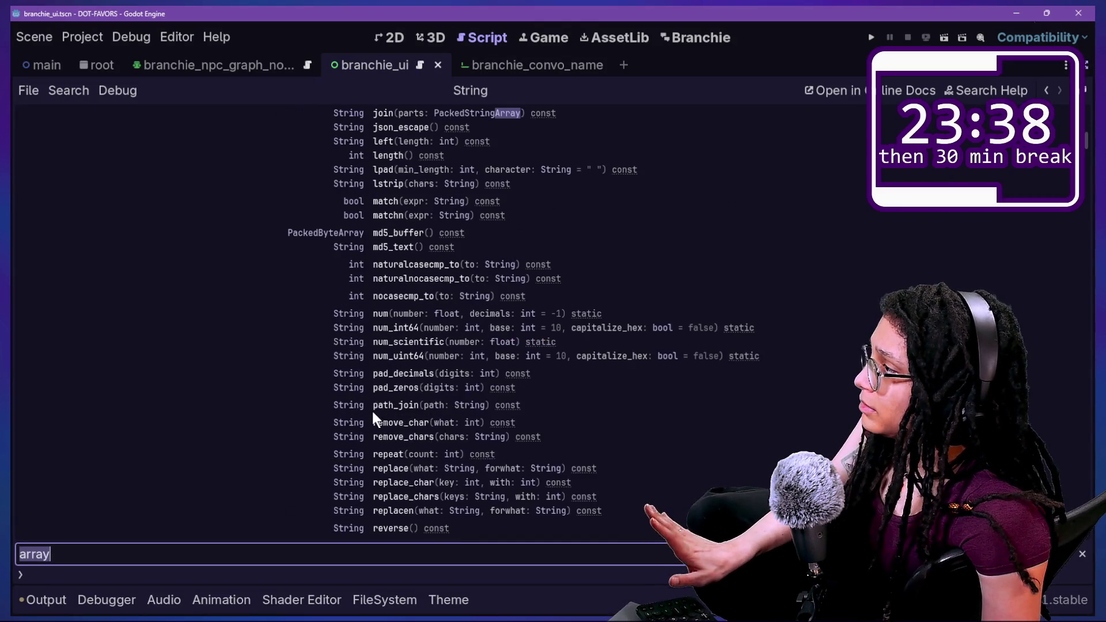
pyautogui.scroll(-2, 403, 410)
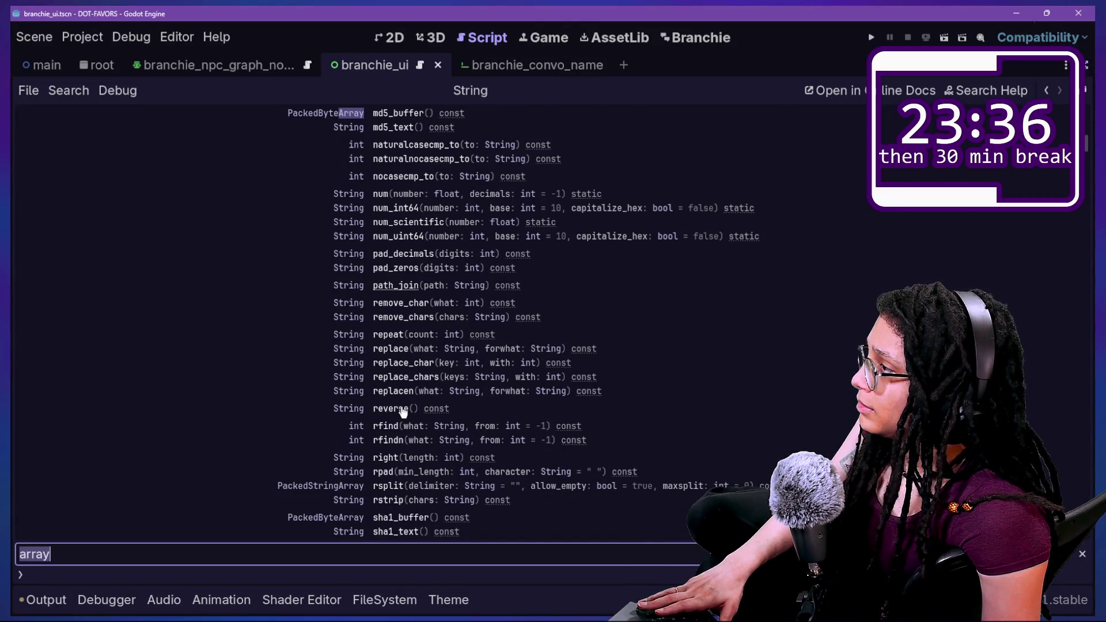
pyautogui.scroll(-5, 403, 410)
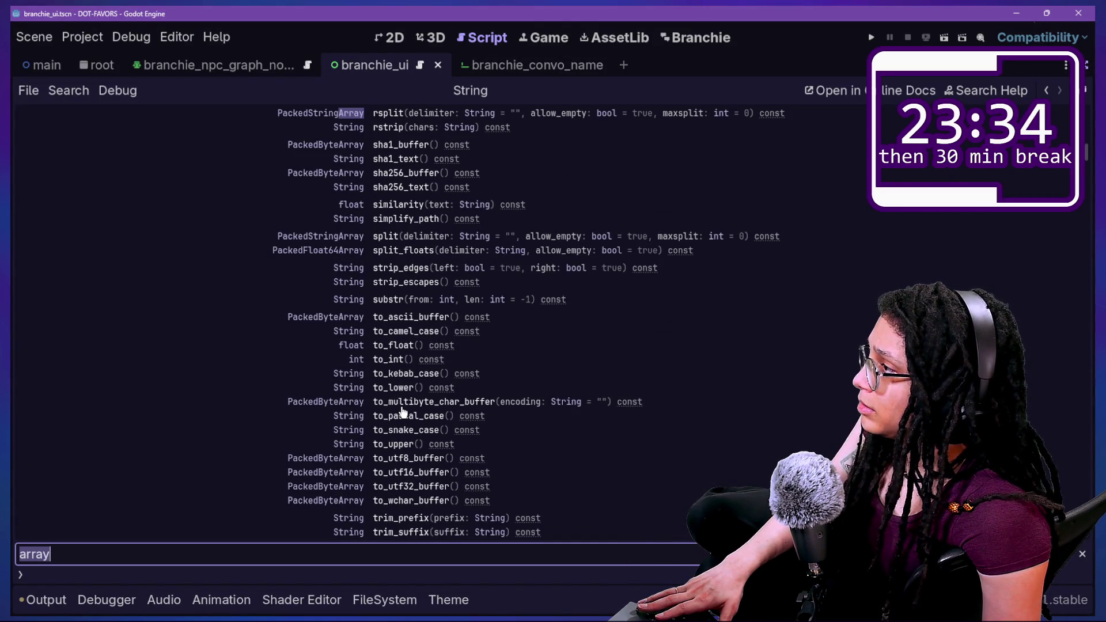
pyautogui.scroll(-2, 424, 183)
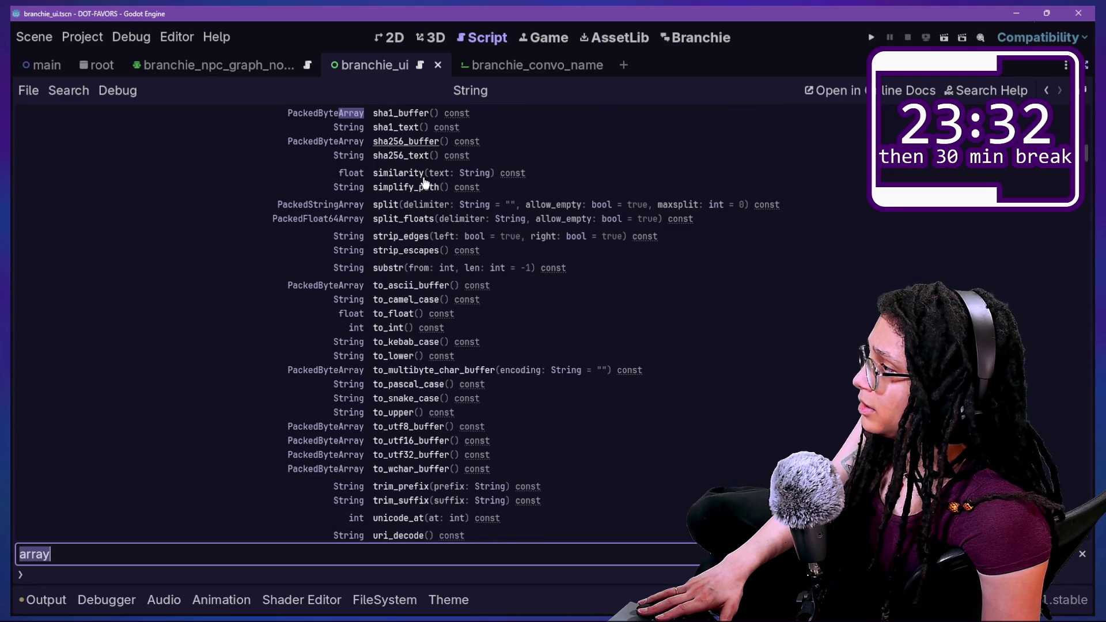
pyautogui.scroll(-3, 424, 183)
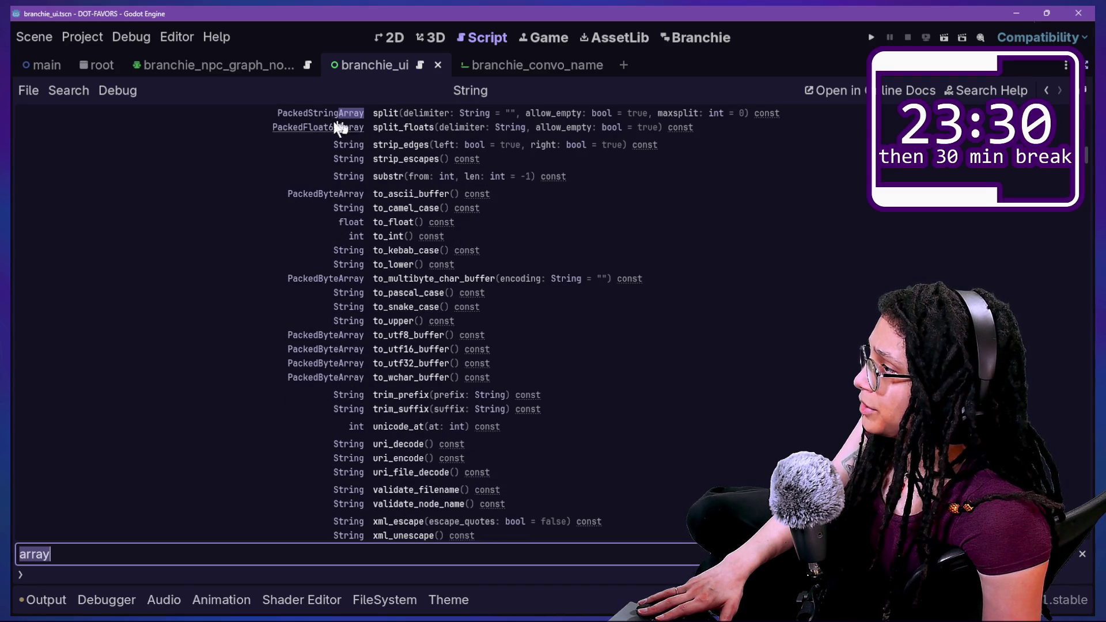
# Check the PackedStringArray class, then return to the detailed split() description.
pyautogui.click(318, 114)
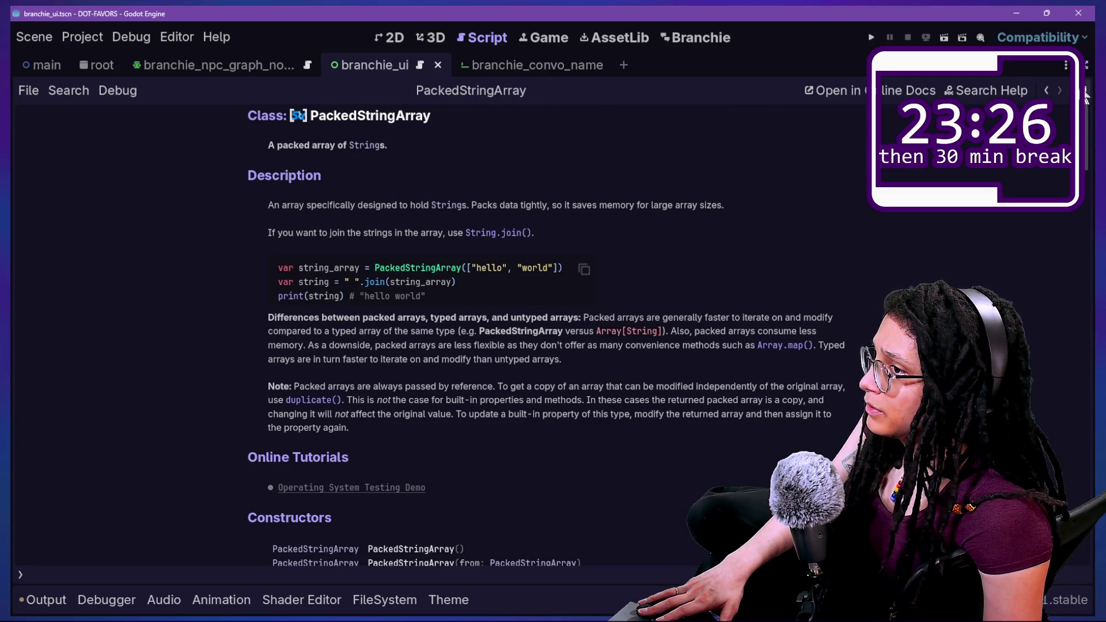
pyautogui.click(1047, 91)
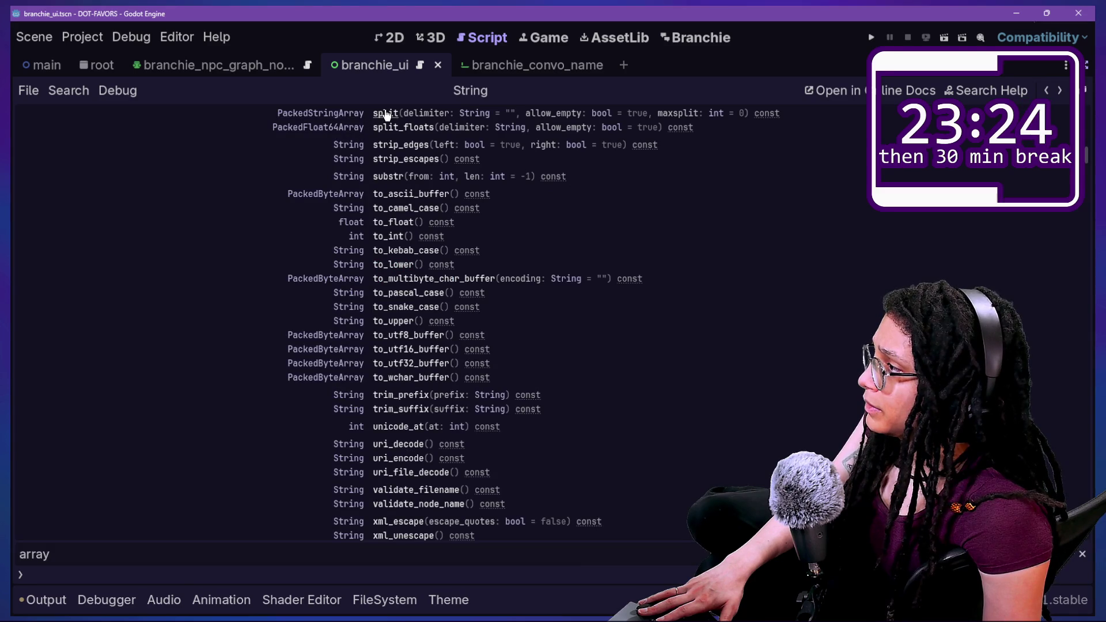
pyautogui.click(385, 114)
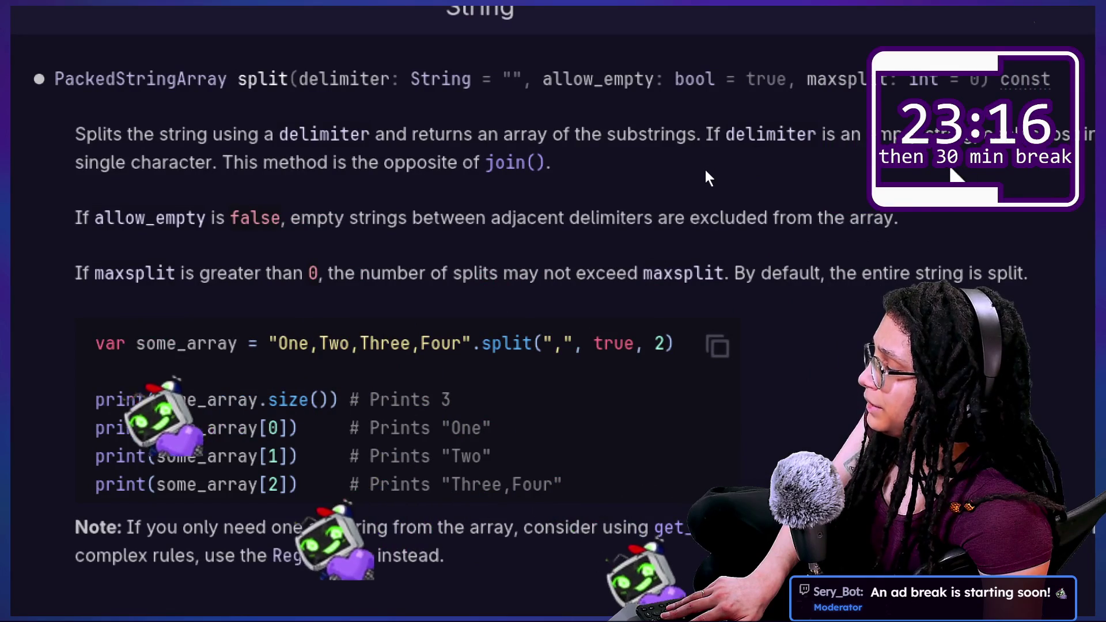
pyautogui.scroll(20, 382, 254)
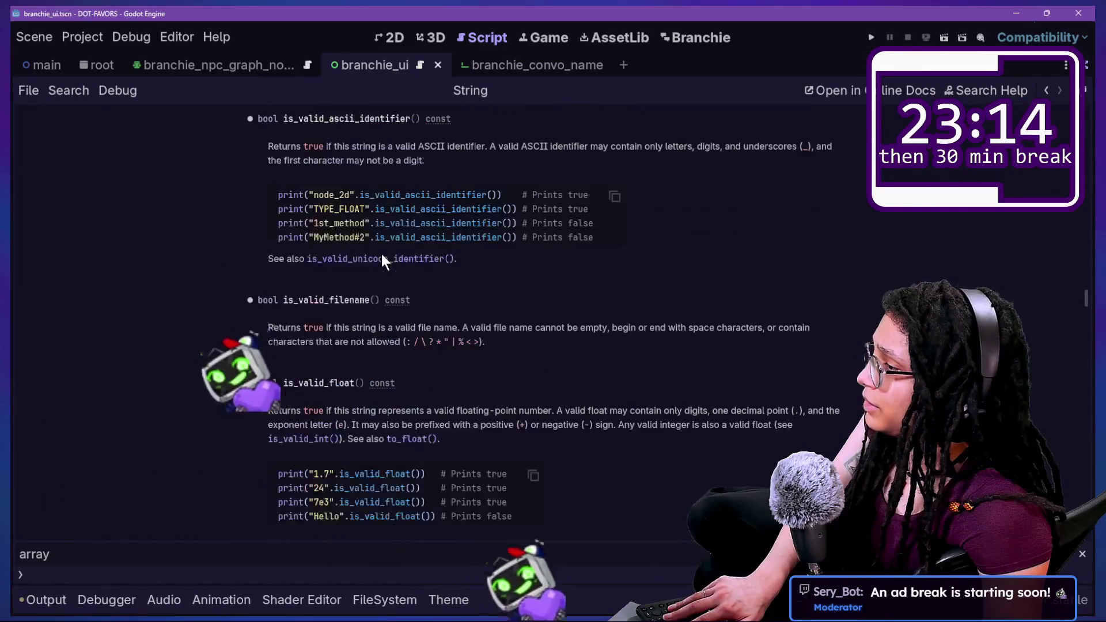
pyautogui.scroll(20, 381, 254)
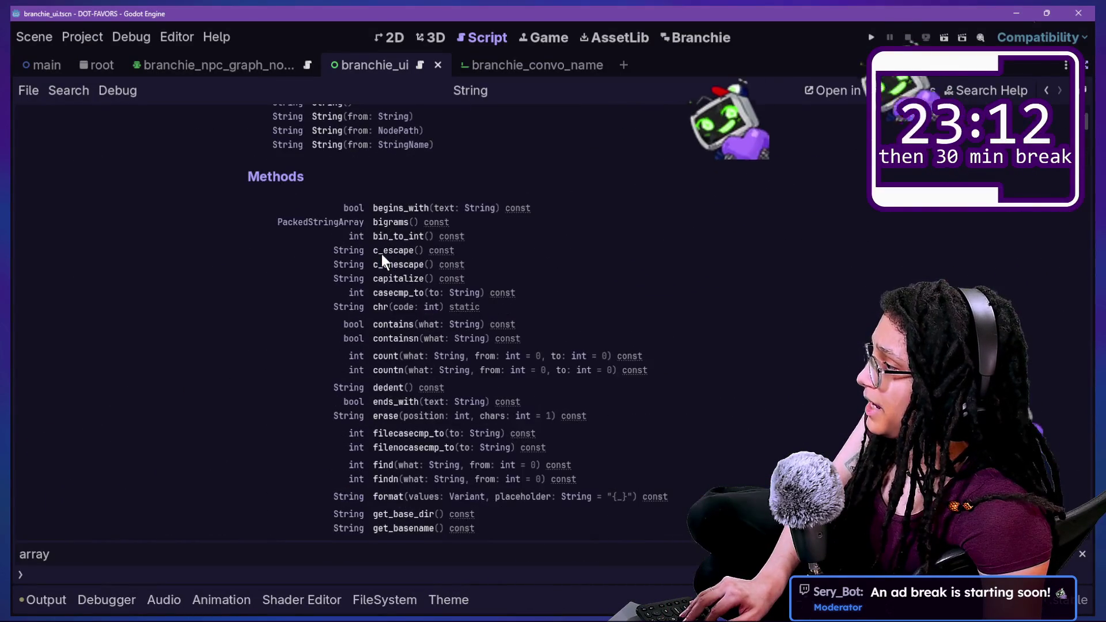
pyautogui.scroll(-2, 382, 254)
pyautogui.scroll(-10, 381, 254)
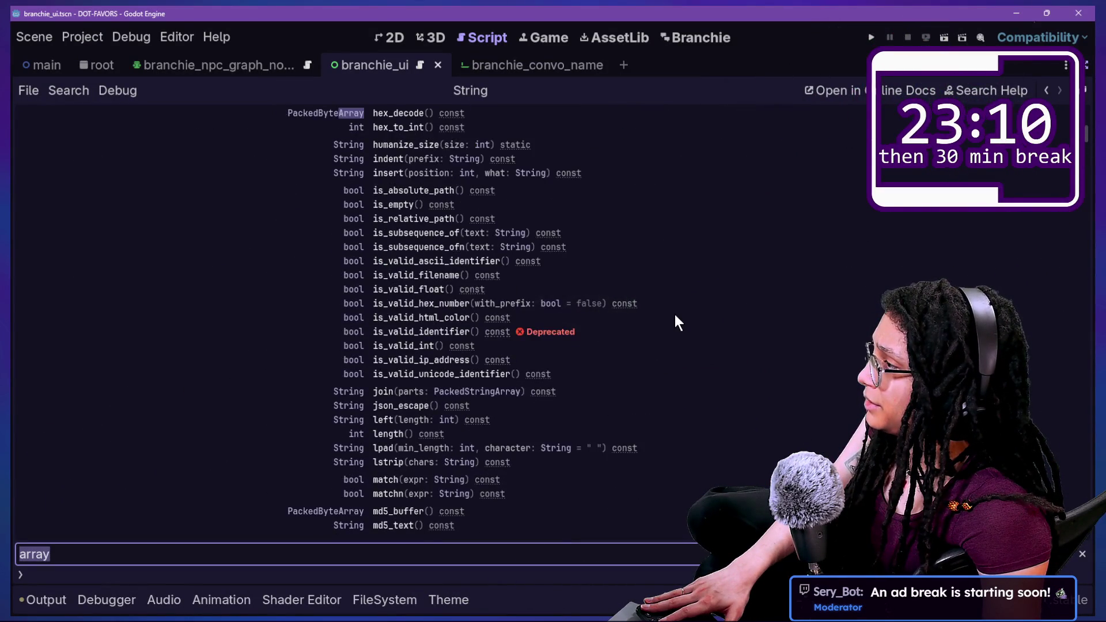
pyautogui.scroll(-5, 674, 319)
# Step through the 'array' matches back to join(), then restore the full editor layout.
pyautogui.press('Return')
pyautogui.press('Return')
pyautogui.press('Return')
pyautogui.press('Return')
pyautogui.press('Return')
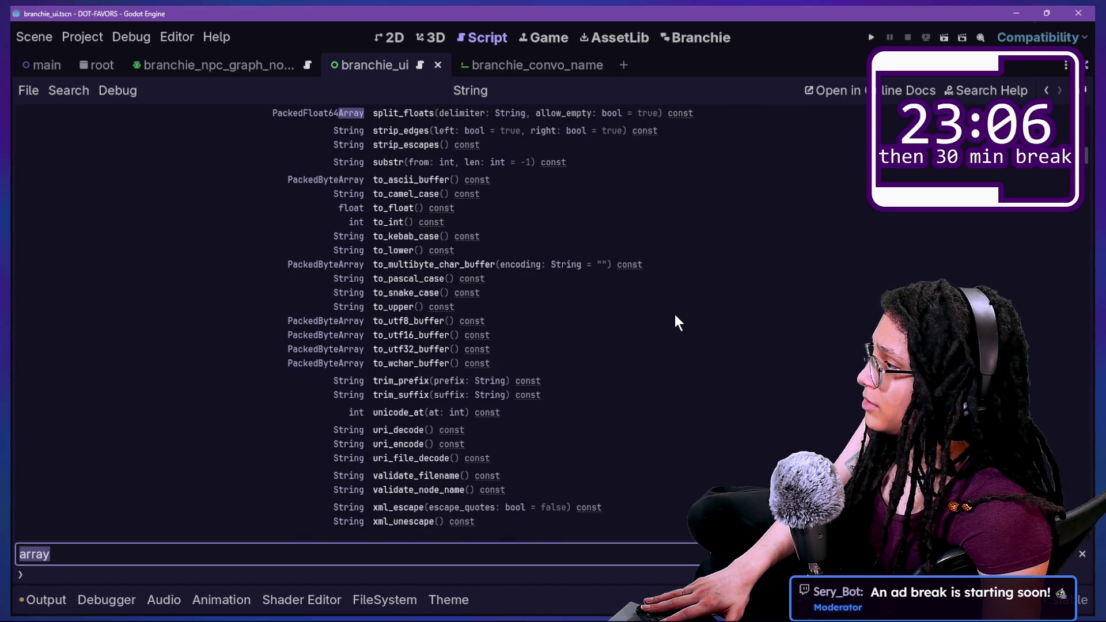
pyautogui.press('Return')
pyautogui.press('Return')
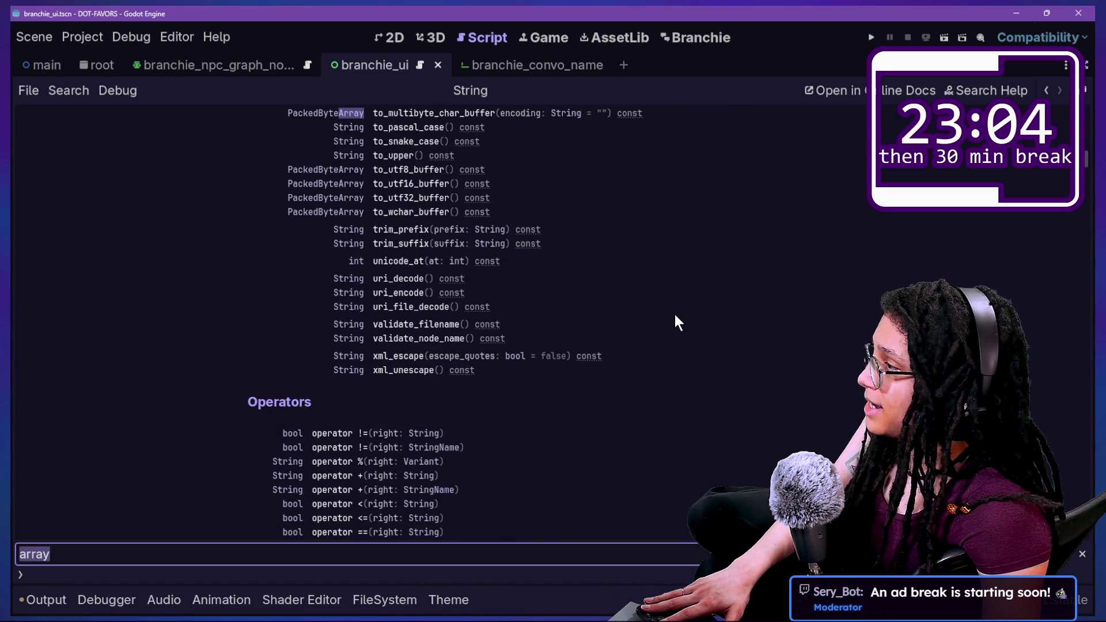
pyautogui.press('Return')
pyautogui.press('Return')
pyautogui.press('Return')
pyautogui.press('Return')
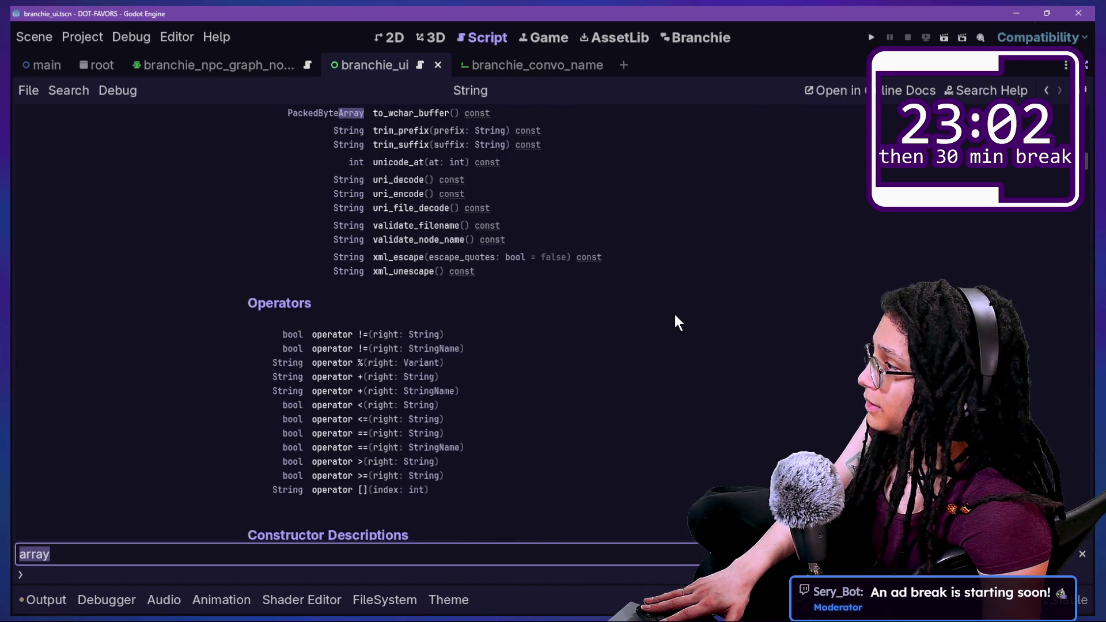
pyautogui.press('Return')
pyautogui.hotkey('shift', 'Return')
pyautogui.hotkey('shift', 'Return')
pyautogui.hotkey('shift', 'Return')
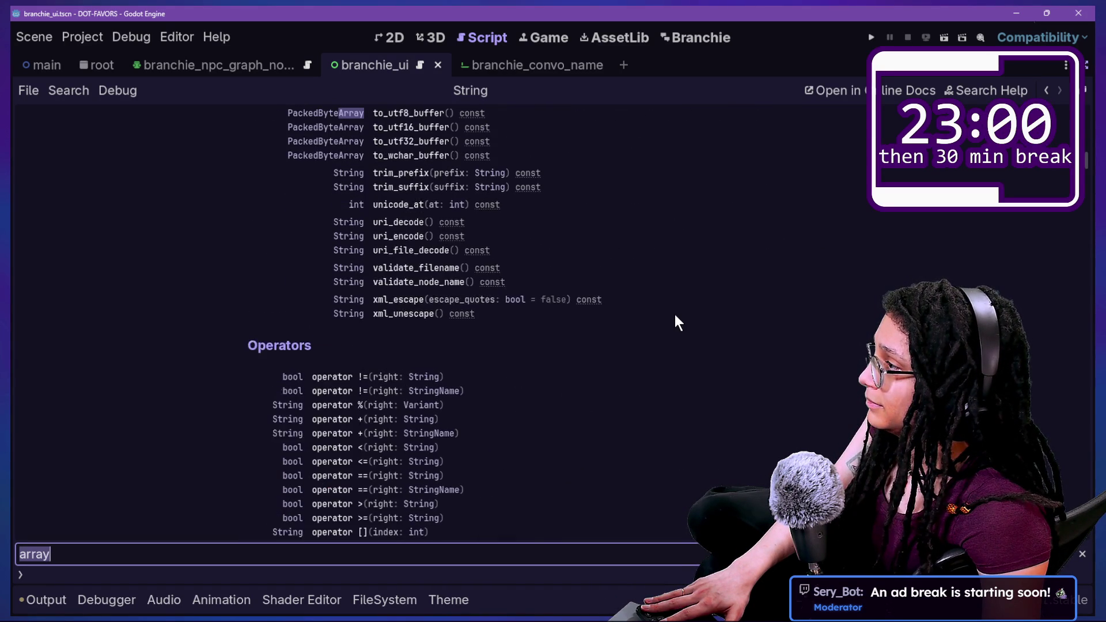
pyautogui.hotkey('shift', 'Return')
pyautogui.hotkey('shift', 'Return')
pyautogui.hotkey('shift', 'Return')
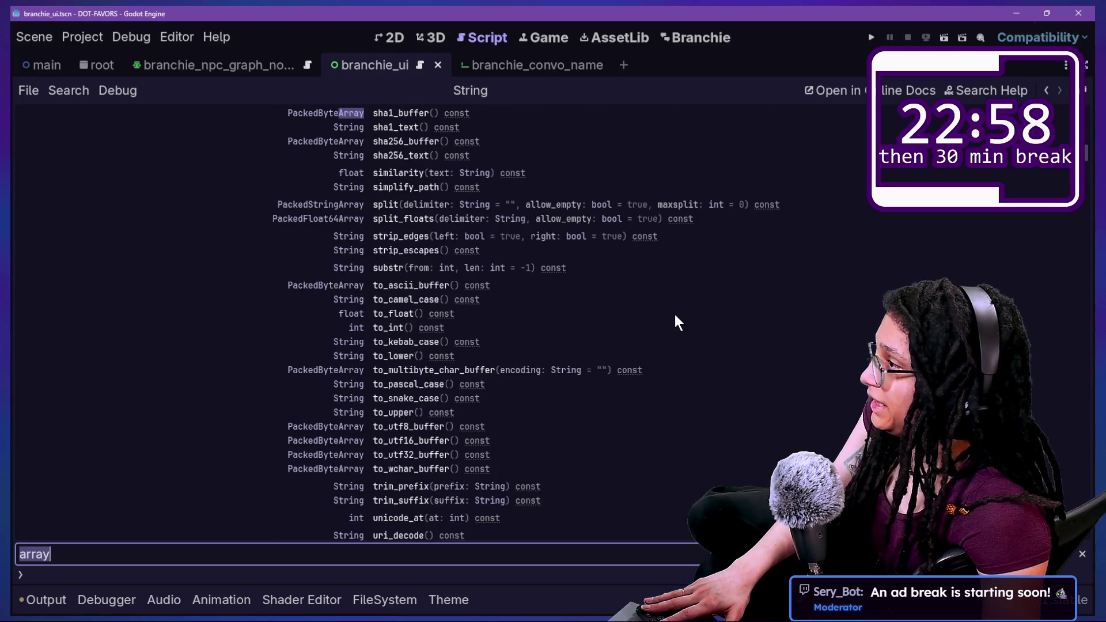
pyautogui.hotkey('shift', 'Return')
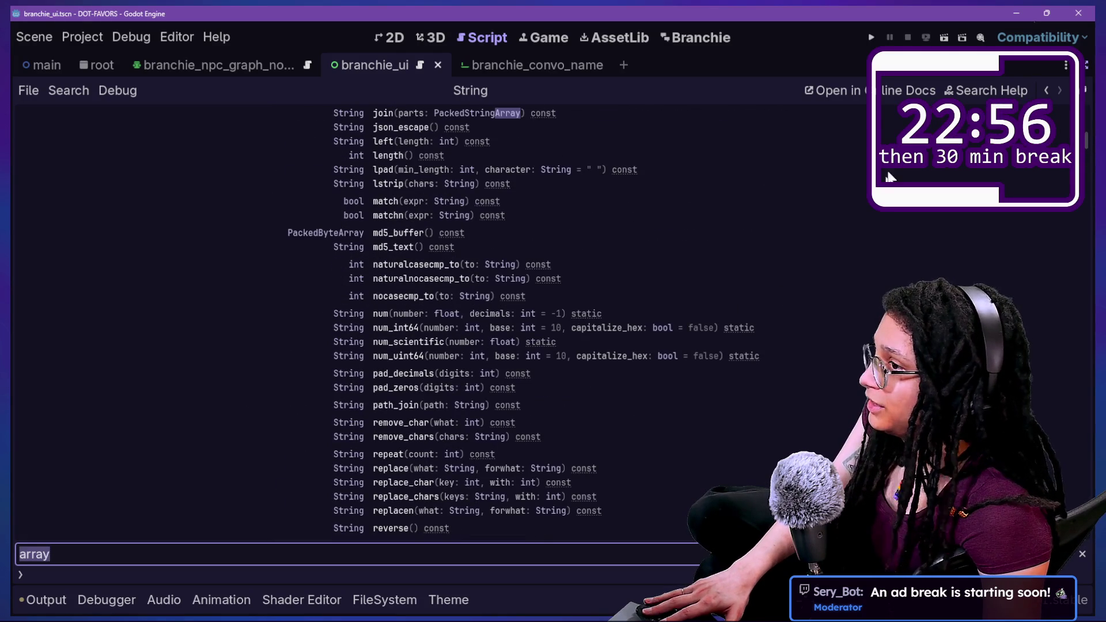
pyautogui.click(1086, 68)
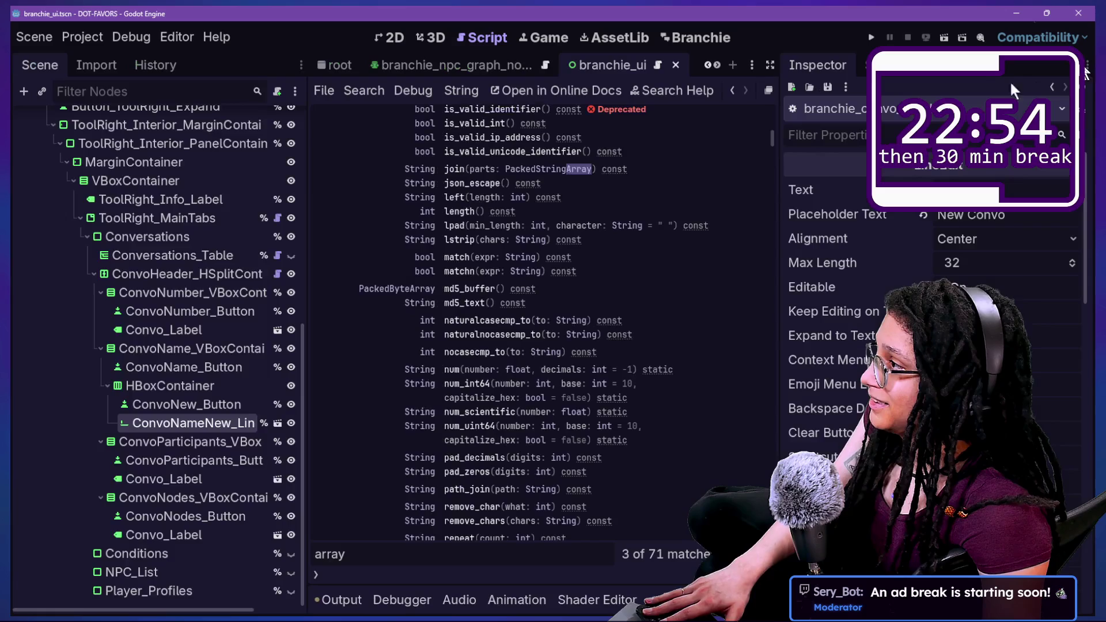
# Quick-open branchie_convo_header.gd by searching 'header' and show the script full-screen.
pyautogui.hotkey('shift', 'alt', 'o')
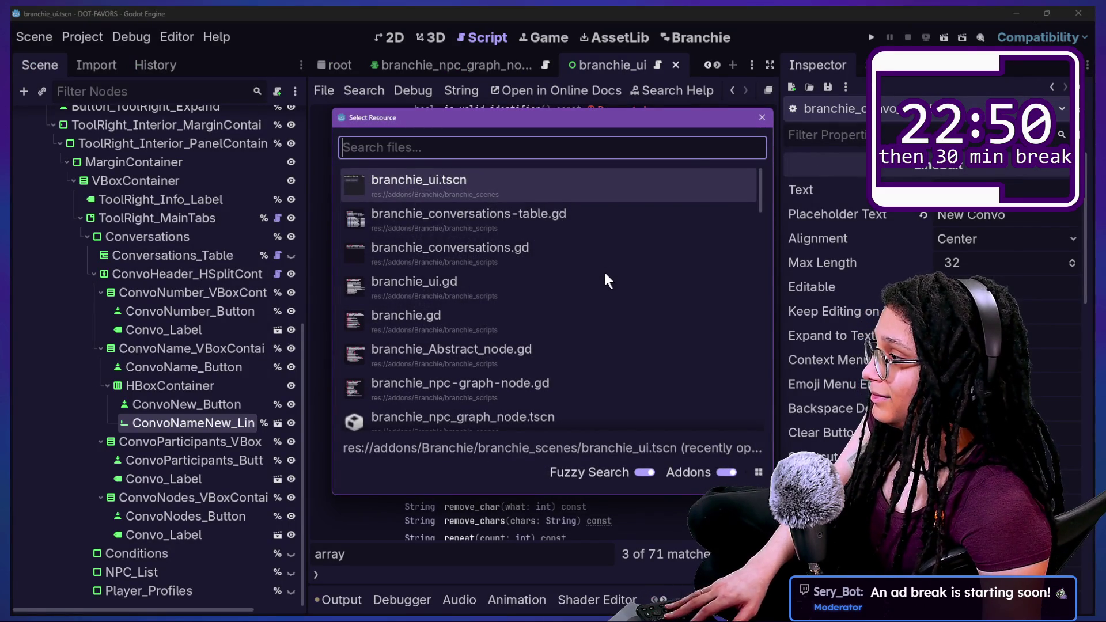
pyautogui.press('Down')
pyautogui.press('Down')
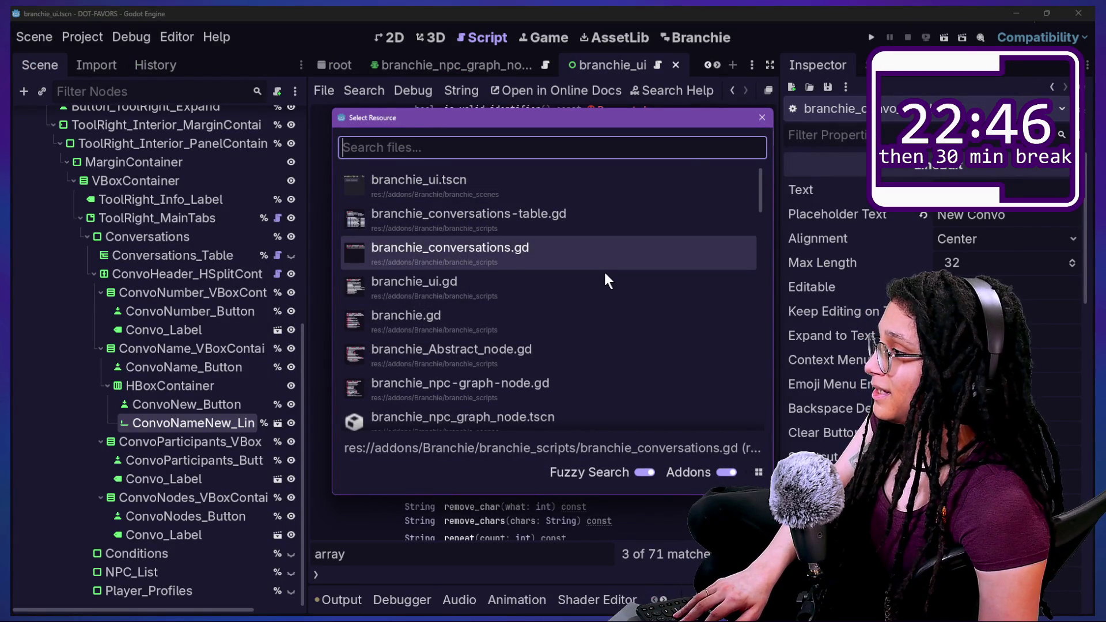
pyautogui.write('header')
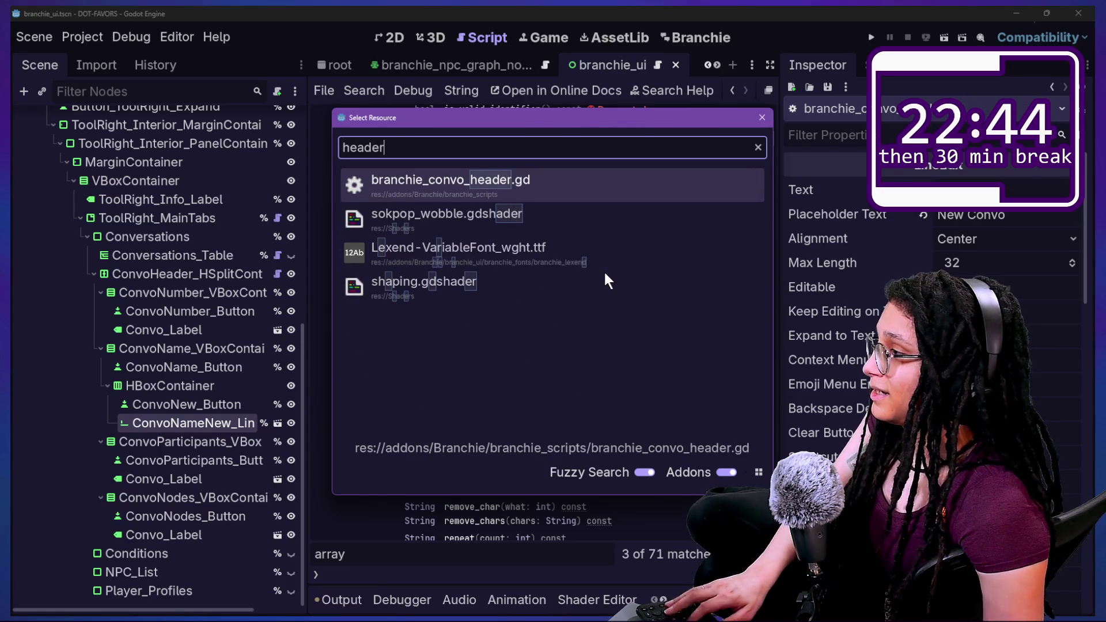
pyautogui.press('Return')
pyautogui.hotkey('ctrl', 'shift', 'F11')
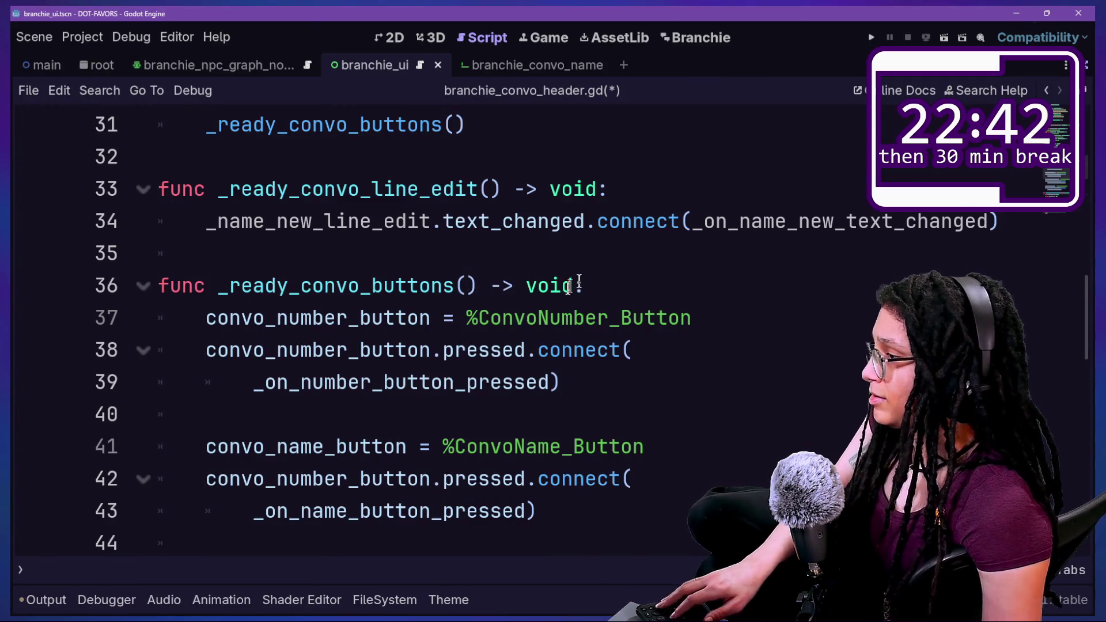
# Rewrite line 54 so entered_text is cast with 'new_text as Array[String]'.
pyautogui.click(569, 284)
pyautogui.scroll(-2, 566, 288)
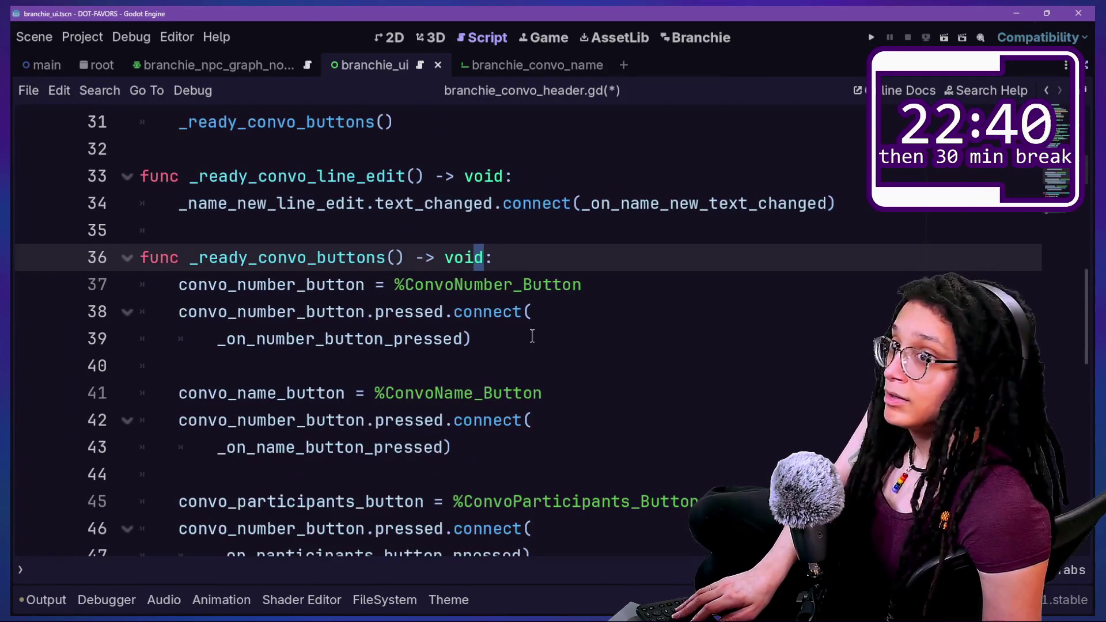
pyautogui.scroll(-6, 533, 336)
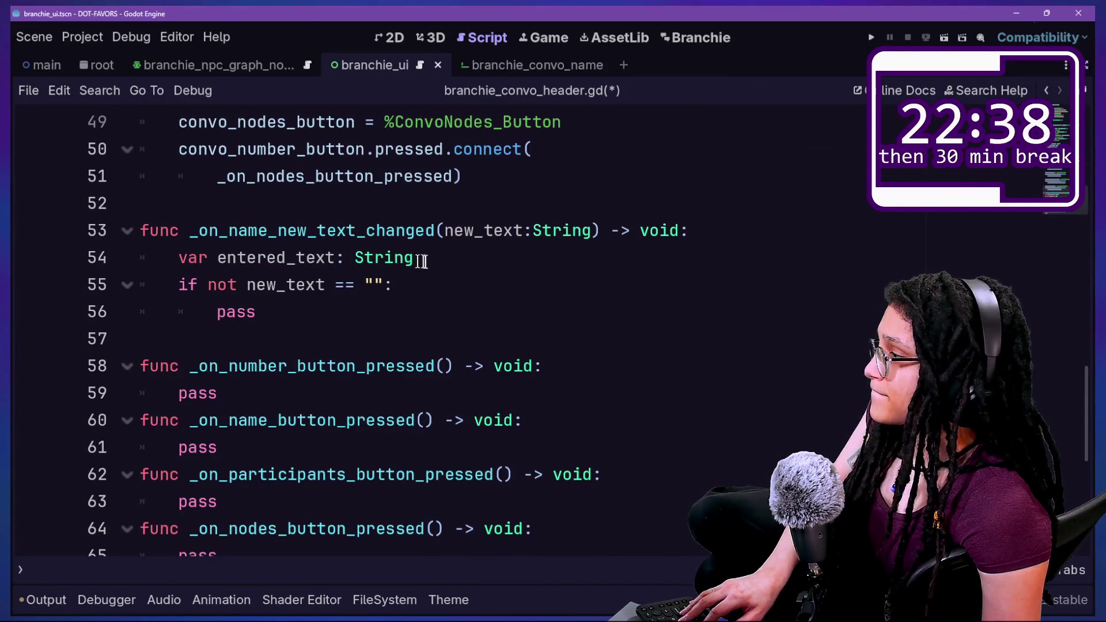
pyautogui.click(420, 261)
pyautogui.write('=')
pyautogui.press('BackSpace')
pyautogui.press('BackSpace')
pyautogui.press('BackSpace')
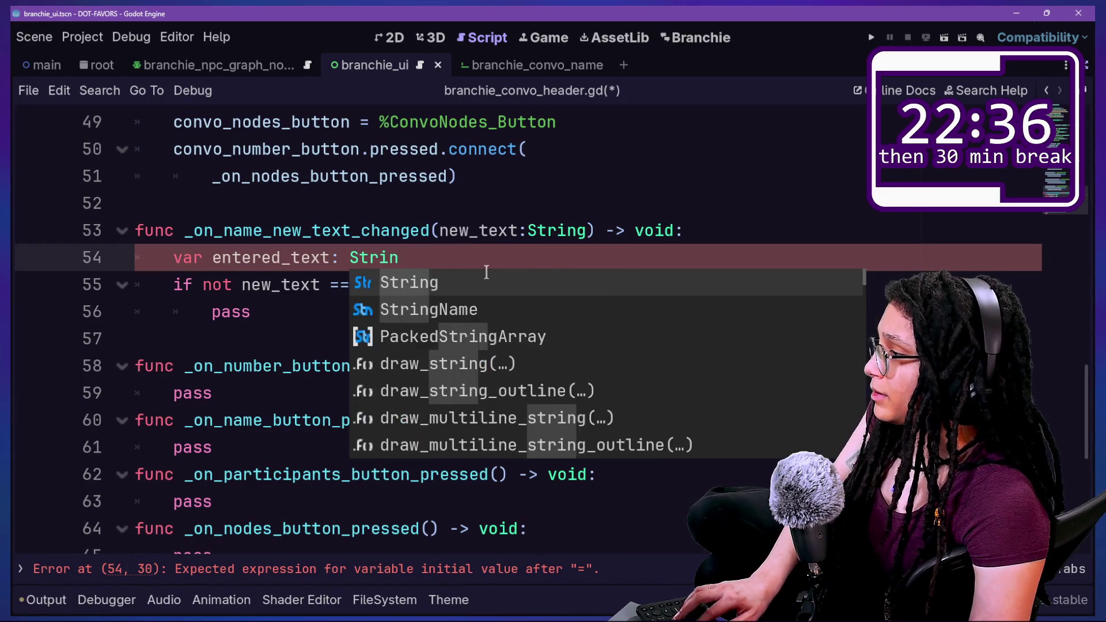
pyautogui.write('Array')
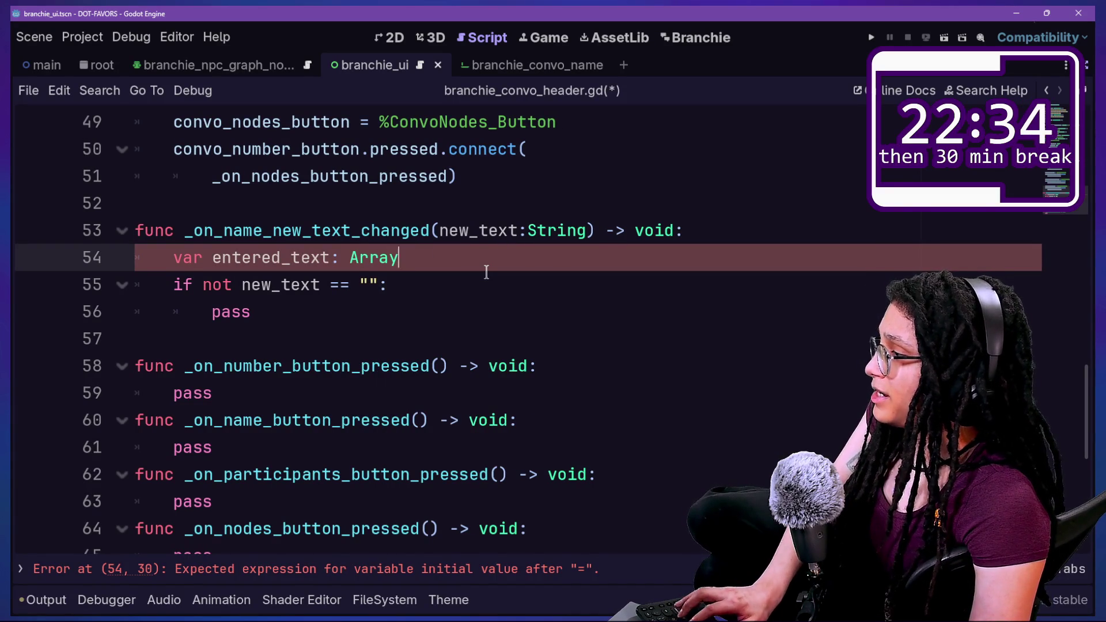
pyautogui.press('BackSpace')
pyautogui.press('BackSpace')
pyautogui.press('BackSpace')
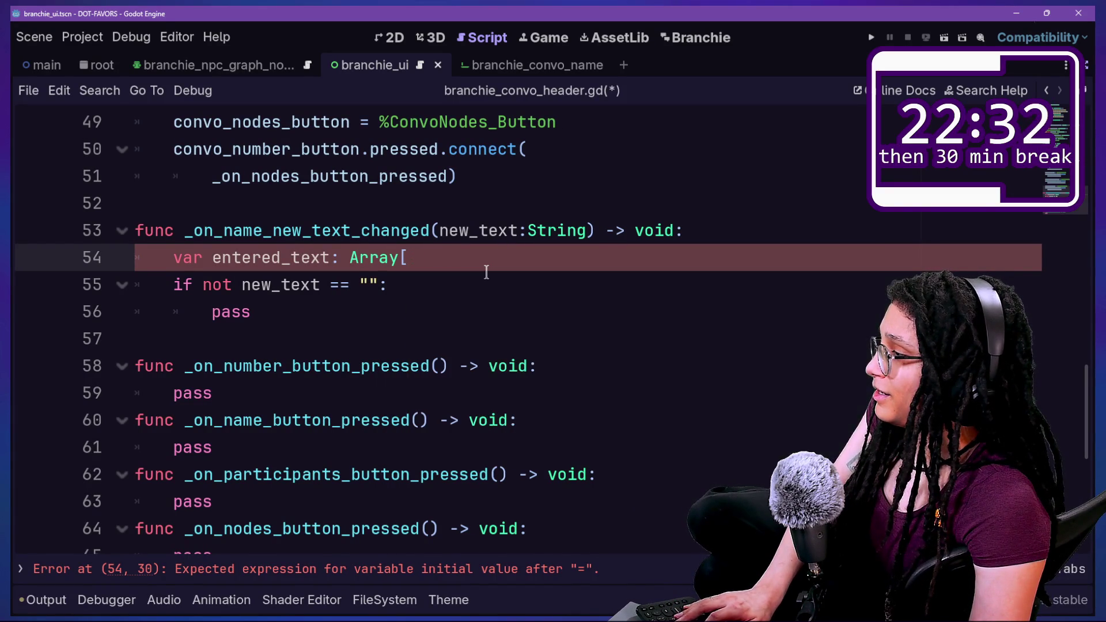
pyautogui.write('ng] ')
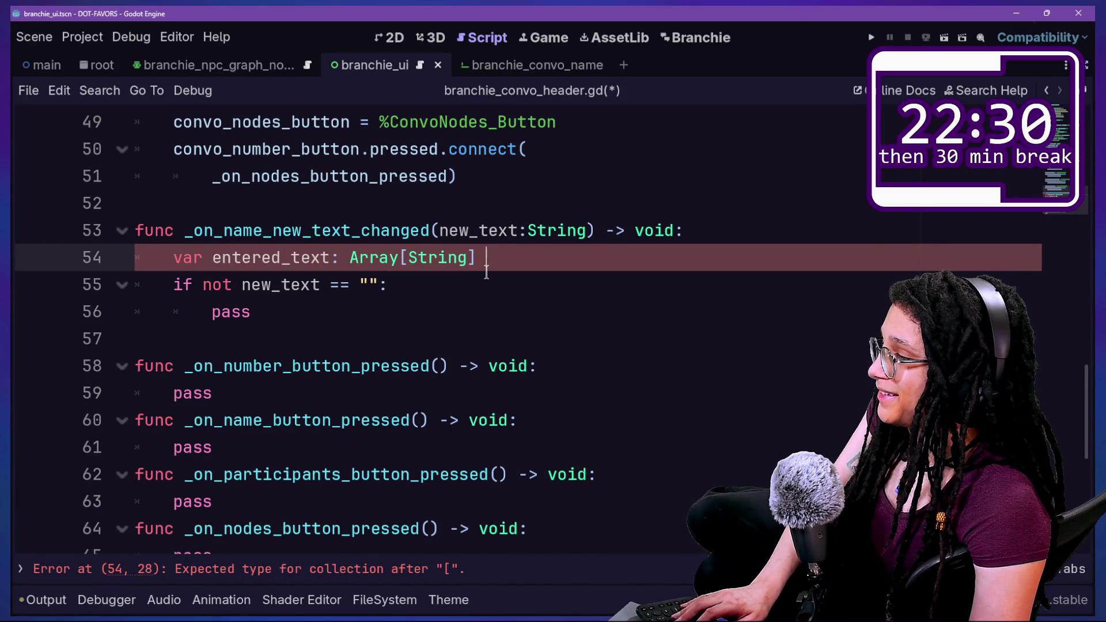
pyautogui.write('= new_te')
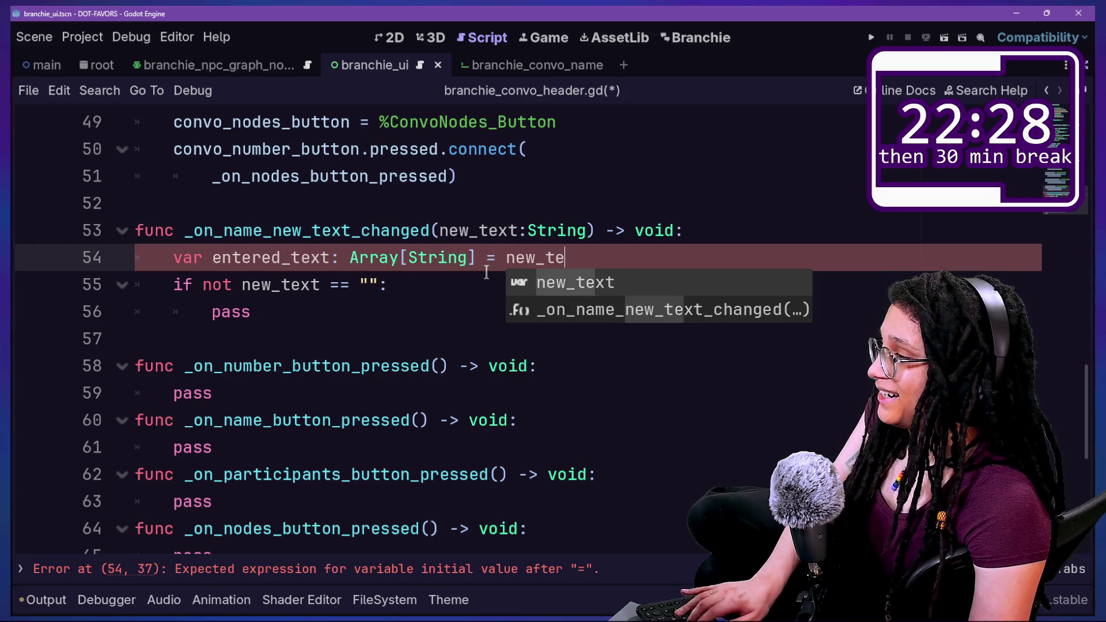
pyautogui.write('xt as A')
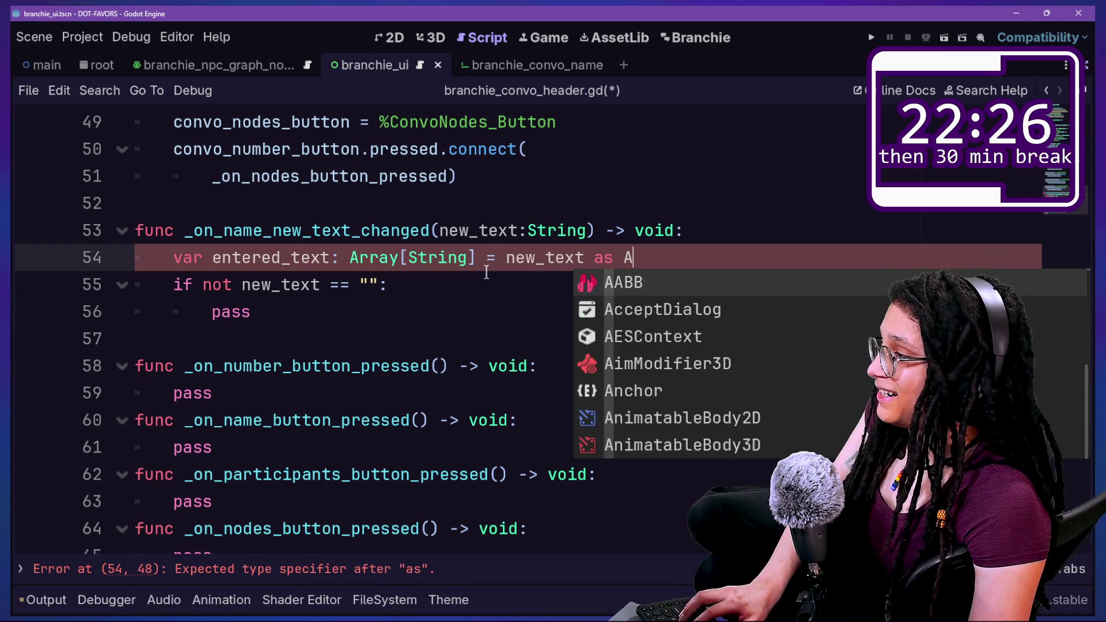
pyautogui.write('rray[String]')
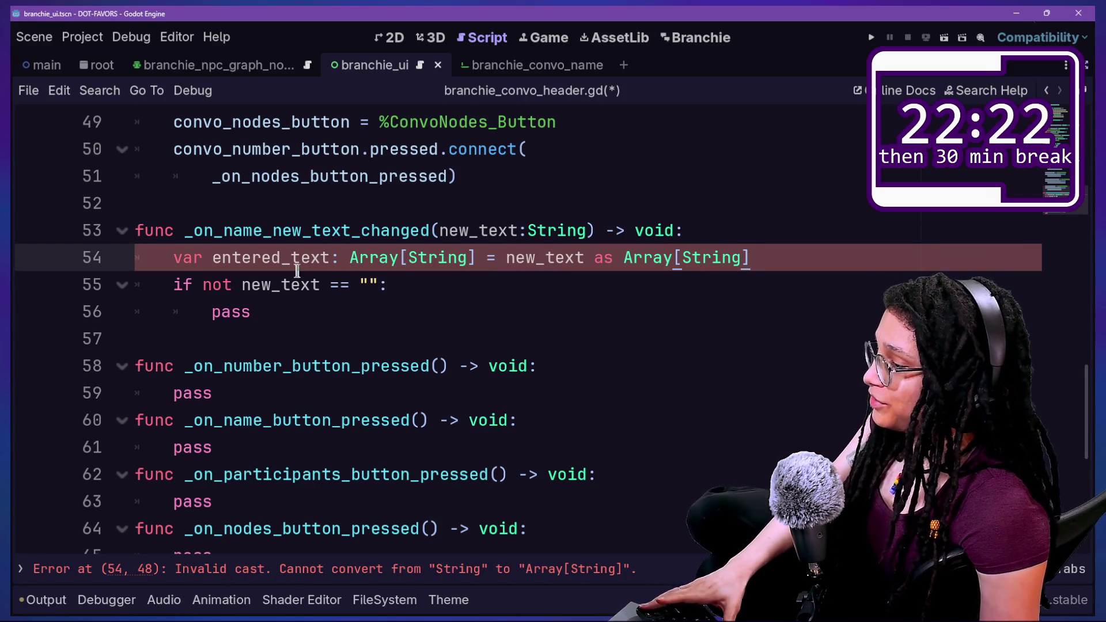
# Drop the String element types and the stray ']' after Array on line 54.
pyautogui.doubleClick(436, 249)
pyautogui.press('BackSpace')
pyautogui.press('BackSpace')
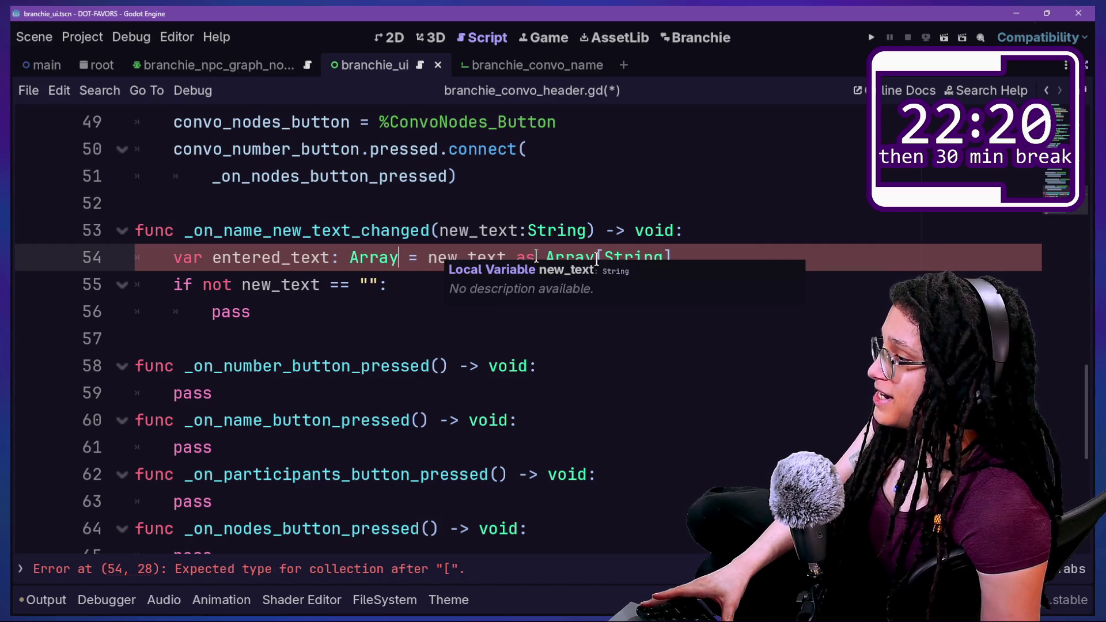
pyautogui.doubleClick(627, 257)
pyautogui.write('\\')
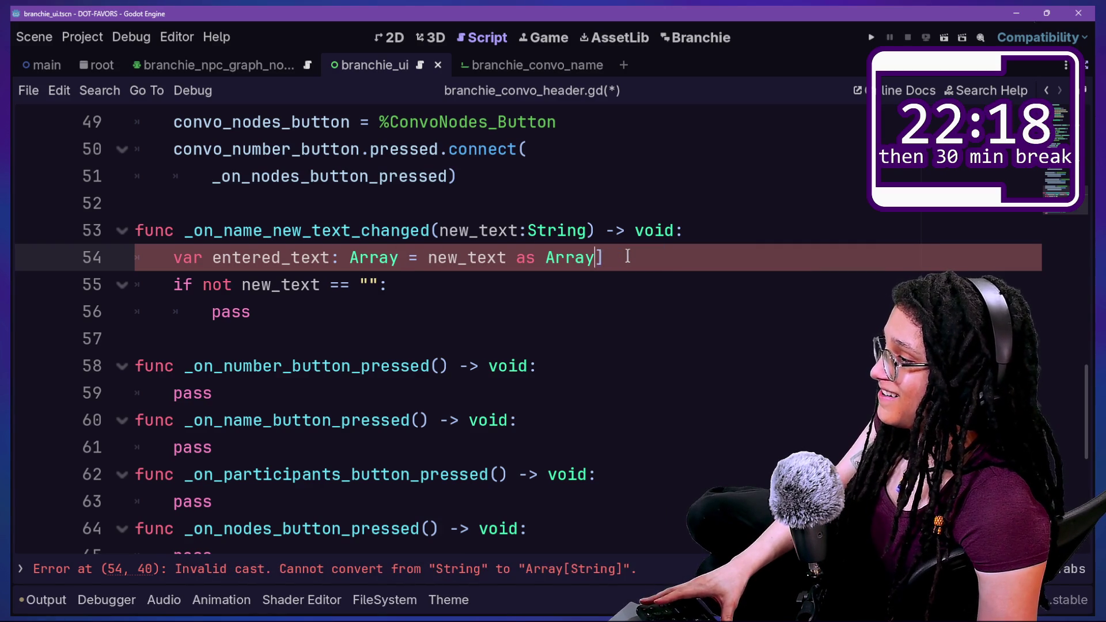
pyautogui.press('Delete')
pyautogui.click(509, 208)
pyautogui.click(650, 338)
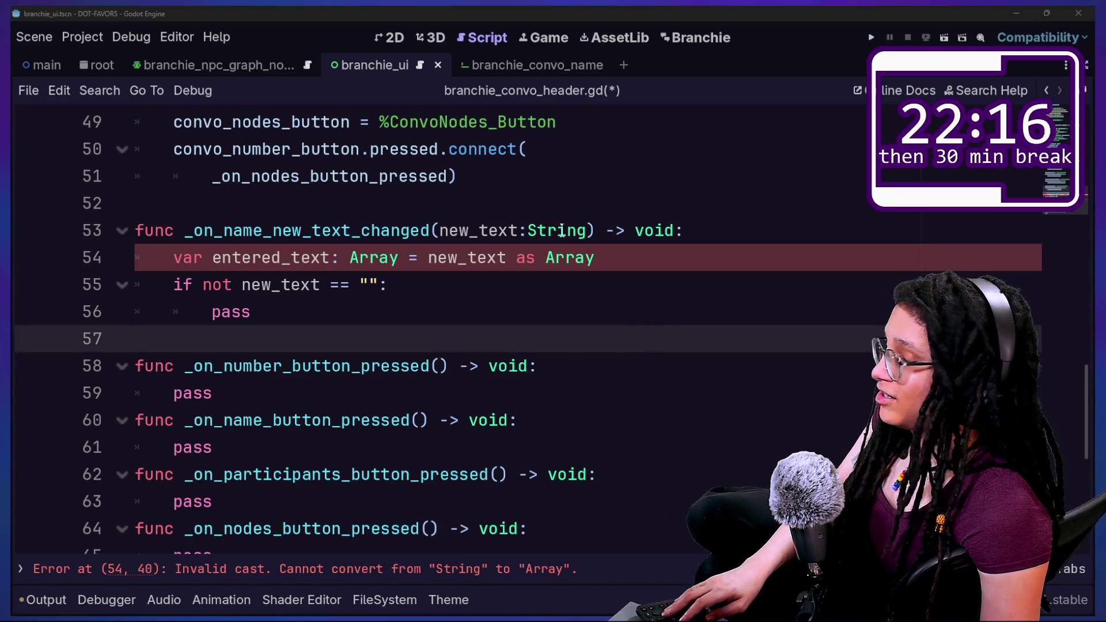
# Switch to the browser and open a new blank window.
pyautogui.moveTo(562, 233)
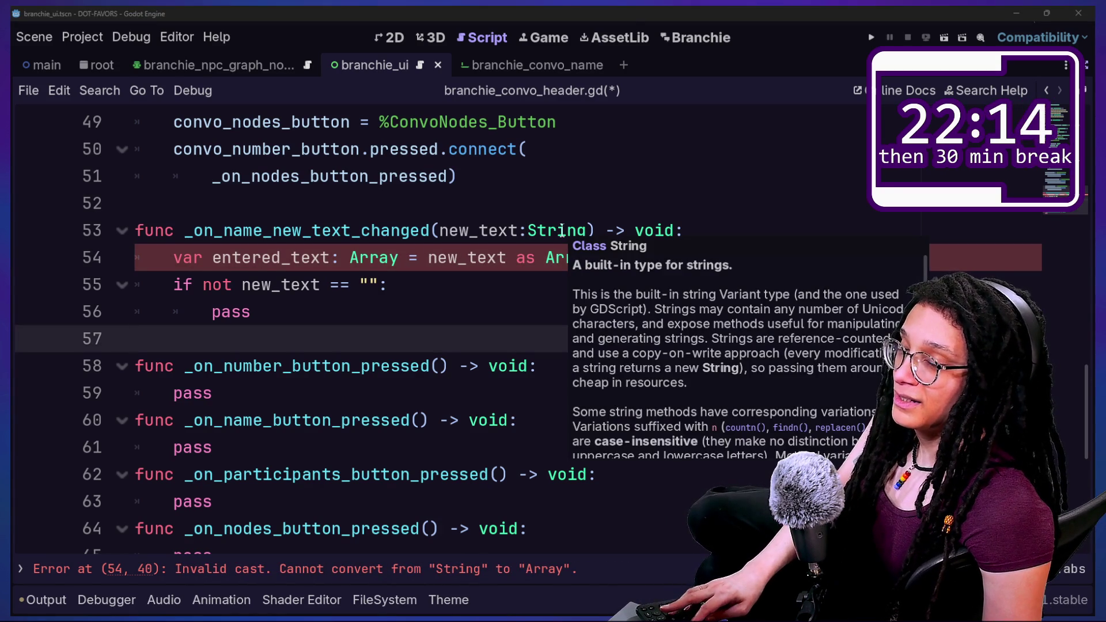
pyautogui.hotkey('alt', 'Tab')
pyautogui.hotkey('ctrl', 'n')
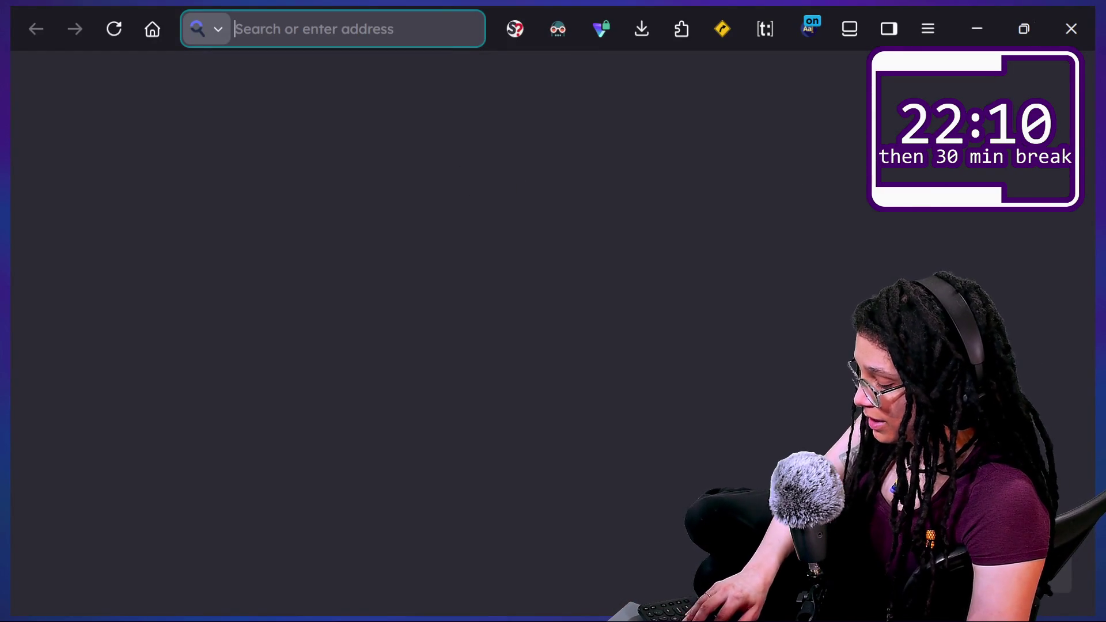
# Search 'gdscript return string as array' and highlight the Reddit answer recommending str2var().
pyautogui.write('gdscript ')
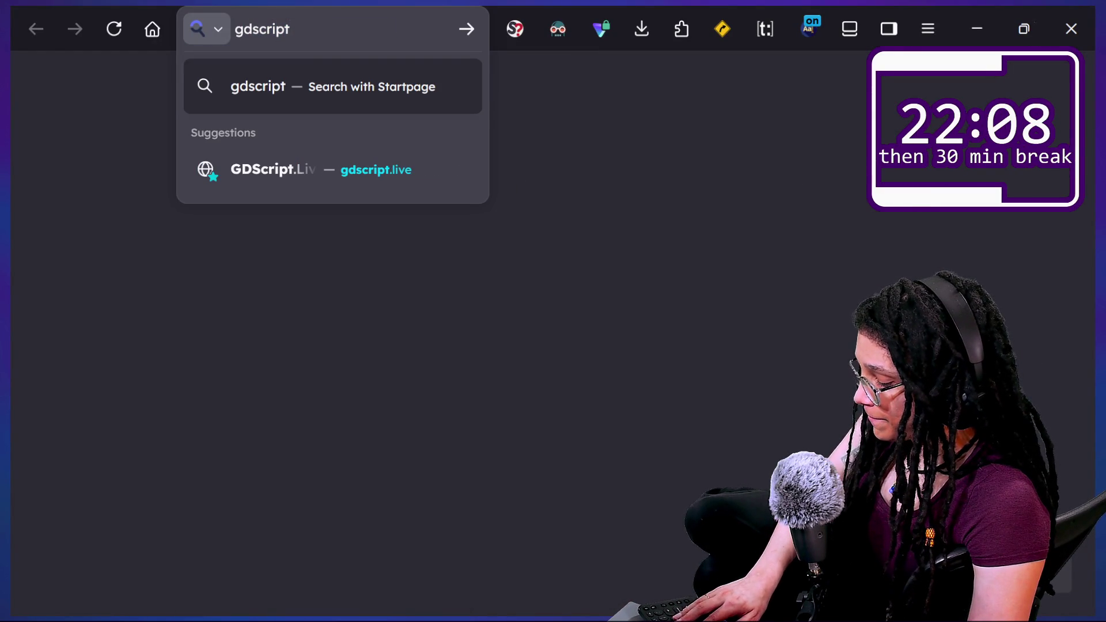
pyautogui.write('return string ')
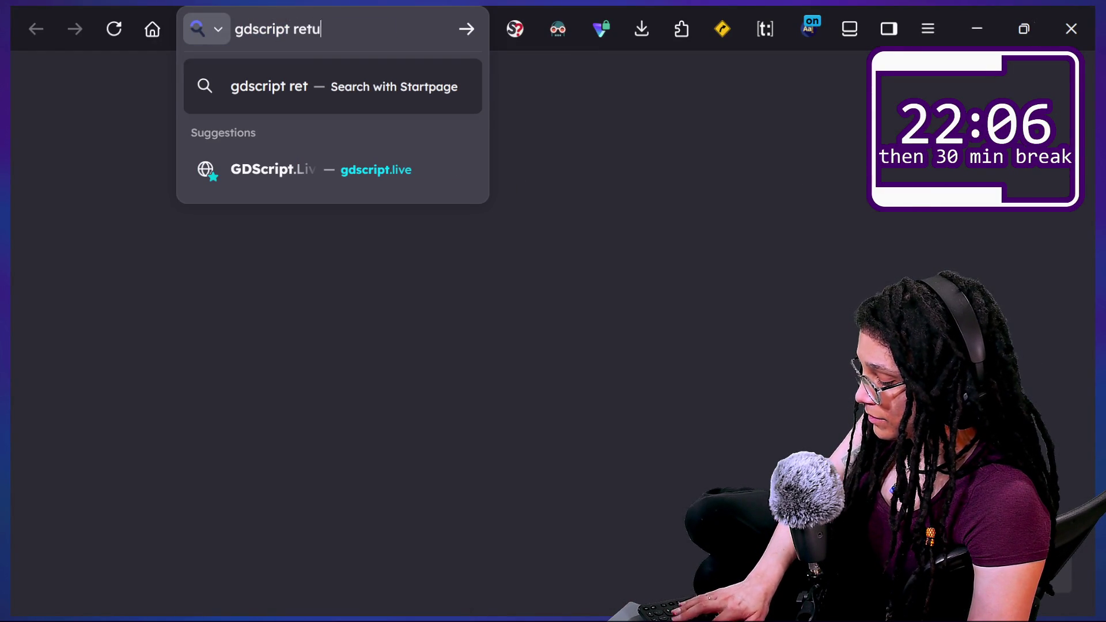
pyautogui.write('as array')
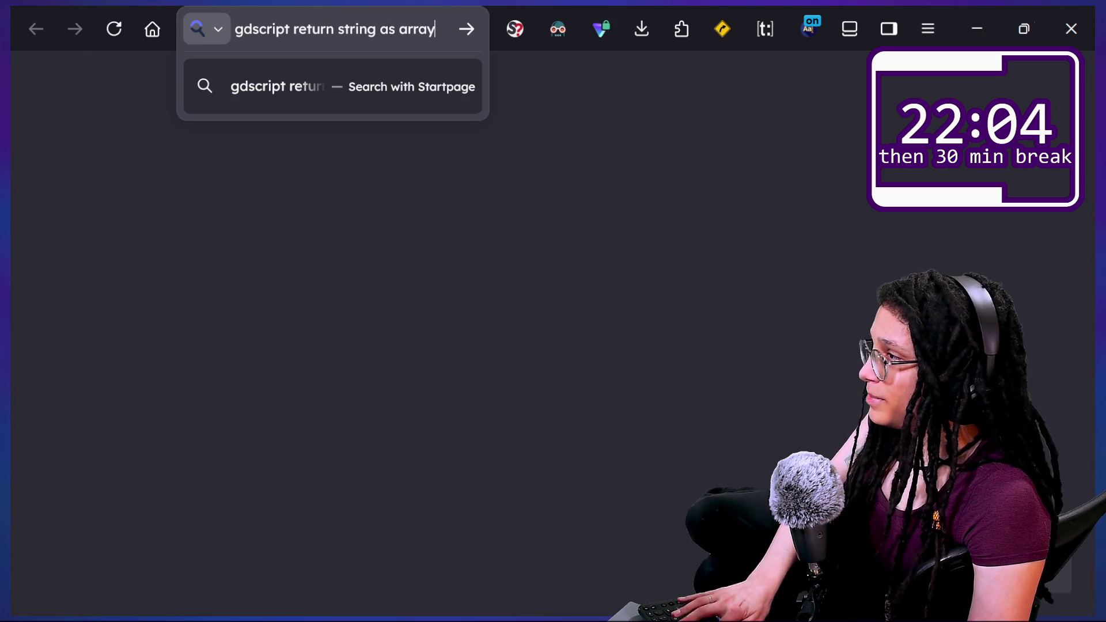
pyautogui.press('Return')
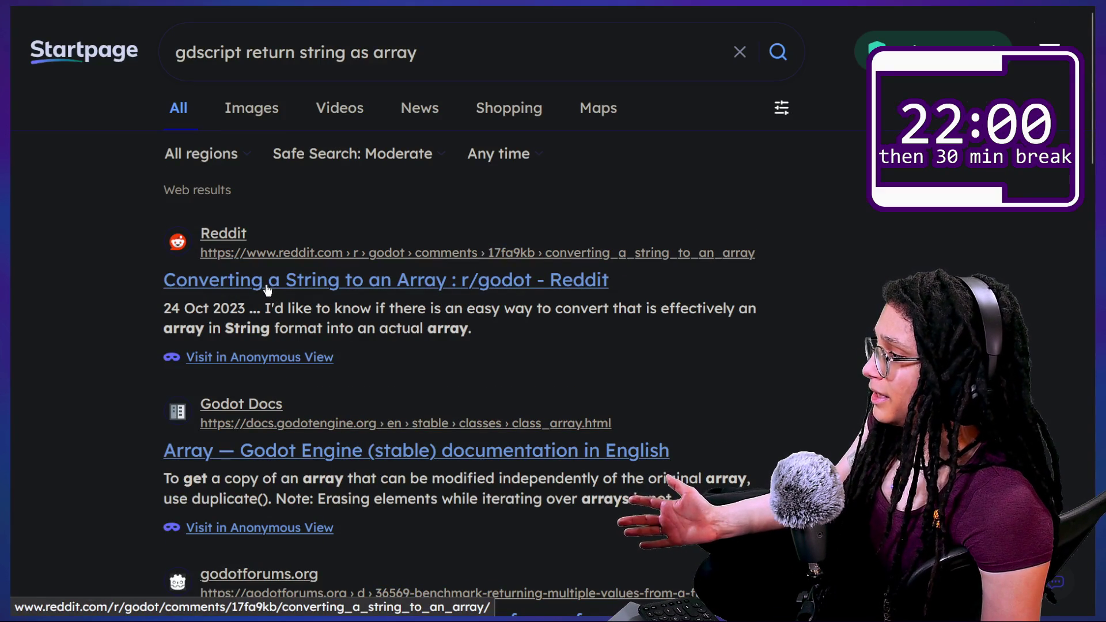
pyautogui.click(268, 288)
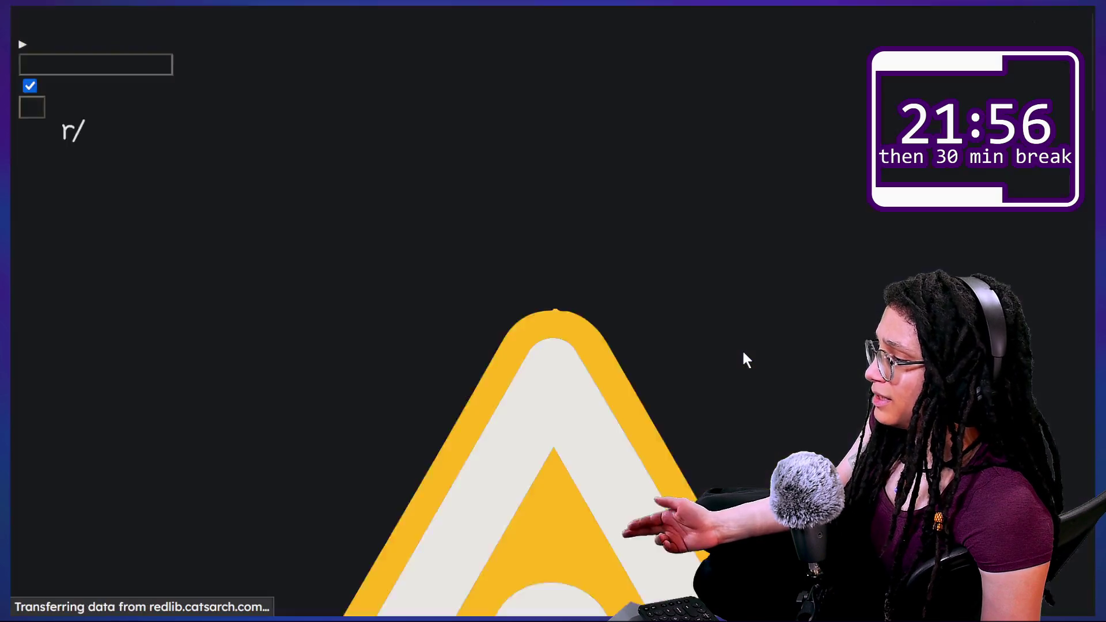
pyautogui.scroll(-2, 743, 358)
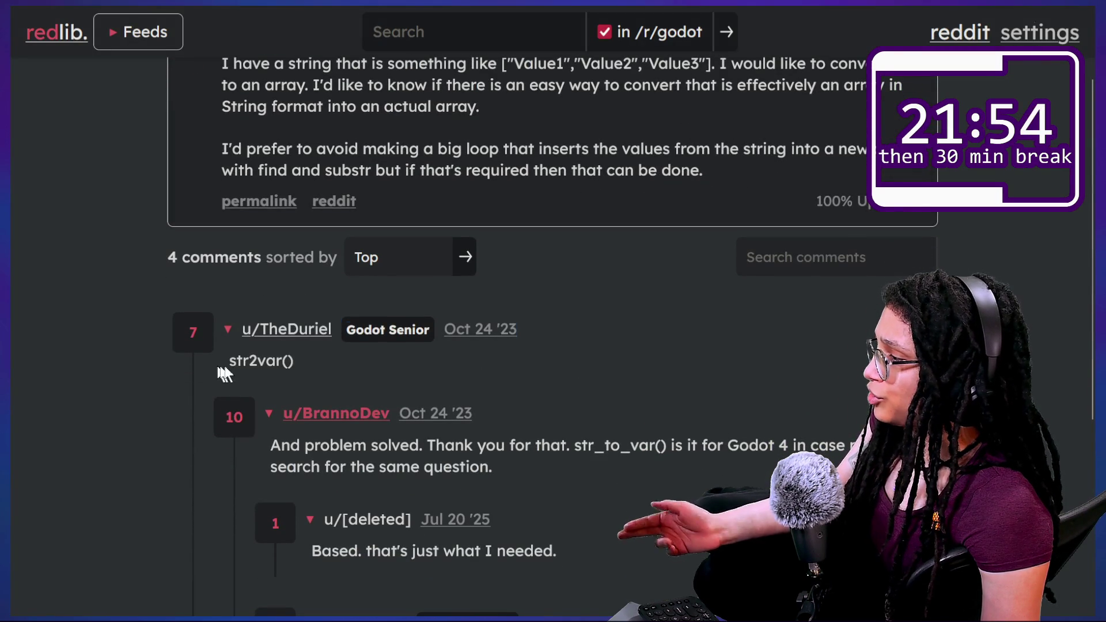
pyautogui.moveTo(230, 361); pyautogui.dragTo(301, 365)
pyautogui.hotkey('alt', 'Tab')
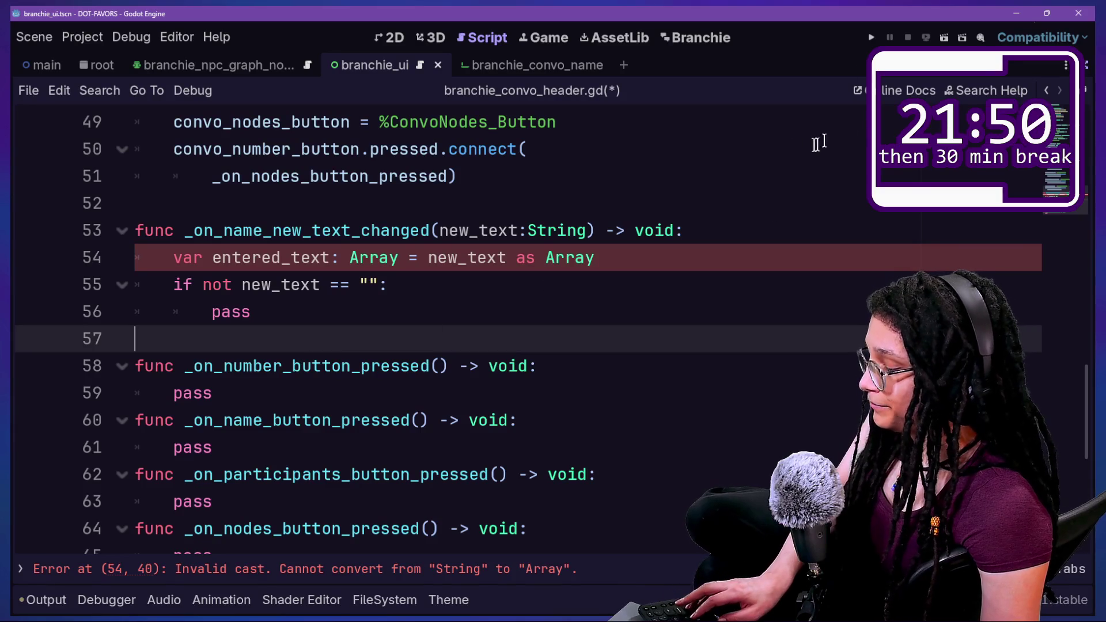
pyautogui.click(973, 92)
pyautogui.write('str2')
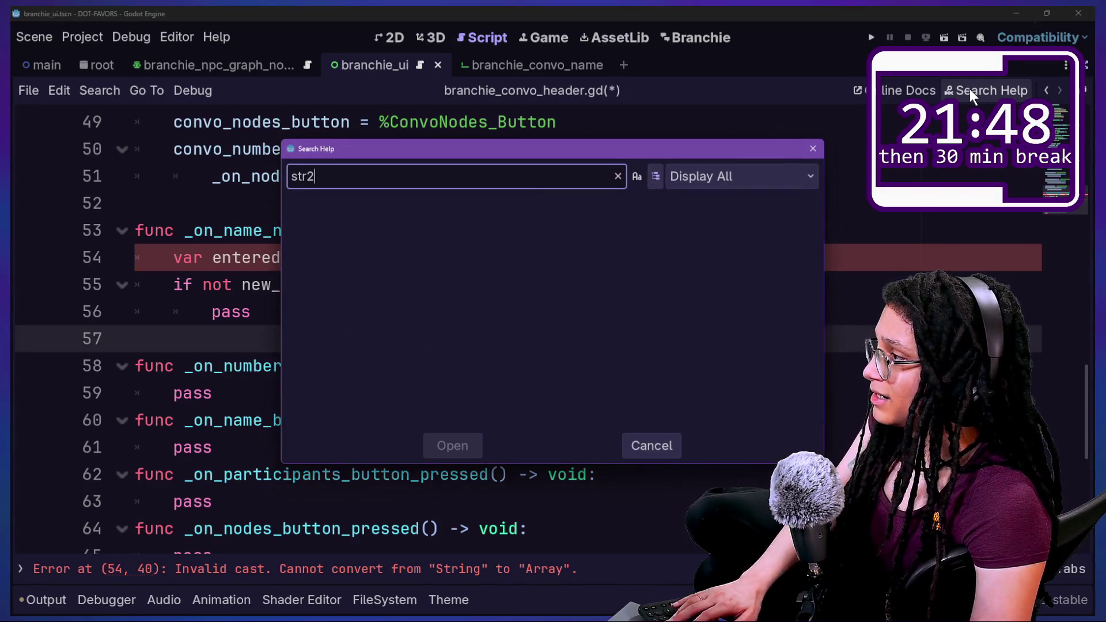
pyautogui.press('BackSpace')
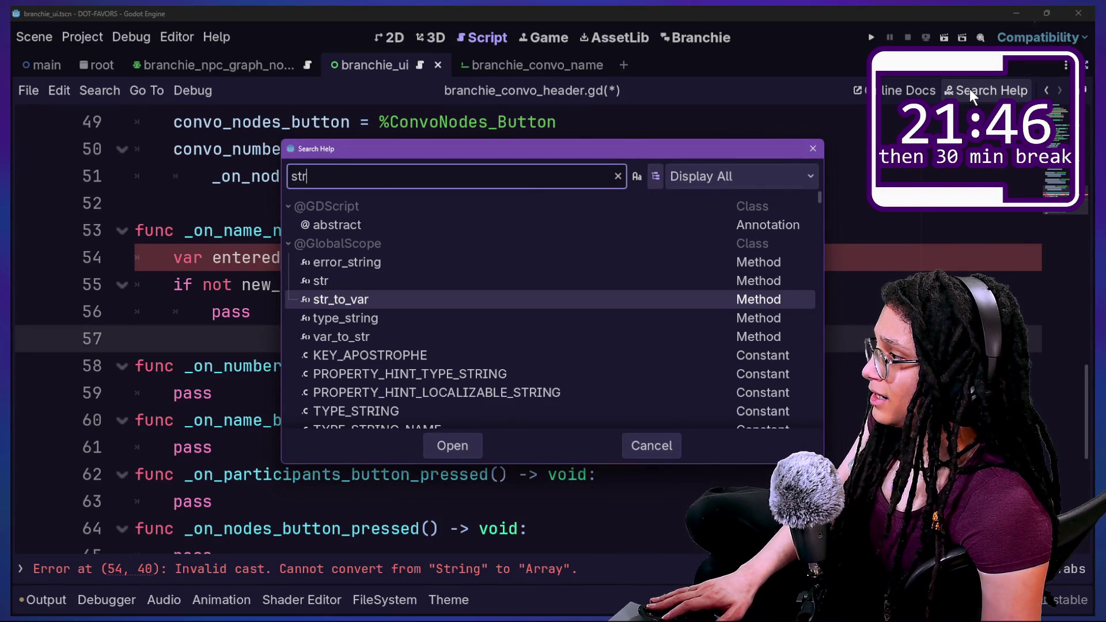
pyautogui.press('Return')
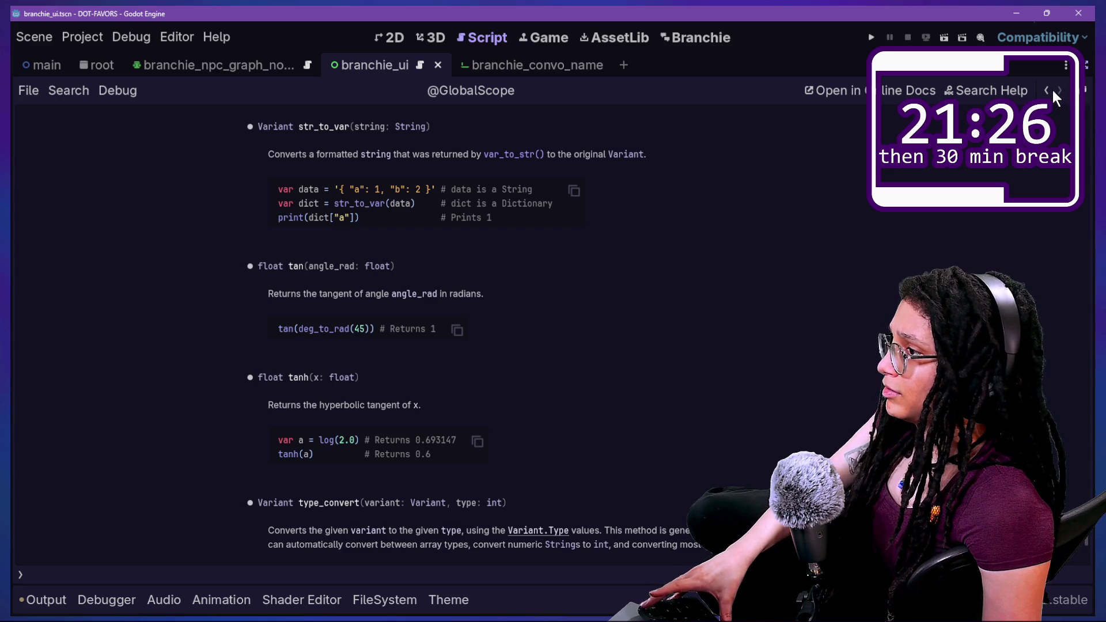
pyautogui.click(1052, 89)
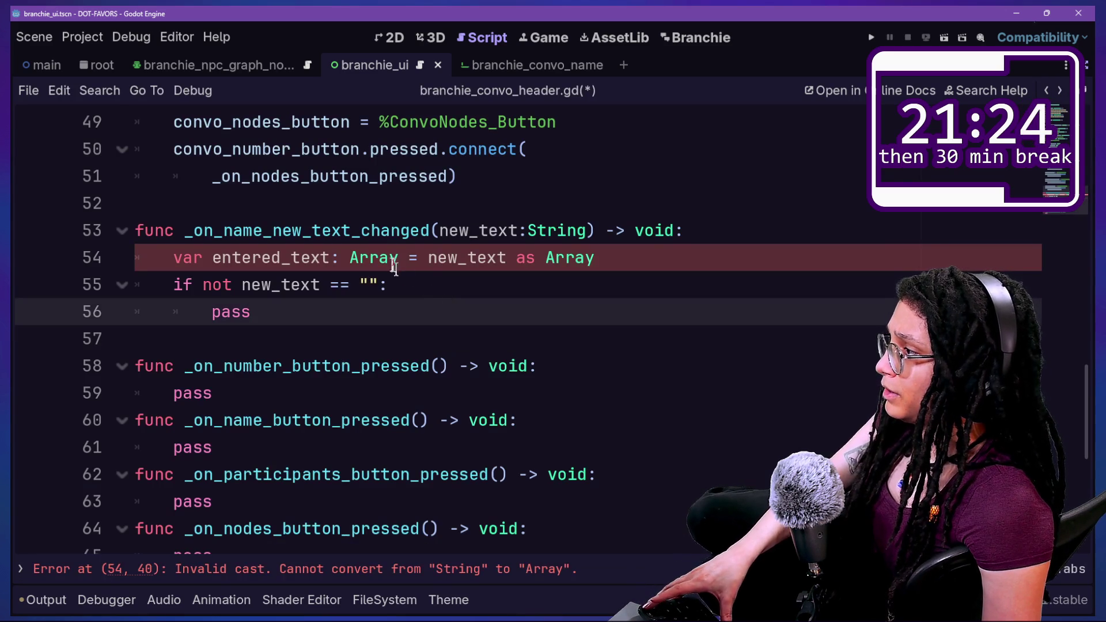
pyautogui.moveTo(427, 259); pyautogui.dragTo(595, 260)
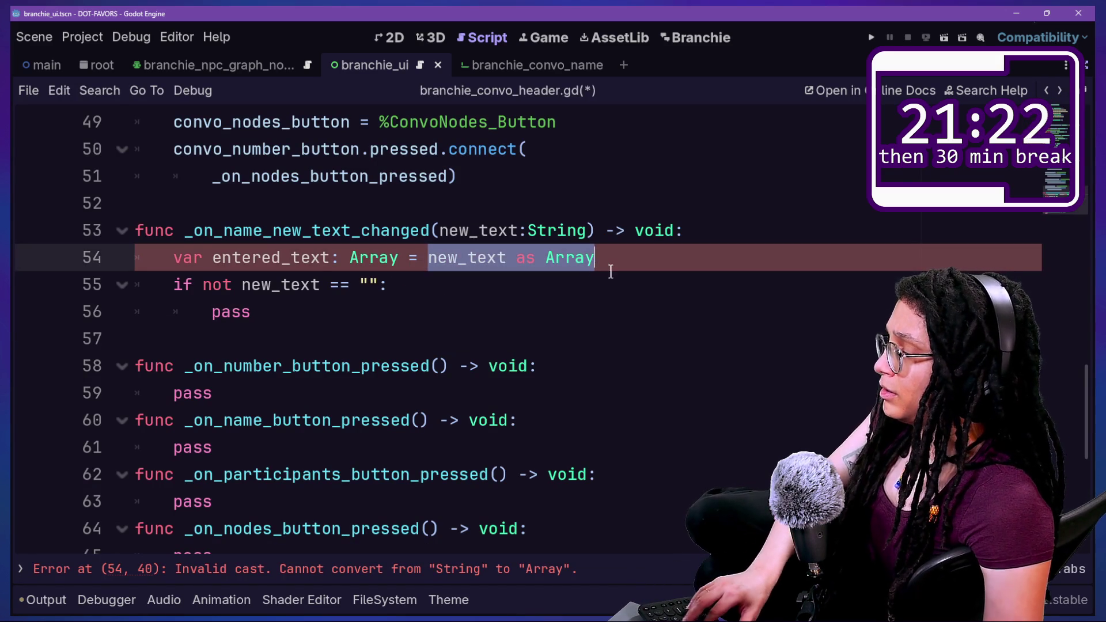
# Make line 54 declare Array[String] assigned from str_to_var(new_text), and save.
pyautogui.write('str_t')
pyautogui.press('Return')
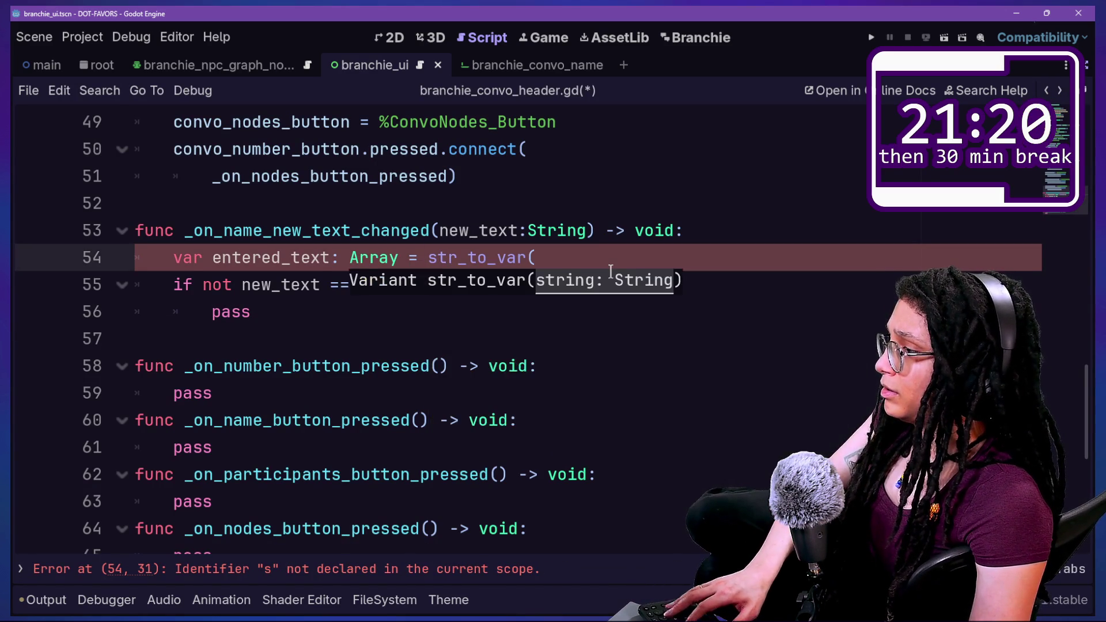
pyautogui.write('new_text)')
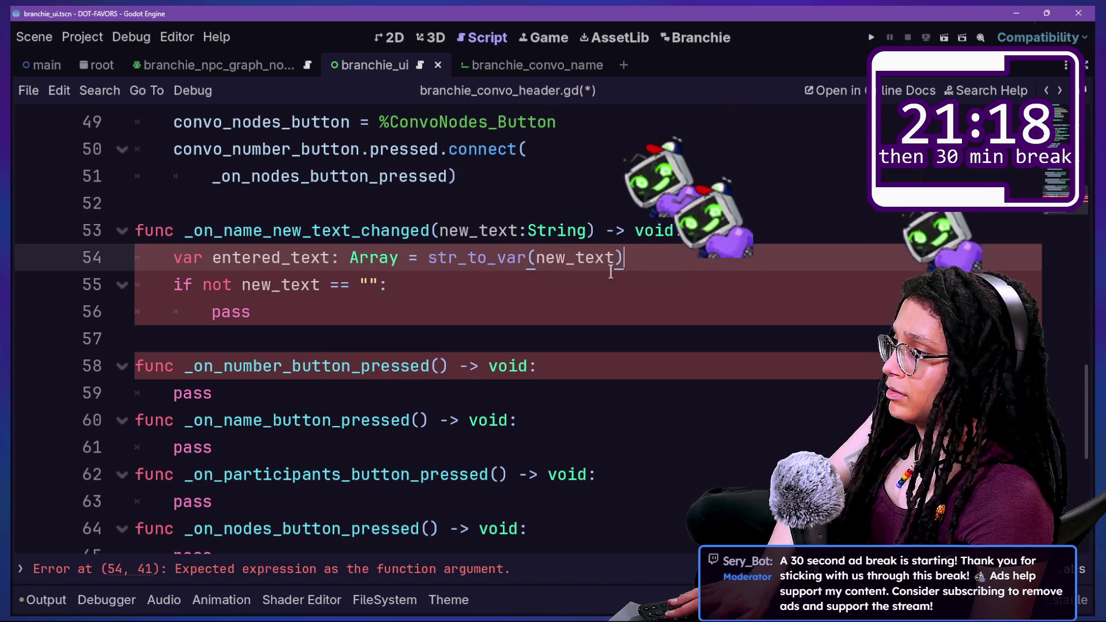
pyautogui.click(401, 258)
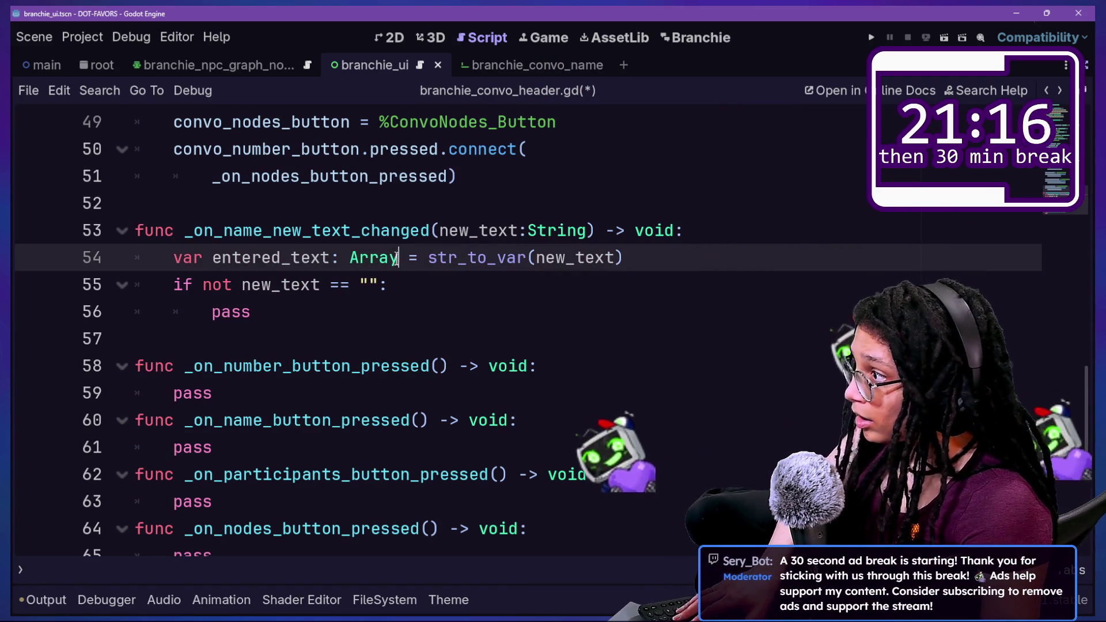
pyautogui.write('[String]')
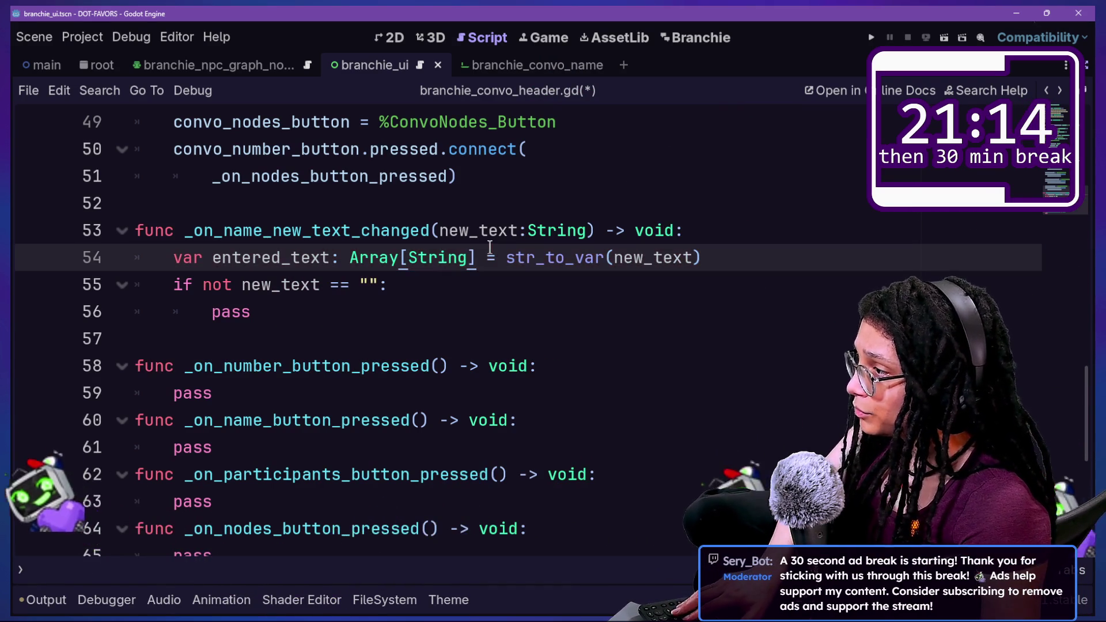
pyautogui.hotkey('ctrl', 's')
# Add print(entered_text) below line 54, save, and disable Branchie in Plugins.
pyautogui.click(726, 258)
pyautogui.press('Return')
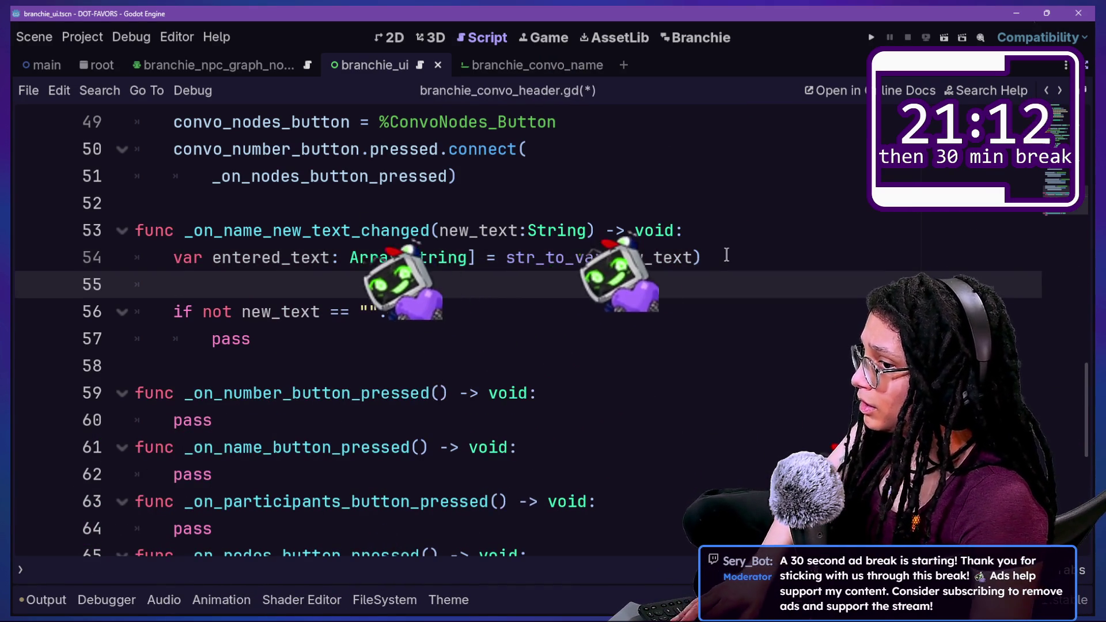
pyautogui.write('print(')
pyautogui.press('BackSpace')
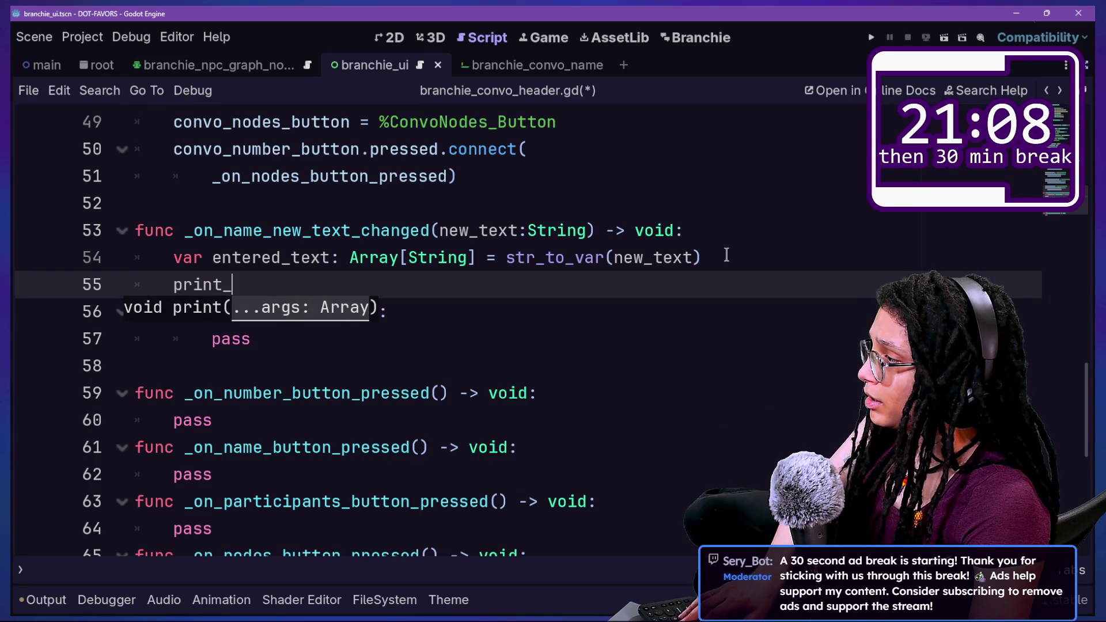
pyautogui.press('BackSpace')
pyautogui.write('(entered')
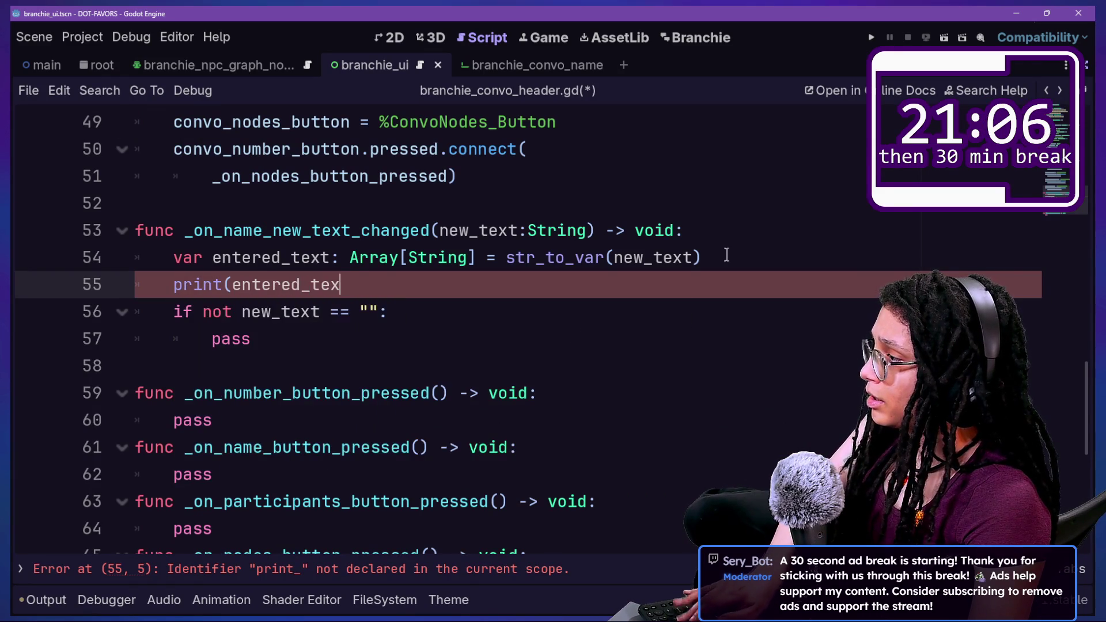
pyautogui.hotkey('ctrl', 's')
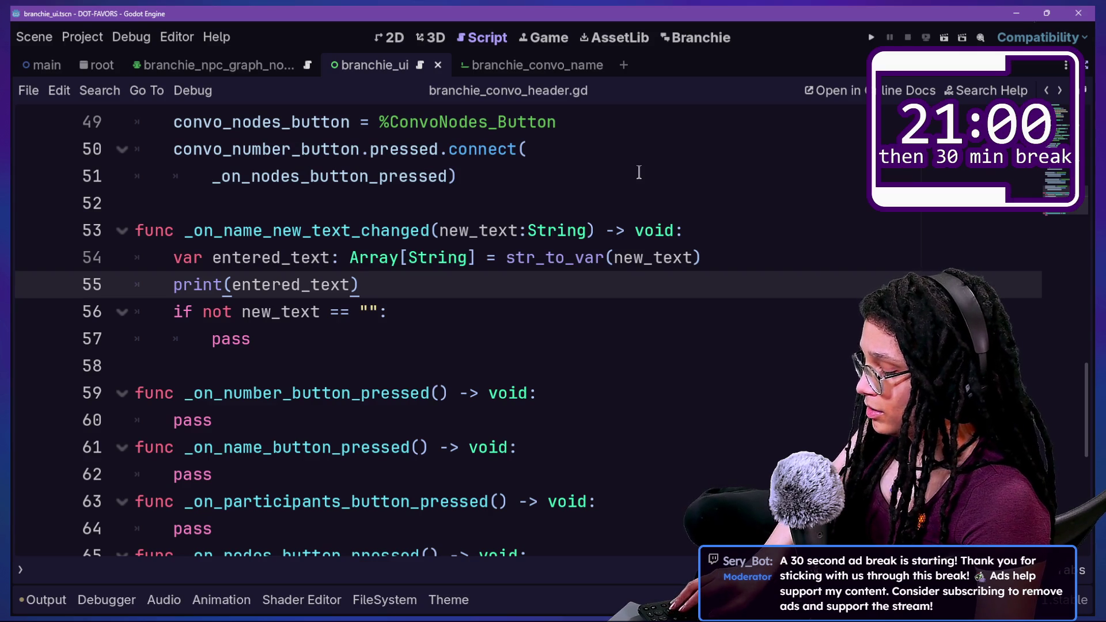
pyautogui.hotkey('alt', 'p')
pyautogui.click(257, 200)
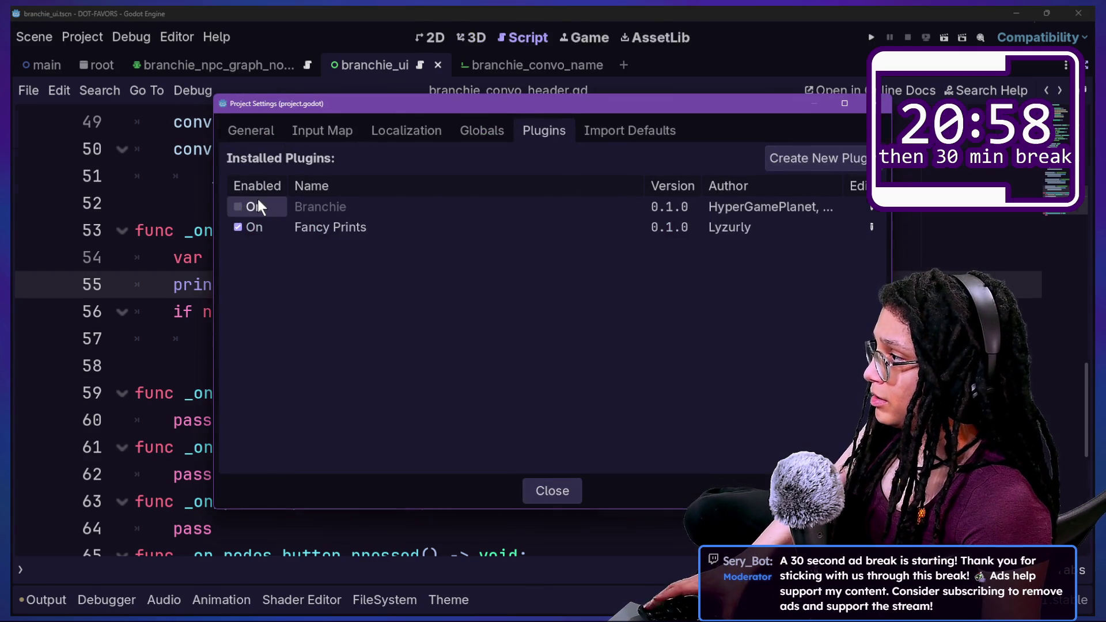
# Re-enable Branchie, clear the Output, and type 'hj' as the conversation name.
pyautogui.click(258, 199)
pyautogui.press('Escape')
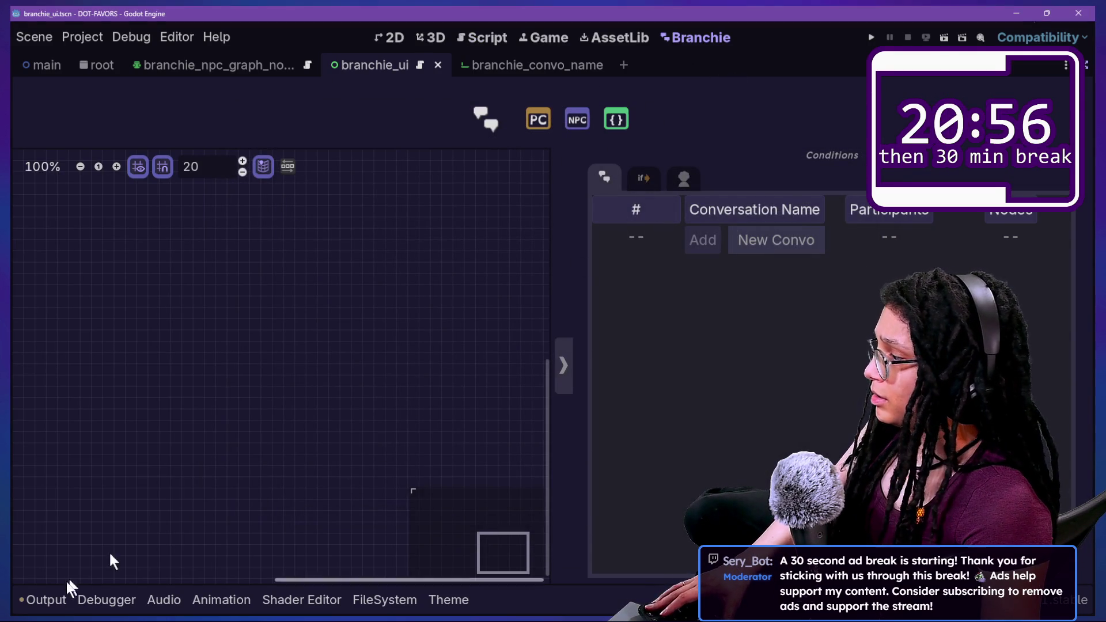
pyautogui.click(42, 600)
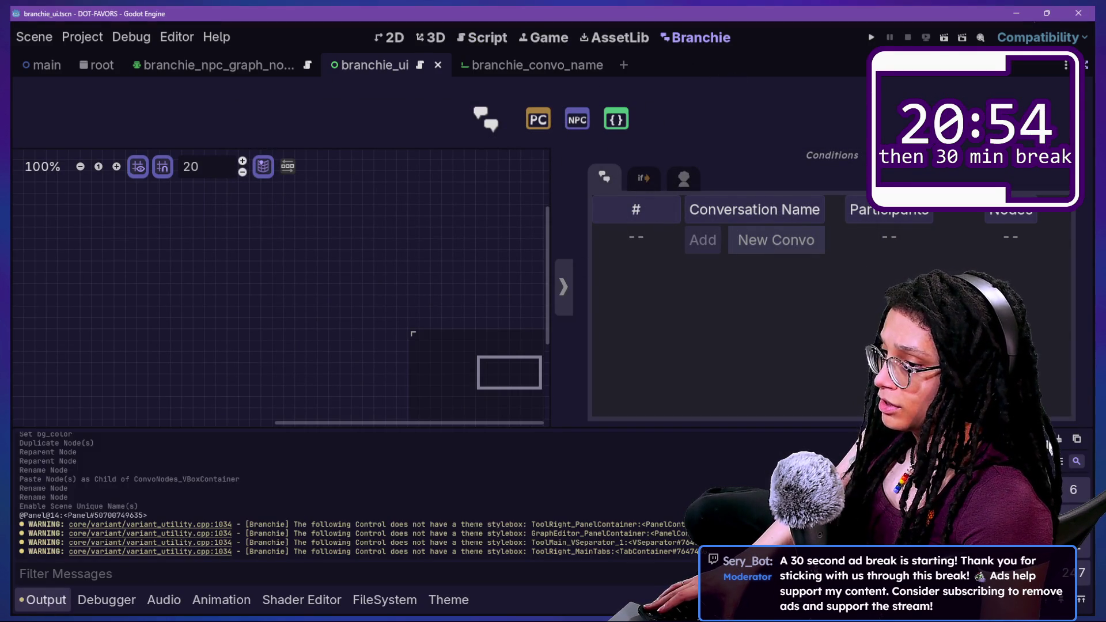
pyautogui.click(1058, 440)
pyautogui.write('hj')
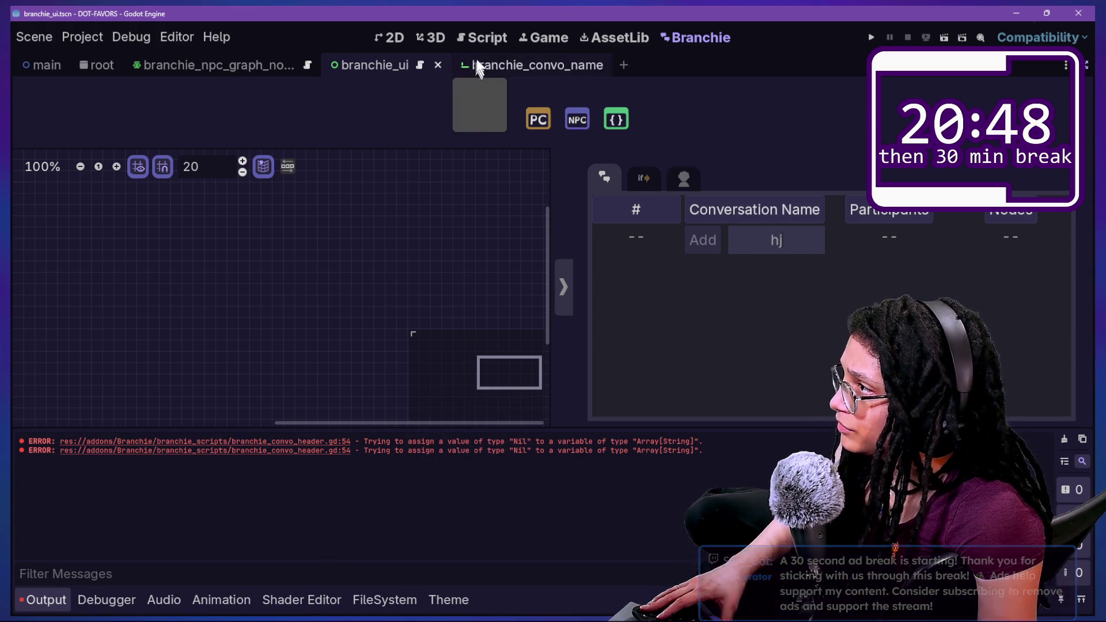
# Remove [String] from entered_text's type on line 54 and save.
pyautogui.click(488, 43)
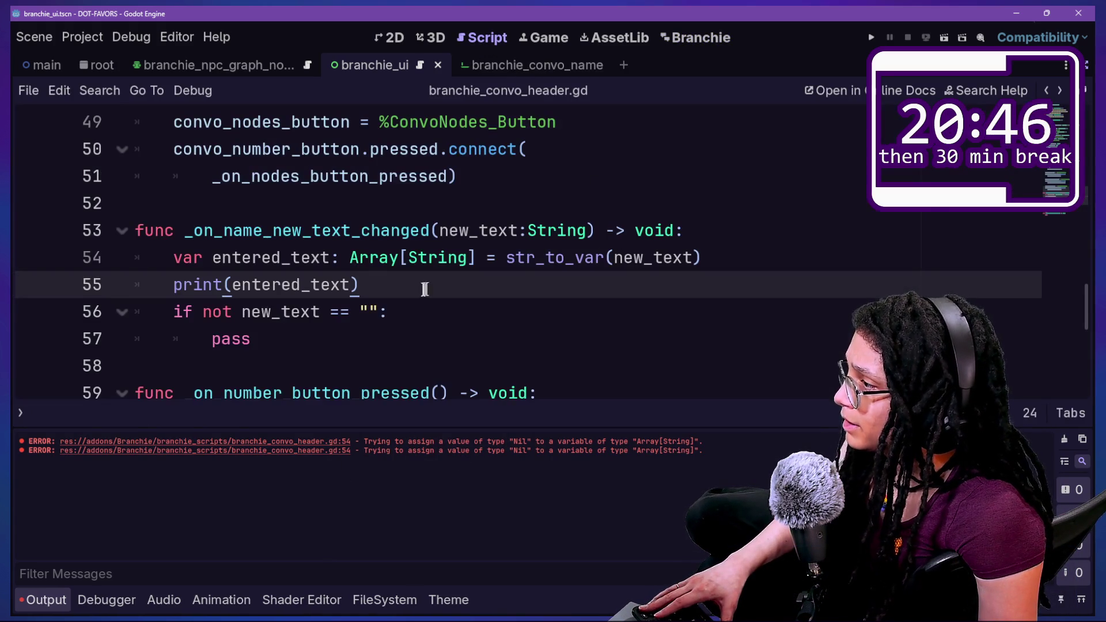
pyautogui.click(474, 258)
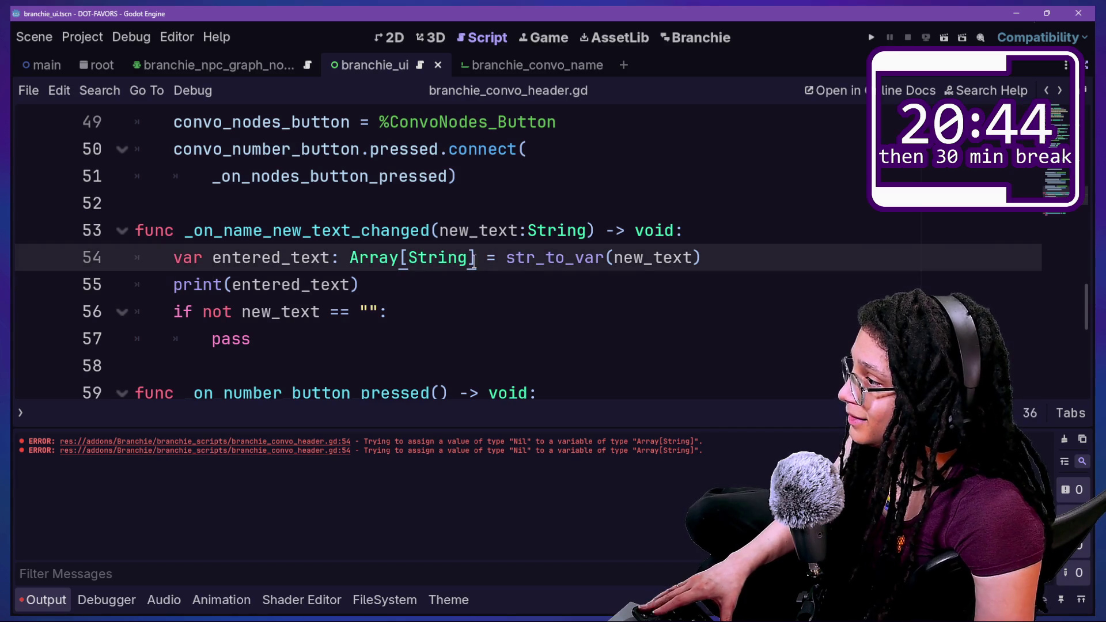
pyautogui.press('BackSpace')
pyautogui.press('BackSpace')
pyautogui.press('BackSpace')
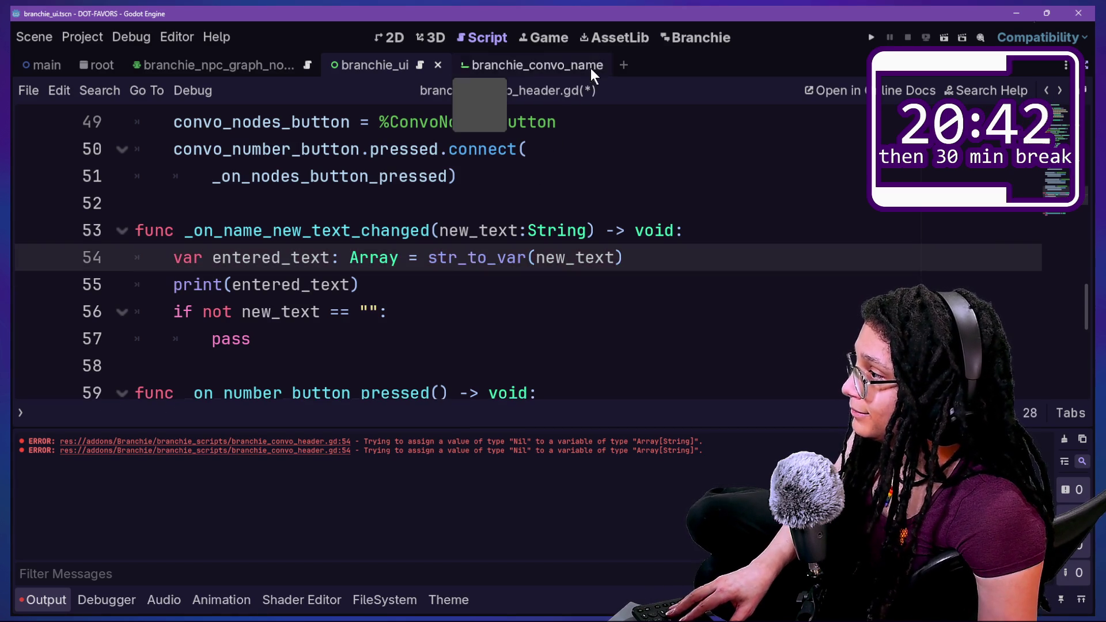
pyautogui.hotkey('ctrl', 's')
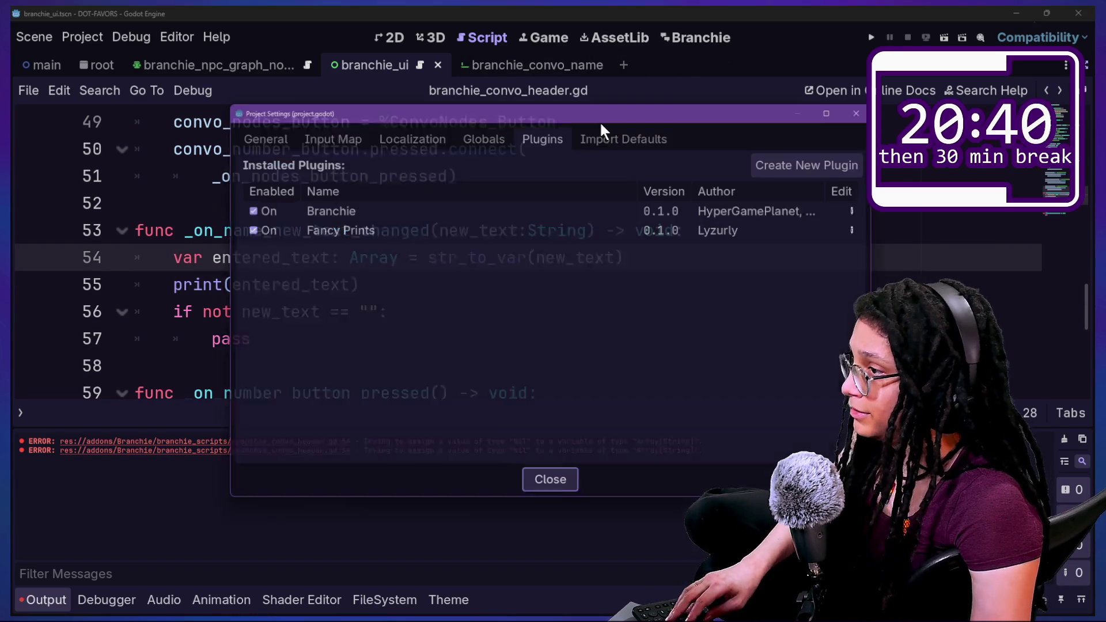
# Reload Branchie, clear the Output, and retest the name field with 'jelem'.
pyautogui.click(254, 206)
pyautogui.click(253, 206)
pyautogui.press('Escape')
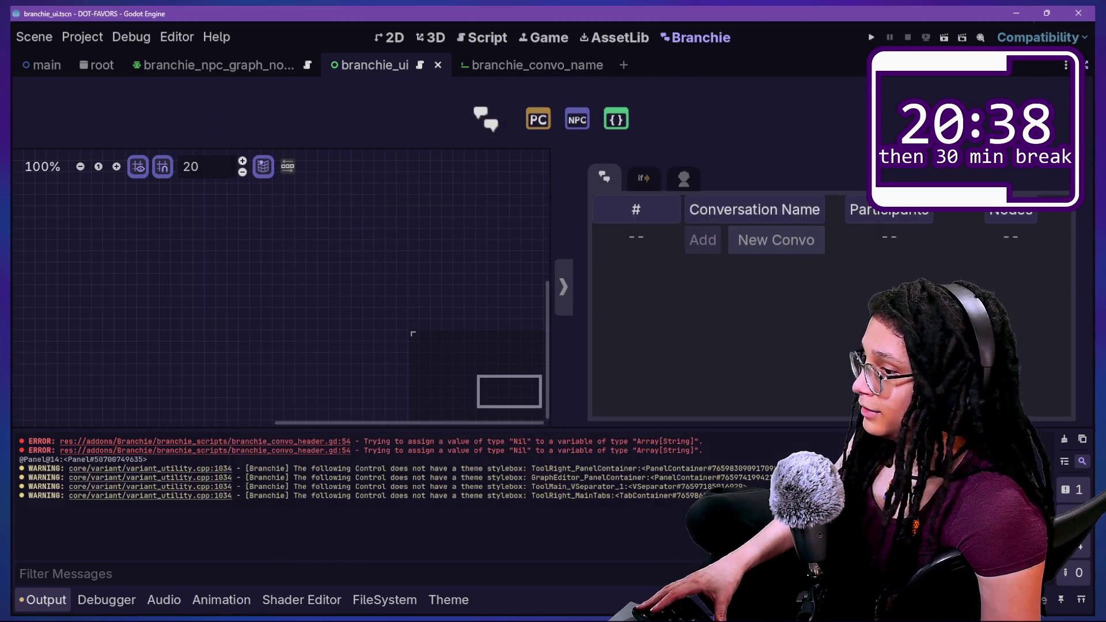
pyautogui.click(1065, 439)
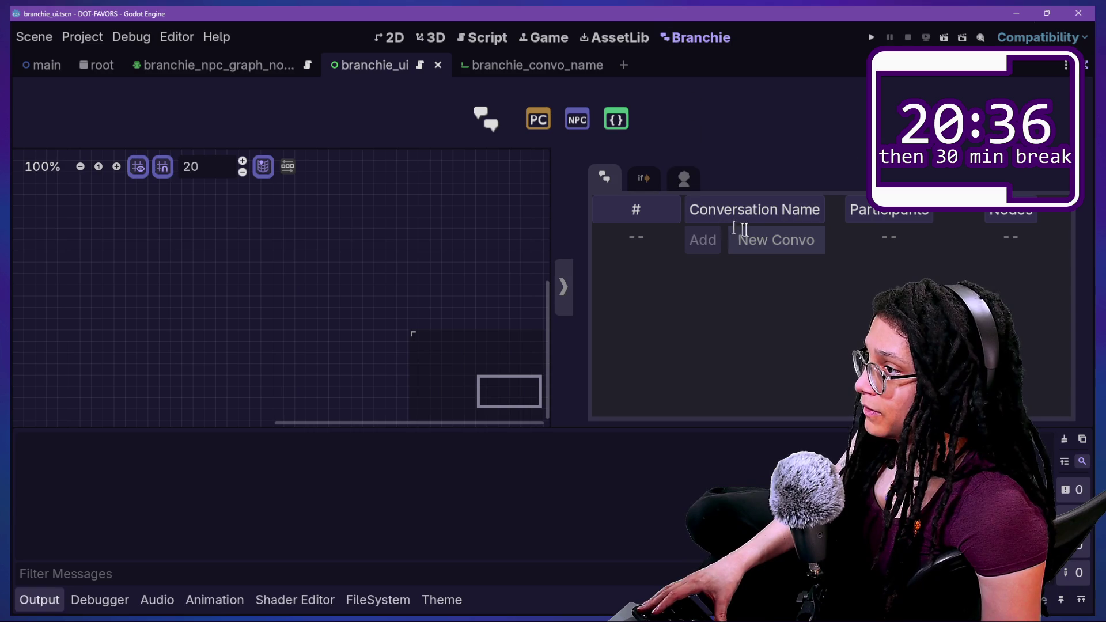
pyautogui.write('jelem')
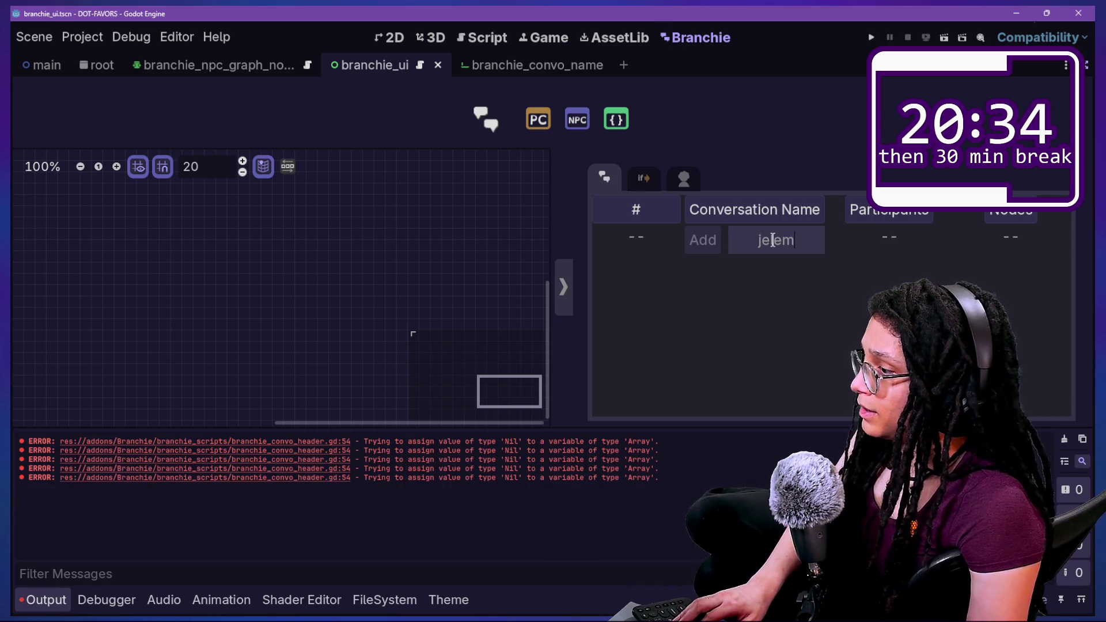
pyautogui.click(489, 38)
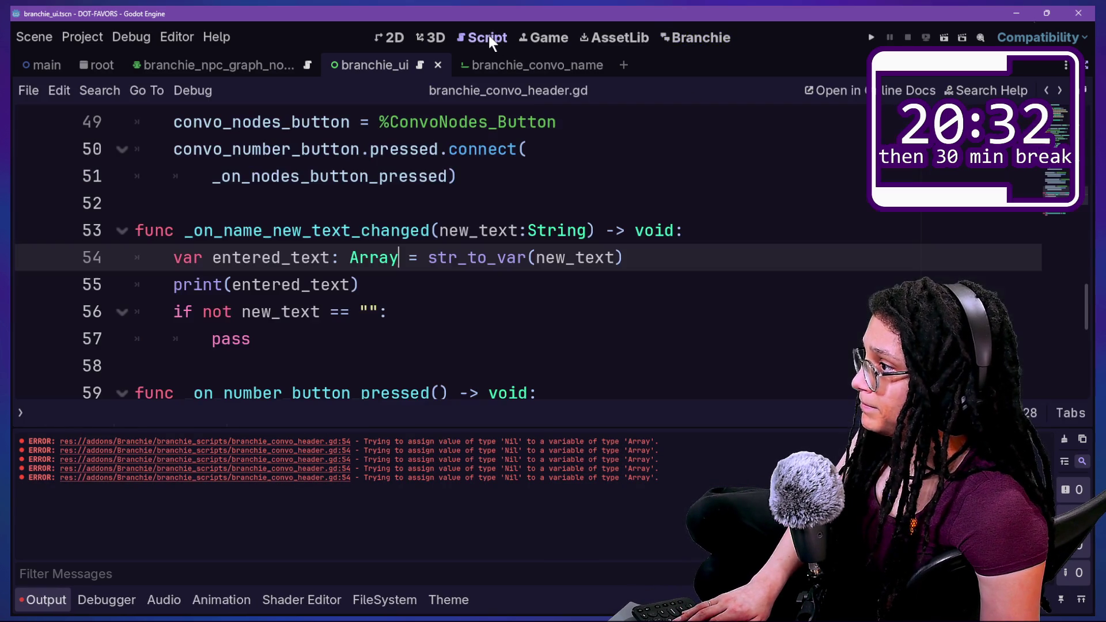
# Retype entered_text on line 54 as Variant and save the header script.
pyautogui.doubleClick(394, 257)
pyautogui.write('Variant')
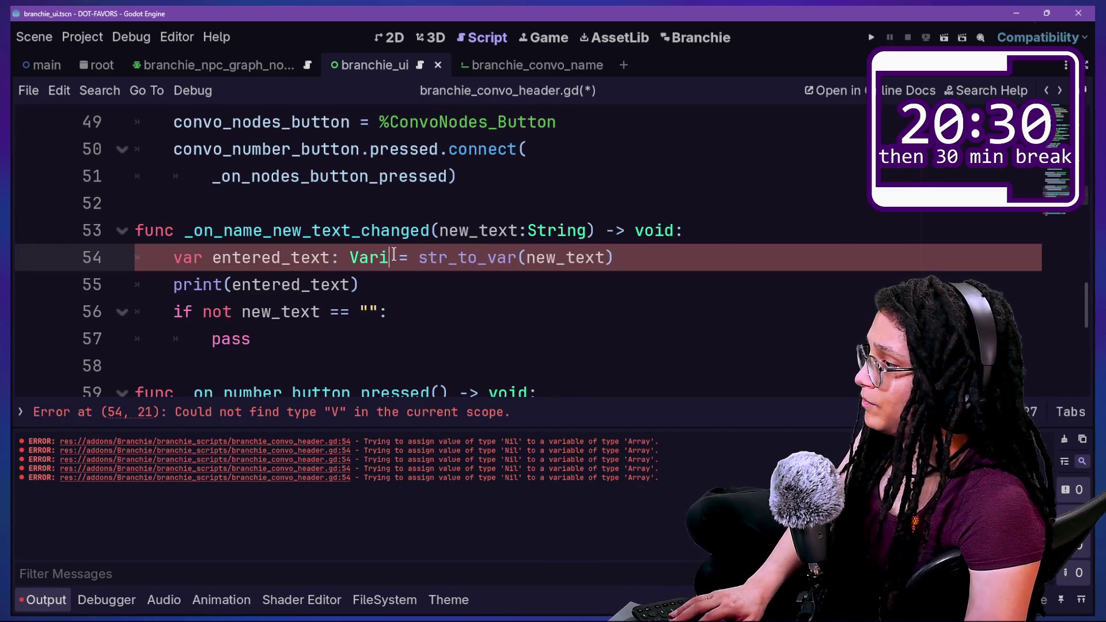
pyautogui.hotkey('ctrl', 's')
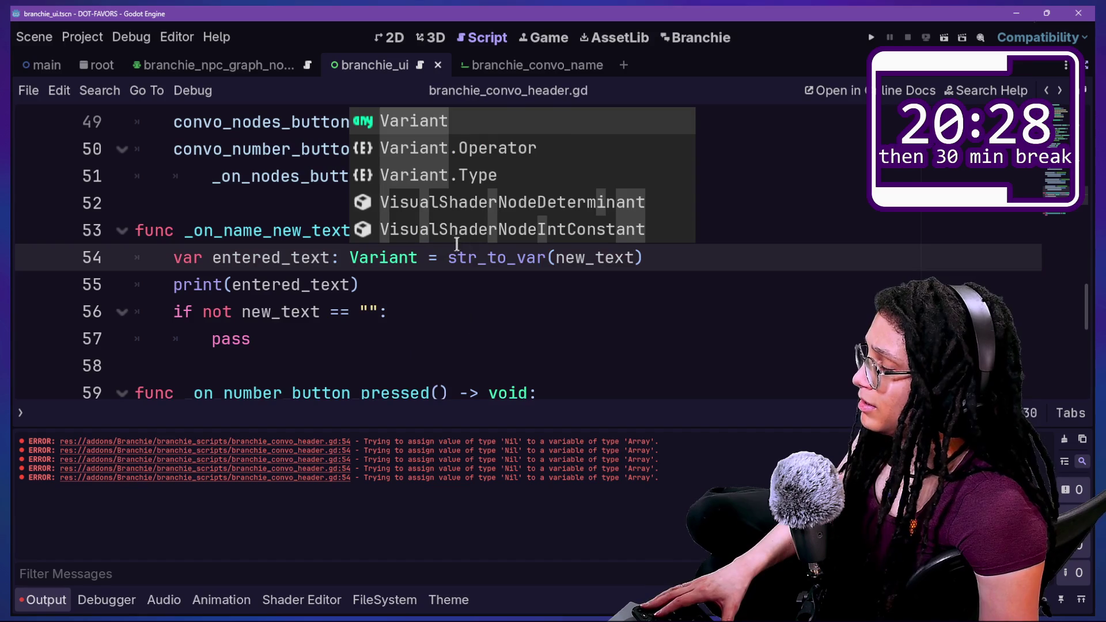
pyautogui.press('Escape')
pyautogui.press('Down')
pyautogui.press('Down')
pyautogui.moveTo(439, 230); pyautogui.dragTo(539, 230)
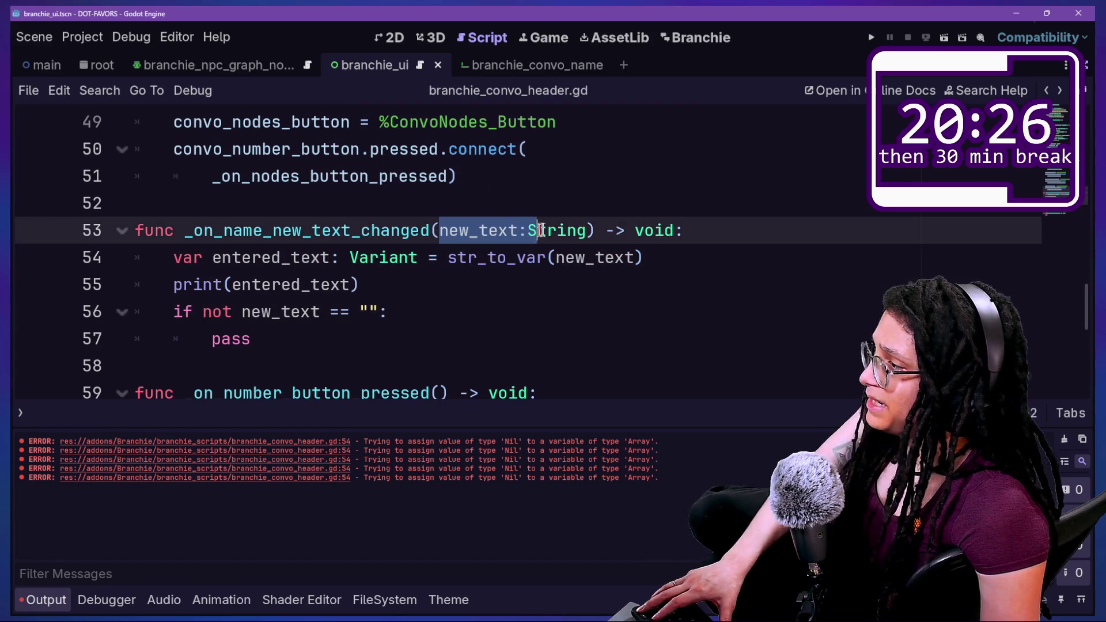
pyautogui.click(557, 229)
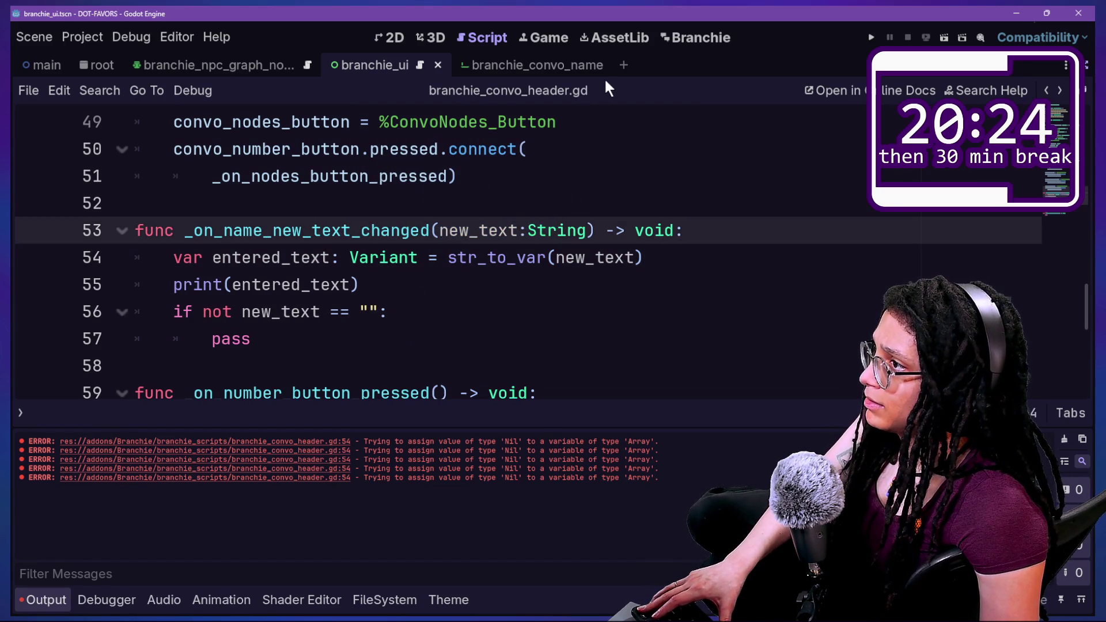
pyautogui.click(701, 38)
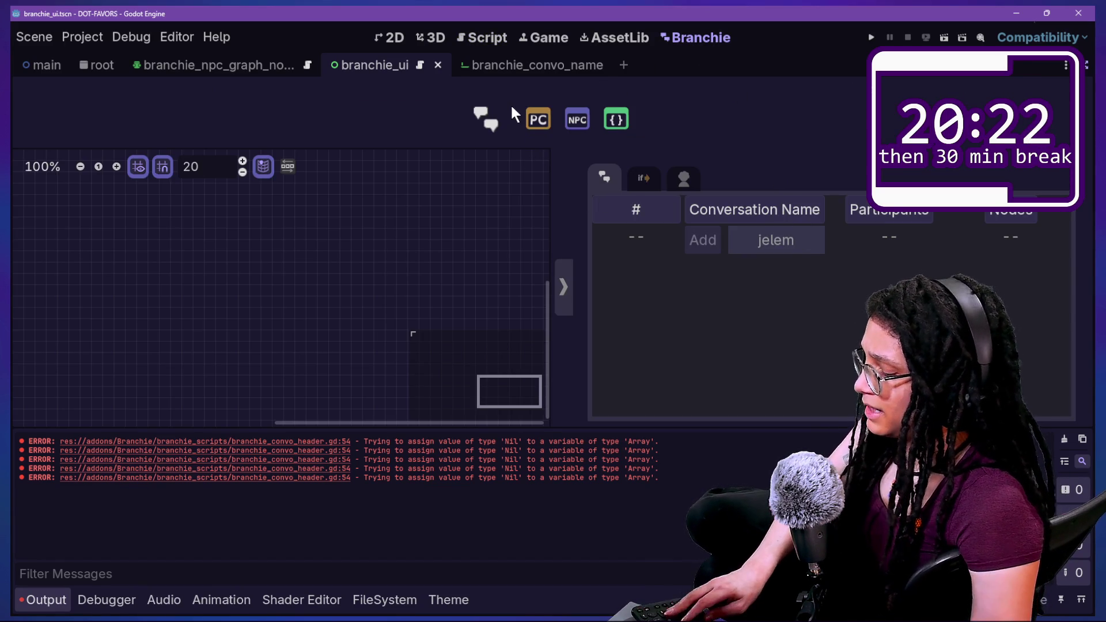
# Toggle Branchie off and on, clear Output, and type 'hello' as the conversation name.
pyautogui.hotkey('alt', 'p')
pyautogui.click(233, 208)
pyautogui.click(233, 208)
pyautogui.press('Escape')
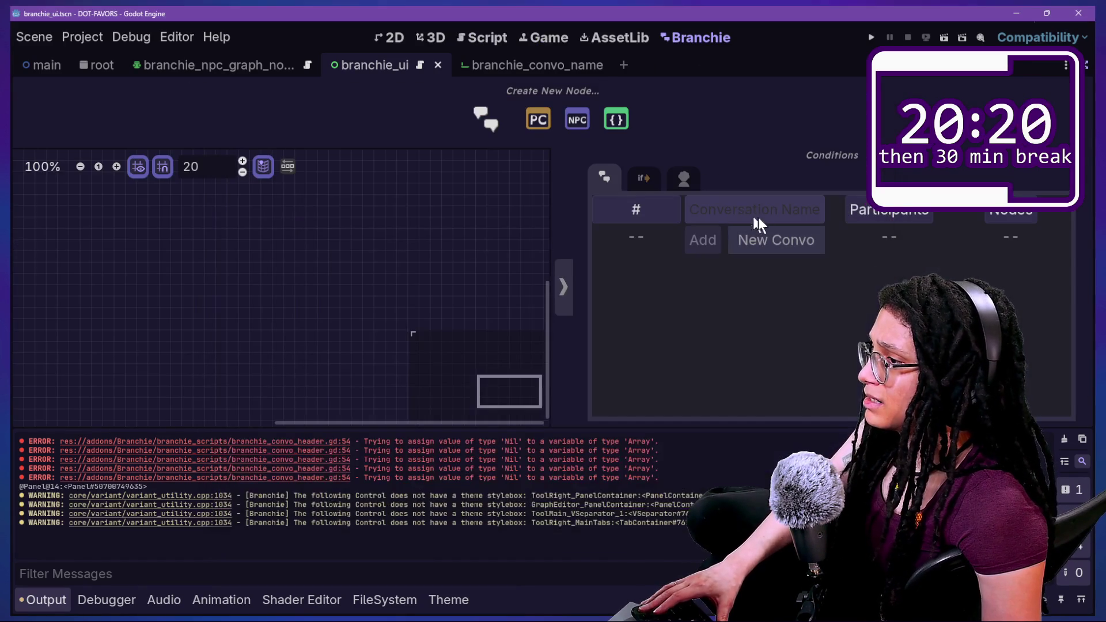
pyautogui.click(1065, 441)
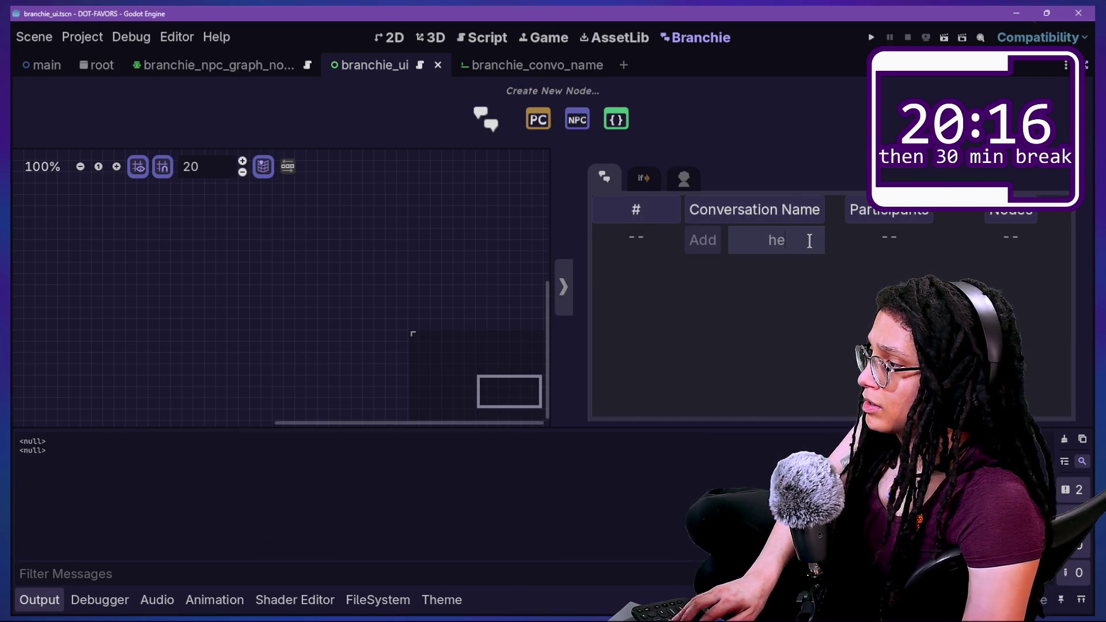
pyautogui.write('ello')
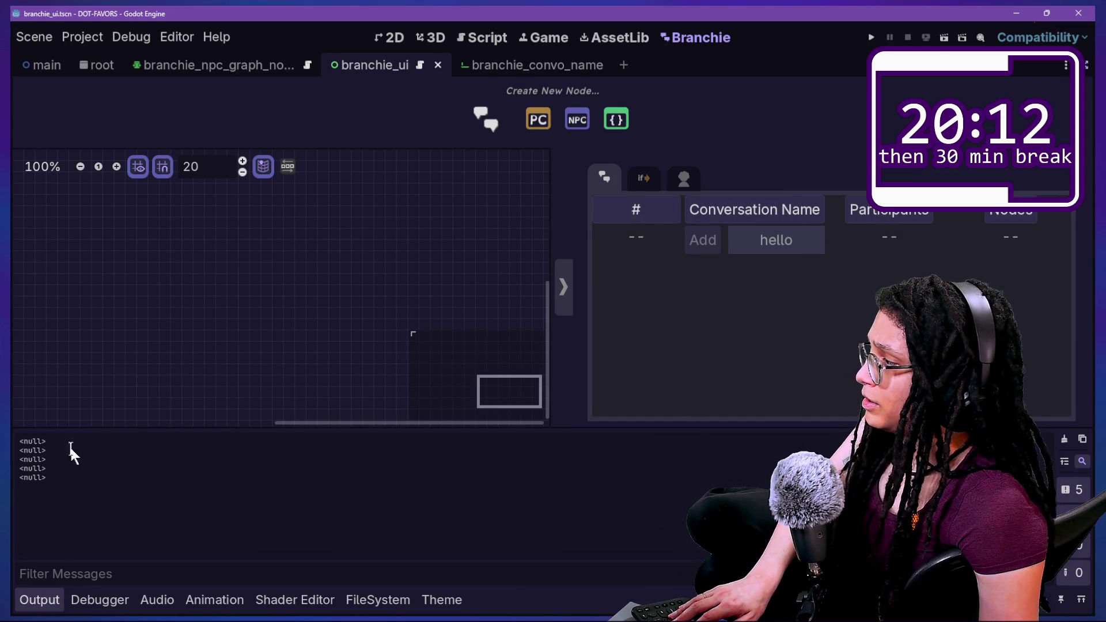
pyautogui.click(472, 38)
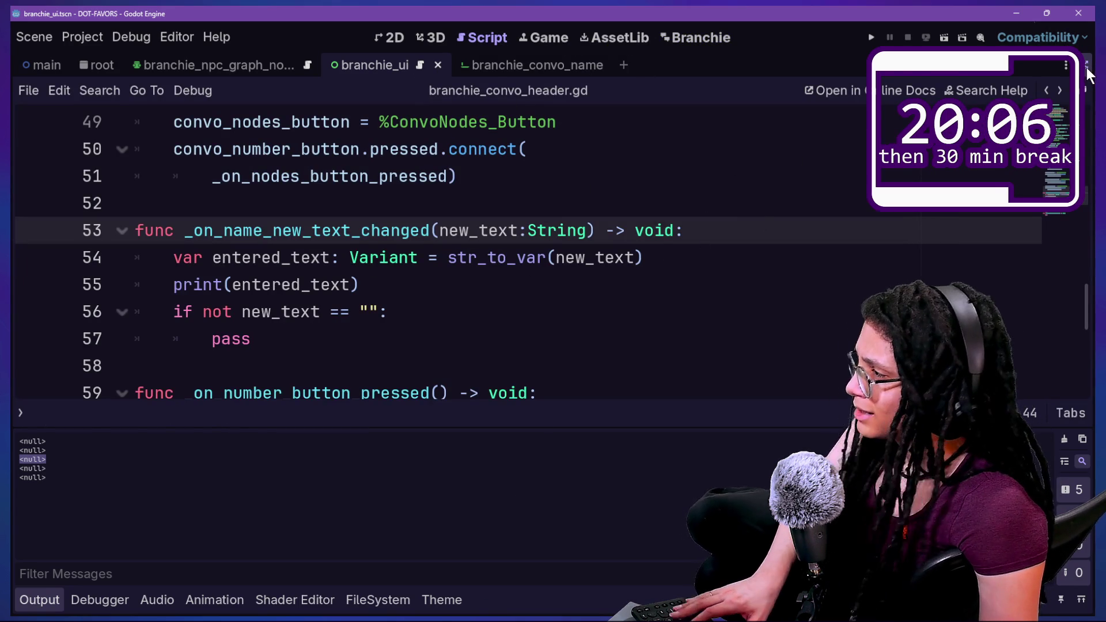
# Comment out the str_to_var line and the print(entered_text) line.
pyautogui.click(650, 258)
pyautogui.hotkey('ctrl', 'k')
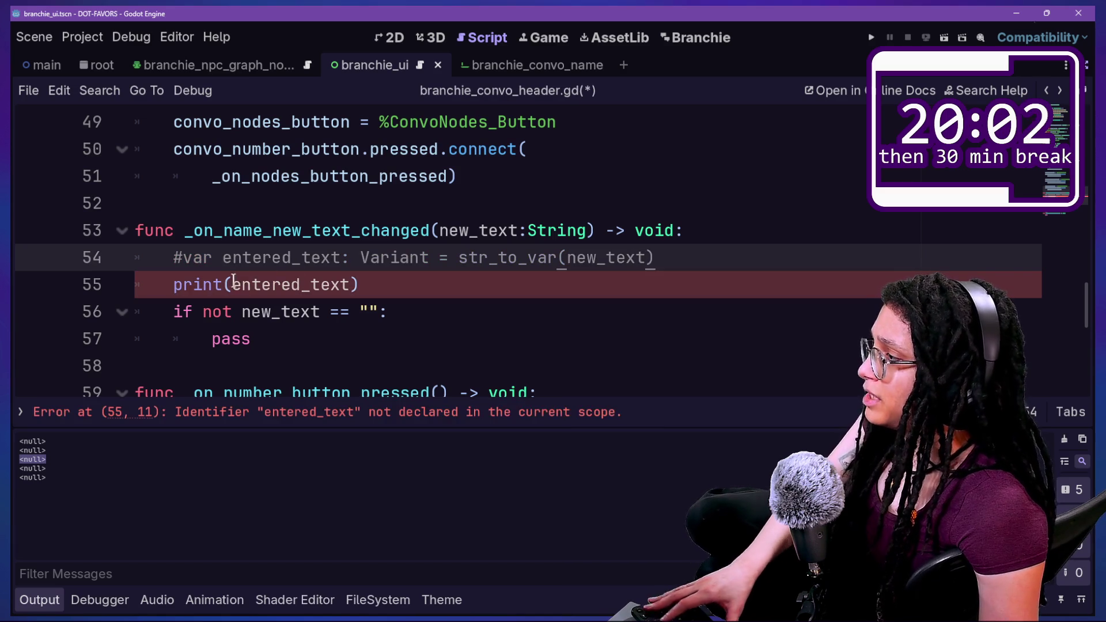
pyautogui.press('Down')
pyautogui.hotkey('ctrl', 'k')
# Add print(new_text) as the handler's first line and save.
pyautogui.click(778, 229)
pyautogui.press('Return')
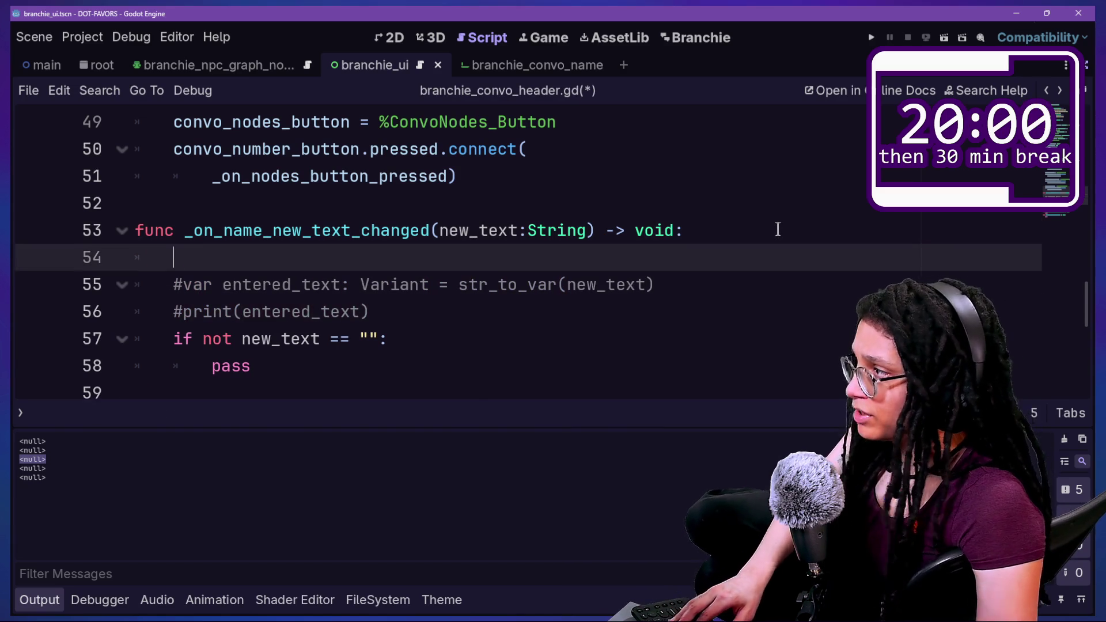
pyautogui.write('print_n')
pyautogui.press('BackSpace')
pyautogui.press('BackSpace')
pyautogui.write('(')
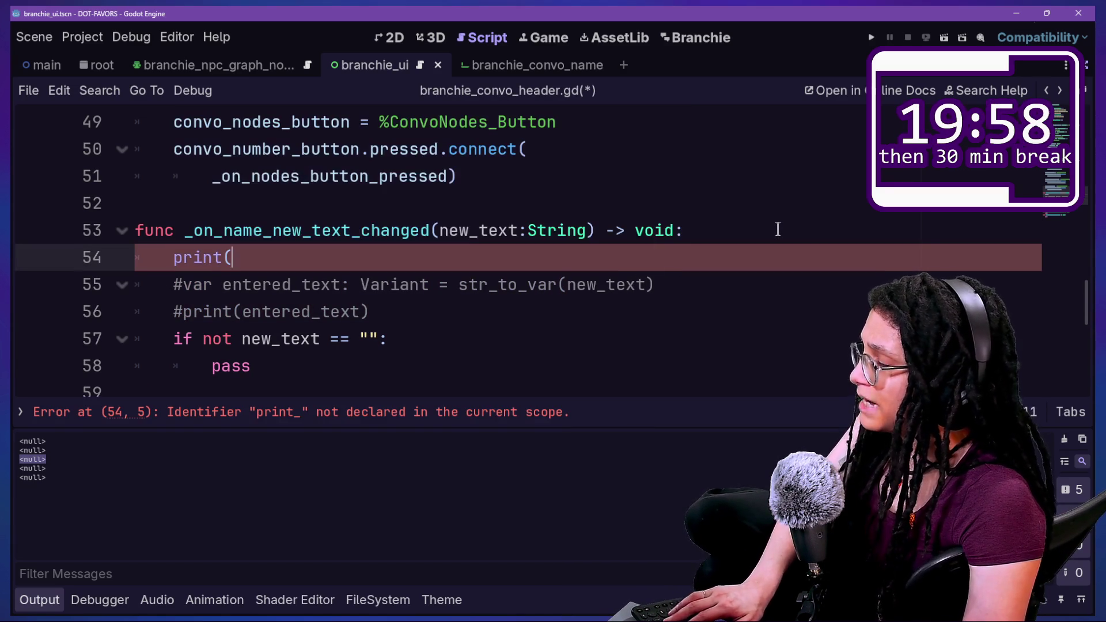
pyautogui.write('new_text_')
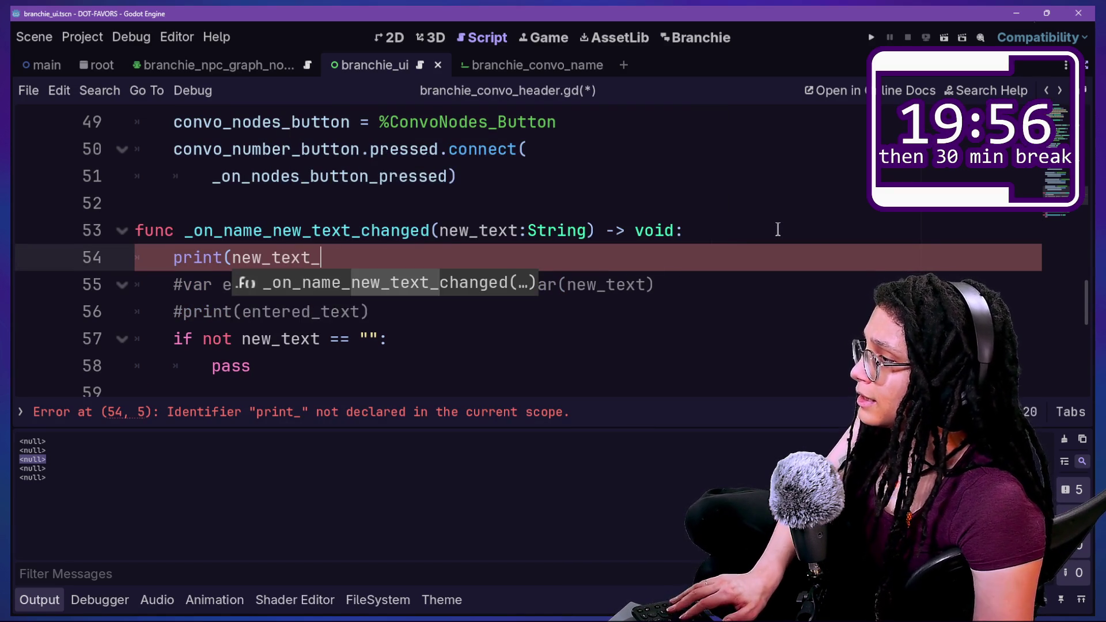
pyautogui.press('BackSpace')
pyautogui.write(')')
pyautogui.hotkey('ctrl', 's')
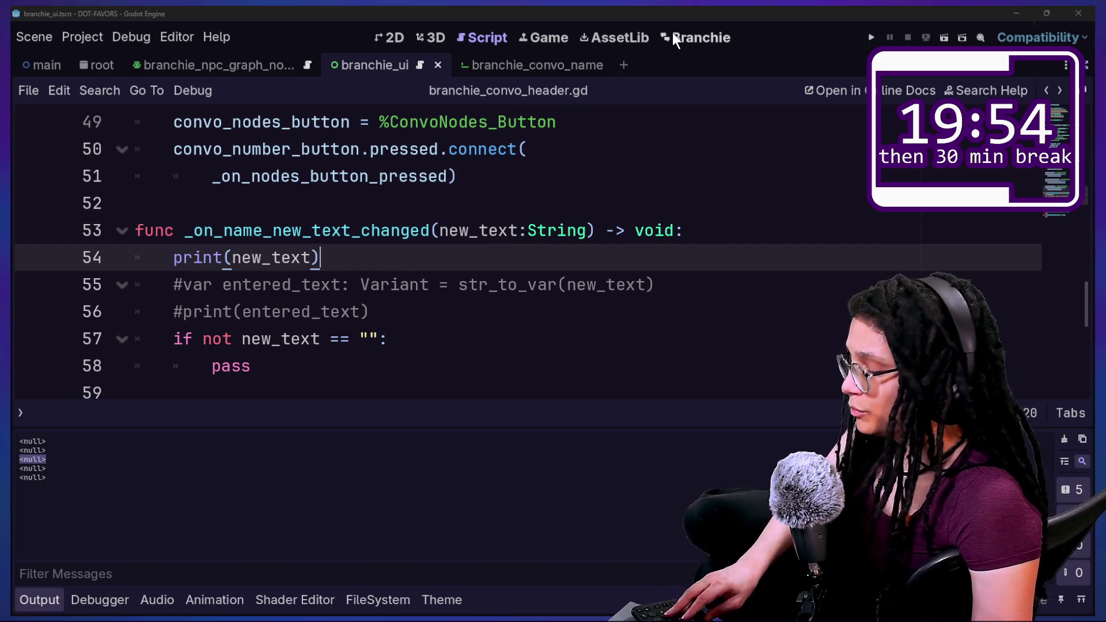
# Reload Branchie, type 'hello' in the name field, and check the printed prefixes.
pyautogui.click(241, 207)
pyautogui.click(241, 207)
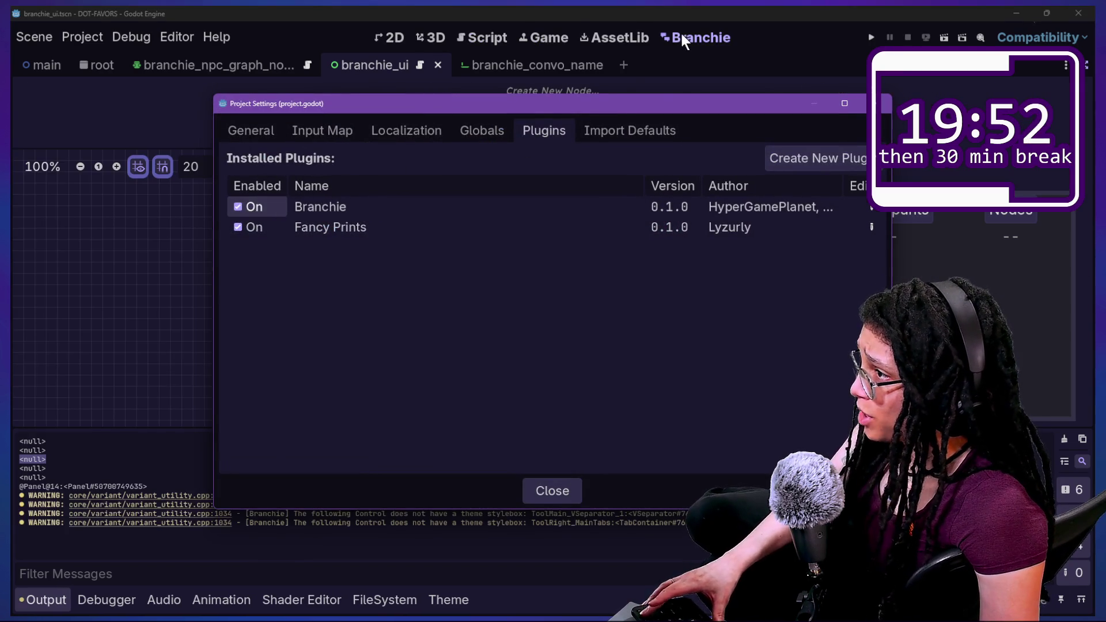
pyautogui.click(683, 33)
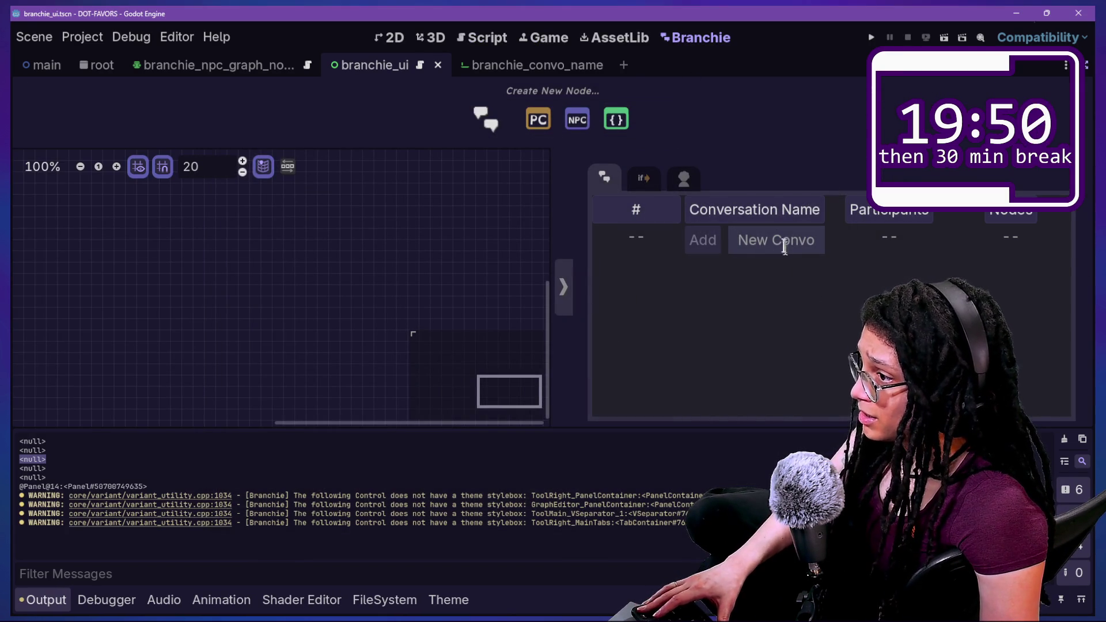
pyautogui.click(779, 240)
pyautogui.write('hello')
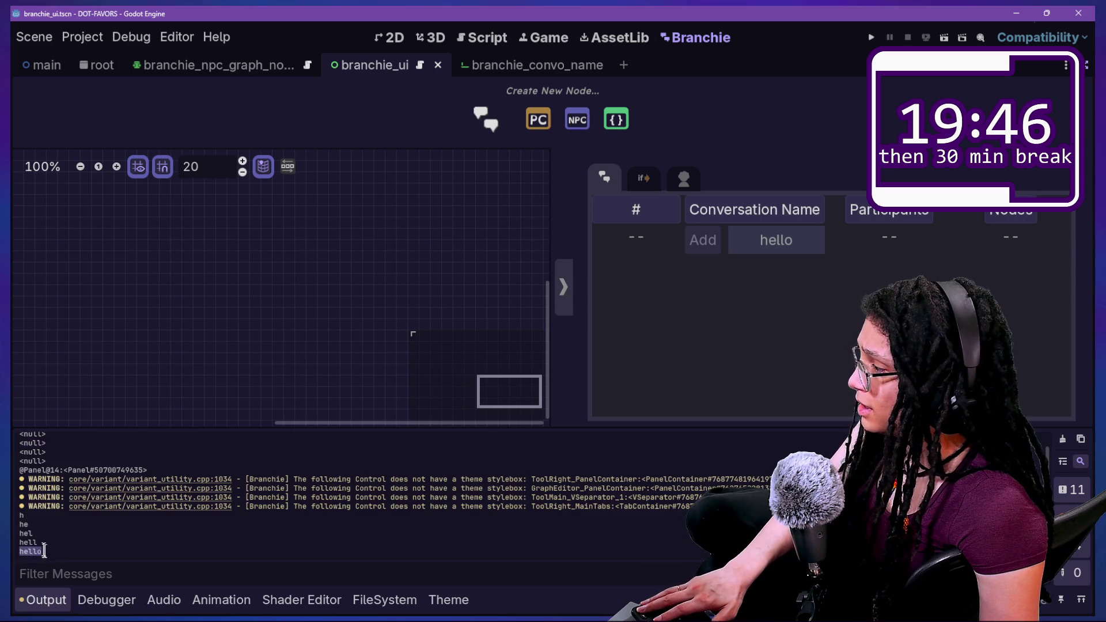
pyautogui.moveTo(81, 548); pyautogui.dragTo(17, 527)
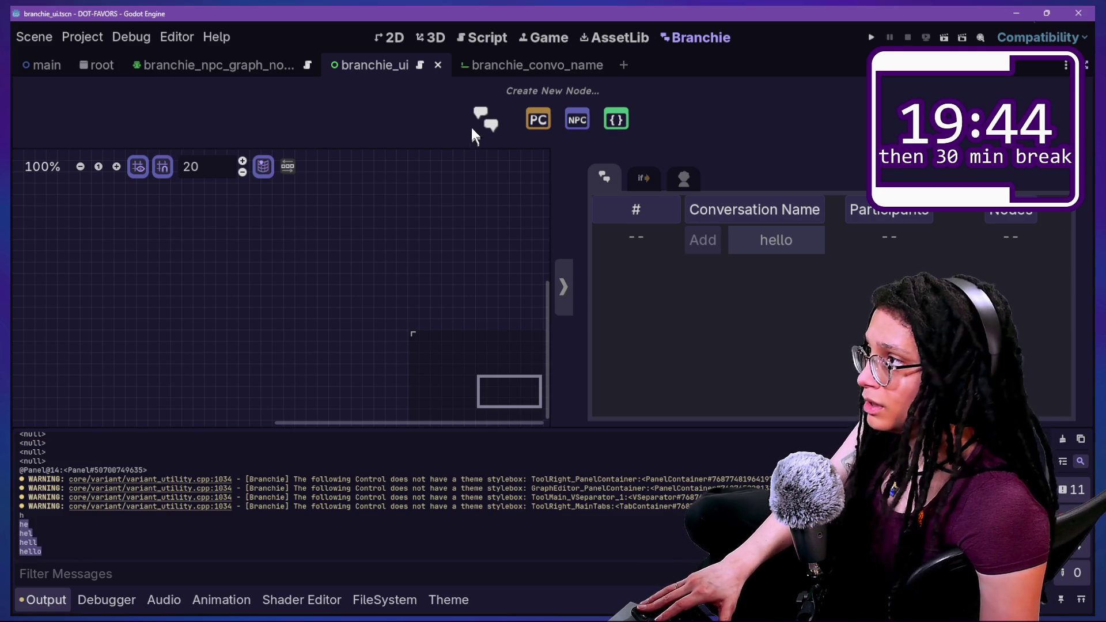
# Return to the browser's Reddit thread on str2var().
pyautogui.click(484, 38)
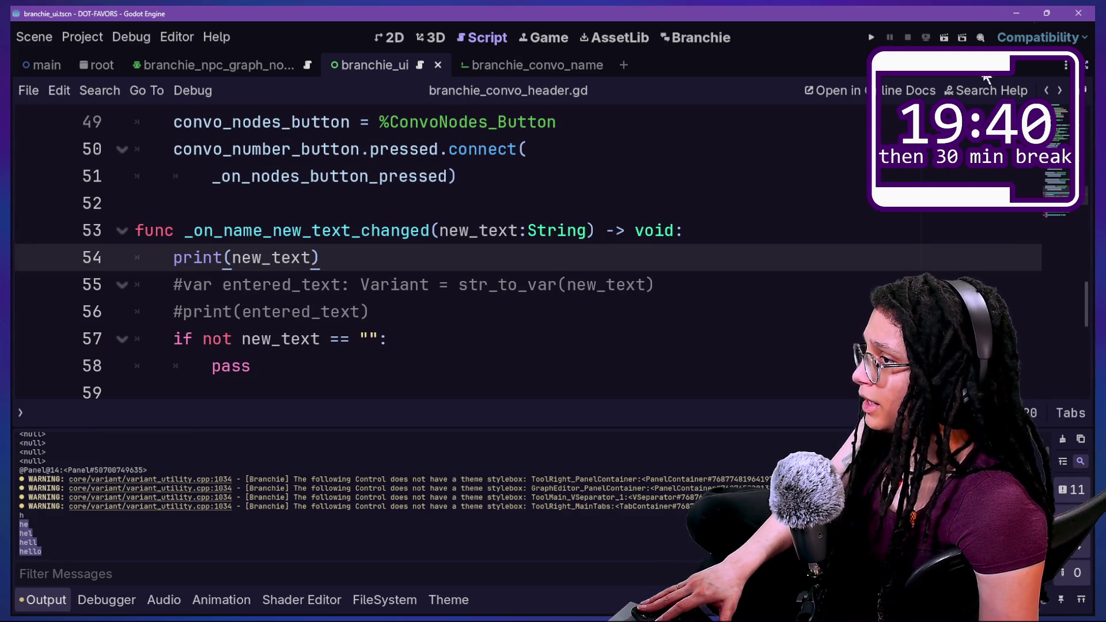
pyautogui.hotkey('alt', 'Tab')
pyautogui.scroll(-1, 374, 398)
# Open the str_to_var documentation entry and highlight part of its description.
pyautogui.scroll(-1, 375, 398)
pyautogui.scroll(-2, 189, 387)
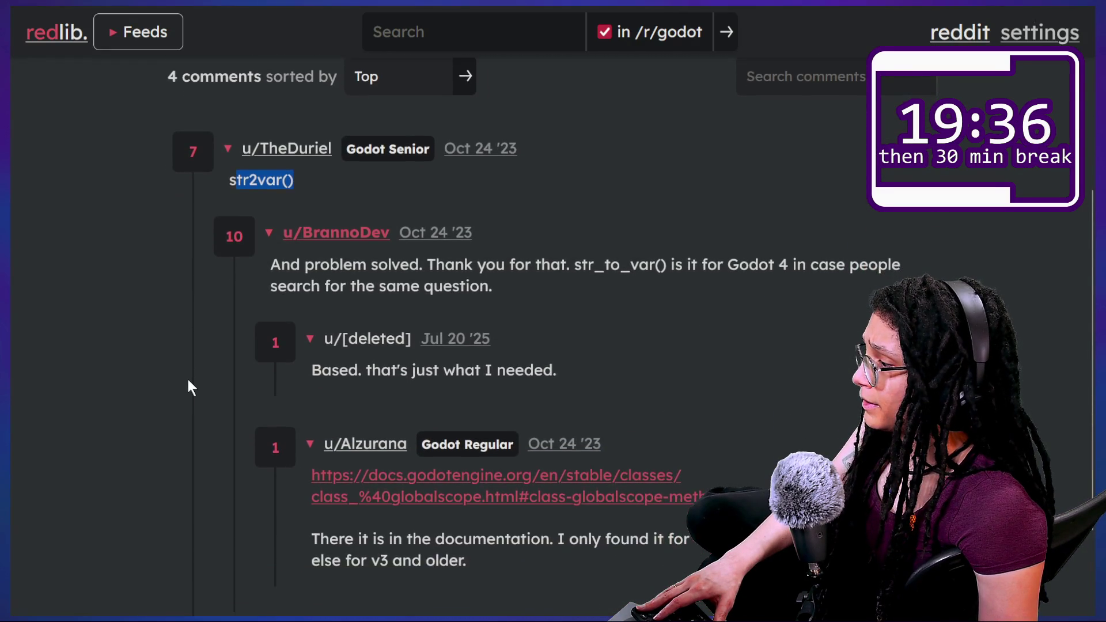
pyautogui.scroll(-1, 369, 464)
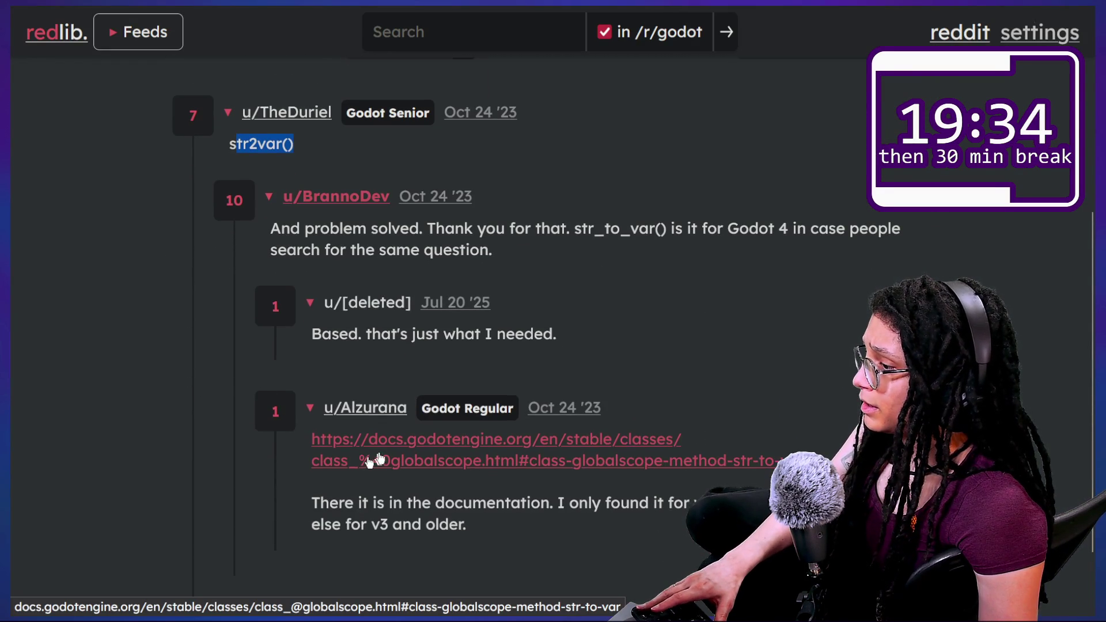
pyautogui.click(372, 461)
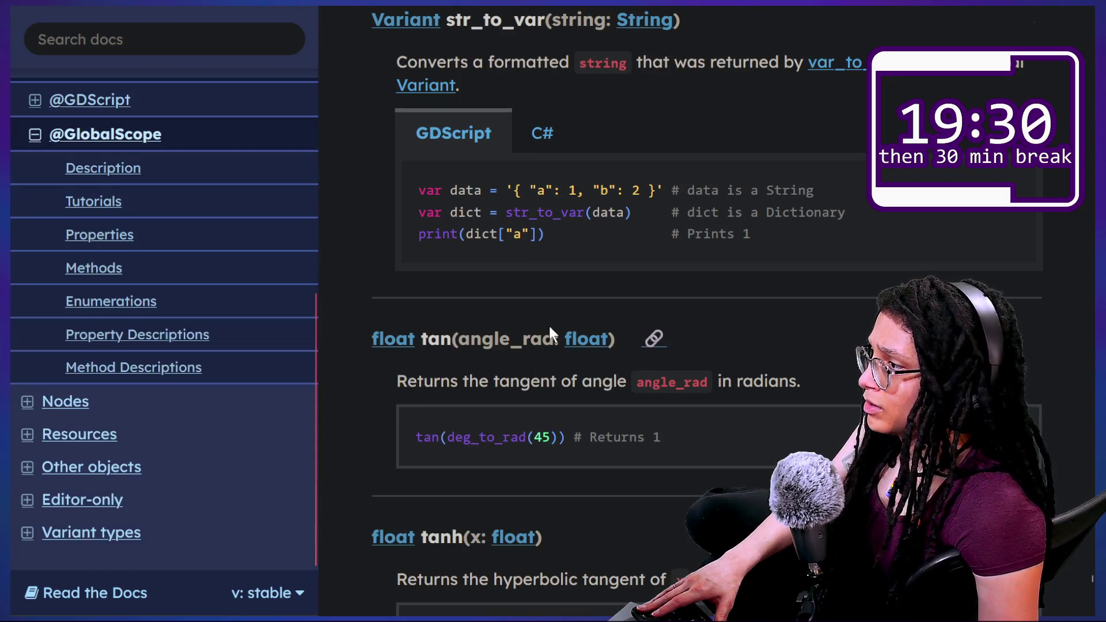
pyautogui.scroll(1, 550, 326)
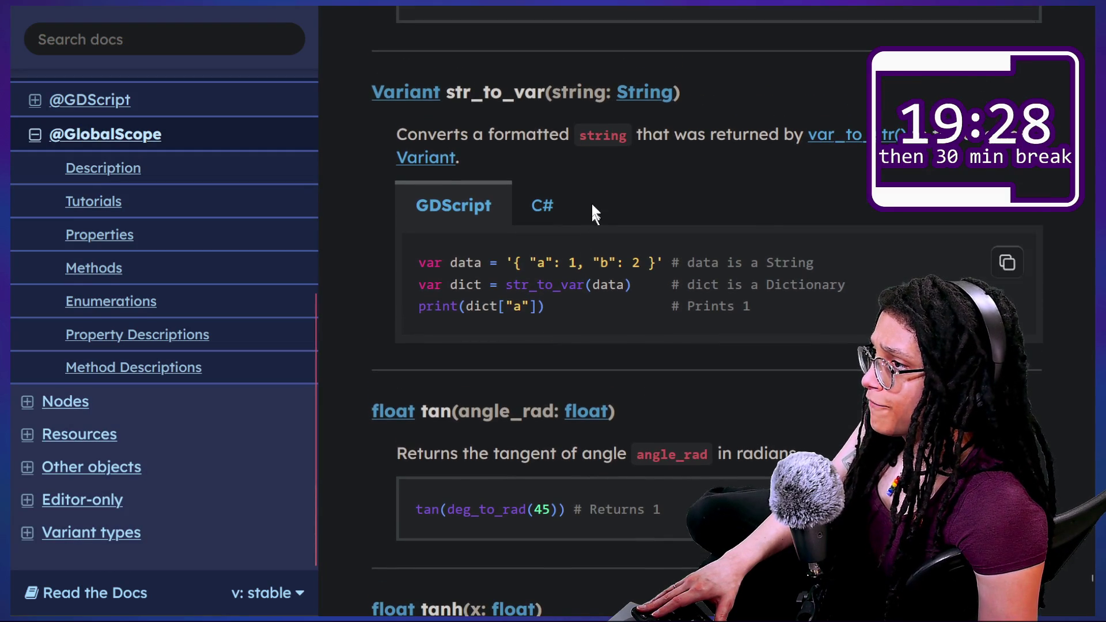
pyautogui.moveTo(544, 134); pyautogui.dragTo(795, 143)
pyautogui.click(684, 144)
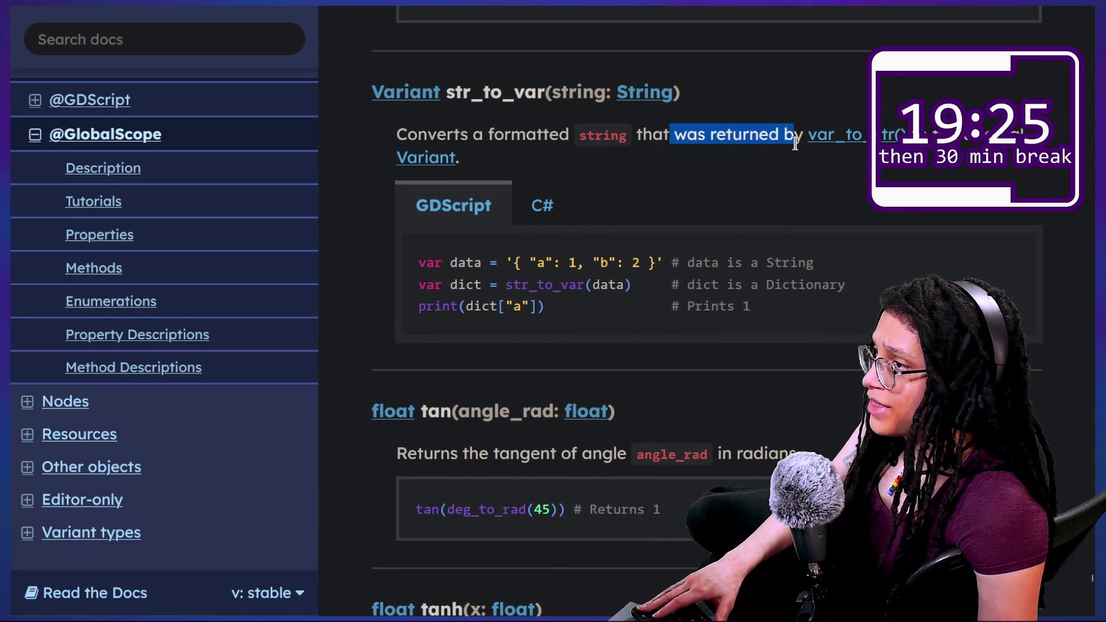
# Follow the var_to_str link, read its reference, then switch to GitHub Desktop's 5 changed files.
pyautogui.click(838, 144)
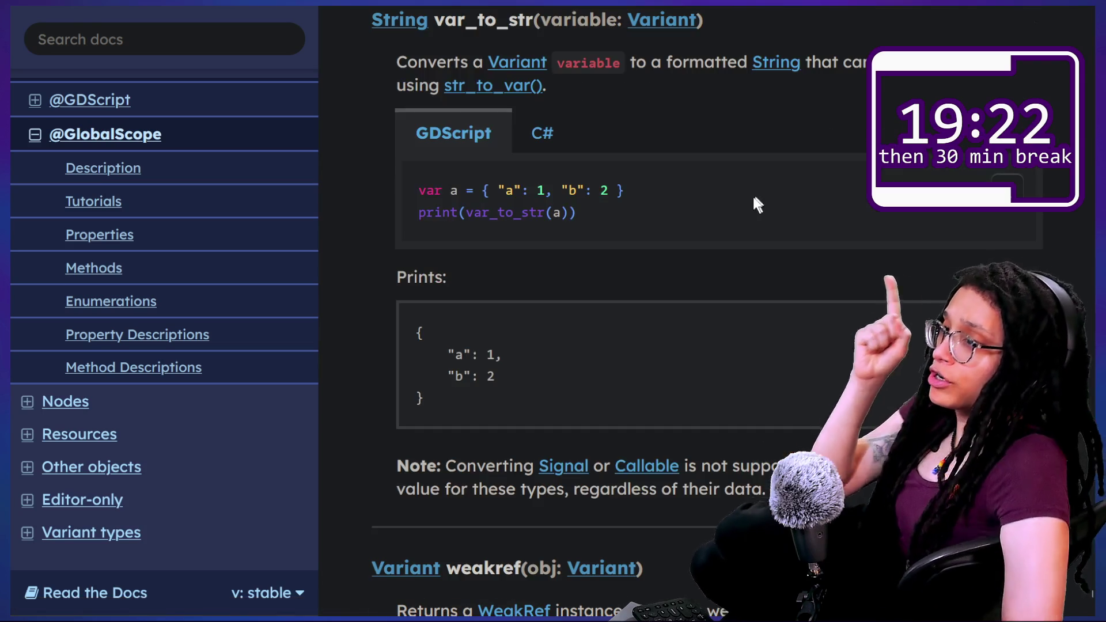
pyautogui.scroll(1, 782, 196)
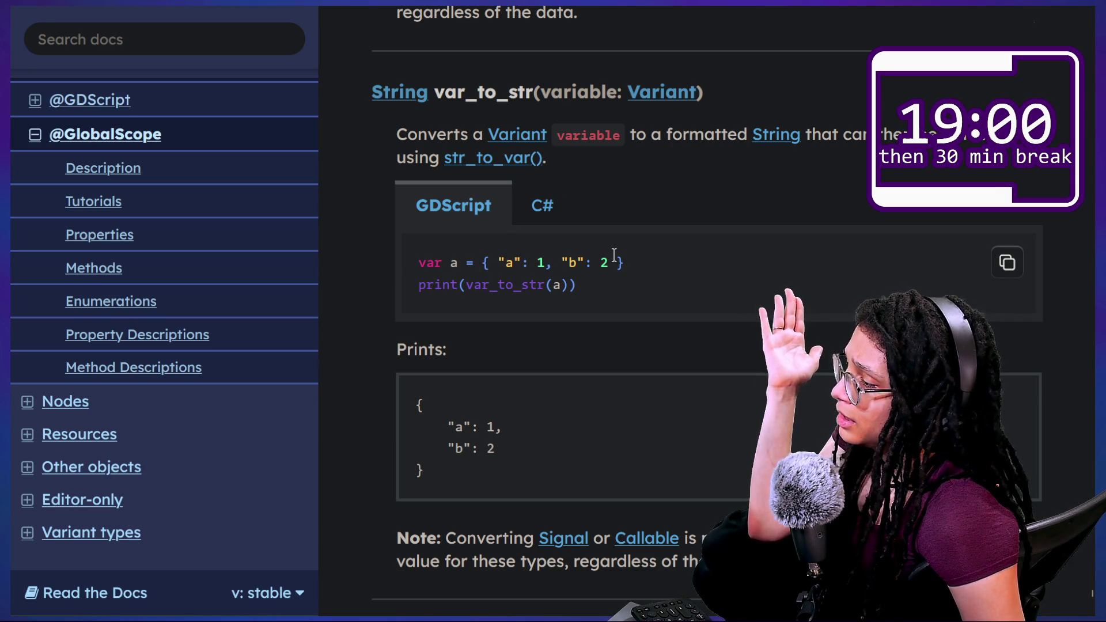
pyautogui.hotkey('alt', 'Tab')
pyautogui.hotkey('alt', 'Tab')
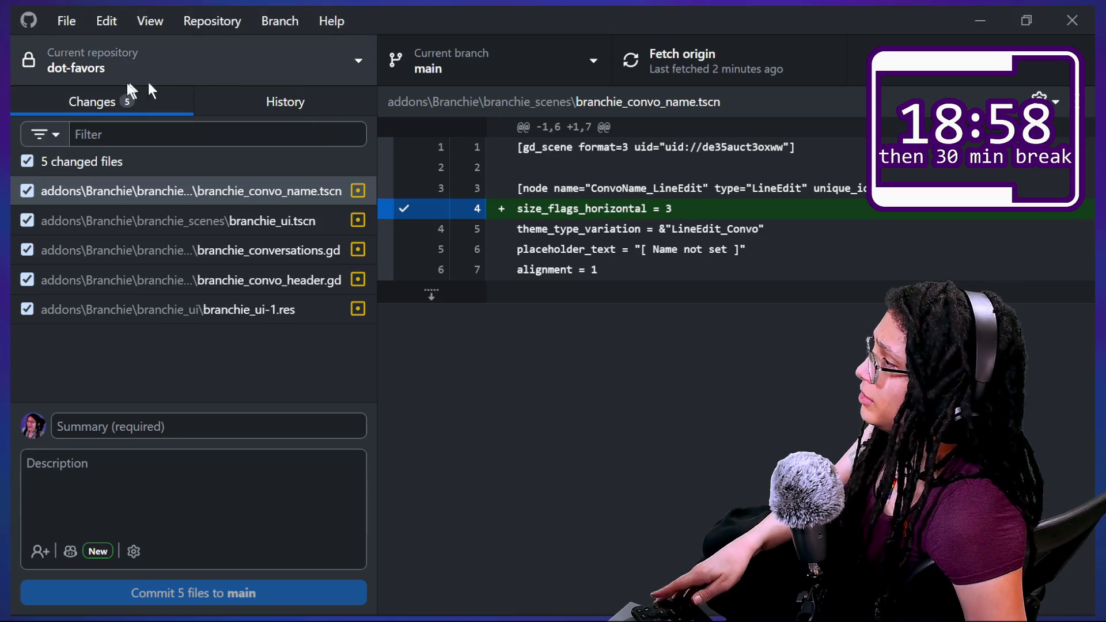
pyautogui.hotkey('alt', 'Tab')
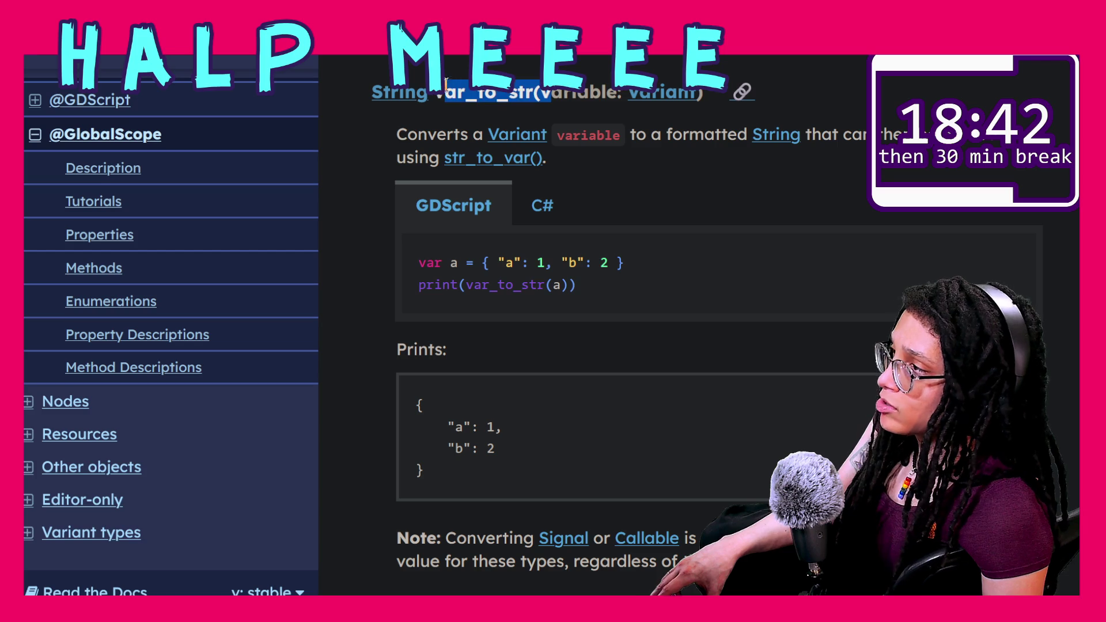
# Select the var_to_str function name in the docs, then clear the selection.
pyautogui.moveTo(454, 89); pyautogui.dragTo(570, 92)
pyautogui.click(592, 164)
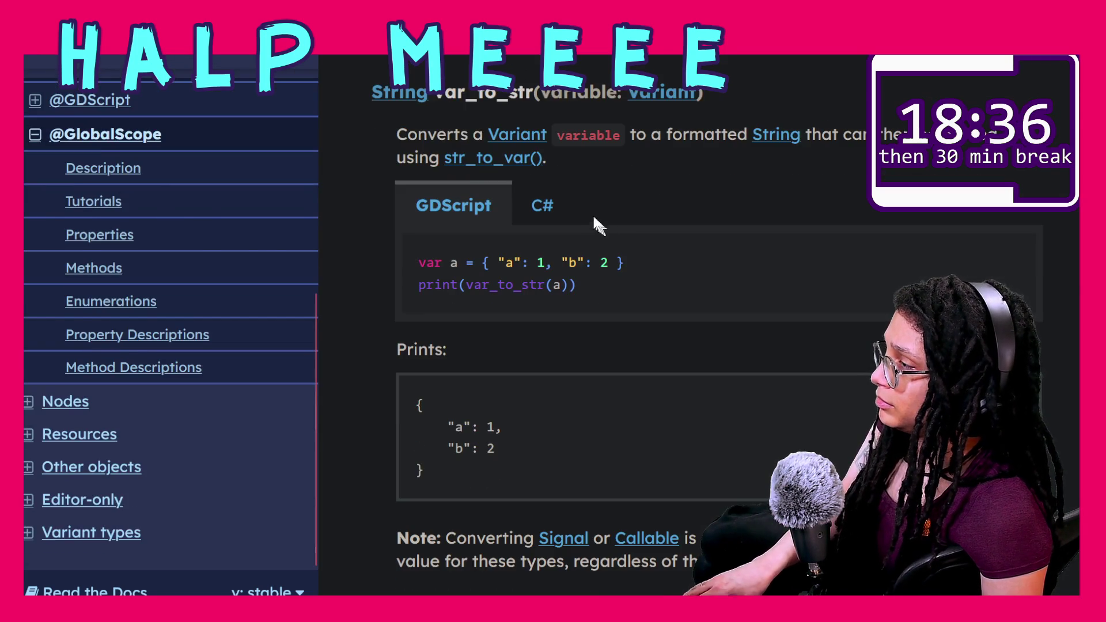
pyautogui.hotkey('alt', 'Tab')
pyautogui.hotkey('alt', 'Tab')
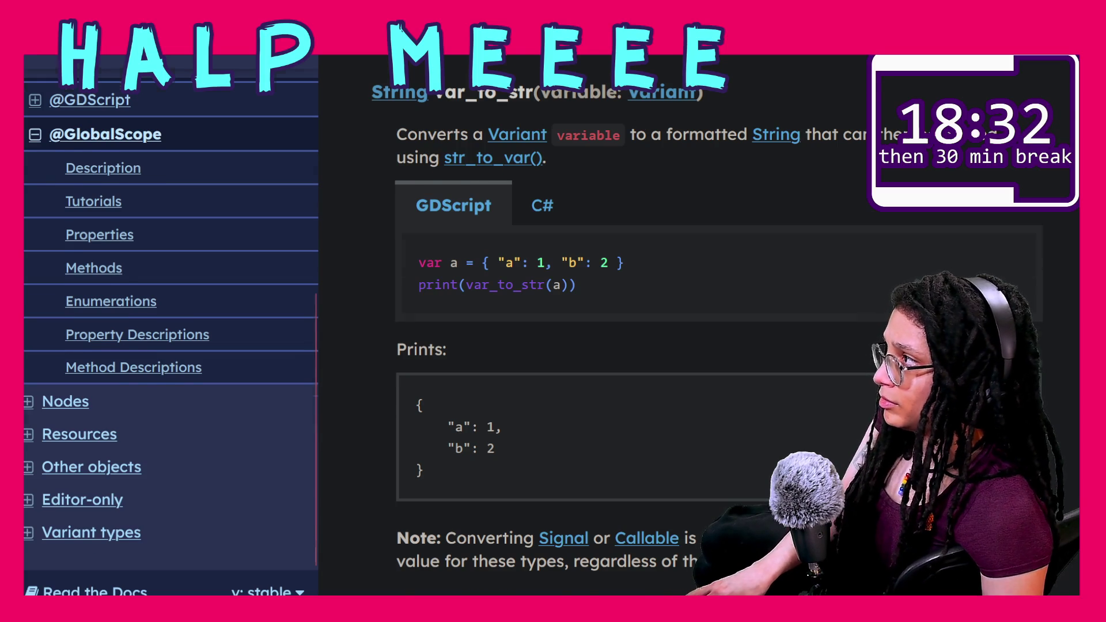
pyautogui.scroll(1, 568, 160)
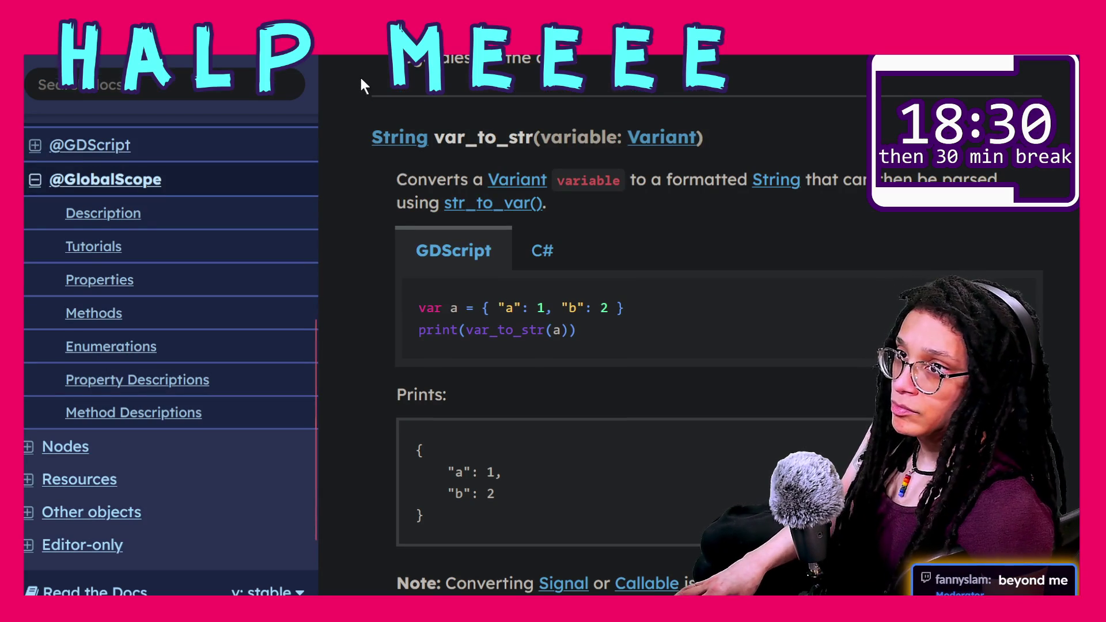
pyautogui.scroll(-1, 351, 78)
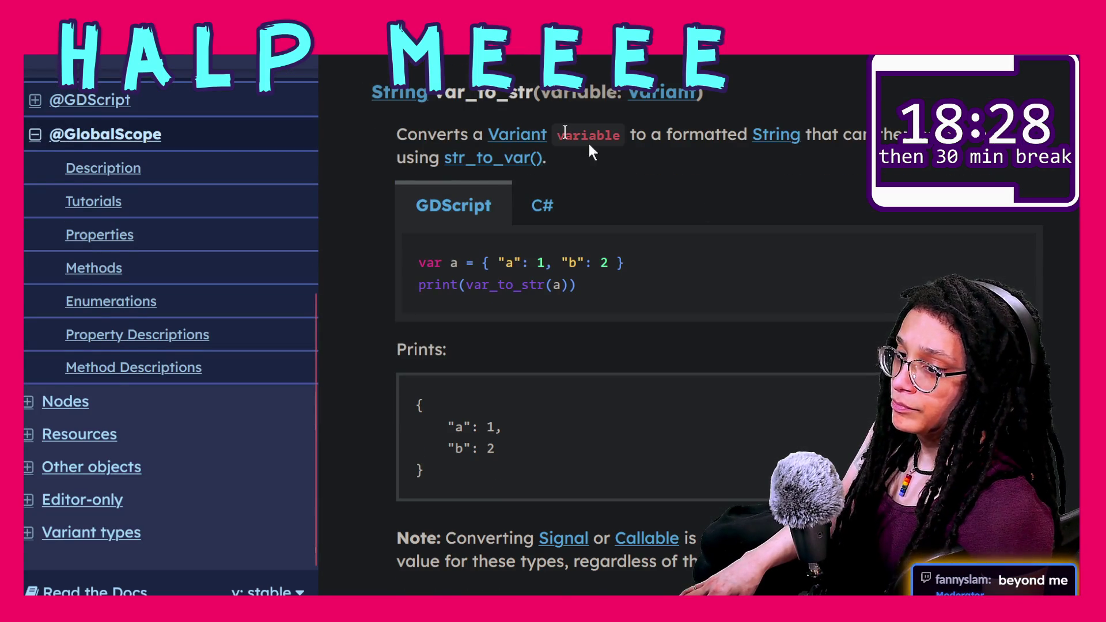
pyautogui.scroll(1, 618, 159)
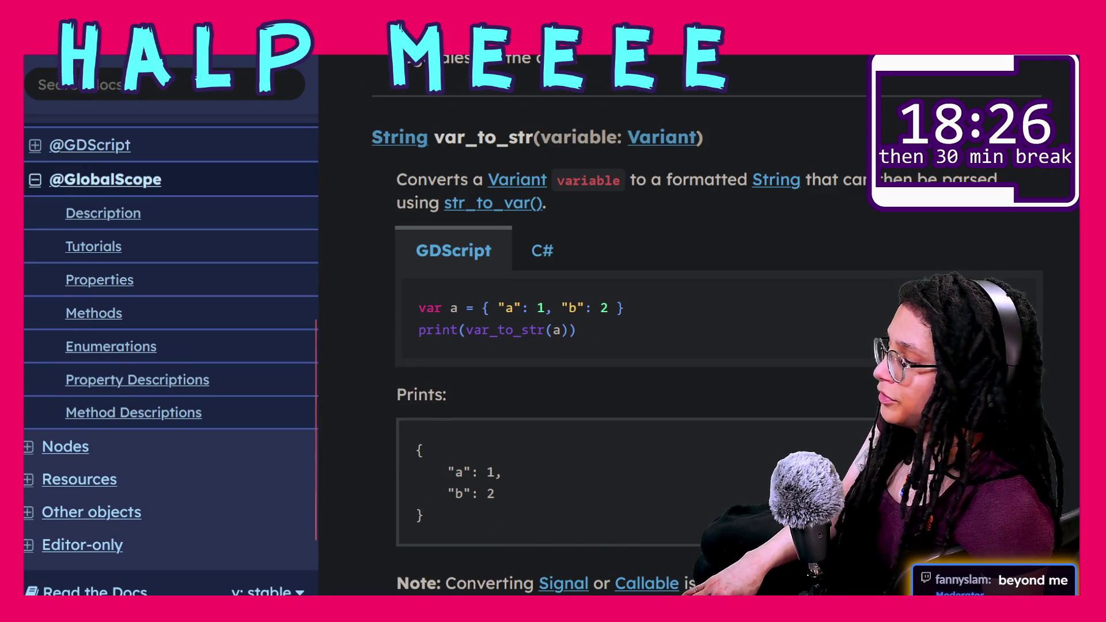
# Go back through the Reddit str2var thread to the string-to-array search results.
pyautogui.hotkey('alt', 'Left')
pyautogui.hotkey('alt', 'Left')
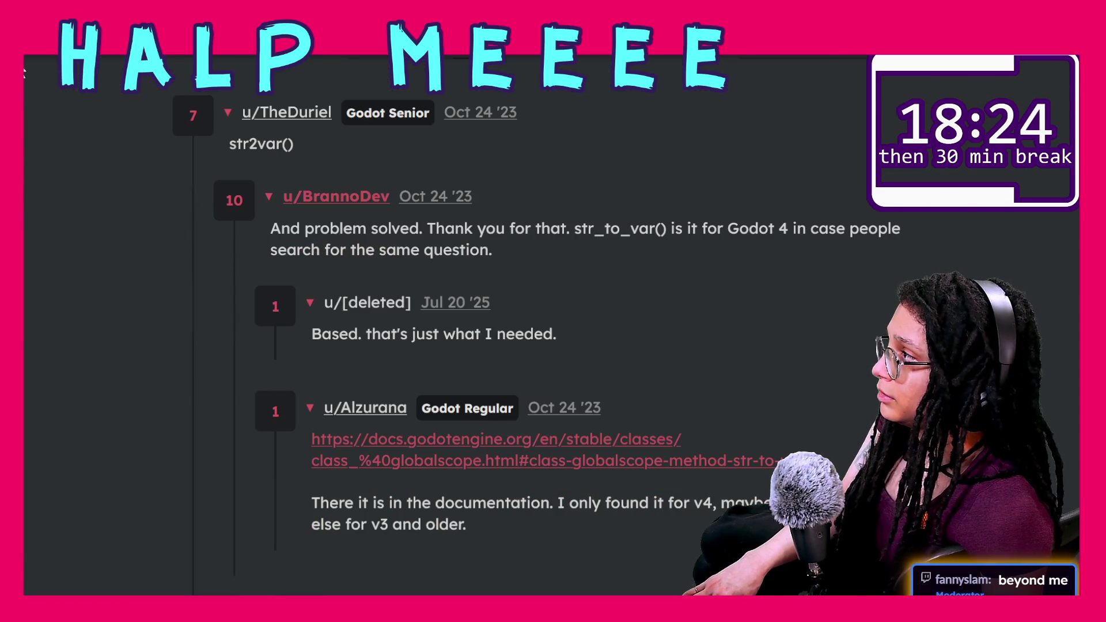
pyautogui.scroll(1, 24, 72)
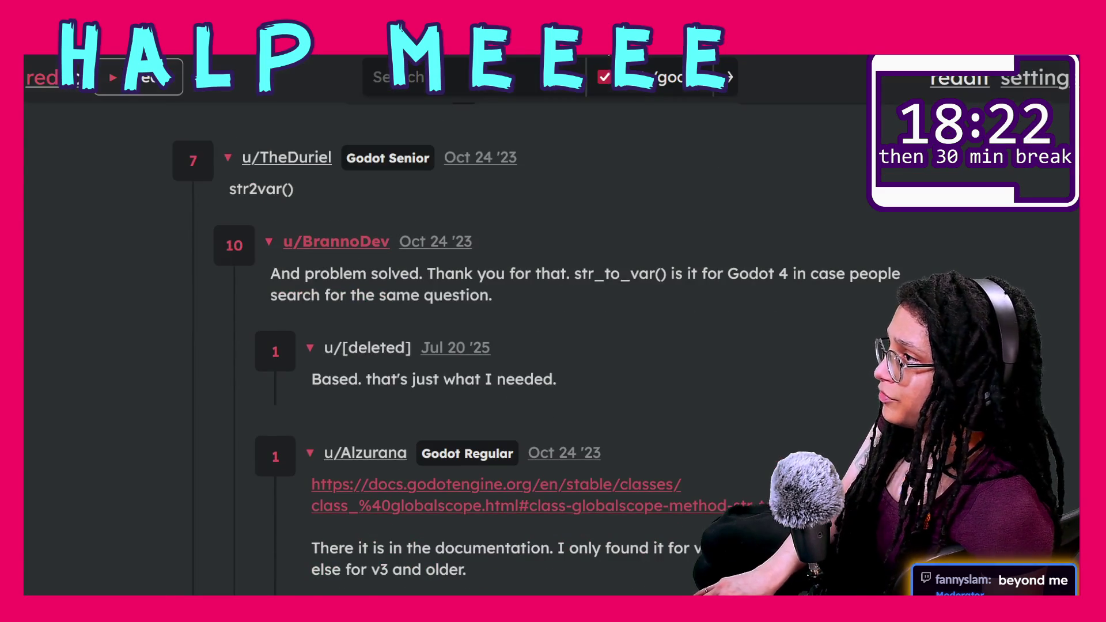
pyautogui.hotkey('alt', 'Left')
pyautogui.scroll(-5, 457, 358)
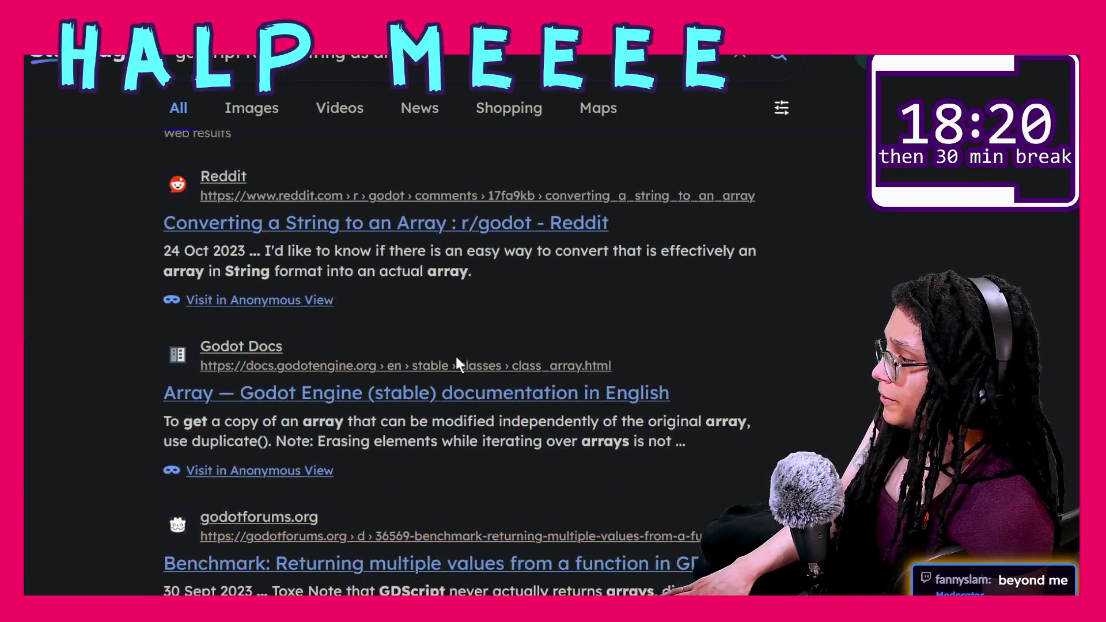
# Find the Stack Overflow result 'GDScript String format with an array' and open it.
pyautogui.scroll(-1, 195, 421)
pyautogui.scroll(-5, 195, 427)
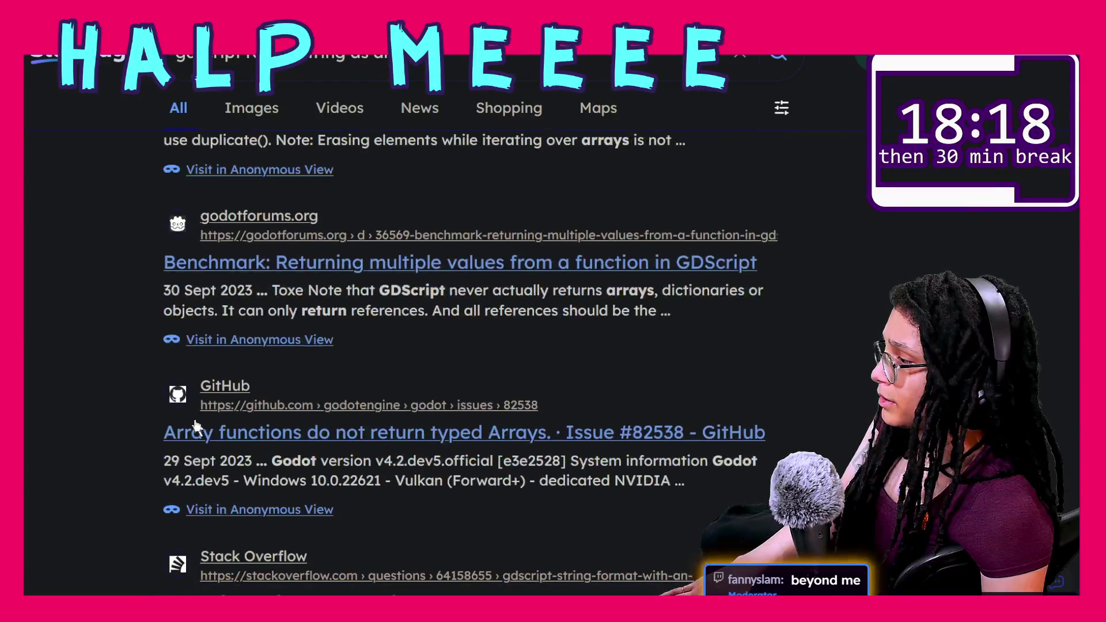
pyautogui.scroll(-2, 520, 358)
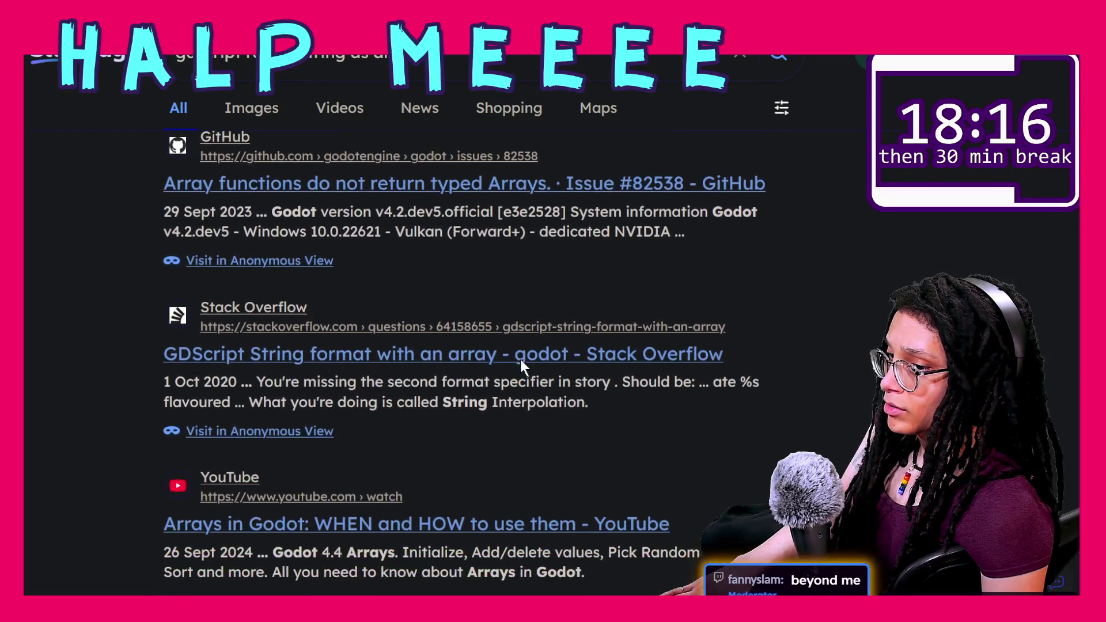
pyautogui.moveTo(631, 356); pyautogui.dragTo(361, 207)
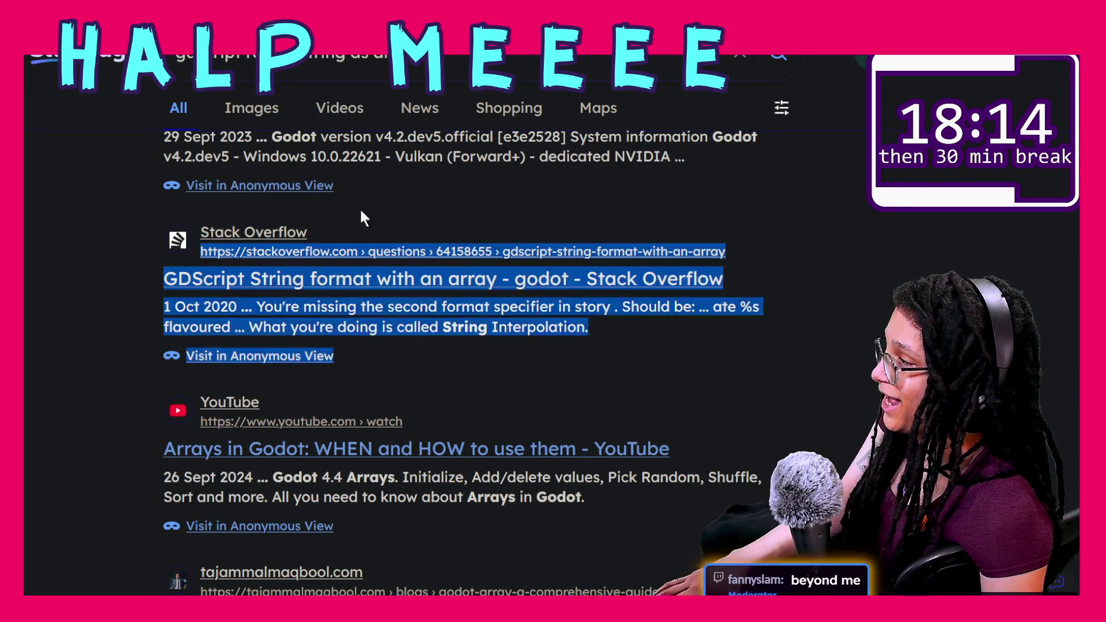
pyautogui.moveTo(759, 333)
pyautogui.mouseDown()
pyautogui.moveTo(369, 244)
pyautogui.moveTo(316, 206)
pyautogui.mouseUp()
pyautogui.click(135, 224)
pyautogui.moveTo(135, 224)
pyautogui.mouseDown()
pyautogui.moveTo(494, 358)
pyautogui.moveTo(55, 240)
pyautogui.mouseUp()
pyautogui.click(171, 233)
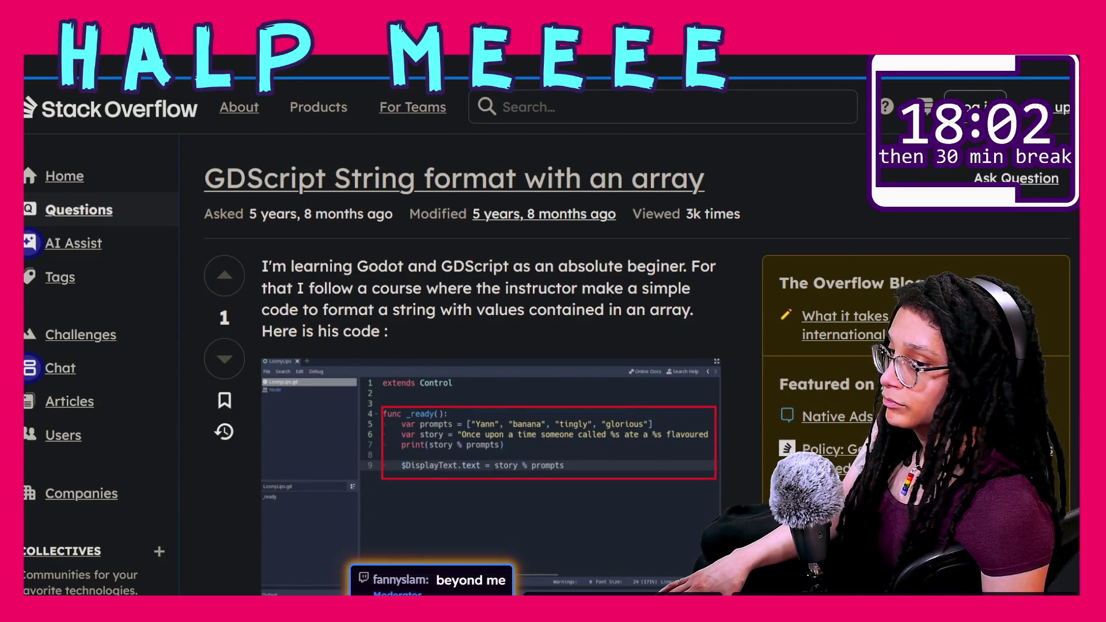
# Scroll past the question's screenshots to the accepted String Interpolation answer and its format-specifiers link.
pyautogui.scroll(-1, 620, 278)
pyautogui.scroll(-1, 648, 278)
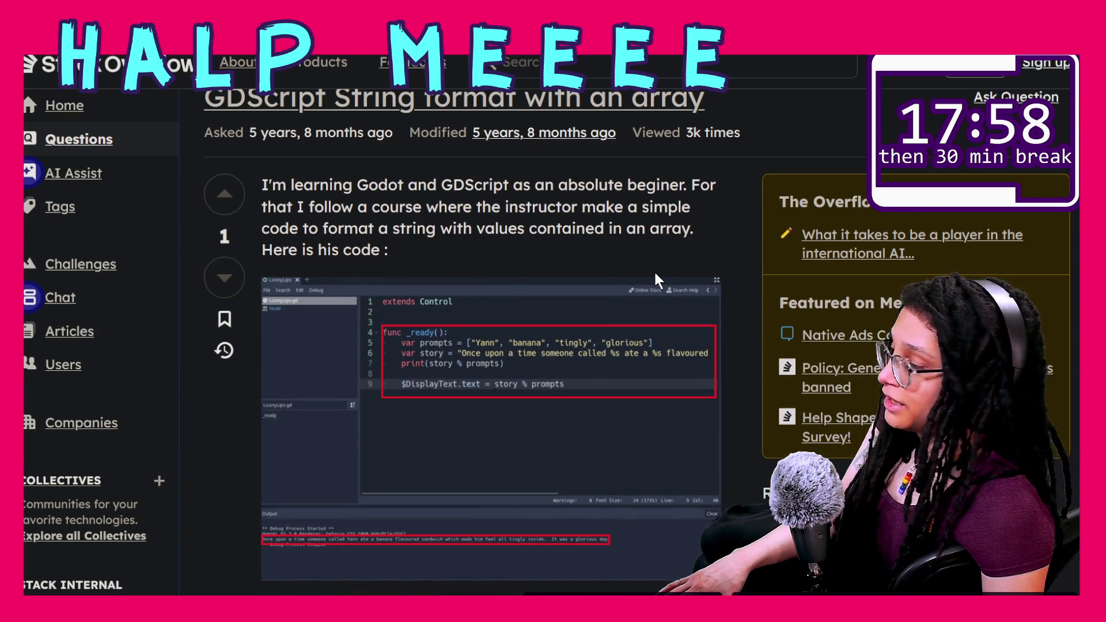
pyautogui.scroll(-5, 655, 271)
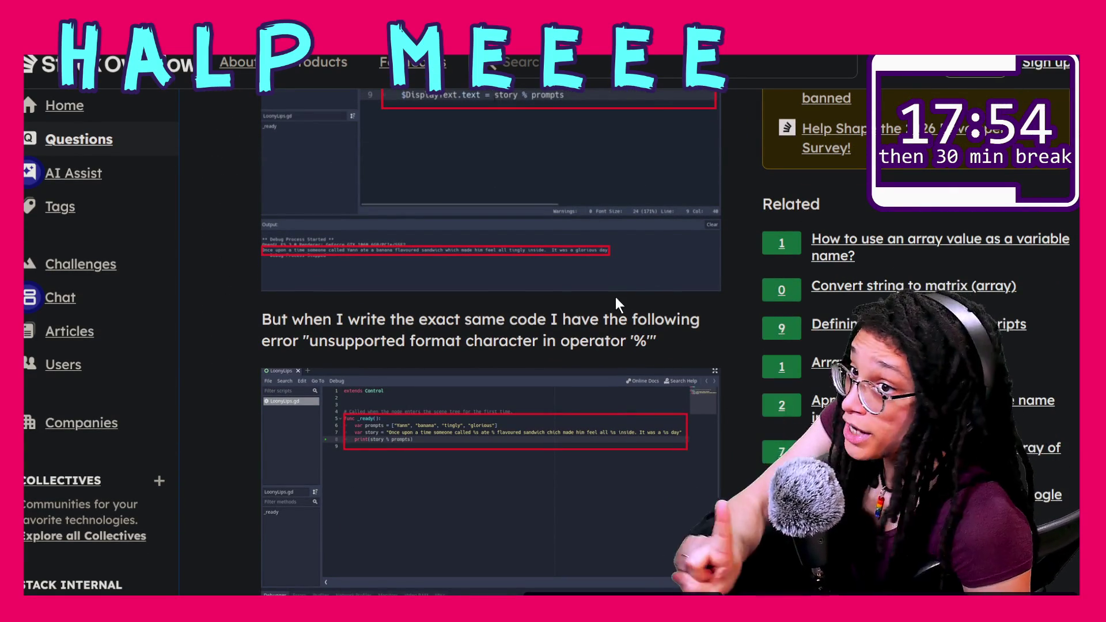
pyautogui.scroll(-1, 737, 448)
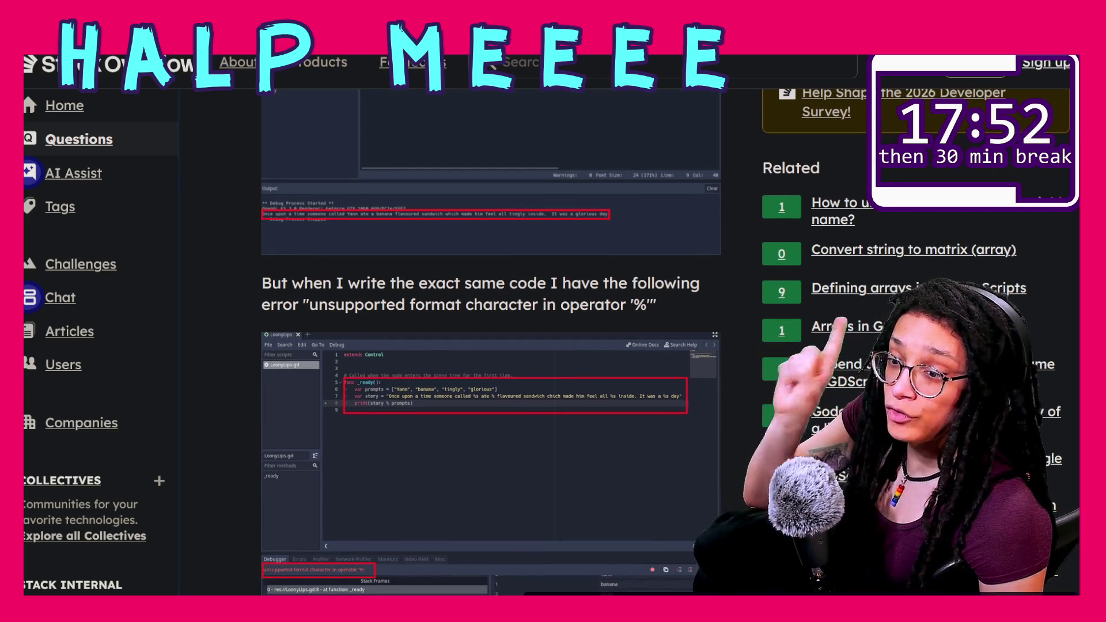
pyautogui.scroll(-1, 784, 410)
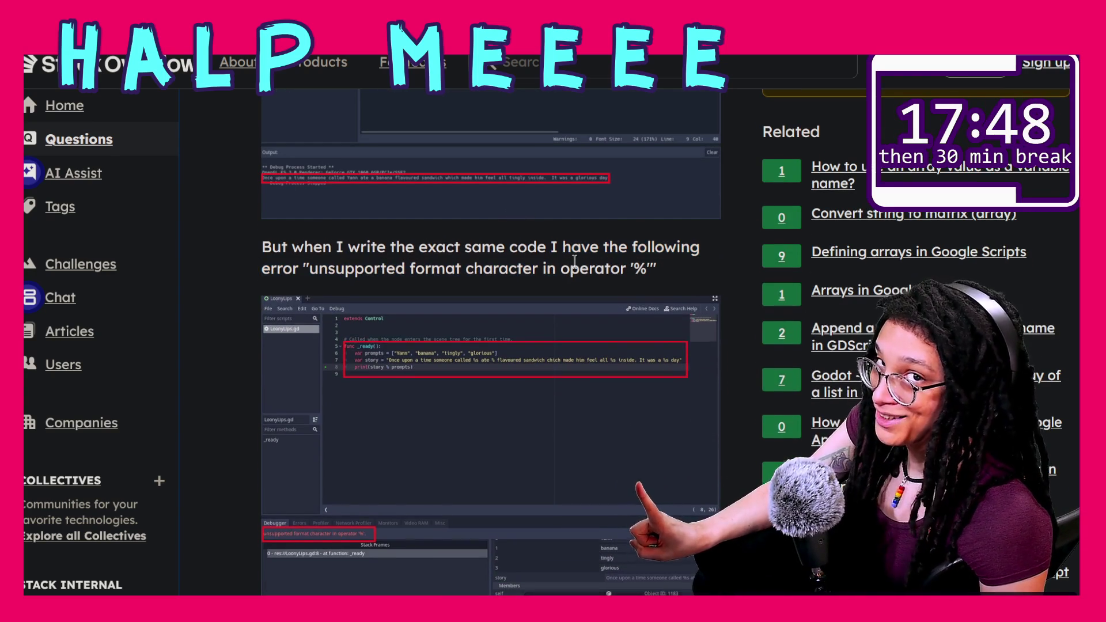
pyautogui.scroll(-10, 574, 261)
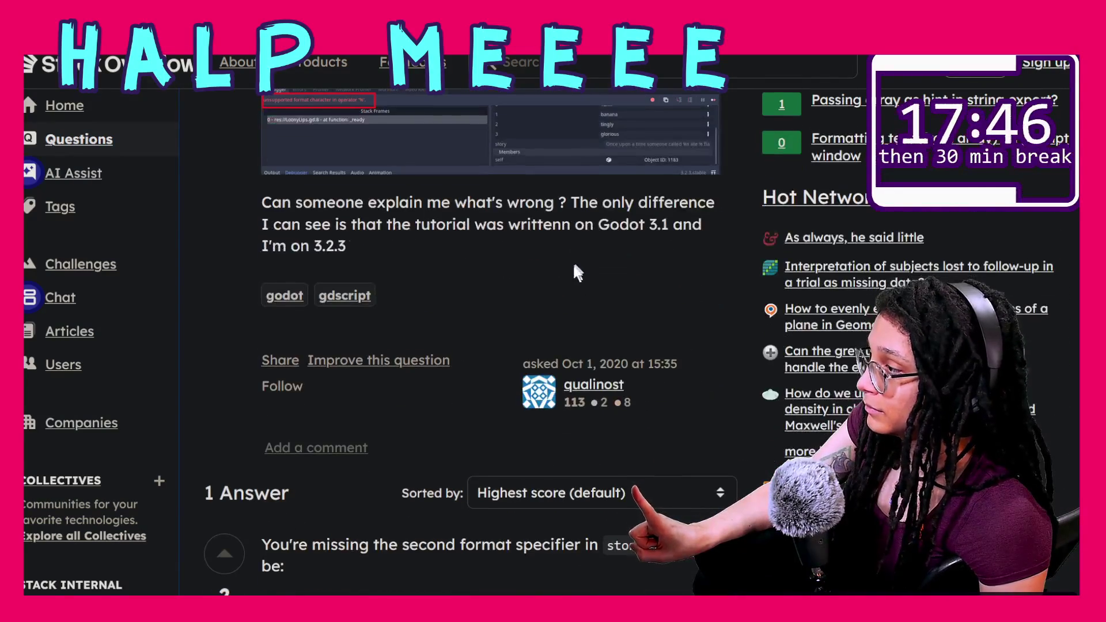
pyautogui.scroll(-7, 575, 265)
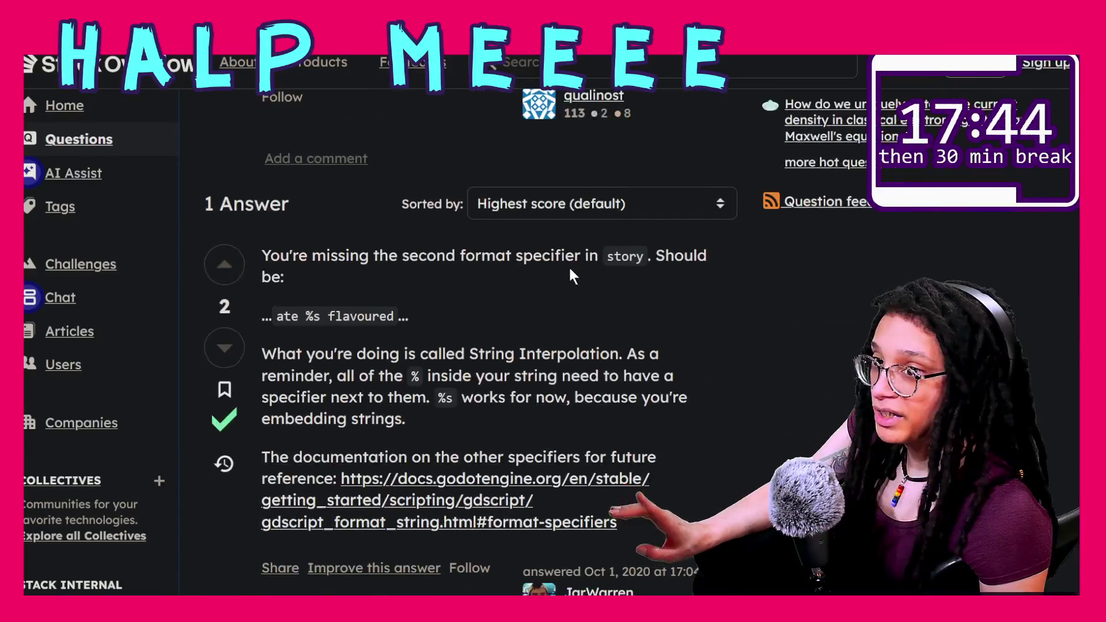
pyautogui.scroll(-3, 570, 269)
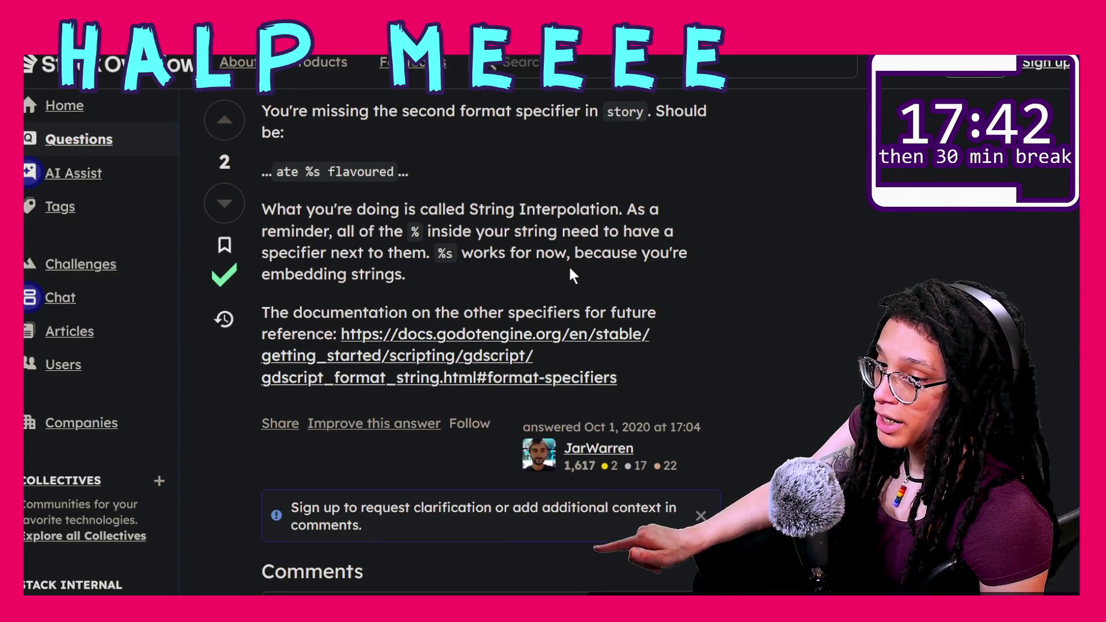
pyautogui.scroll(-1, 571, 268)
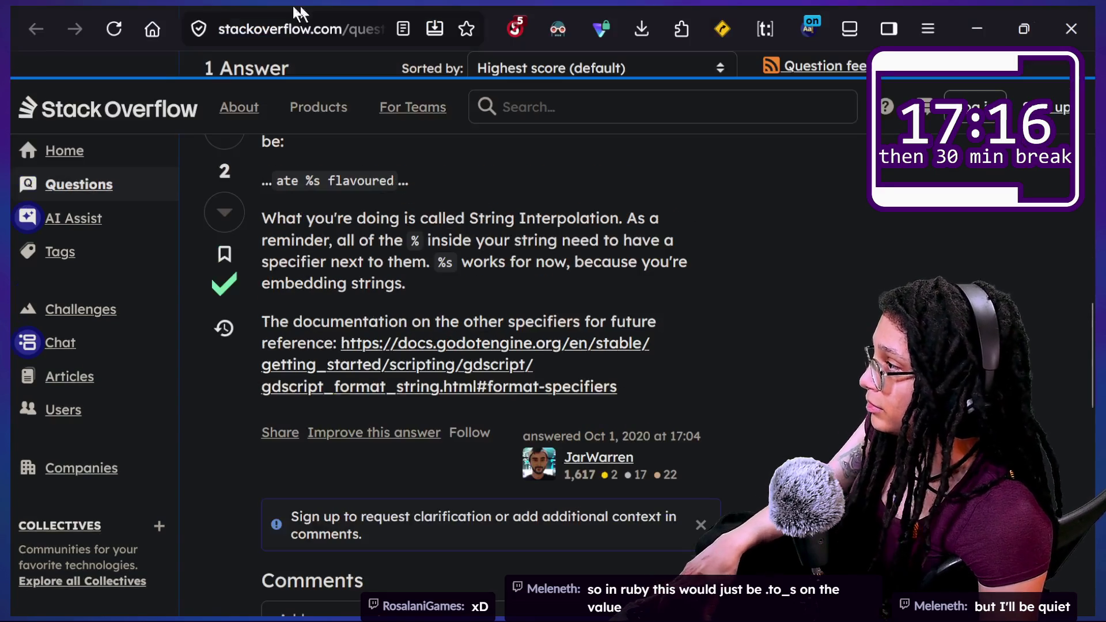
pyautogui.moveTo(275, 4)
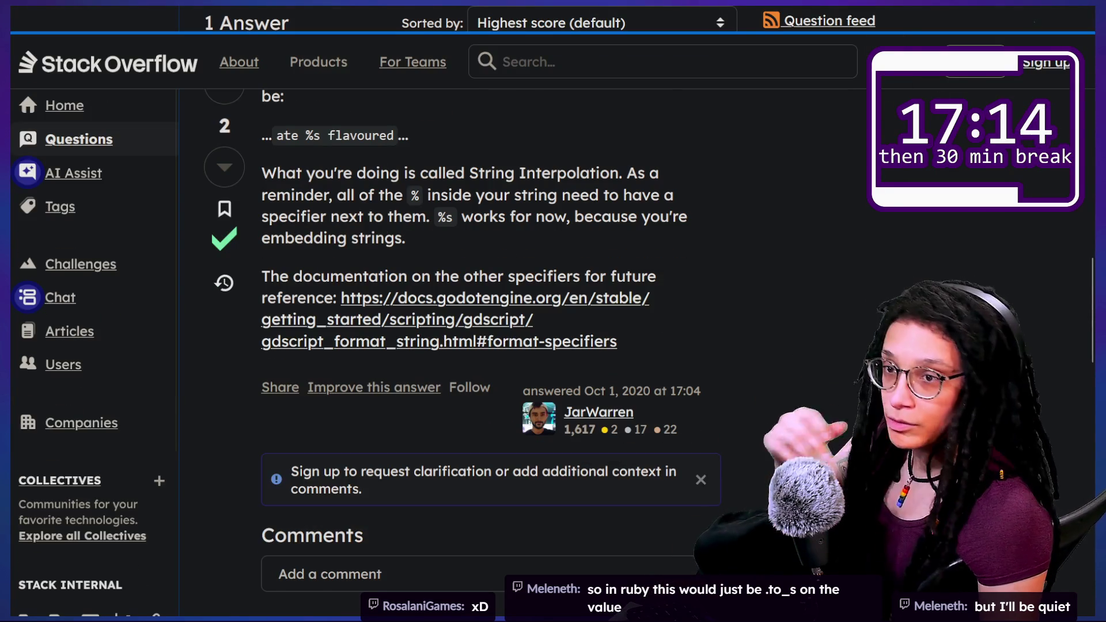
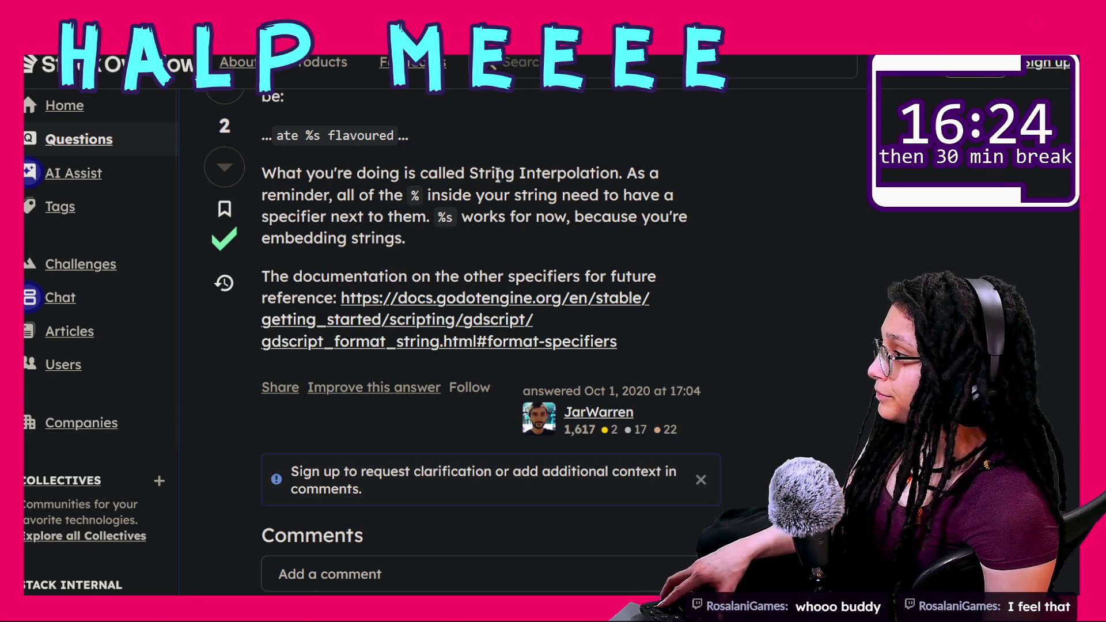
# Read the Stack Overflow answer on the missing second format specifier, then return to the Startpage results.
pyautogui.scroll(1, 325, 225)
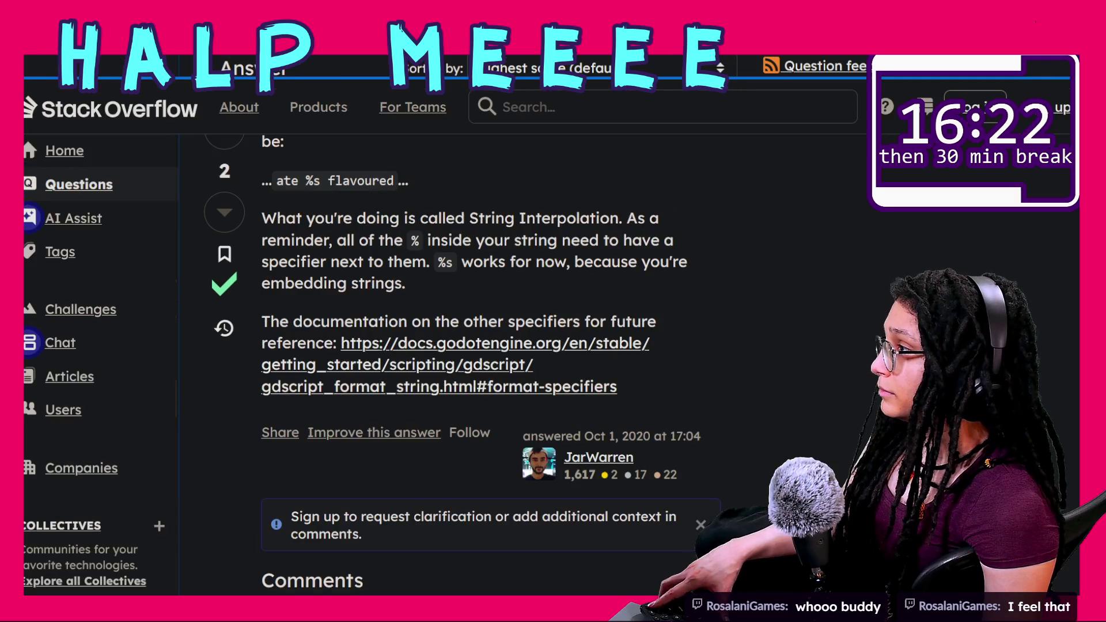
pyautogui.scroll(-1, 538, 205)
pyautogui.scroll(10, 537, 206)
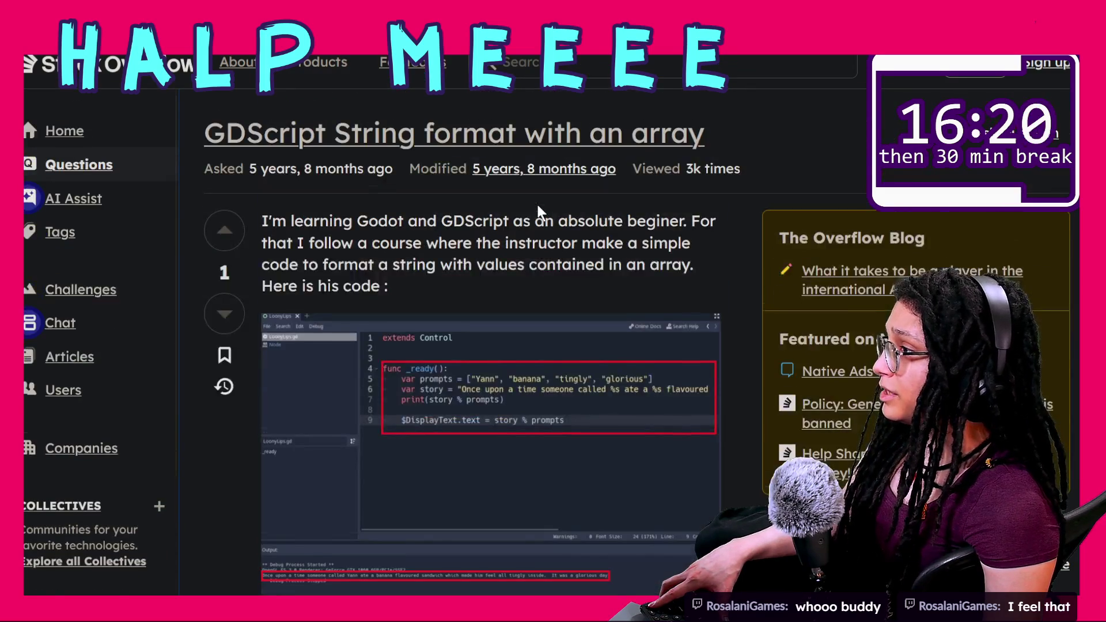
pyautogui.scroll(-2, 538, 205)
pyautogui.scroll(-10, 537, 202)
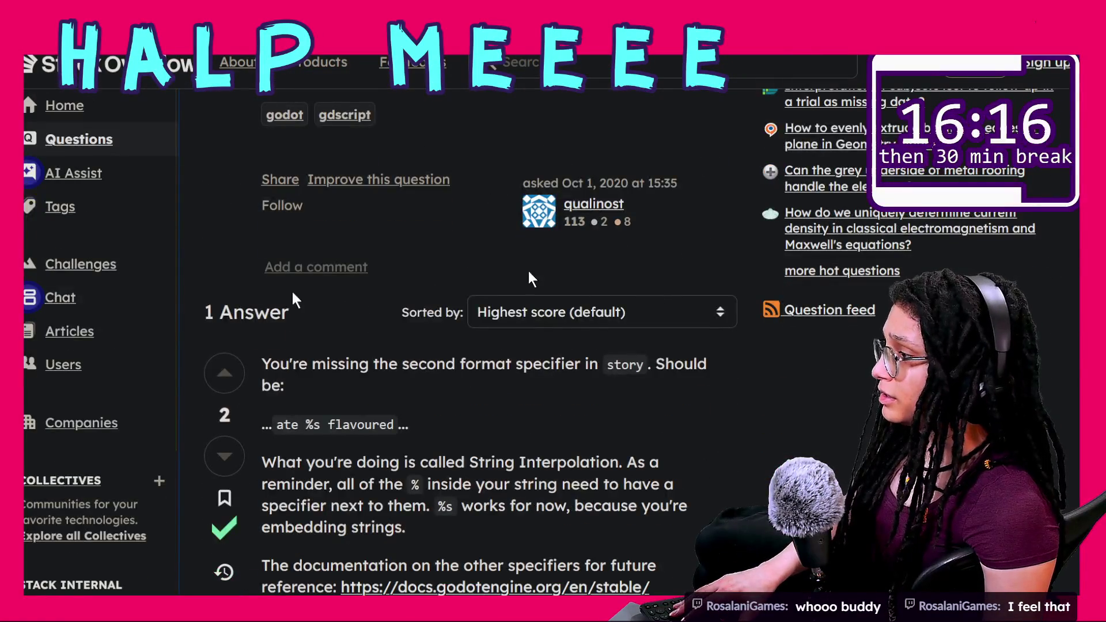
pyautogui.scroll(-1, 537, 205)
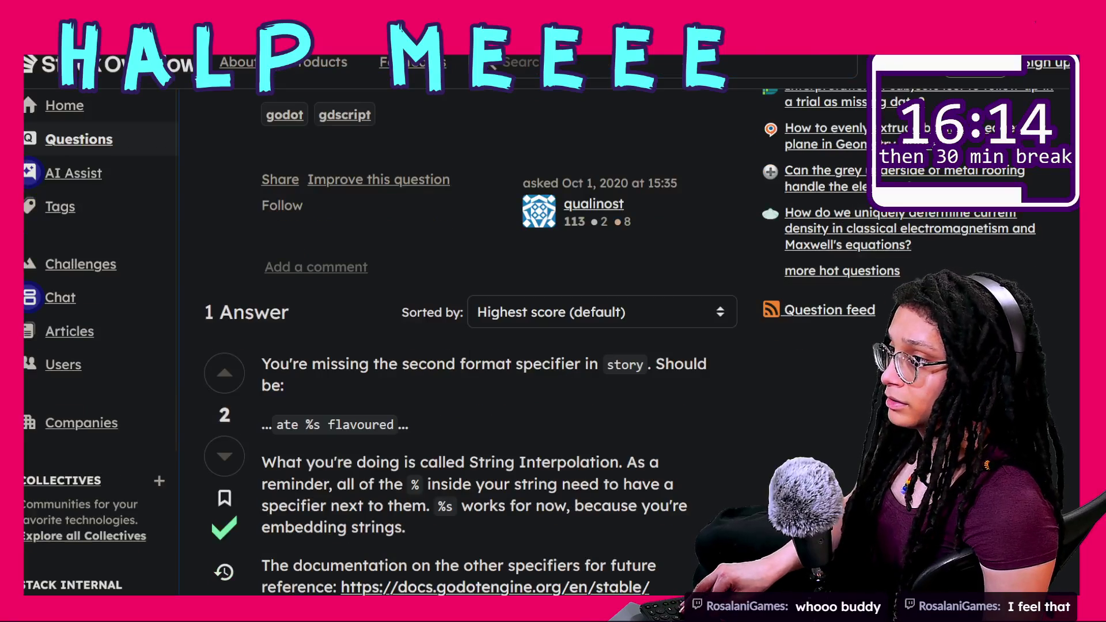
pyautogui.scroll(2, 536, 230)
pyautogui.hotkey('alt', 'Left')
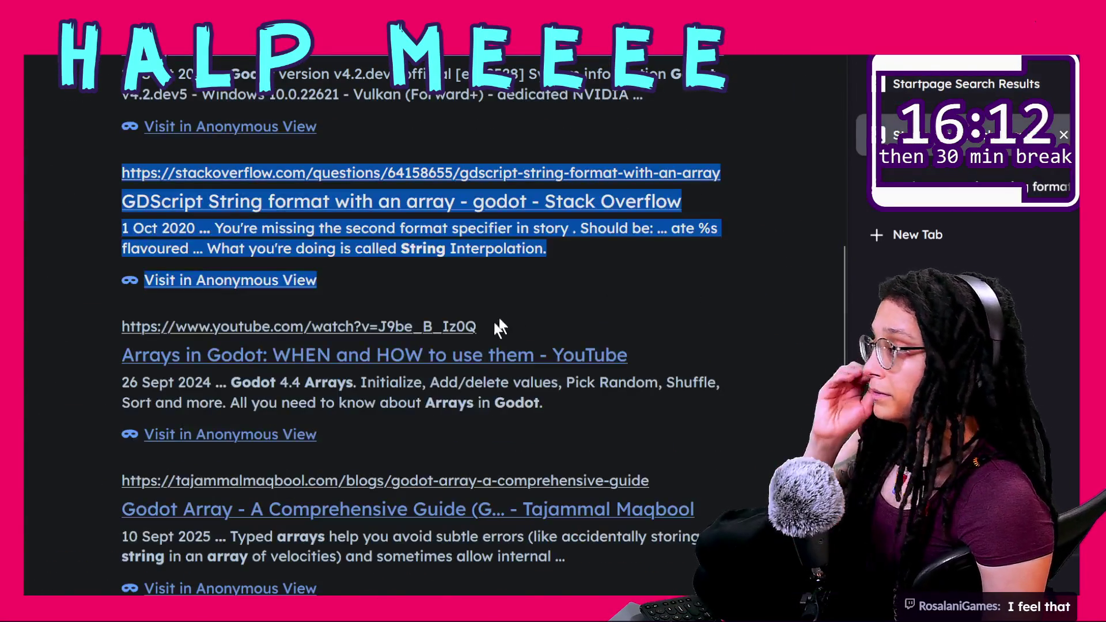
# Skim the remaining Godot string and array results, then put the caret at the end of line 56 in branchie_convo_header.gd.
pyautogui.click(534, 234)
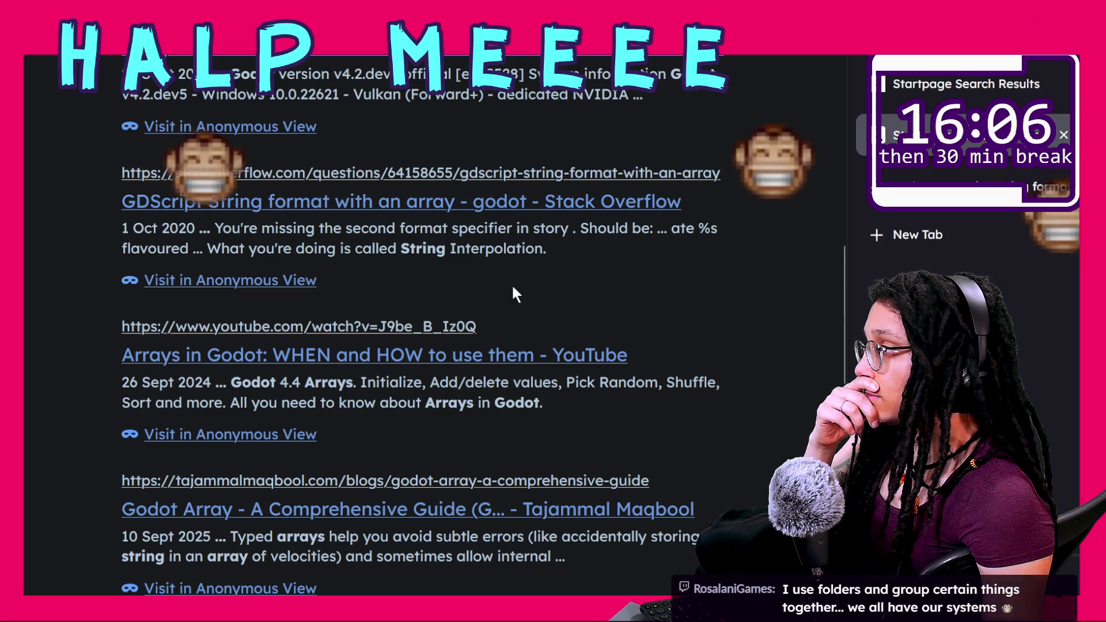
pyautogui.scroll(-3, 513, 287)
pyautogui.scroll(-7, 513, 288)
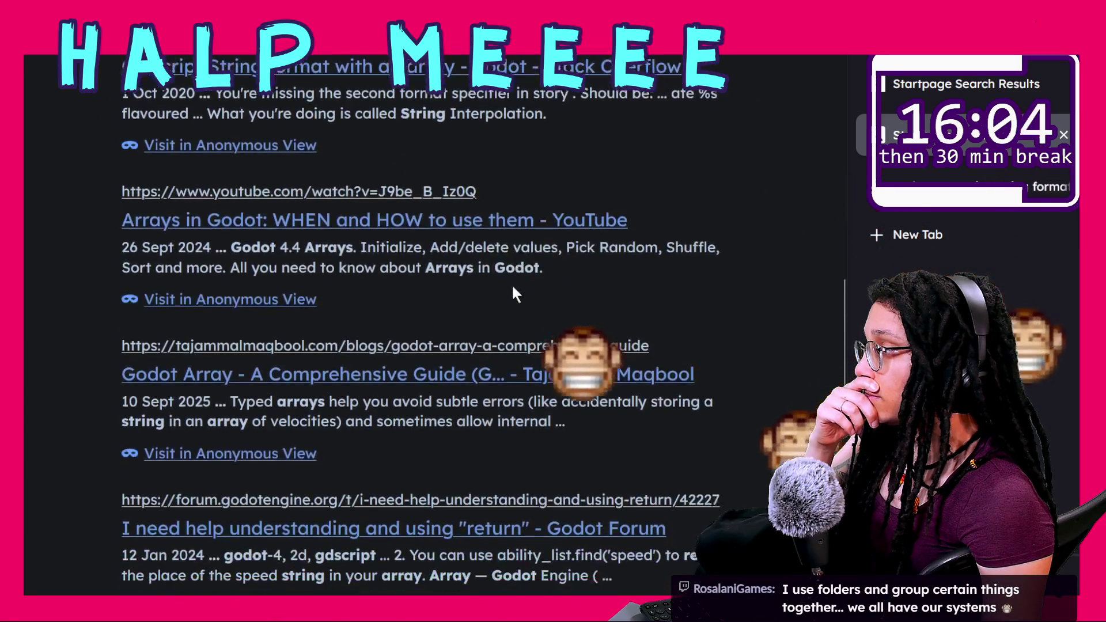
pyautogui.scroll(-2, 513, 287)
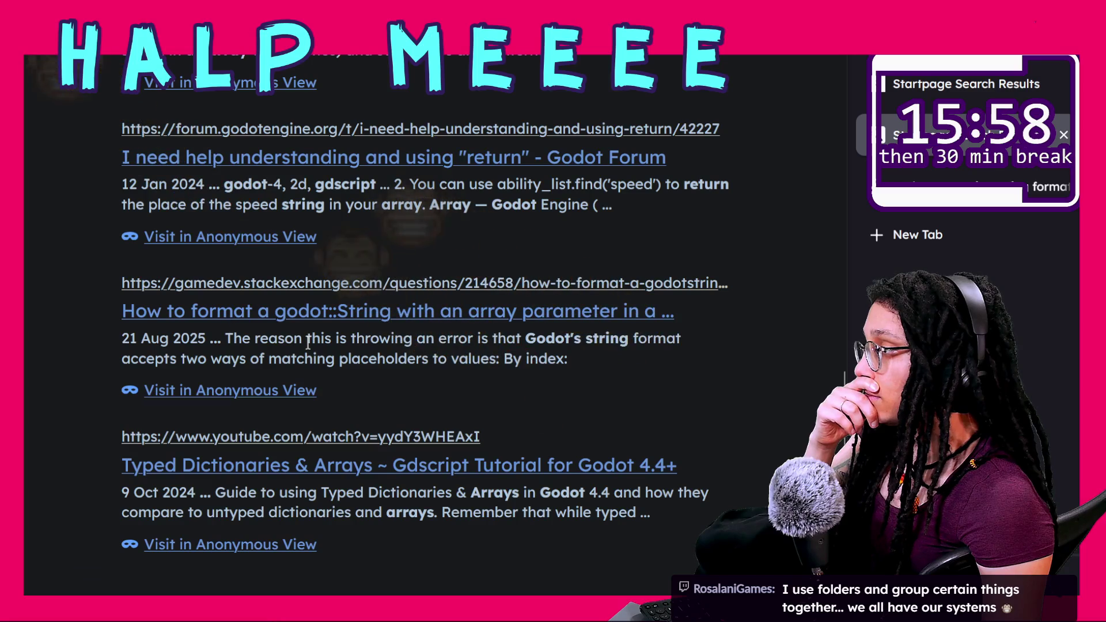
pyautogui.scroll(10, 308, 345)
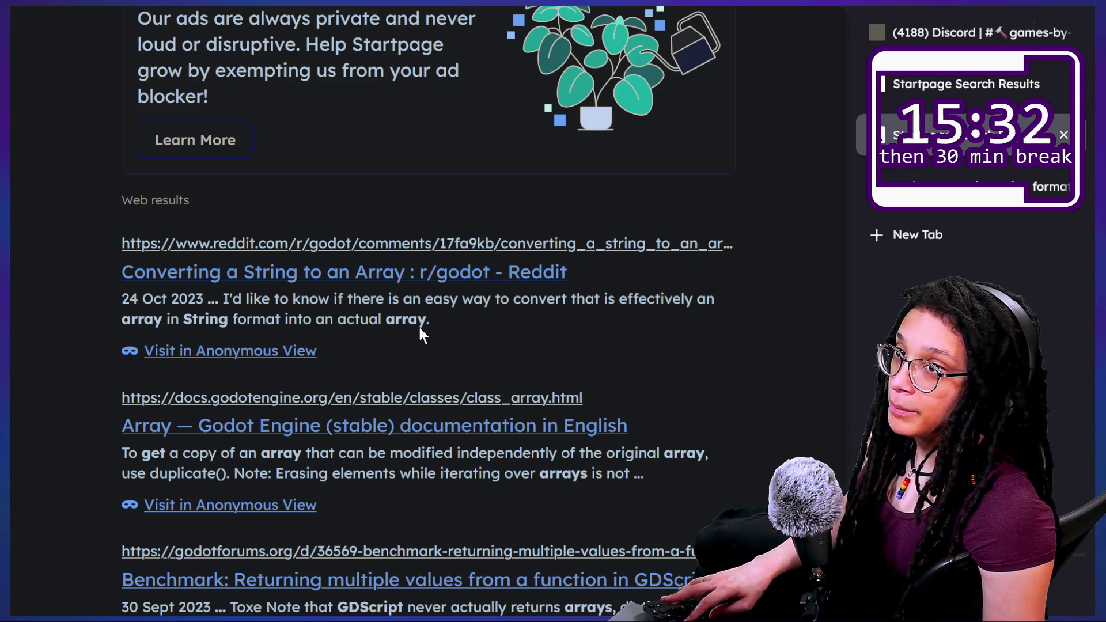
pyautogui.hotkey('alt', 'Tab')
pyautogui.click(373, 314)
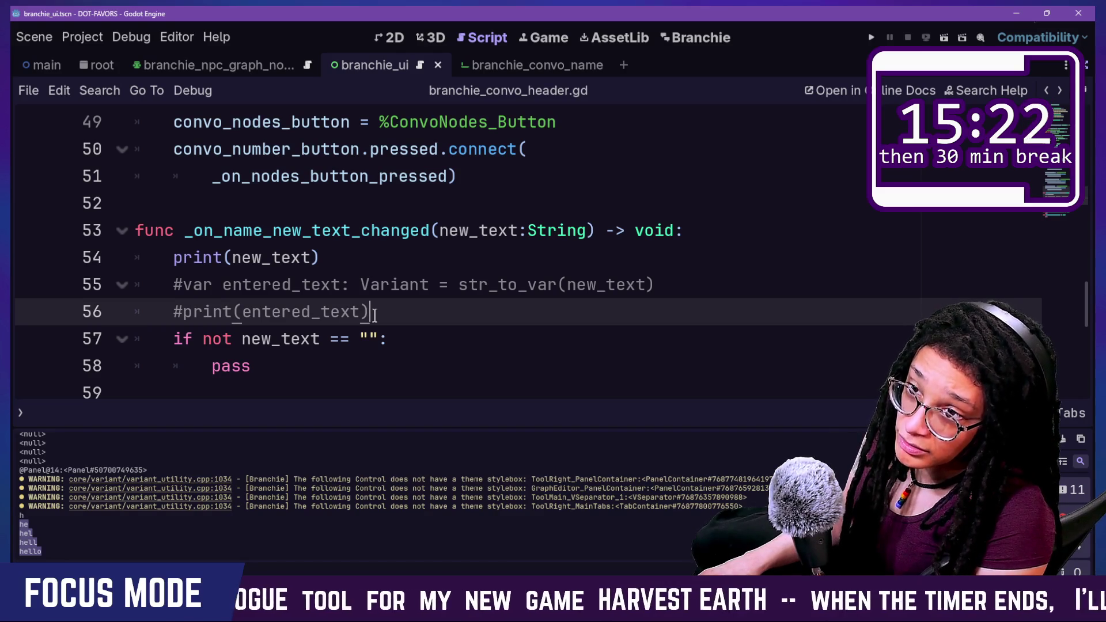
# Hide the Output panel and delete the commented-out str_to_var lines 55–56.
pyautogui.moveTo(468, 237); pyautogui.dragTo(321, 257)
pyautogui.click(374, 314)
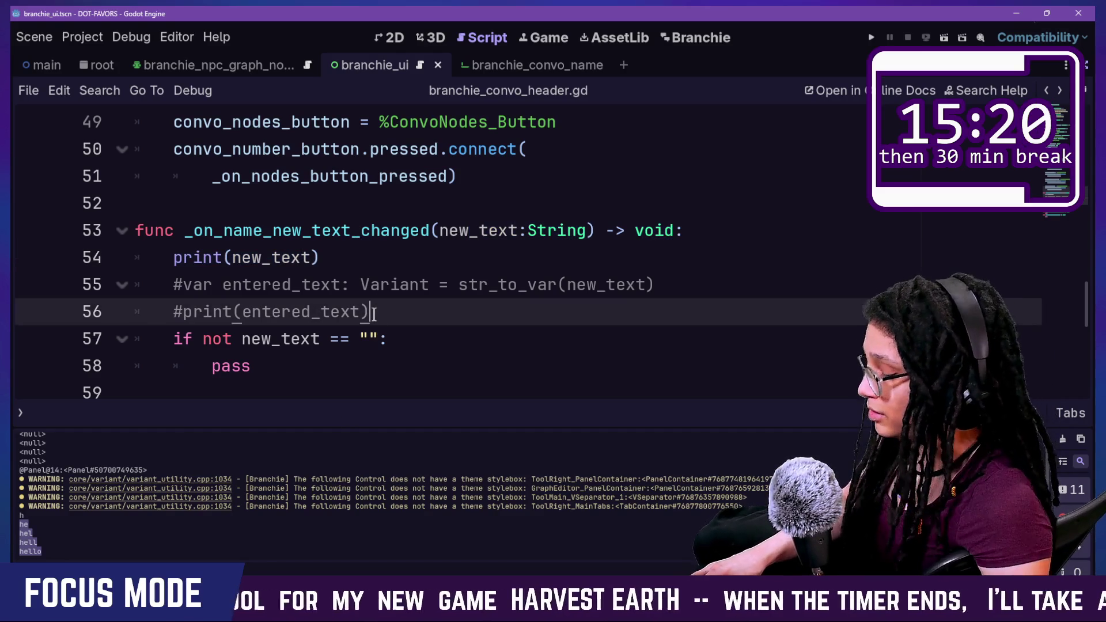
pyautogui.hotkey('ctrl', 'j')
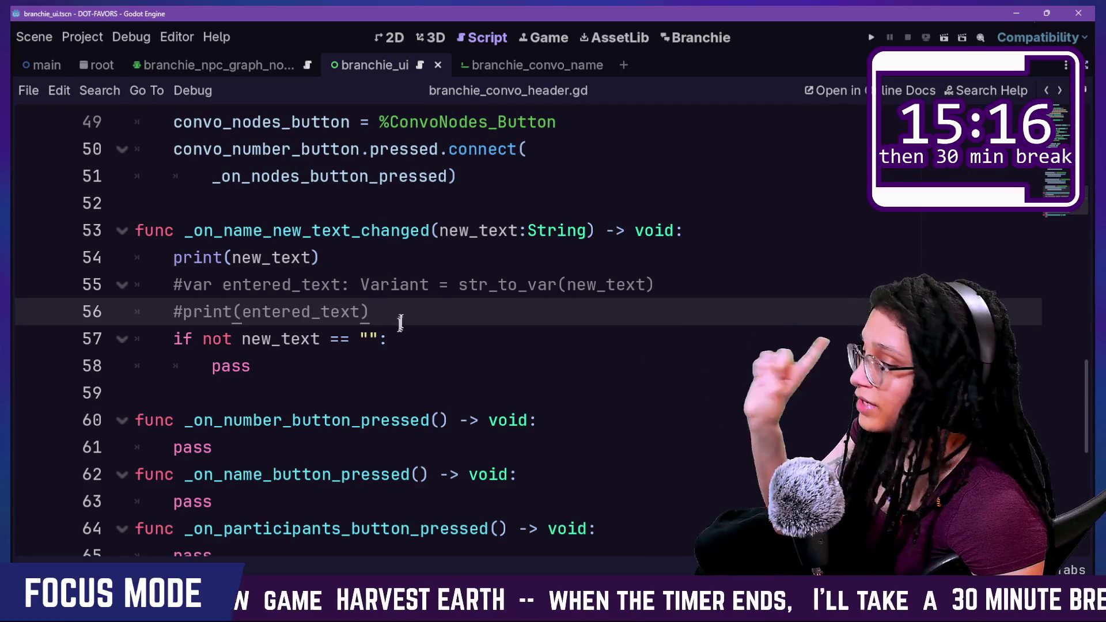
pyautogui.click(399, 283)
pyautogui.moveTo(400, 253); pyautogui.dragTo(430, 311)
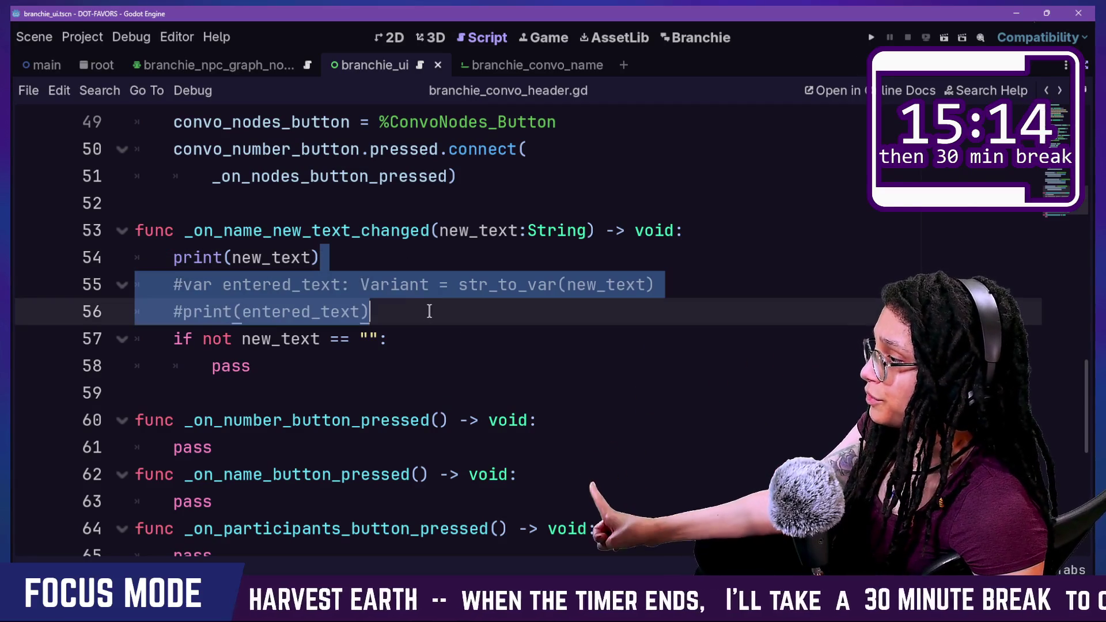
pyautogui.press('BackSpace')
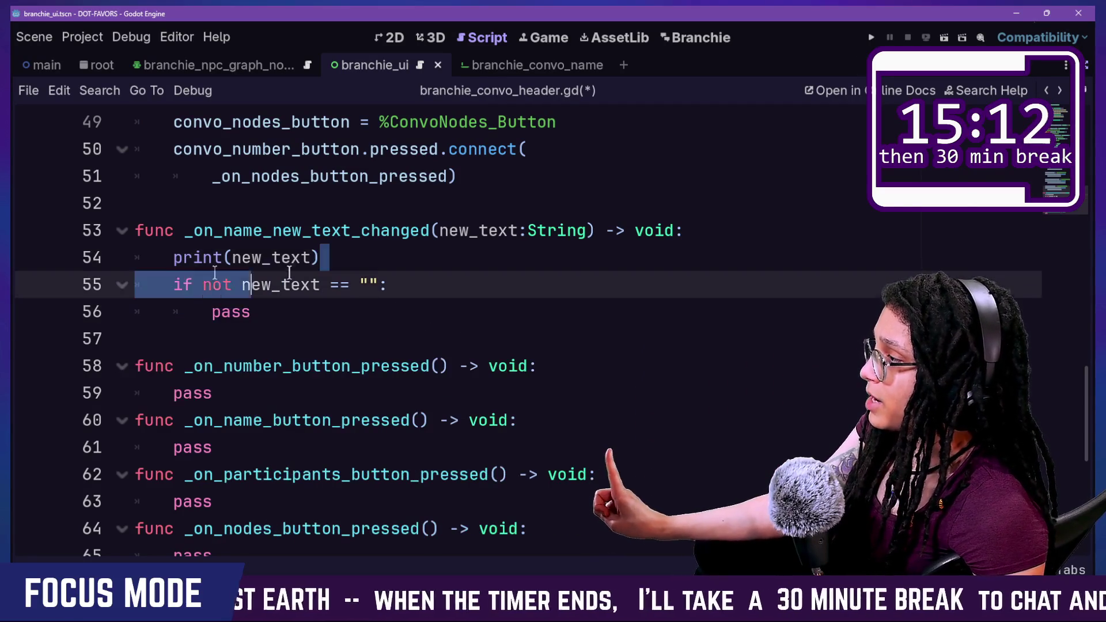
# Try removing the print(new_text) line and rewriting line 54, then undo back to the original lines.
pyautogui.moveTo(323, 260); pyautogui.dragTo(194, 259)
pyautogui.press('BackSpace')
pyautogui.press('BackSpace')
pyautogui.press('BackSpace')
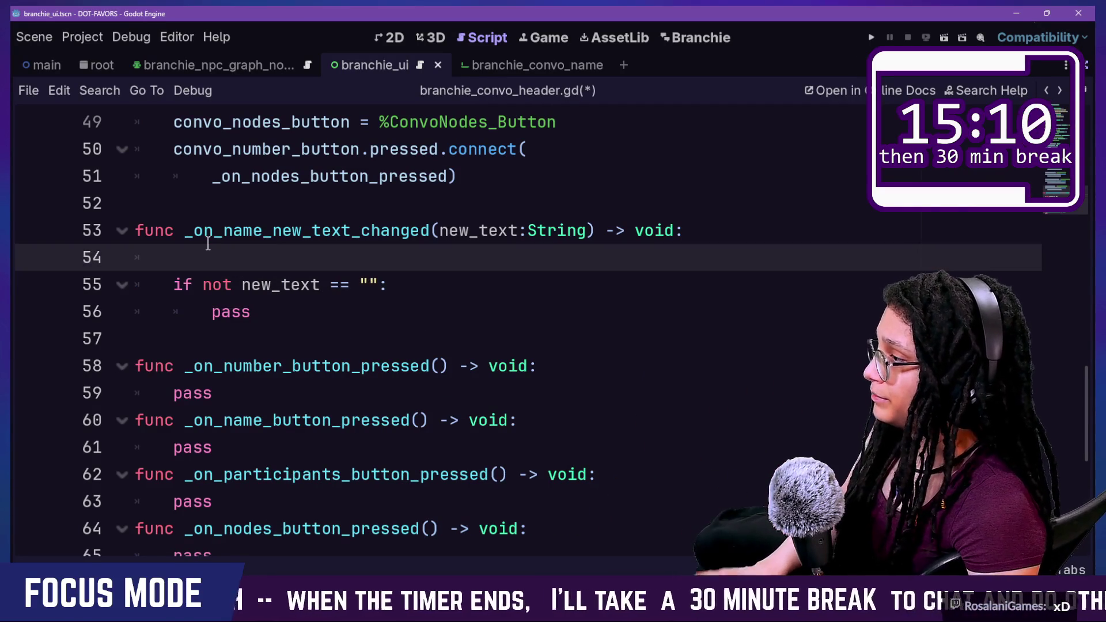
pyautogui.write('n')
pyautogui.press('BackSpace')
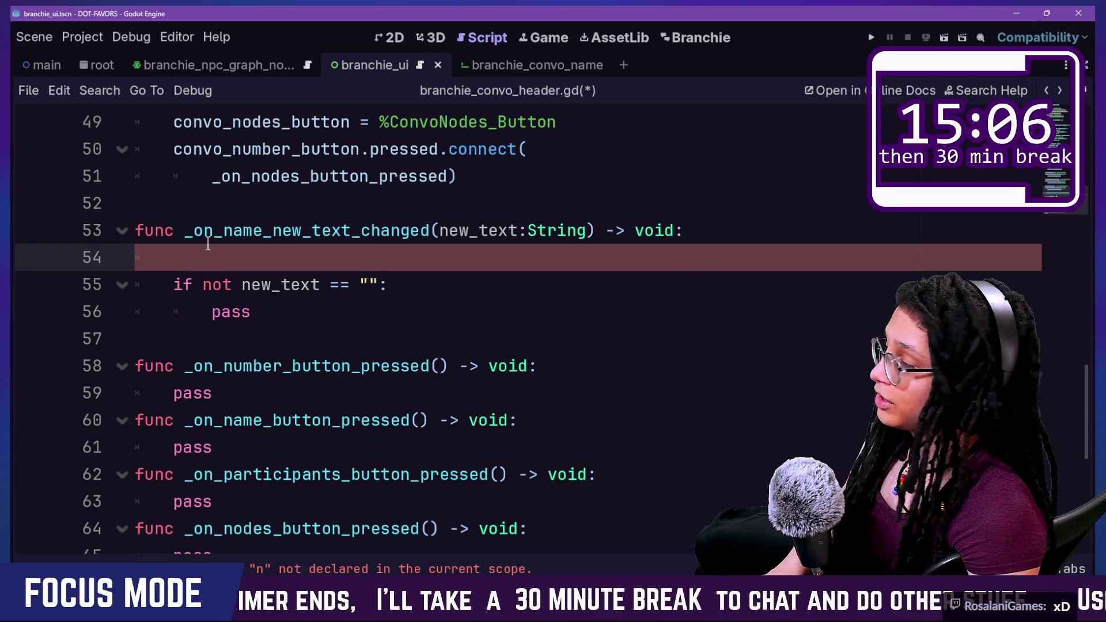
pyautogui.write('ew_')
pyautogui.press('BackSpace')
pyautogui.press('BackSpace')
pyautogui.press('BackSpace')
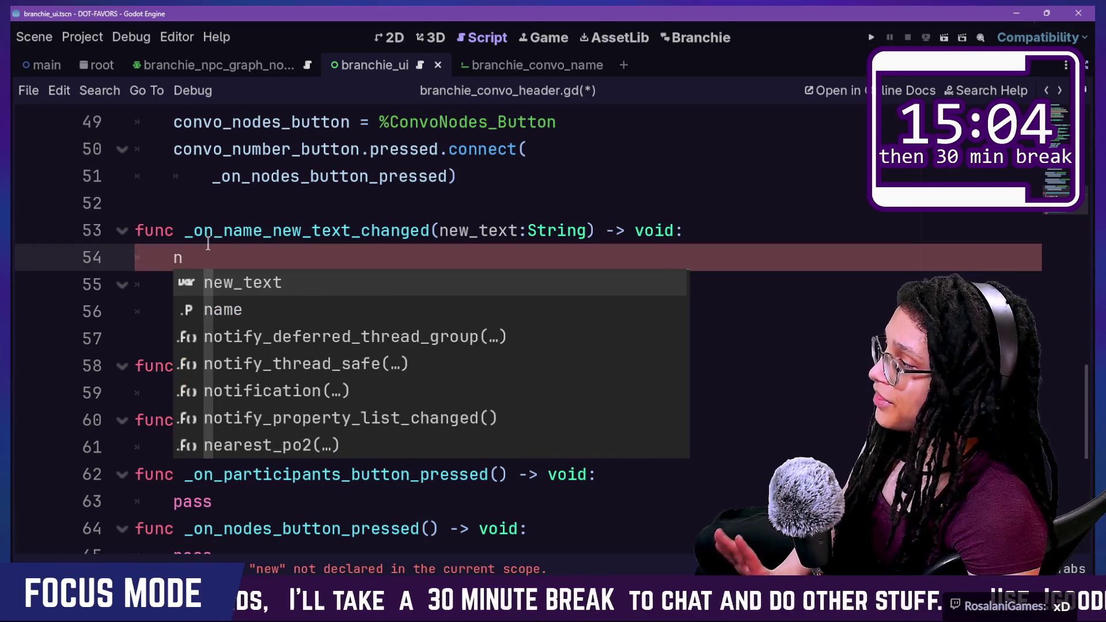
pyautogui.scroll(2, 208, 245)
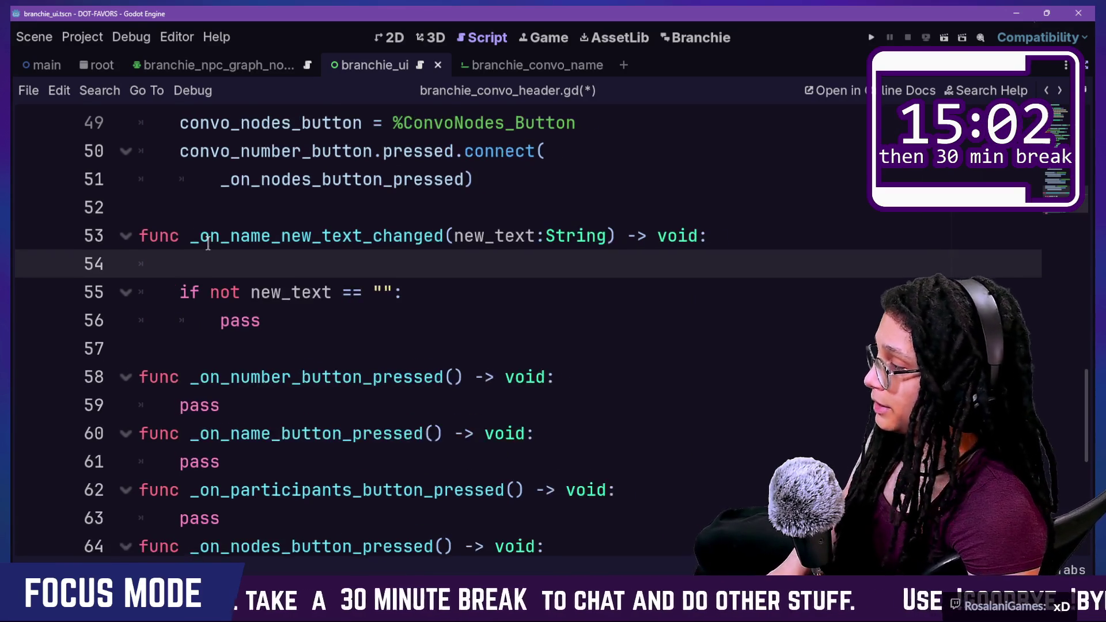
pyautogui.write('v')
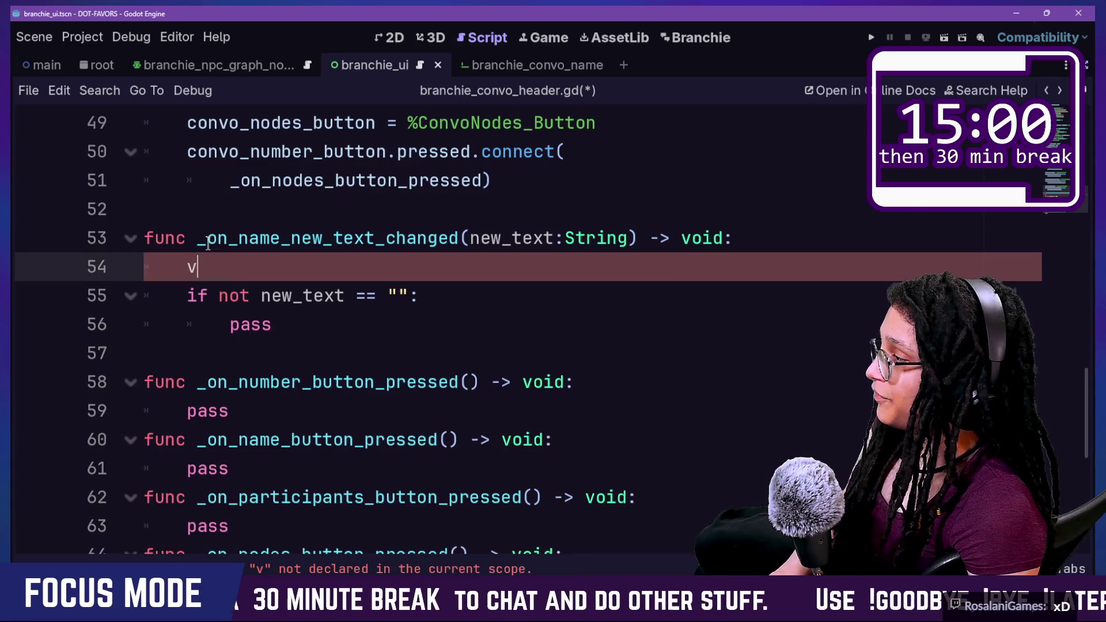
pyautogui.press('BackSpace')
pyautogui.write('ne')
pyautogui.hotkey('ctrl', 'z')
pyautogui.hotkey('ctrl', 'z')
pyautogui.hotkey('ctrl', 'z')
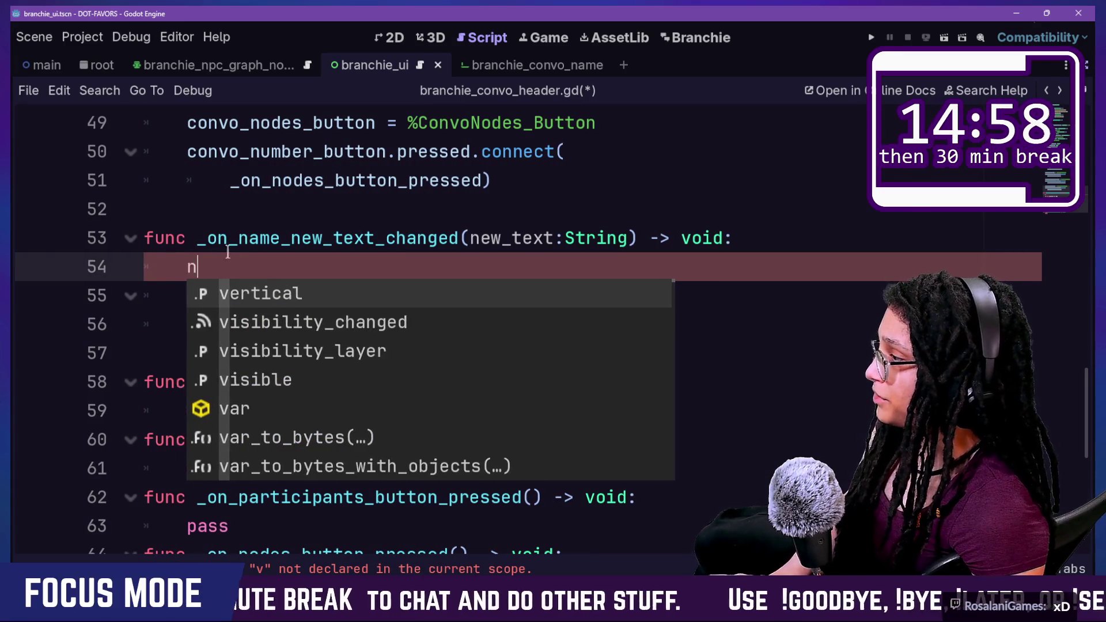
pyautogui.hotkey('ctrl', 'z')
pyautogui.hotkey('ctrl', 'z')
pyautogui.hotkey('ctrl', 'z')
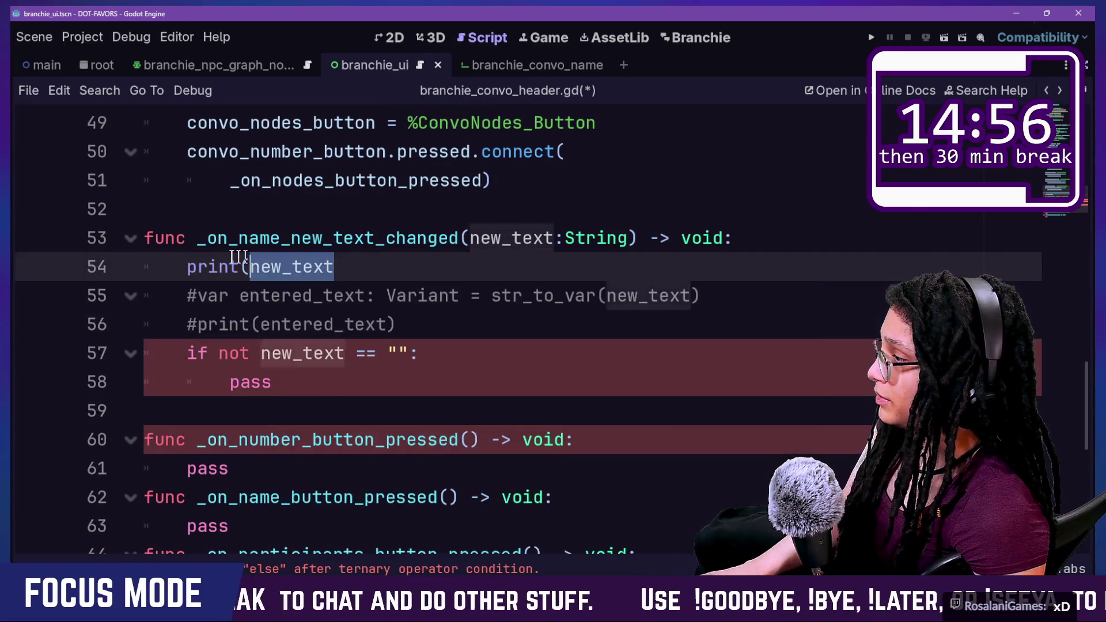
pyautogui.hotkey('ctrl', 'z')
pyautogui.hotkey('ctrl', 'z')
pyautogui.hotkey('ctrl', 'z')
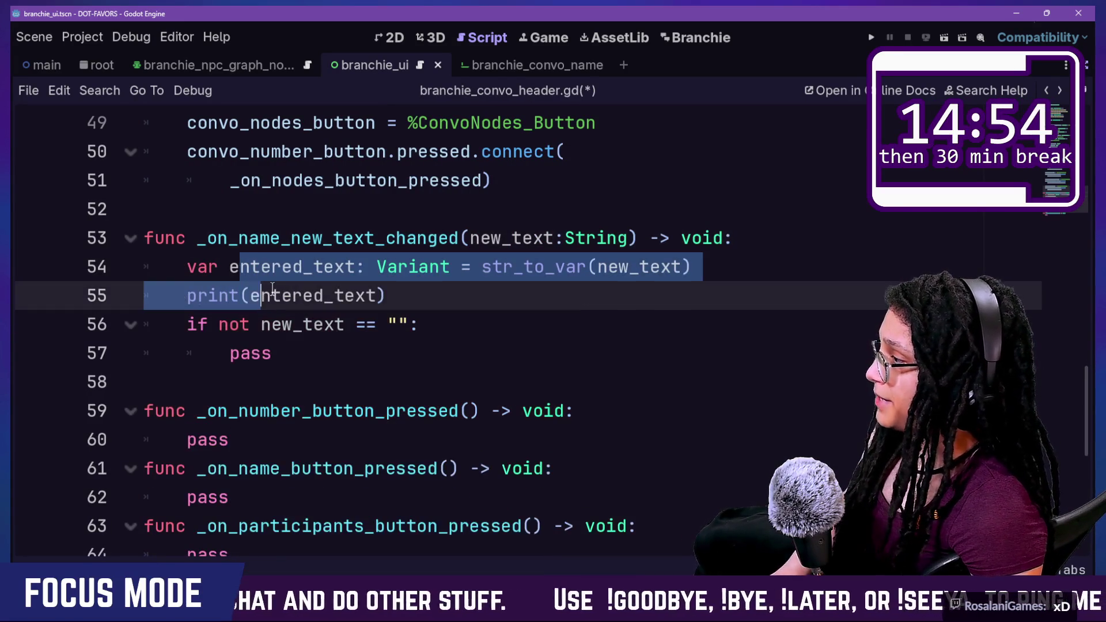
# Replace the Variant str_to_var declaration and its print with var entered_text: String = new_text.
pyautogui.moveTo(503, 264); pyautogui.dragTo(765, 288)
pyautogui.press('BackSpace')
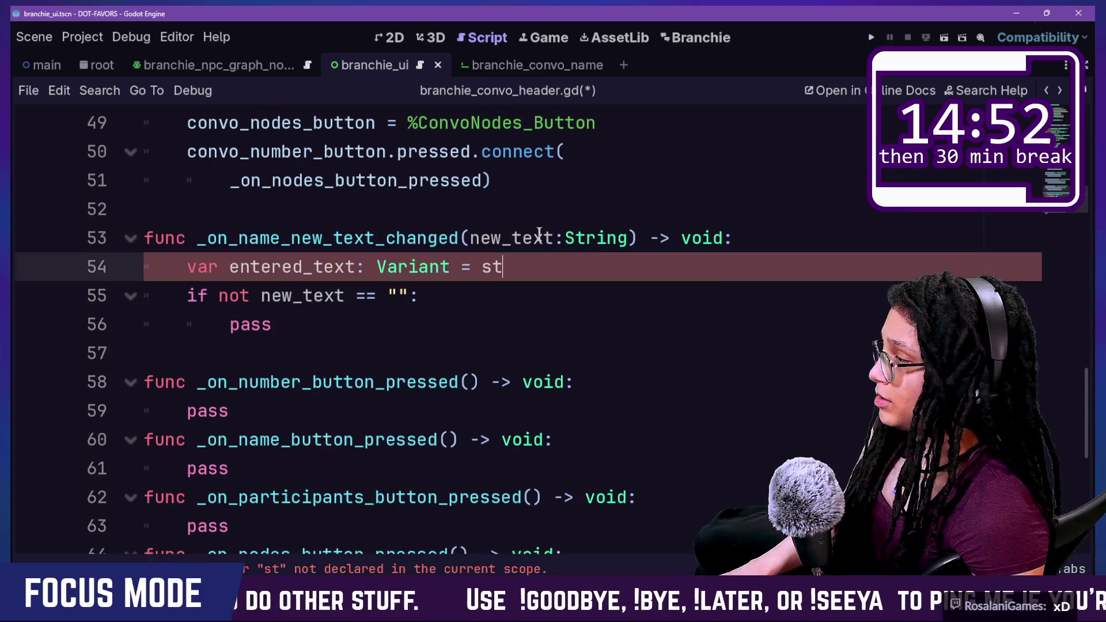
pyautogui.moveTo(576, 264)
pyautogui.mouseDown()
pyautogui.moveTo(262, 267)
pyautogui.moveTo(378, 266)
pyautogui.mouseUp()
pyautogui.press('BackSpace')
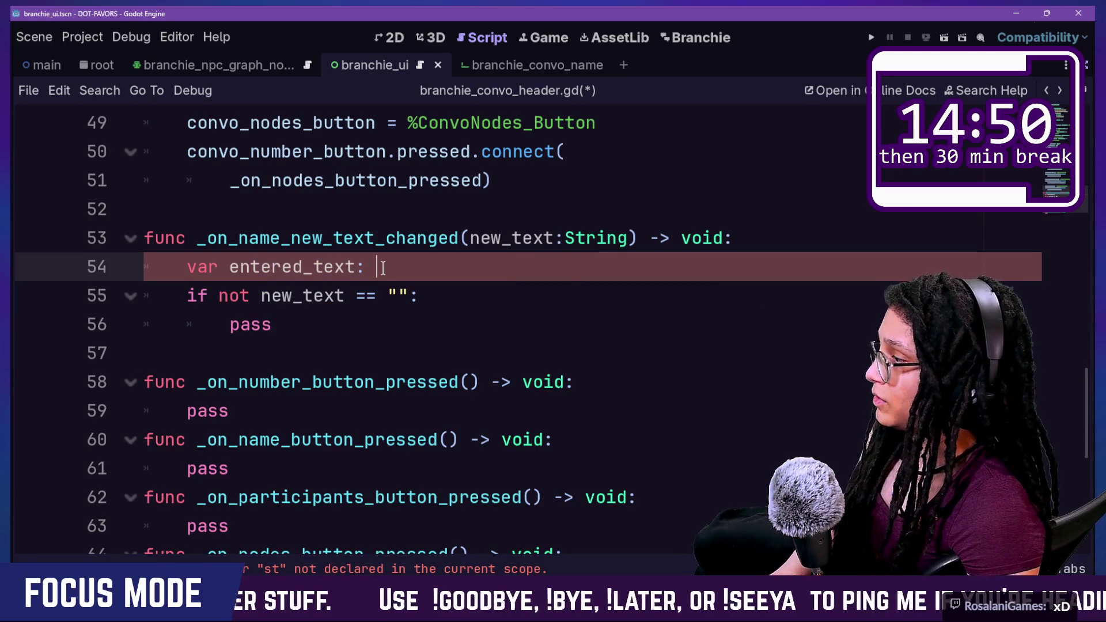
pyautogui.write('String')
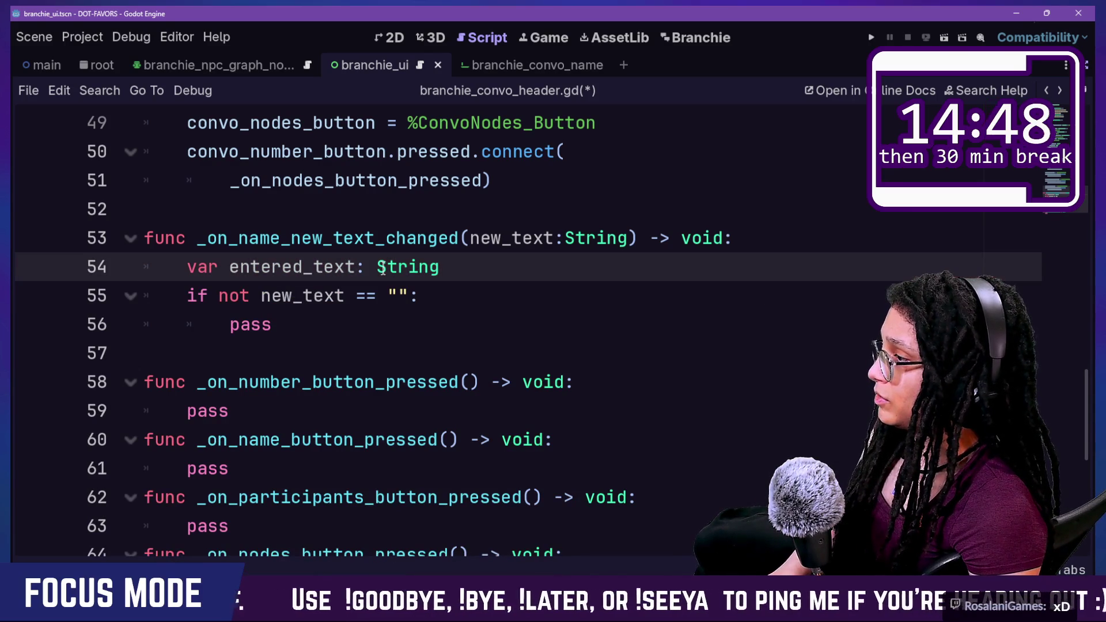
pyautogui.write(' = new_te')
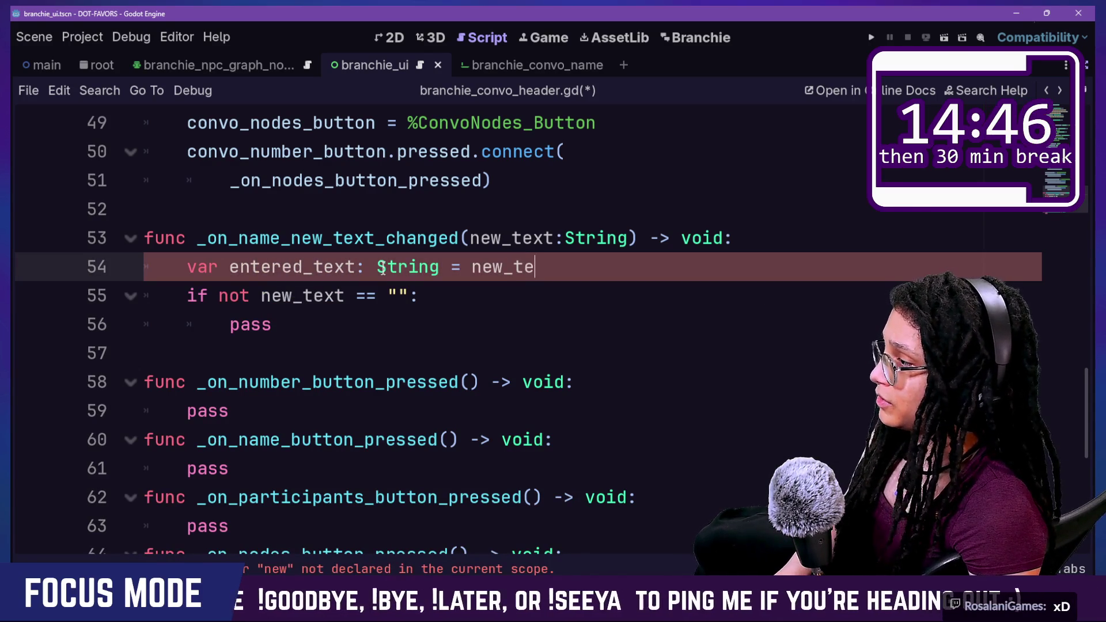
pyautogui.press('Return')
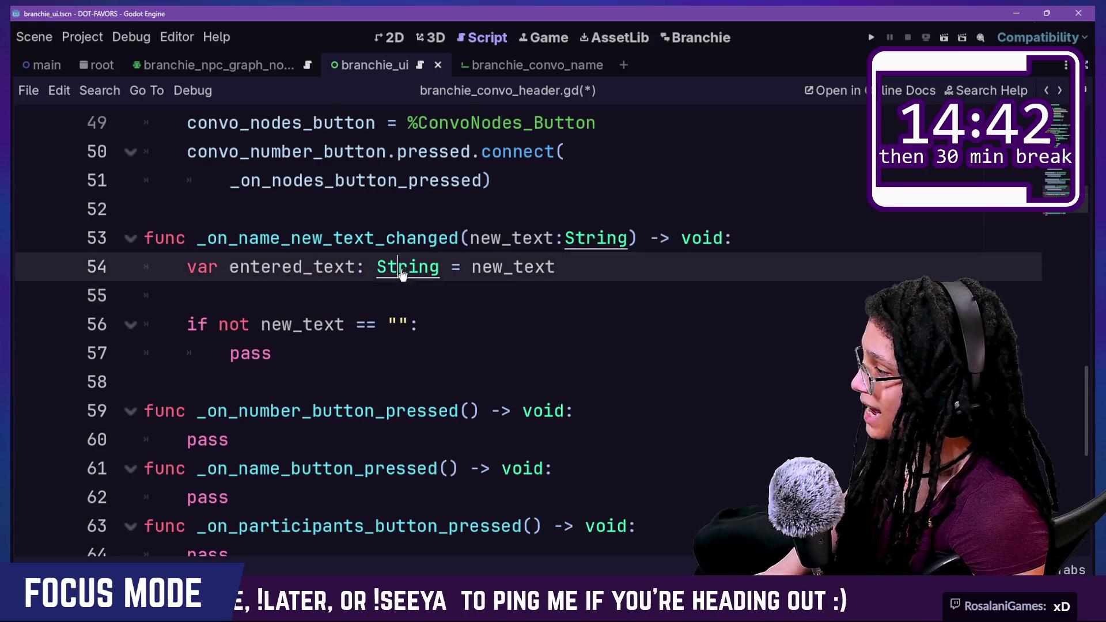
# Open the String class reference and browse its method list.
pyautogui.keyDown('ctrl'); pyautogui.click(395, 266); pyautogui.keyUp('ctrl')
pyautogui.scroll(-15, 585, 294)
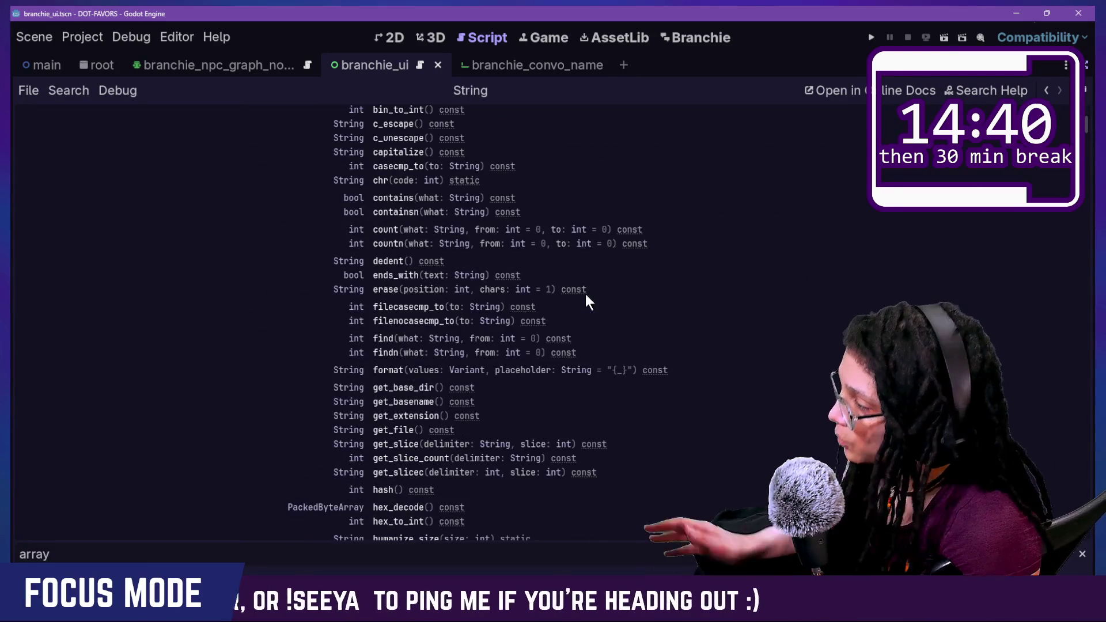
pyautogui.scroll(-4, 487, 374)
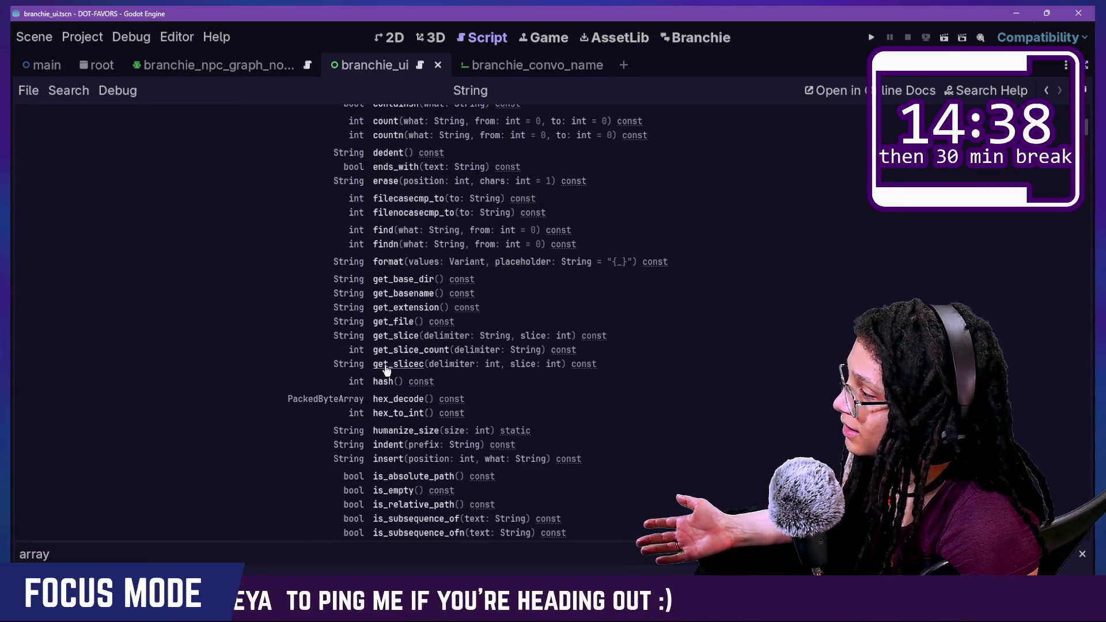
pyautogui.scroll(-2, 403, 376)
pyautogui.scroll(-6, 415, 380)
pyautogui.scroll(-8, 414, 380)
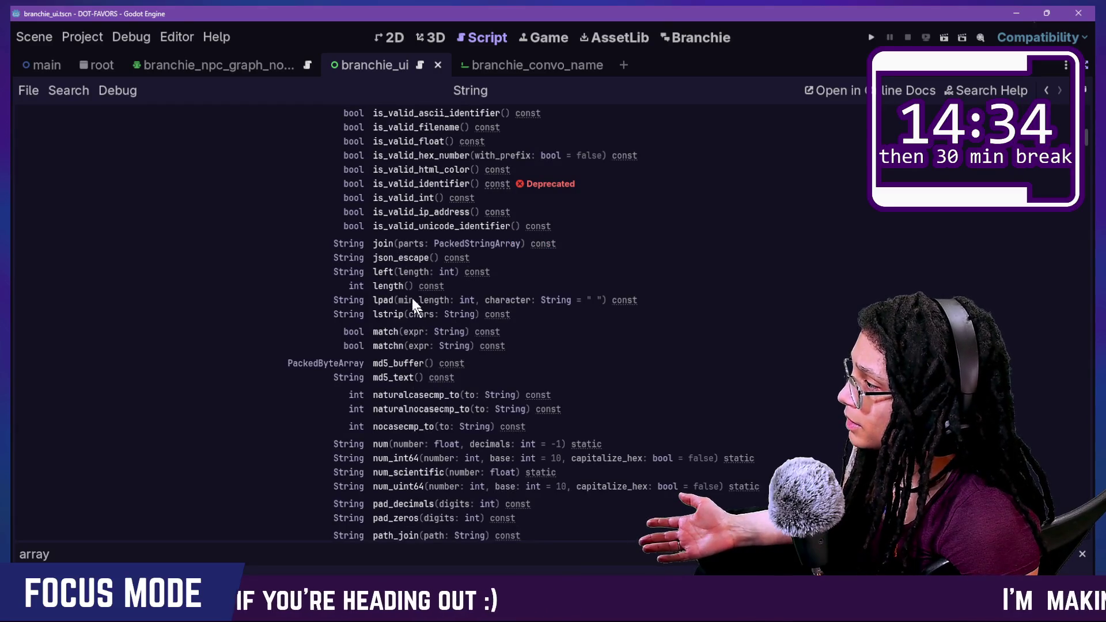
pyautogui.scroll(-4, 410, 299)
pyautogui.scroll(-20, 411, 298)
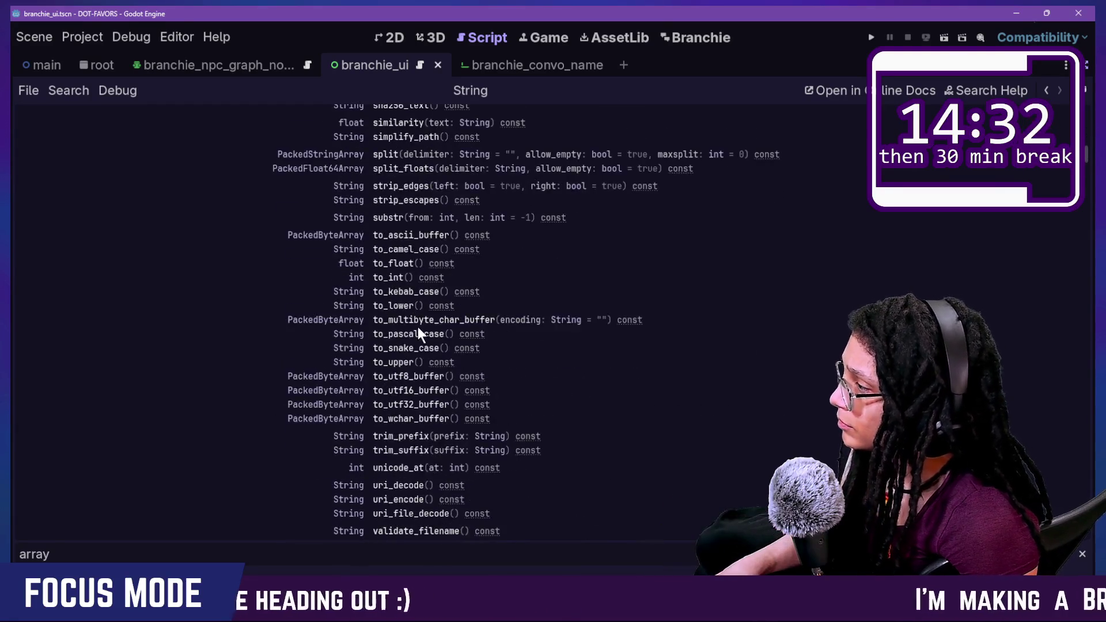
pyautogui.scroll(4, 417, 327)
pyautogui.scroll(2, 519, 276)
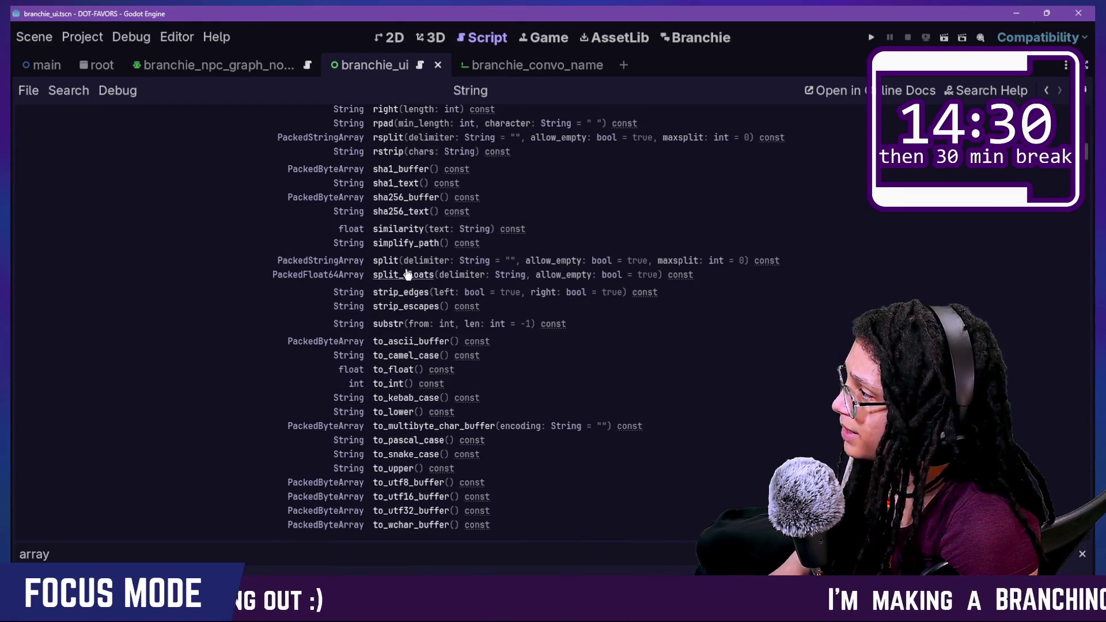
pyautogui.scroll(5, 406, 268)
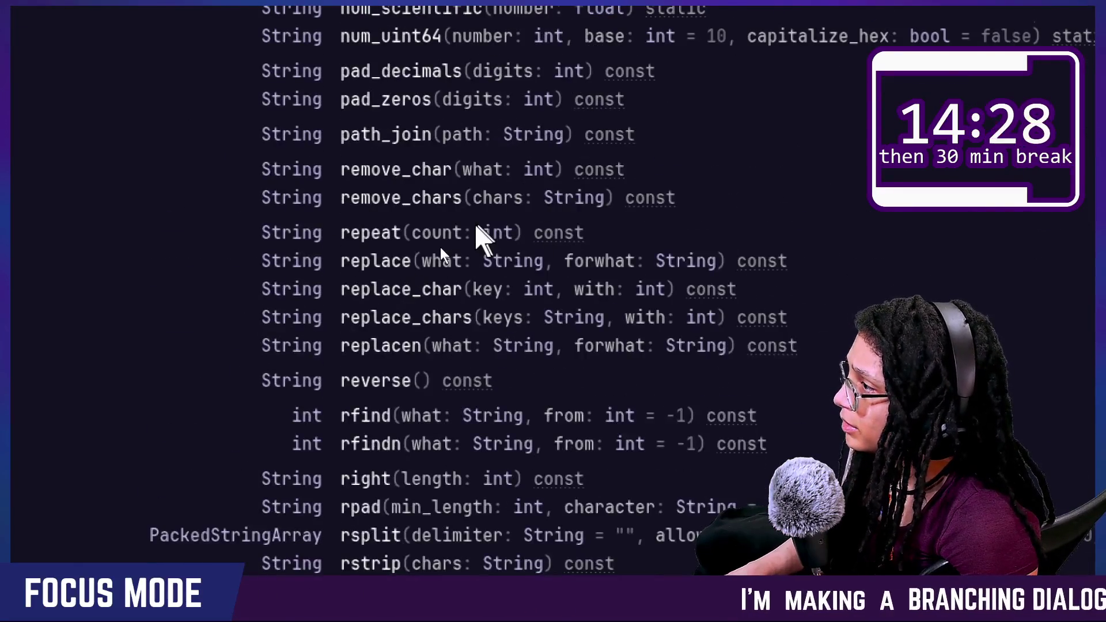
pyautogui.scroll(3, 480, 225)
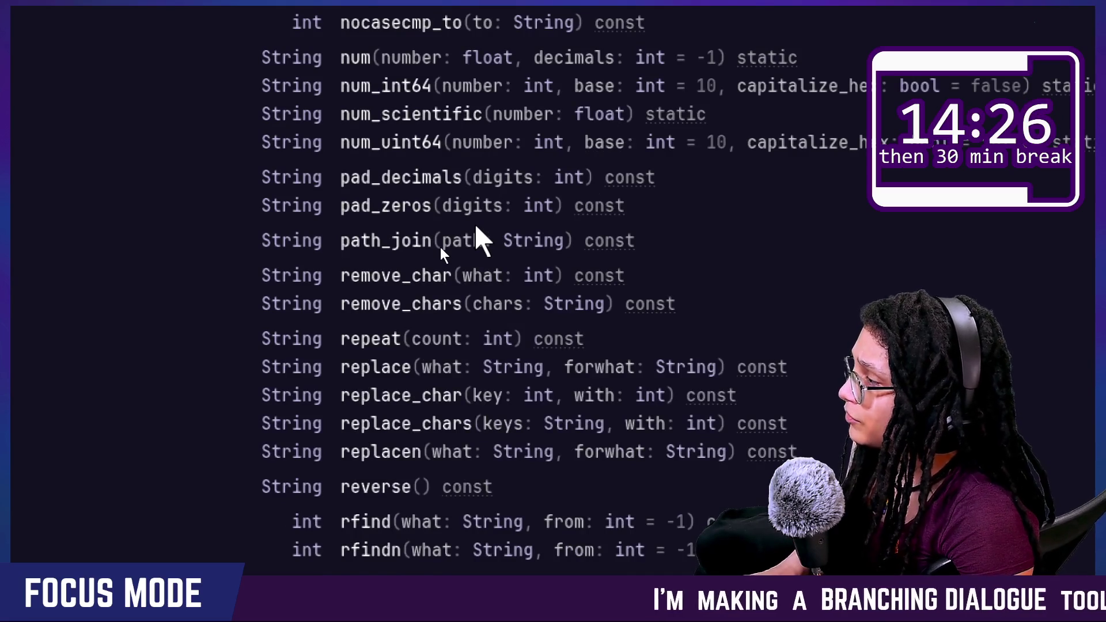
pyautogui.scroll(20, 477, 227)
pyautogui.scroll(-20, 474, 238)
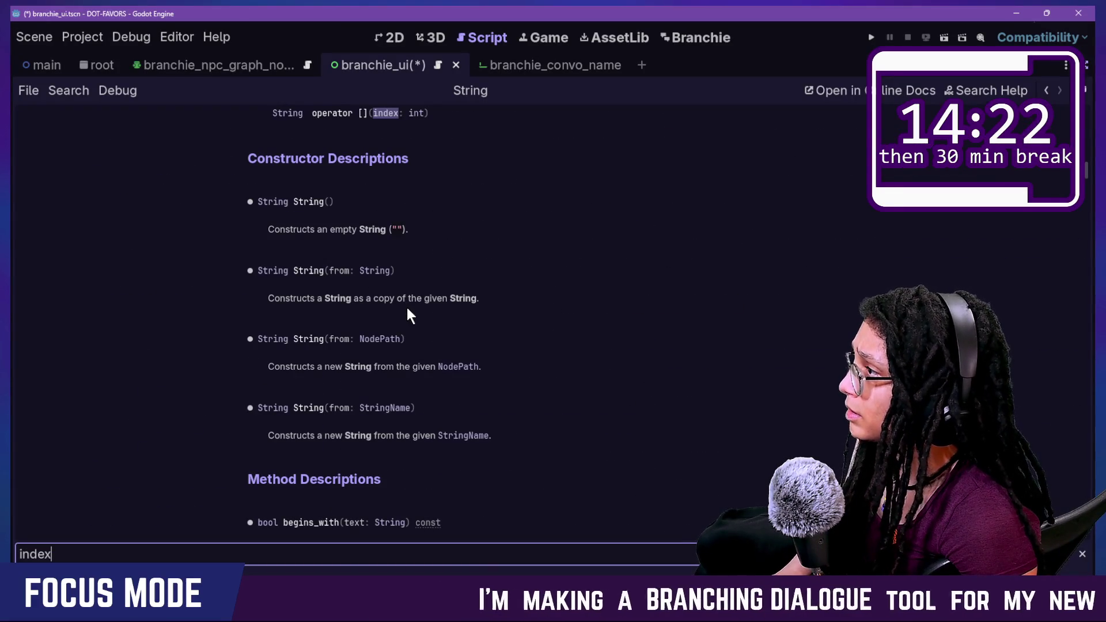
pyautogui.scroll(4, 408, 309)
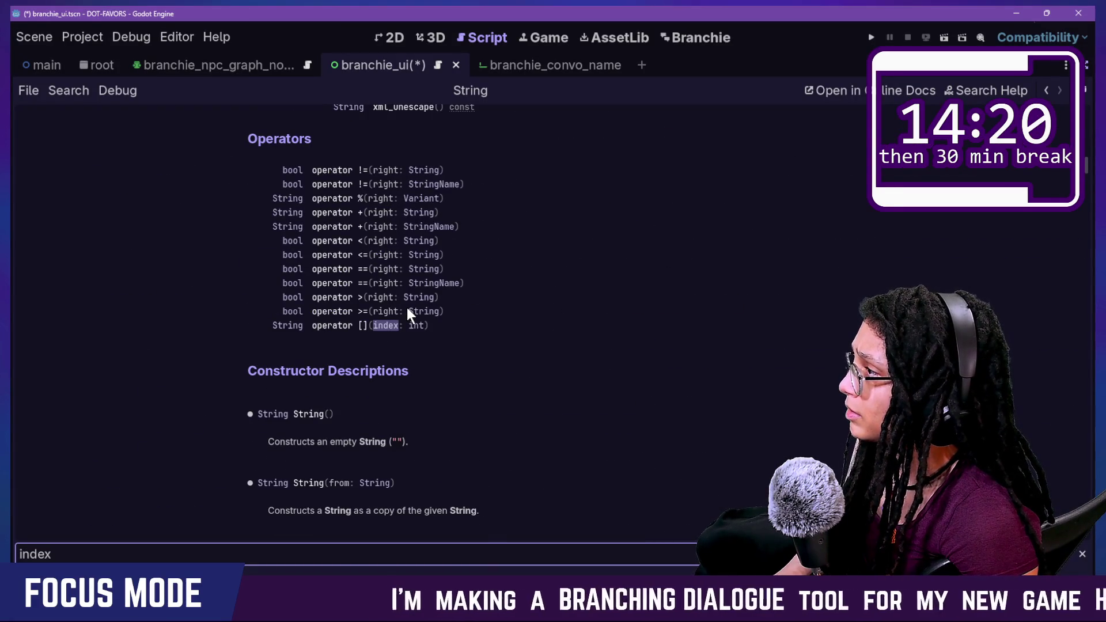
pyautogui.scroll(1, 393, 331)
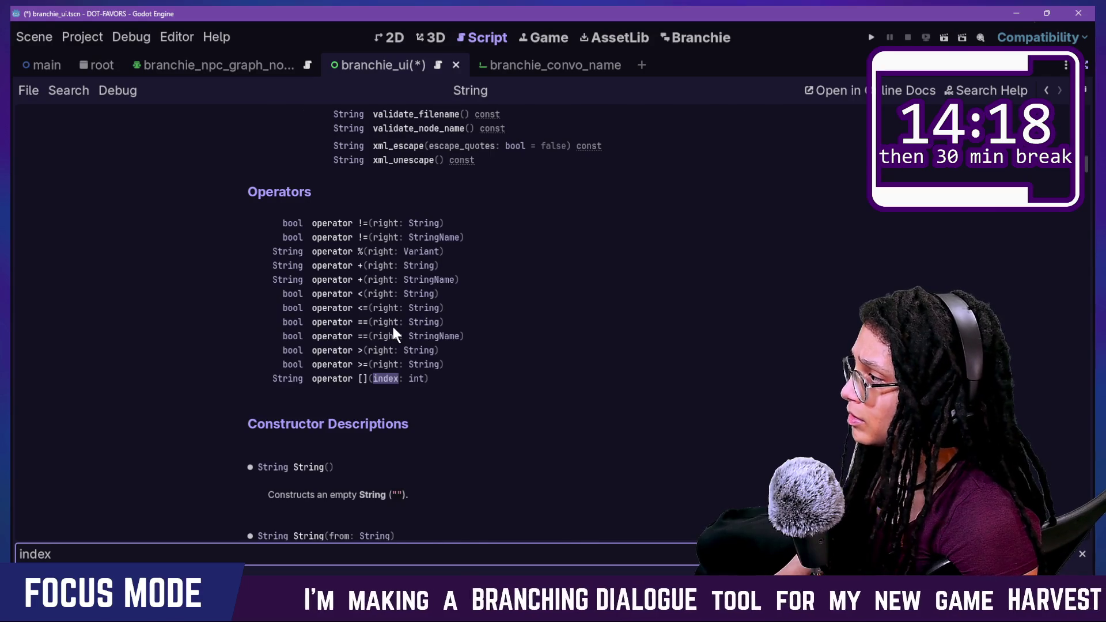
# Step through the 'index' matches in the String reference.
pyautogui.press('Return')
pyautogui.scroll(3, 392, 323)
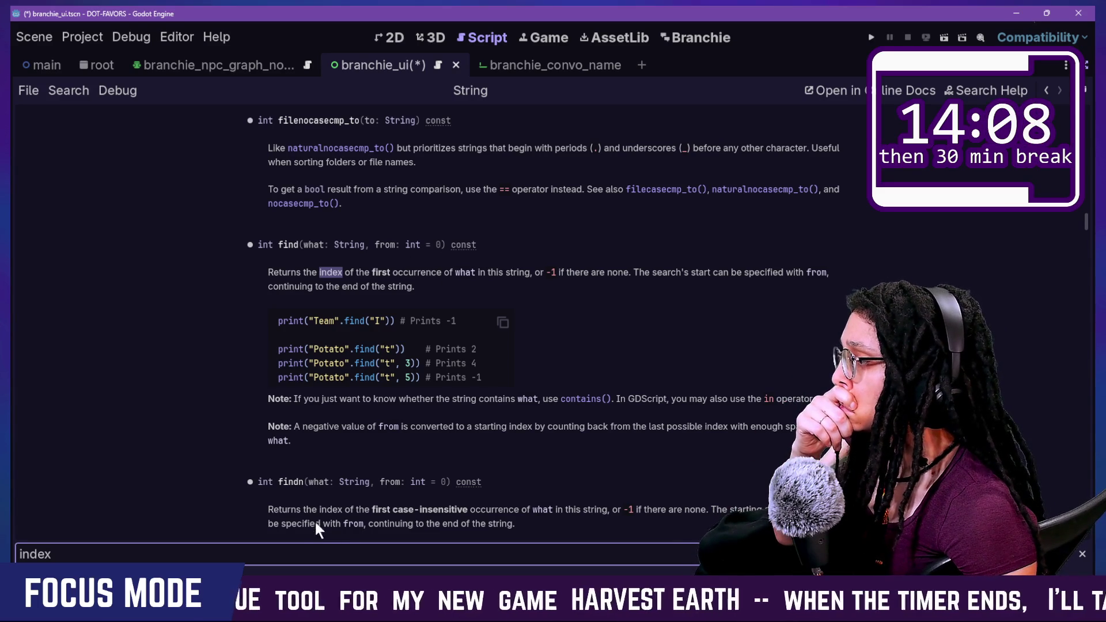
pyautogui.scroll(-3, 339, 520)
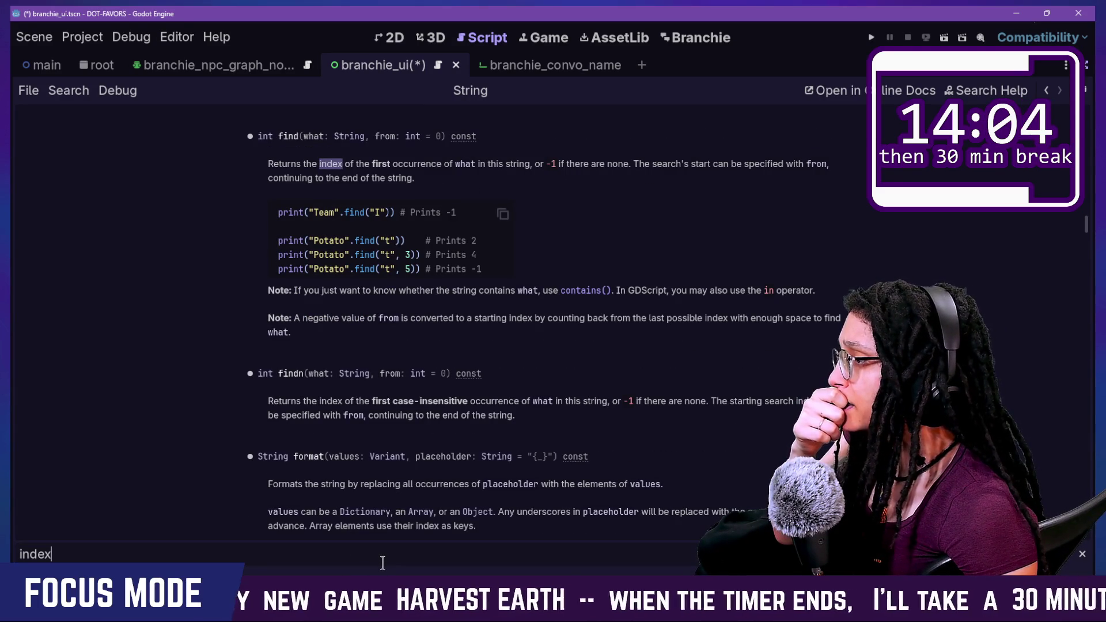
pyautogui.press('Return')
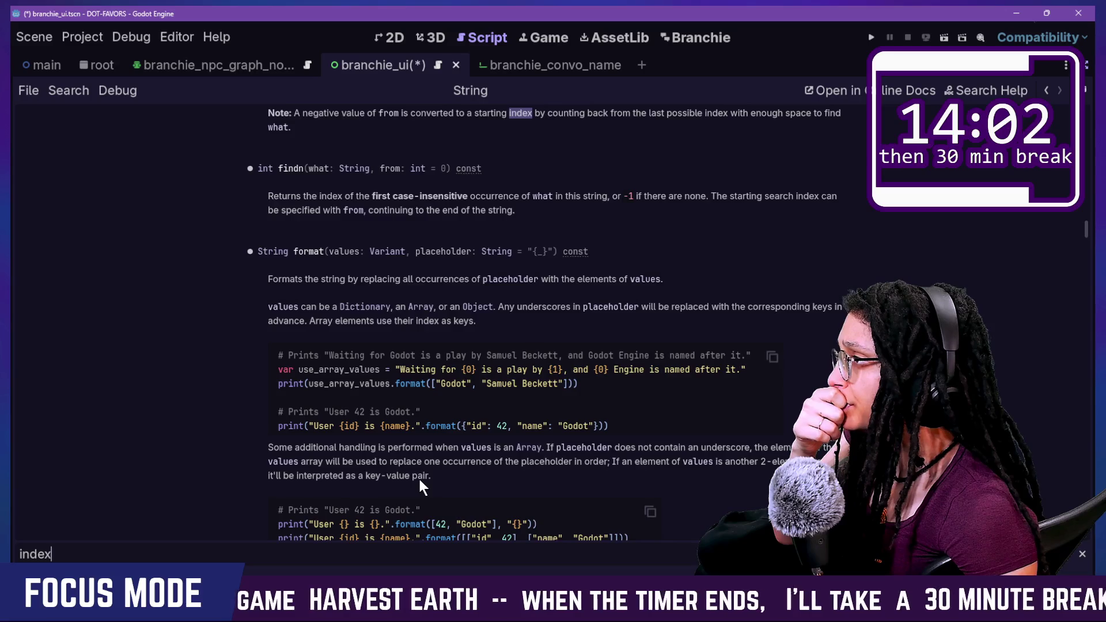
pyautogui.scroll(4, 420, 479)
pyautogui.press('Return')
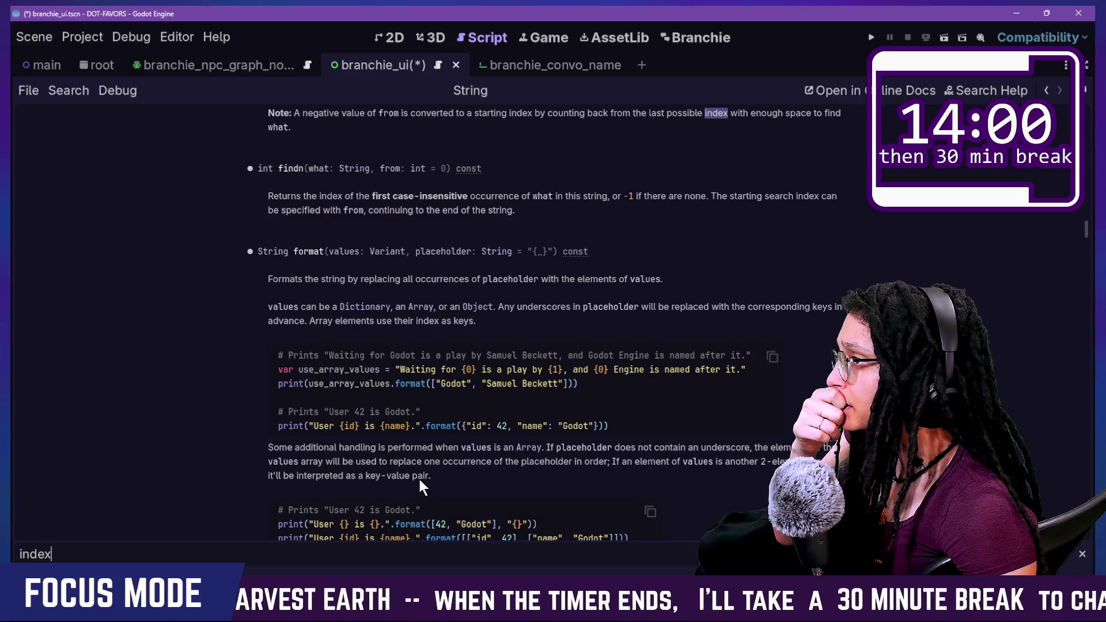
pyautogui.scroll(4, 420, 480)
pyautogui.press('Return')
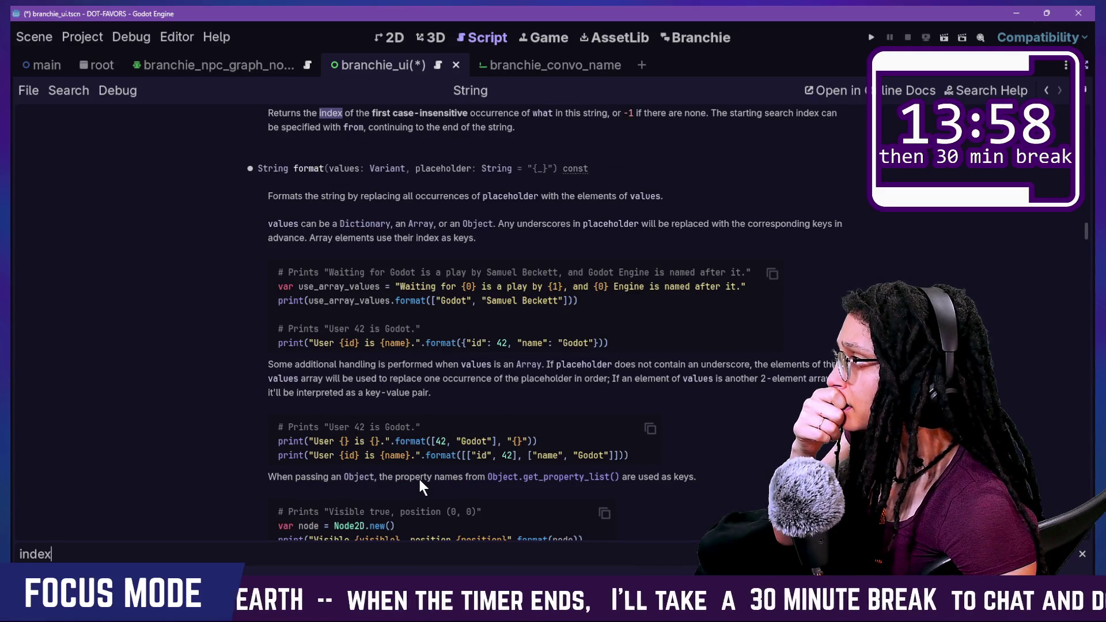
pyautogui.press('Return')
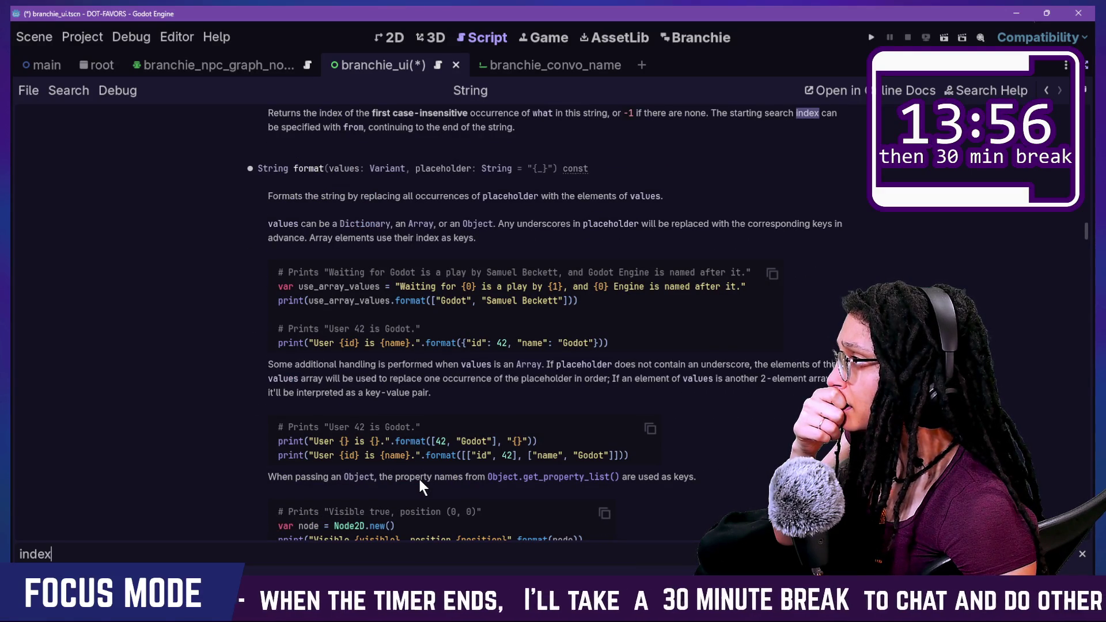
pyautogui.scroll(4, 419, 486)
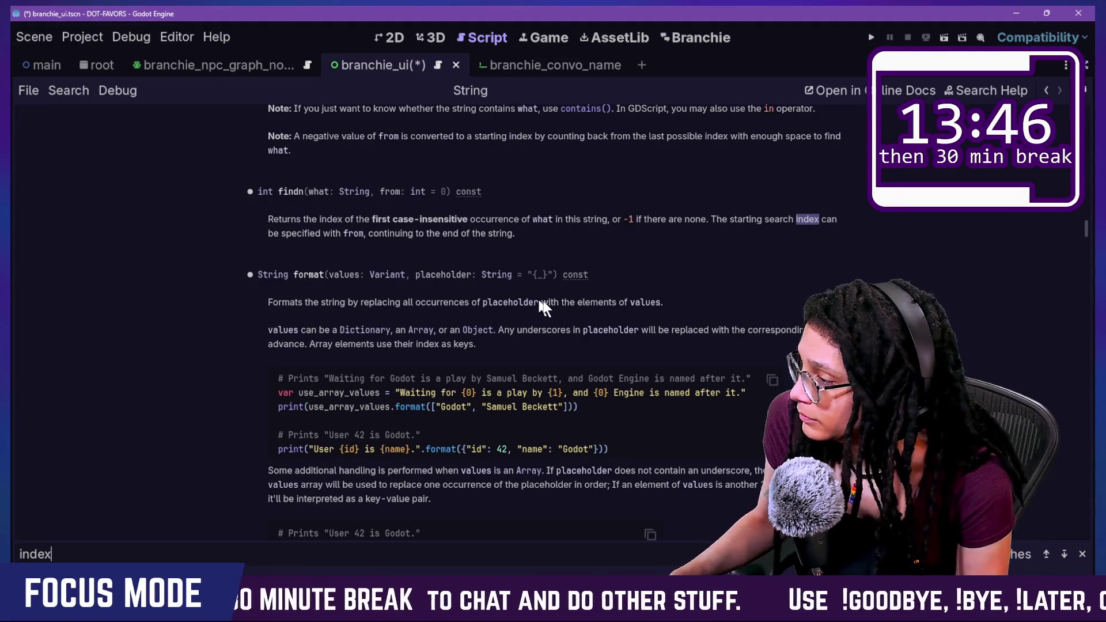
pyautogui.scroll(20, 543, 299)
pyautogui.scroll(15, 545, 304)
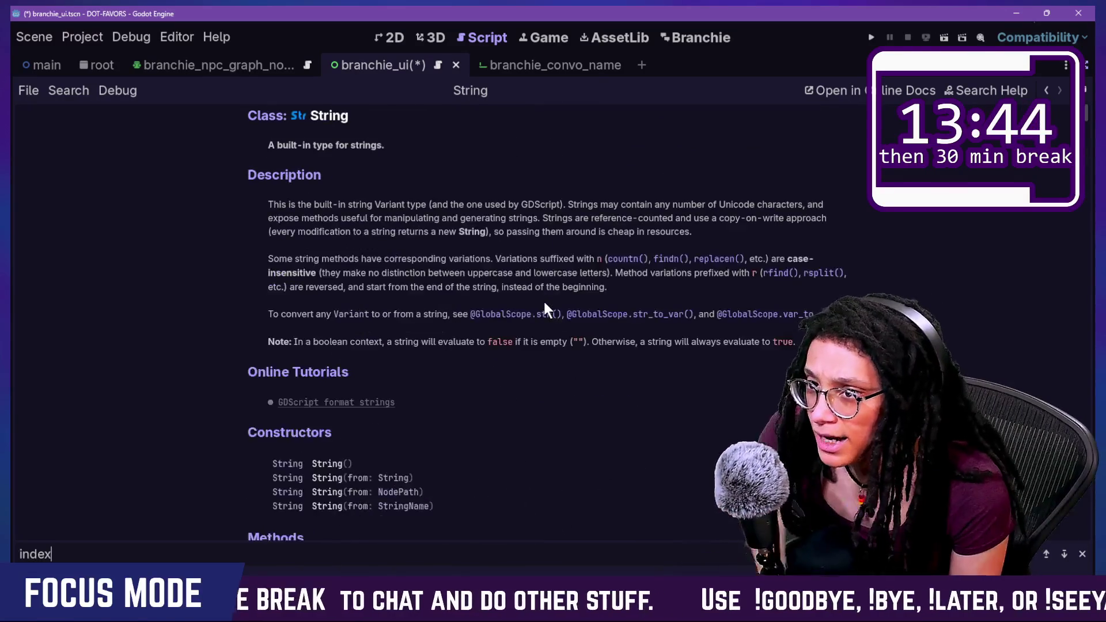
pyautogui.scroll(-20, 536, 376)
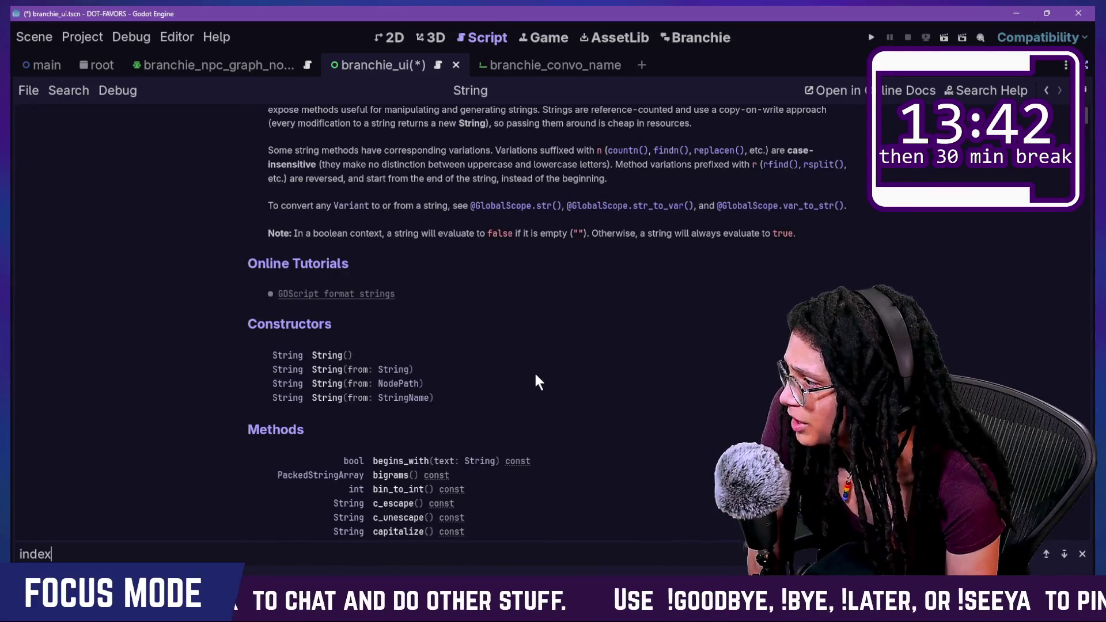
pyautogui.scroll(5, 536, 374)
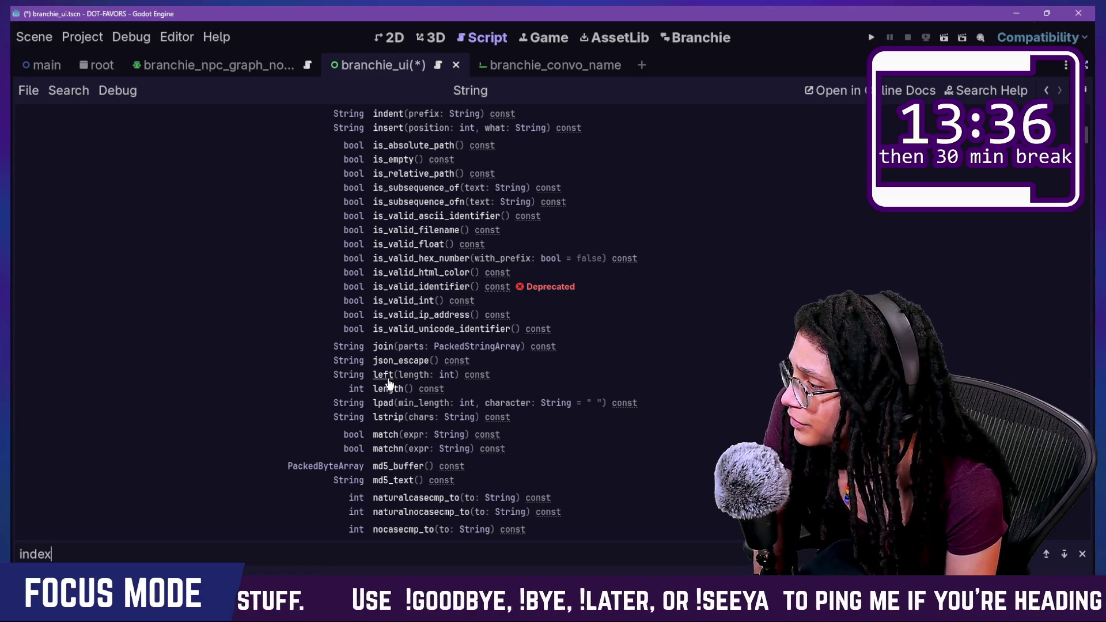
# Read the left() method description, then return to line 55 of branchie_convo_header.gd.
pyautogui.click(387, 382)
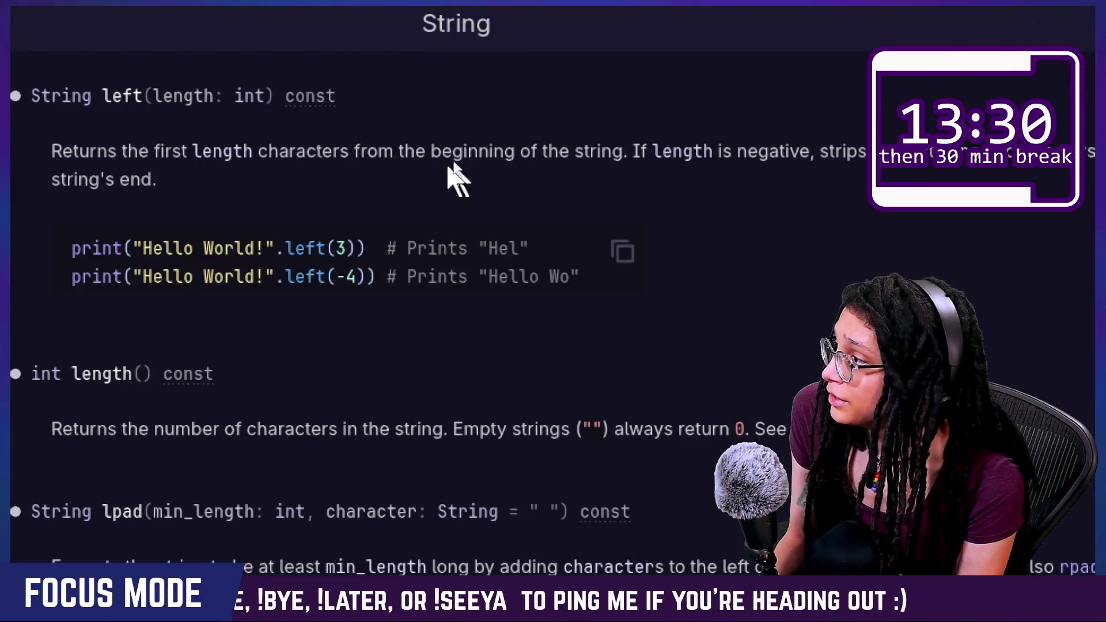
pyautogui.moveTo(343, 155); pyautogui.dragTo(482, 160)
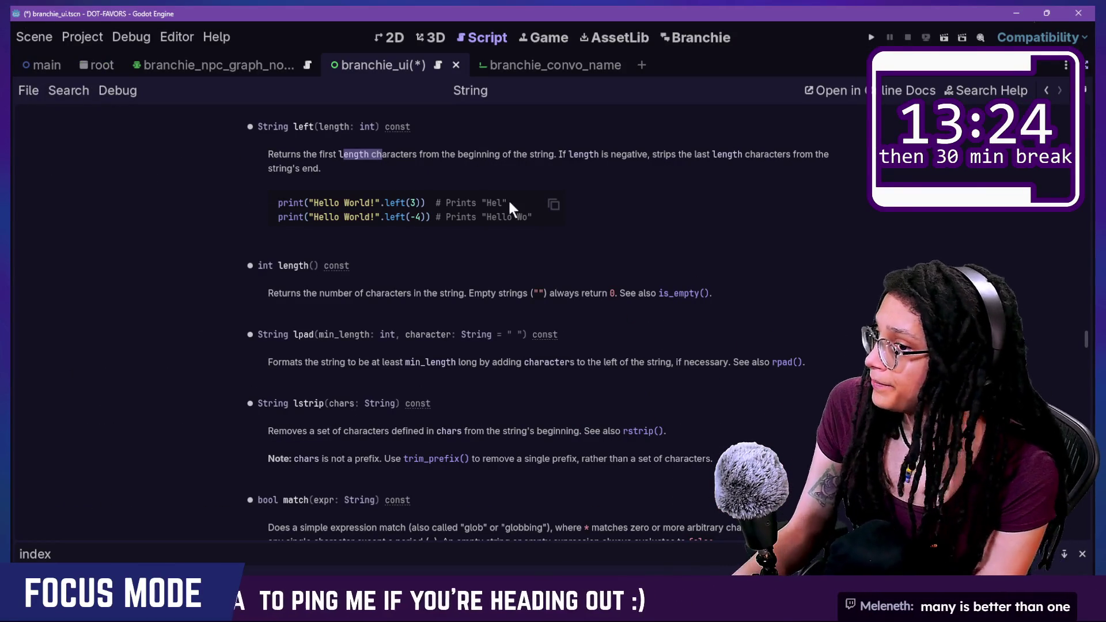
pyautogui.click(1048, 92)
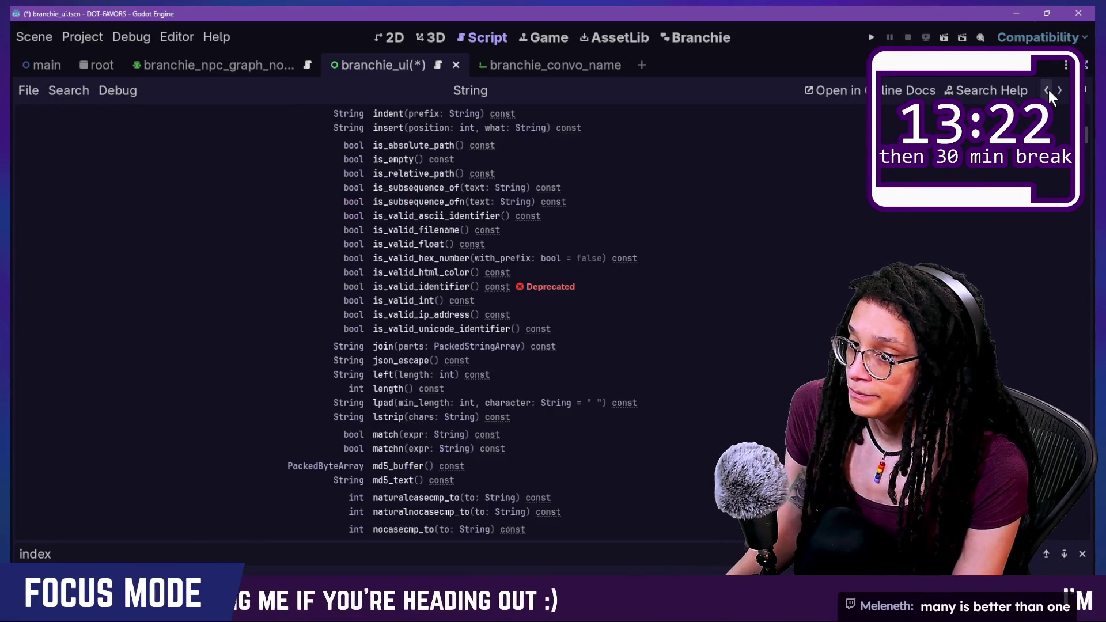
pyautogui.click(1048, 91)
pyautogui.click(641, 281)
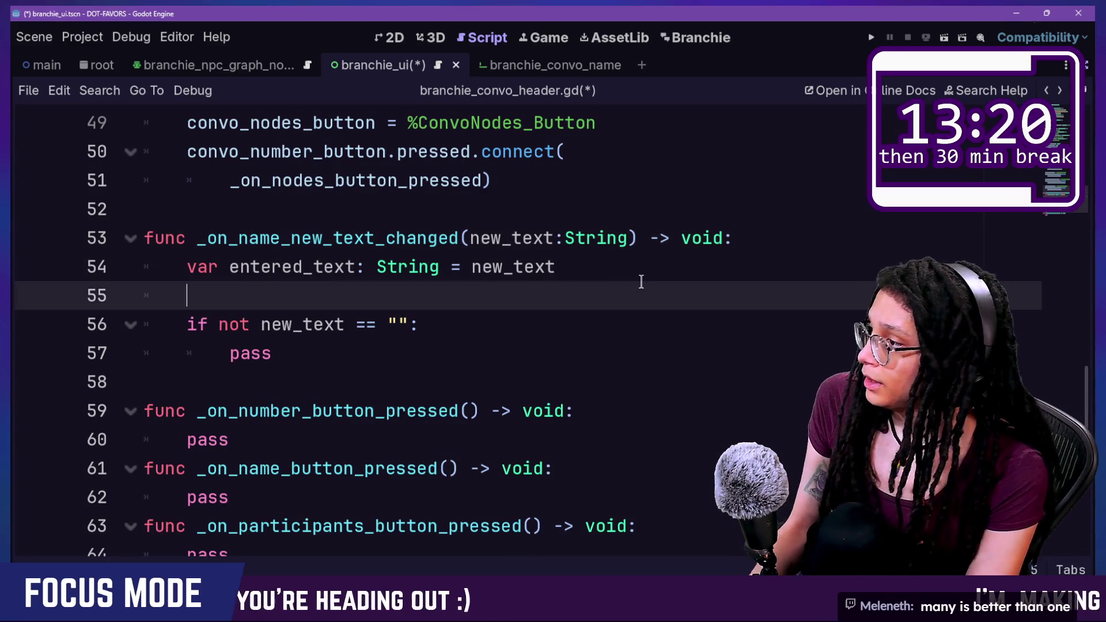
# Write var first_char: String = entered_text.left(1), checking the left() docs, and save.
pyautogui.write('i')
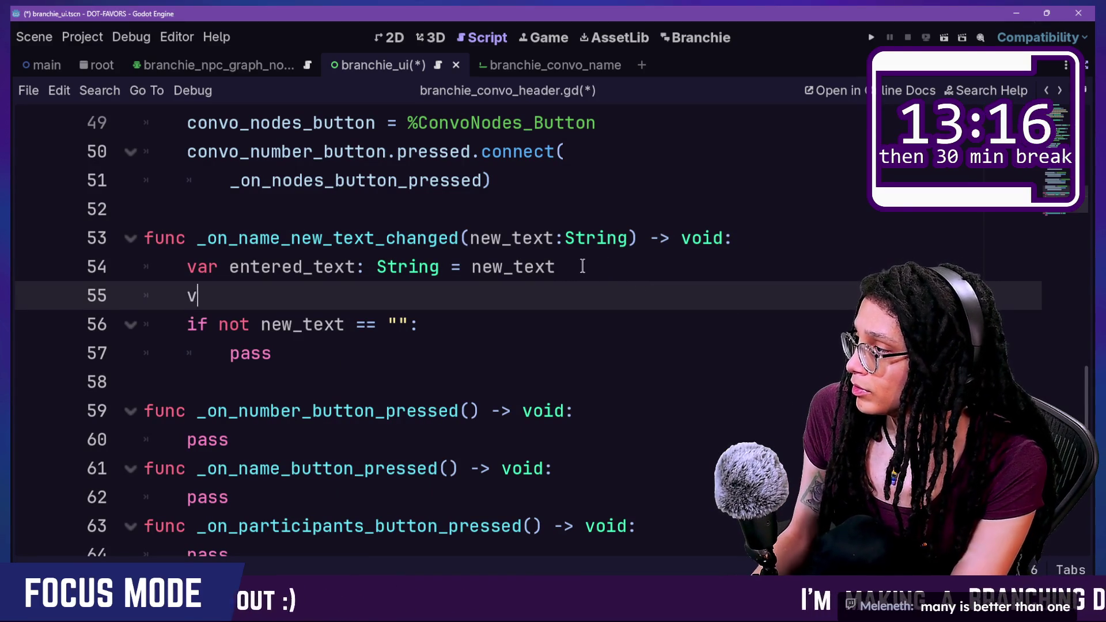
pyautogui.write('var first_l')
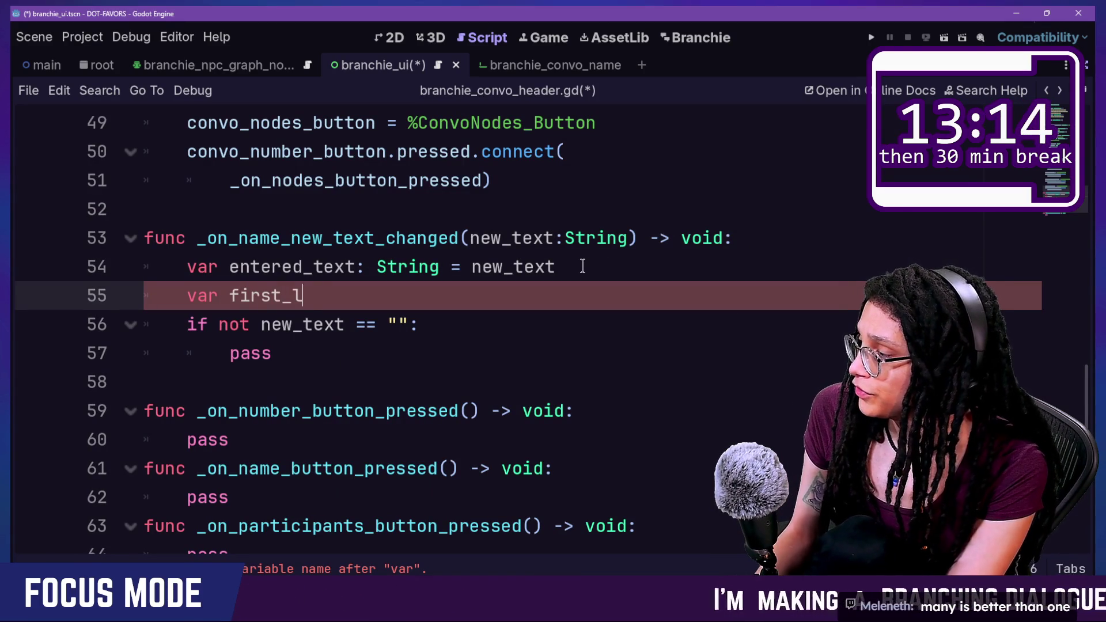
pyautogui.press('BackSpace')
pyautogui.press('BackSpace')
pyautogui.write('char')
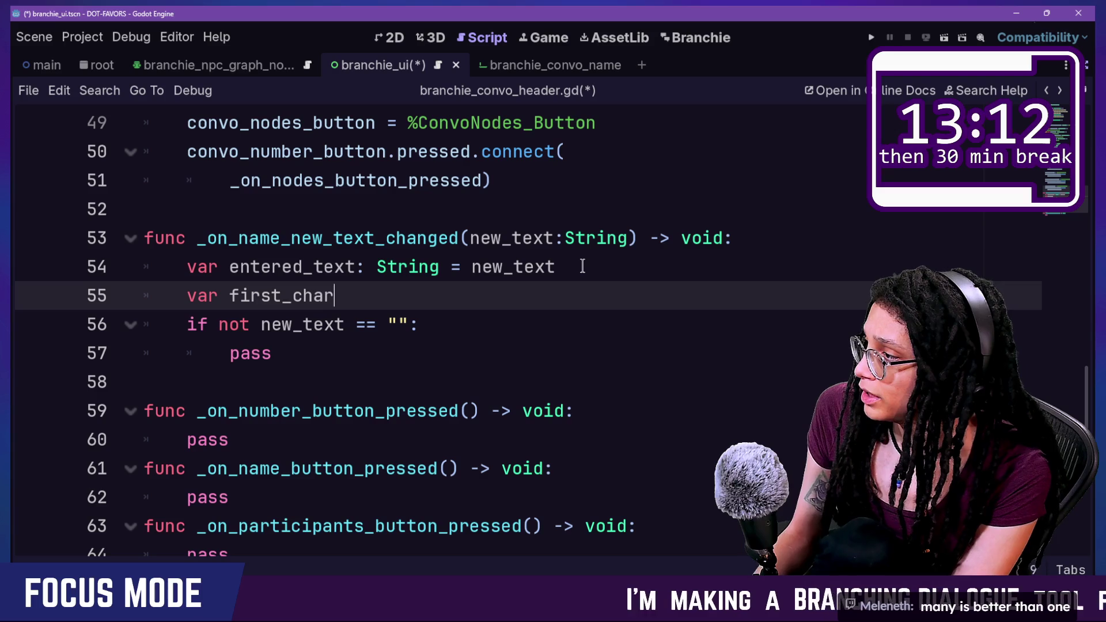
pyautogui.write(': Strin')
pyautogui.write('g = entered_t')
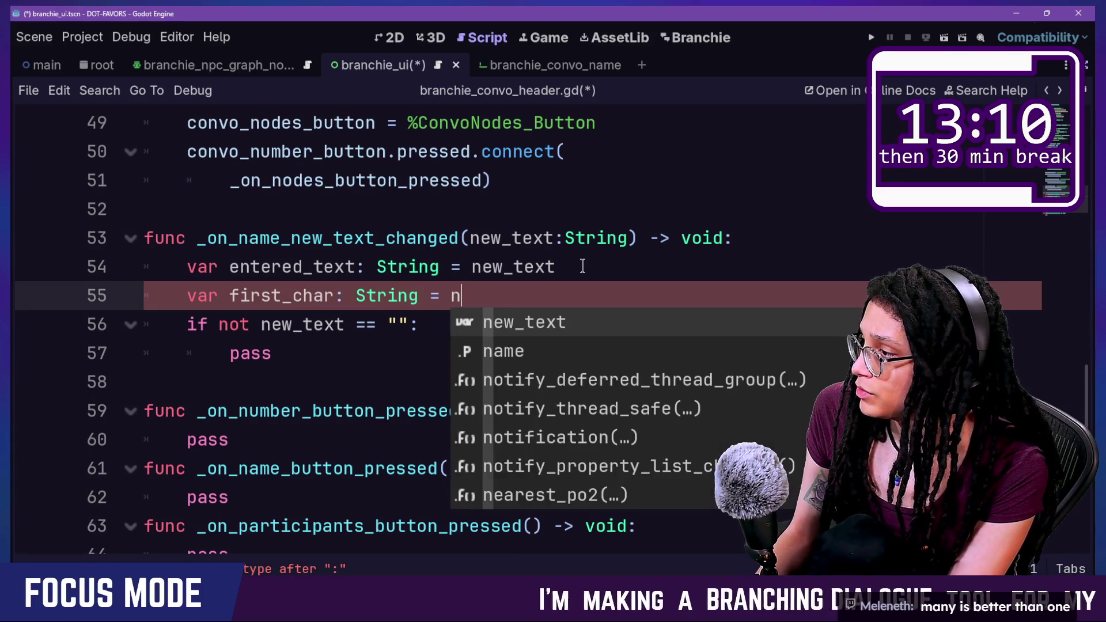
pyautogui.write('ext.')
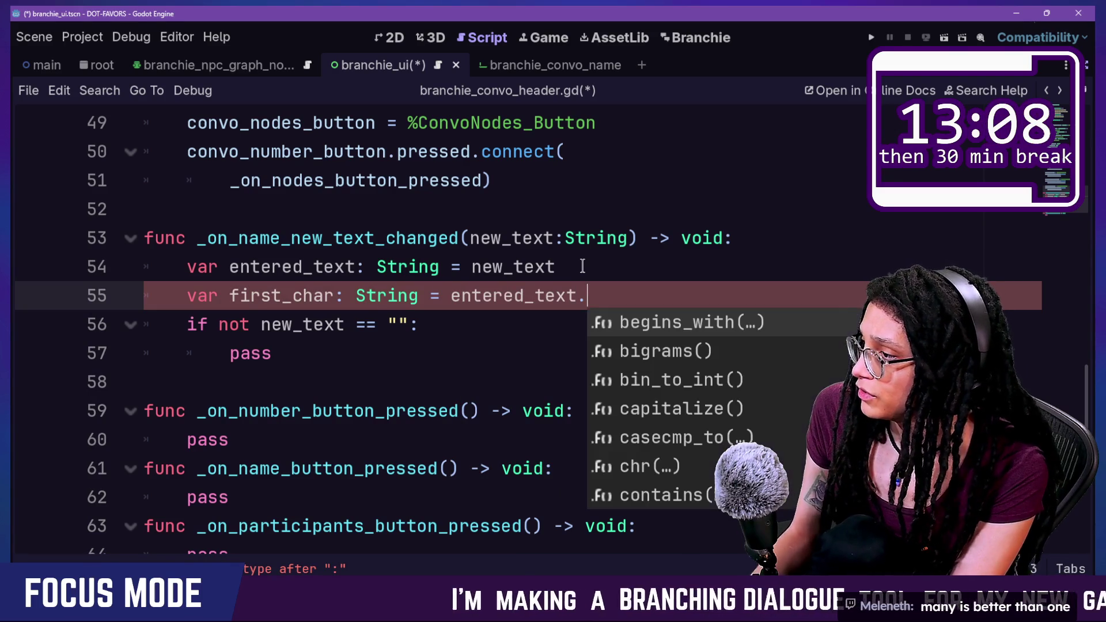
pyautogui.write('left(')
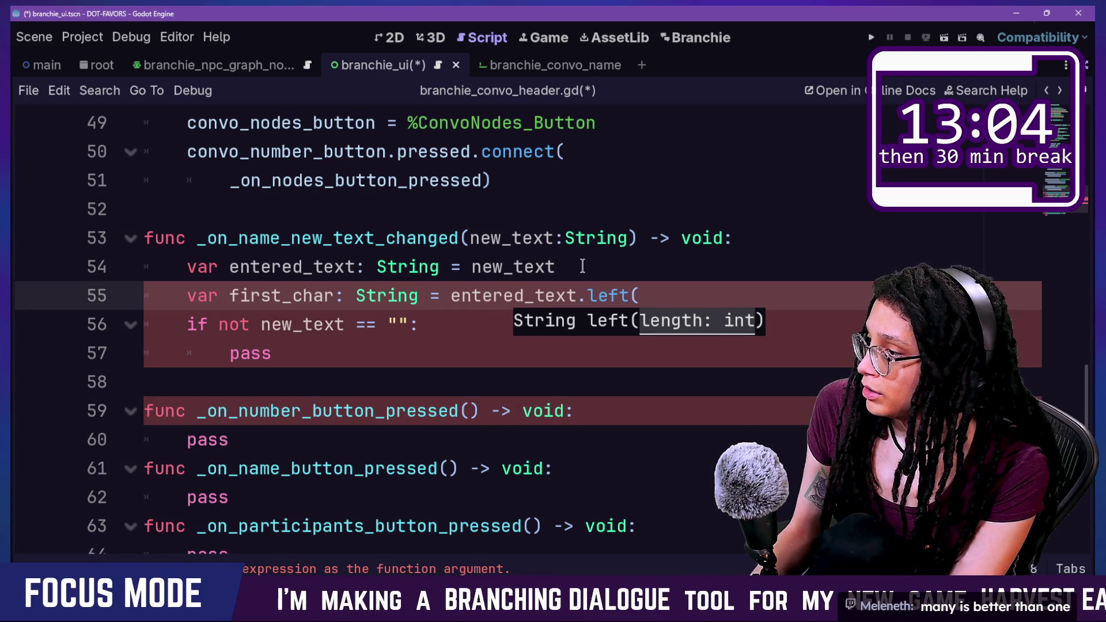
pyautogui.keyDown('ctrl'); pyautogui.click(604, 300); pyautogui.keyUp('ctrl')
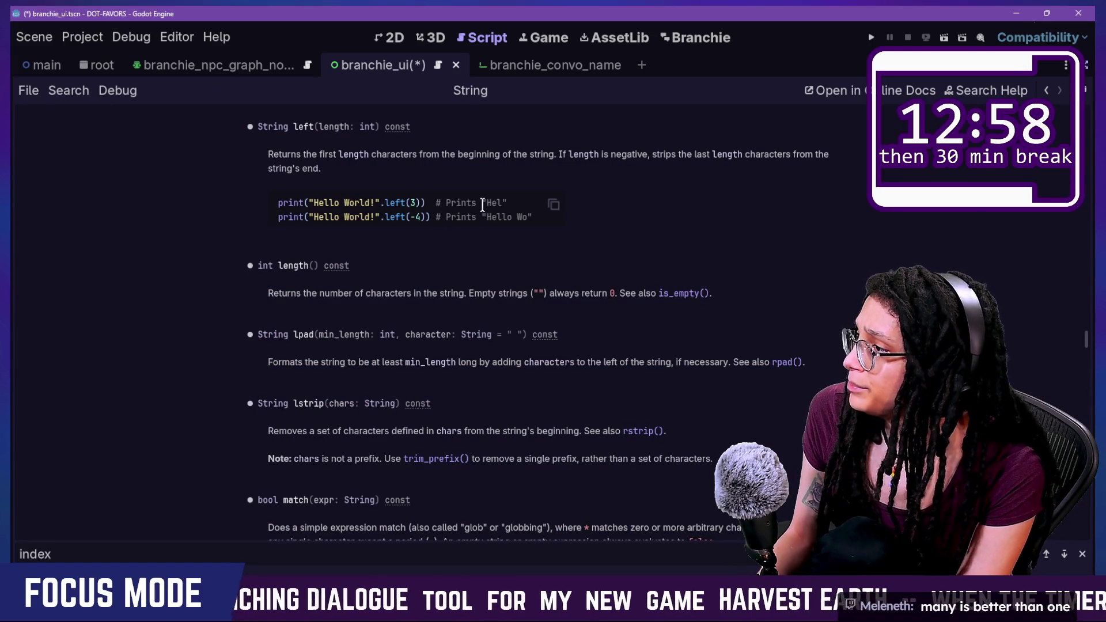
pyautogui.moveTo(482, 202); pyautogui.dragTo(501, 205)
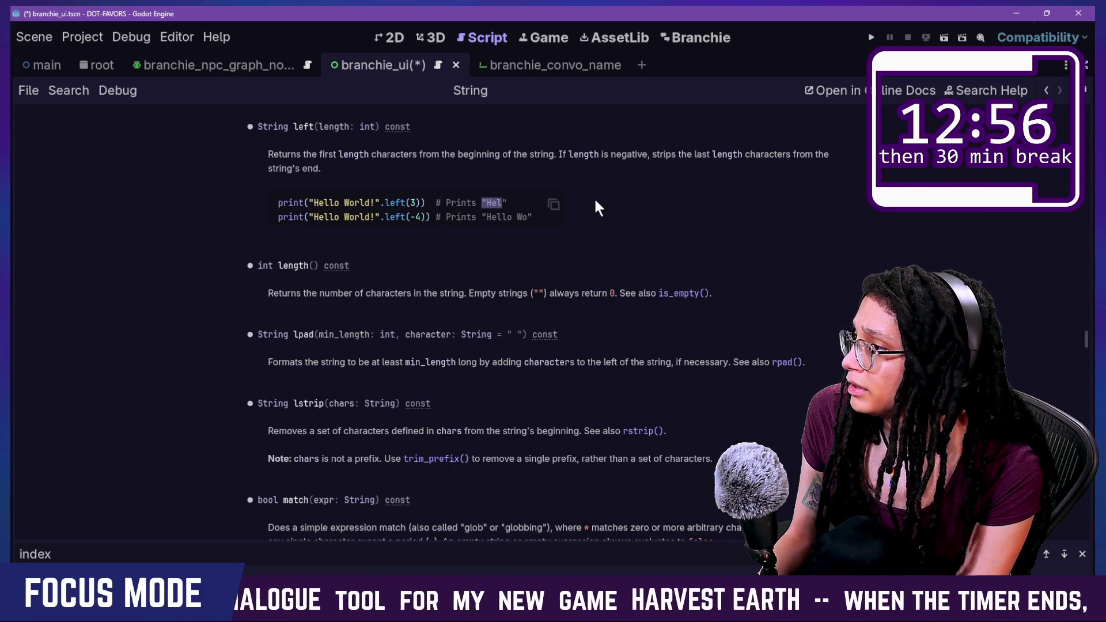
pyautogui.click(1046, 91)
pyautogui.write('1)')
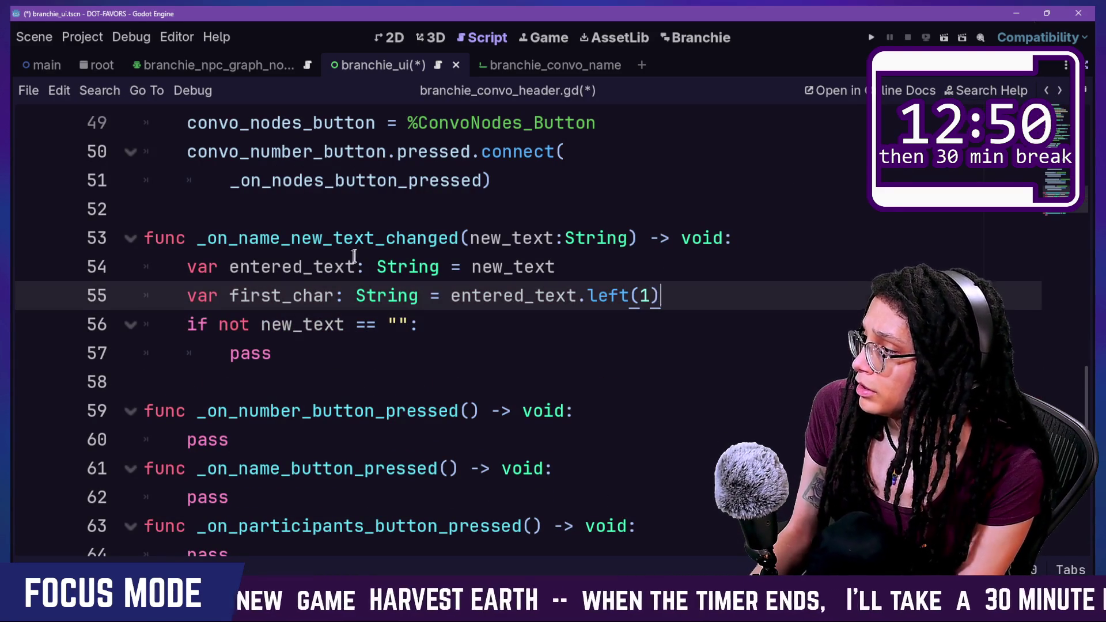
pyautogui.click(609, 296)
pyautogui.hotkey('ctrl', 's')
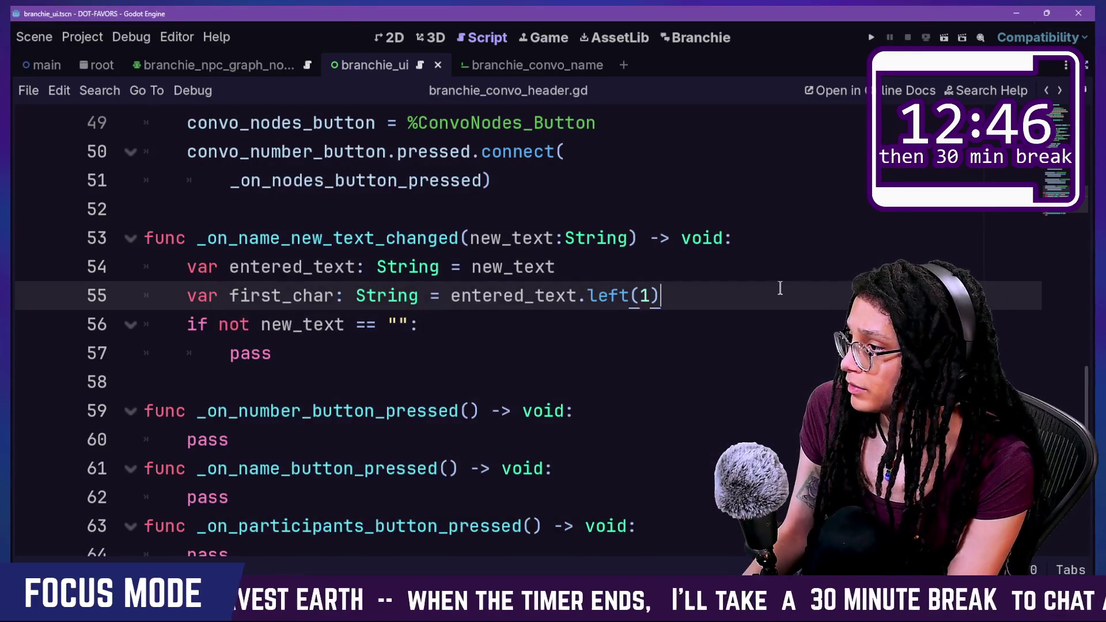
# Add print(first_char) below it, save, and bring up the Plugins list via the Command Palette.
pyautogui.press('Return')
pyautogui.write('pr')
pyautogui.write('first_char')
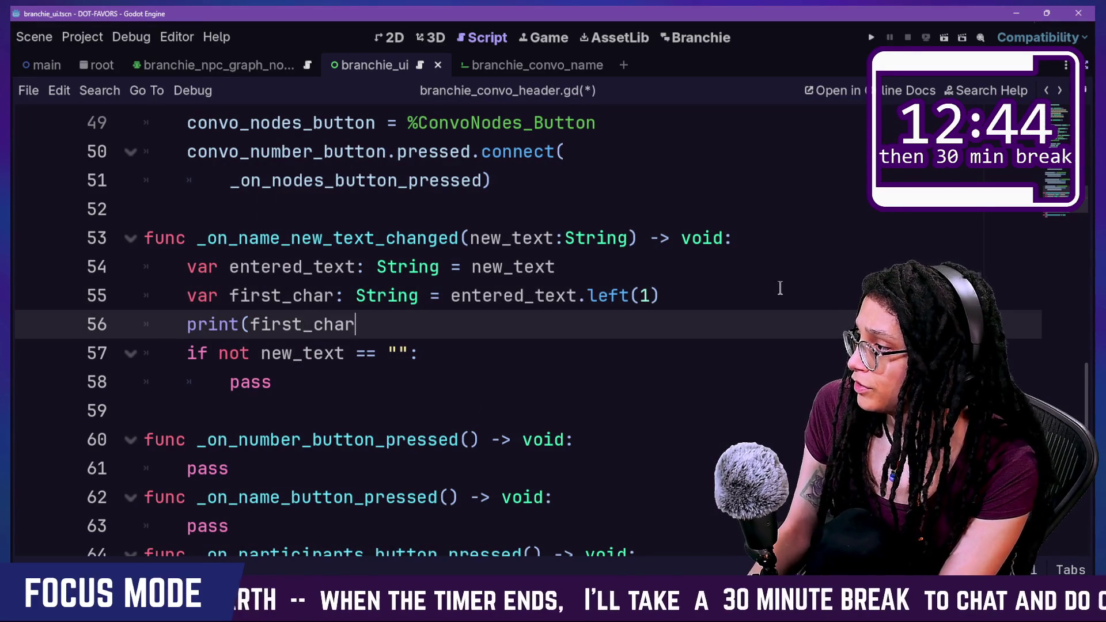
pyautogui.write(')')
pyautogui.hotkey('ctrl', 's')
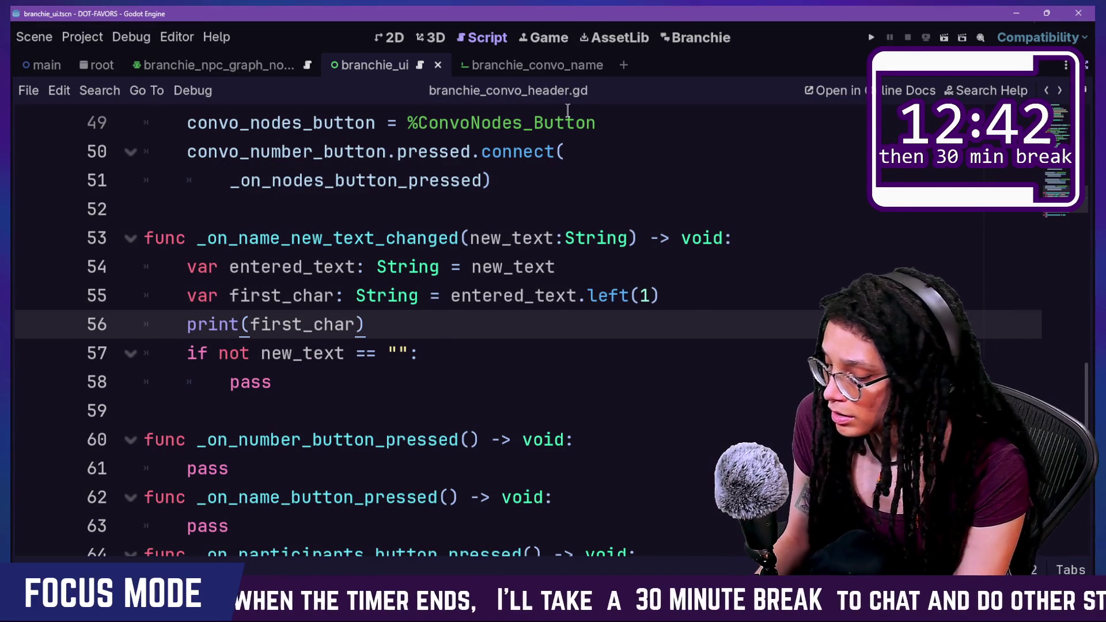
pyautogui.hotkey('ctrl', 'shift', 'p')
pyautogui.press('Escape')
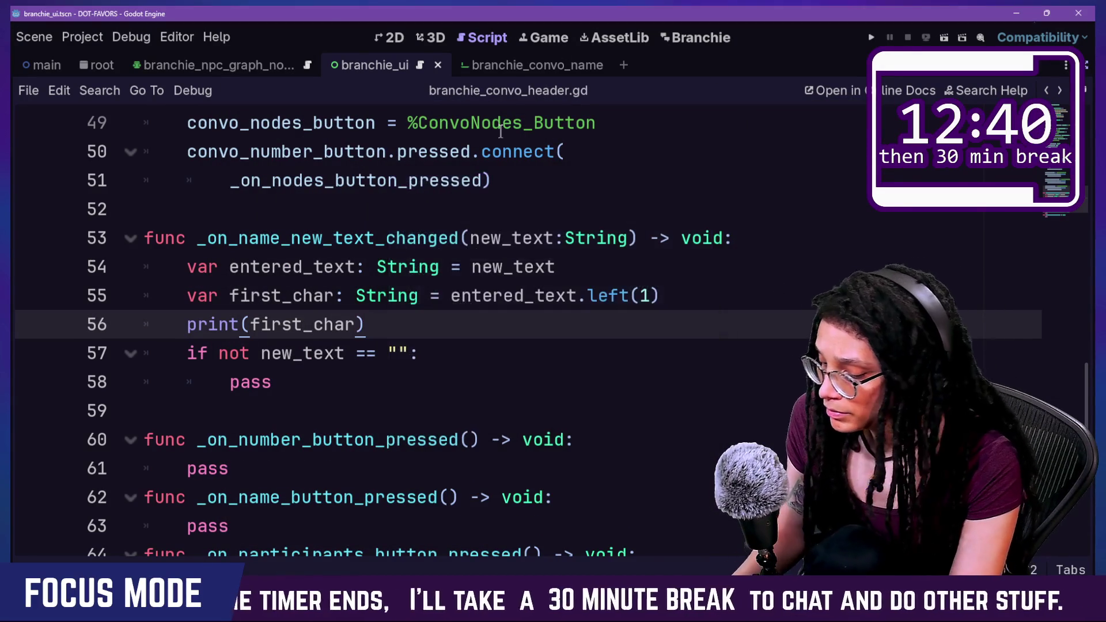
pyautogui.press('Escape')
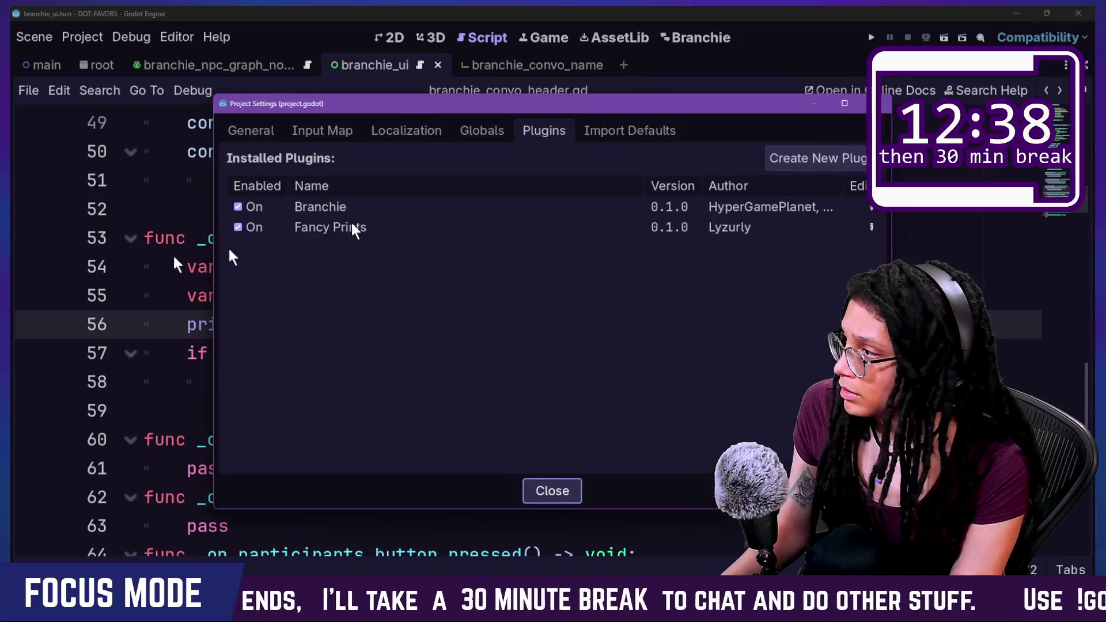
# Reload the Branchie plugin by toggling it off and on, then show the Output panel.
pyautogui.click(238, 207)
pyautogui.click(238, 207)
pyautogui.press('Escape')
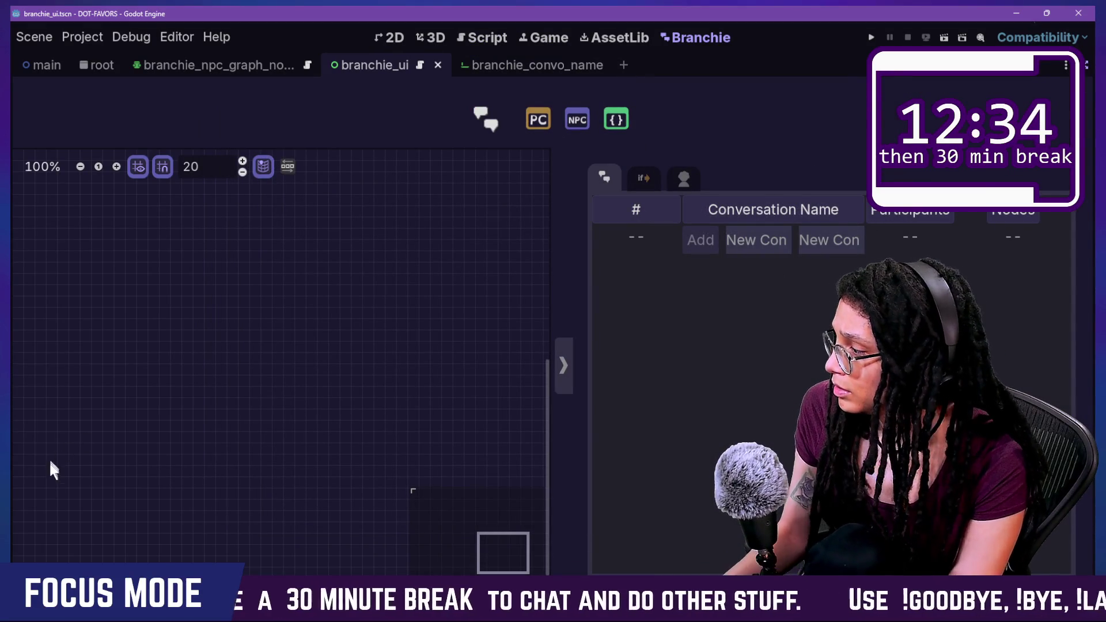
pyautogui.click(44, 579)
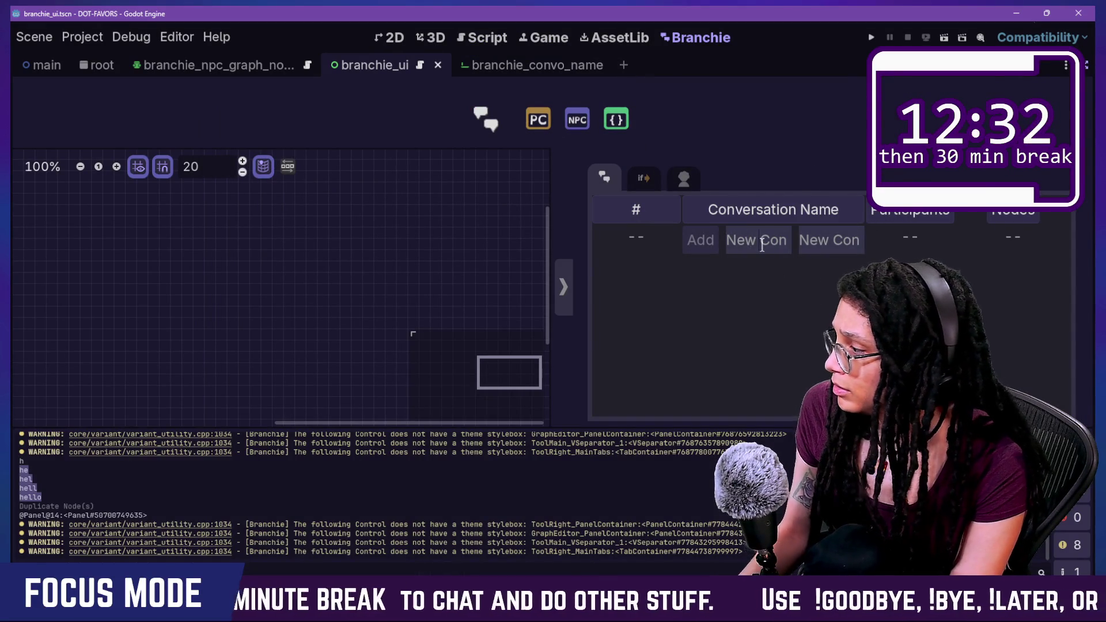
# Enter test names 'rttrrhrrh', 'u' and 'f344' in Conversation Name, checking first characters print, then return to Script.
pyautogui.write('rttrrh')
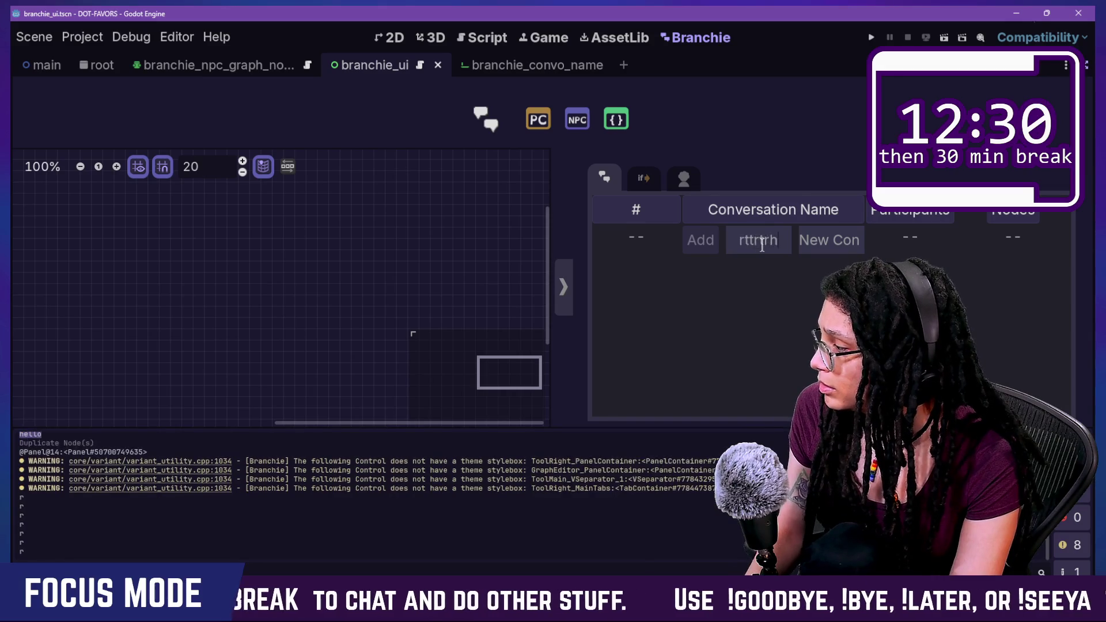
pyautogui.write('rrh')
pyautogui.press('BackSpace')
pyautogui.press('BackSpace')
pyautogui.press('BackSpace')
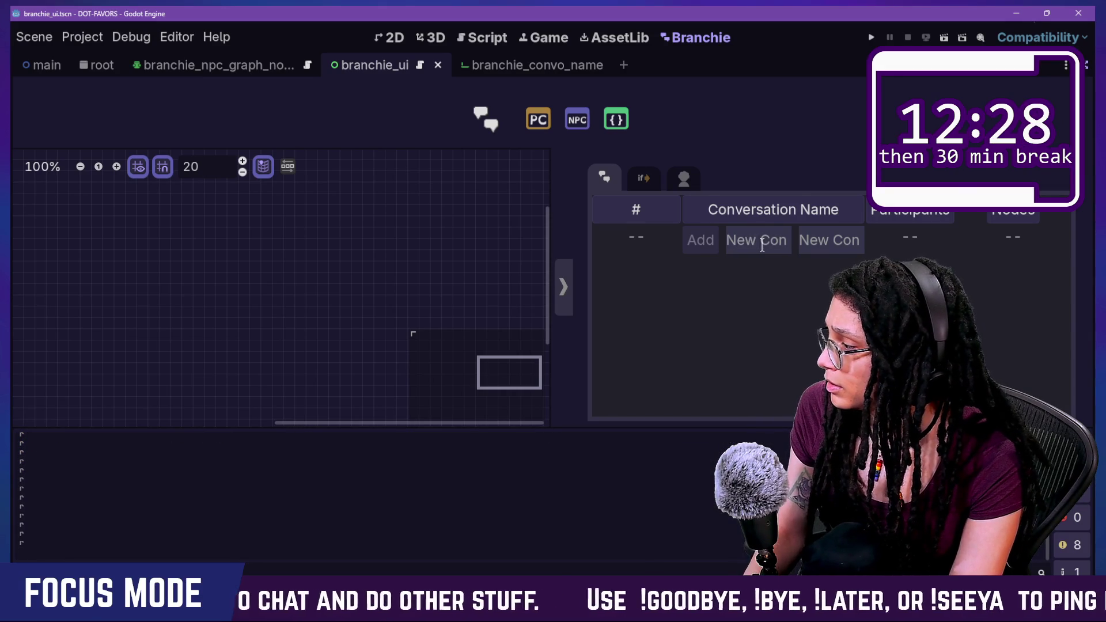
pyautogui.write('u')
pyautogui.press('BackSpace')
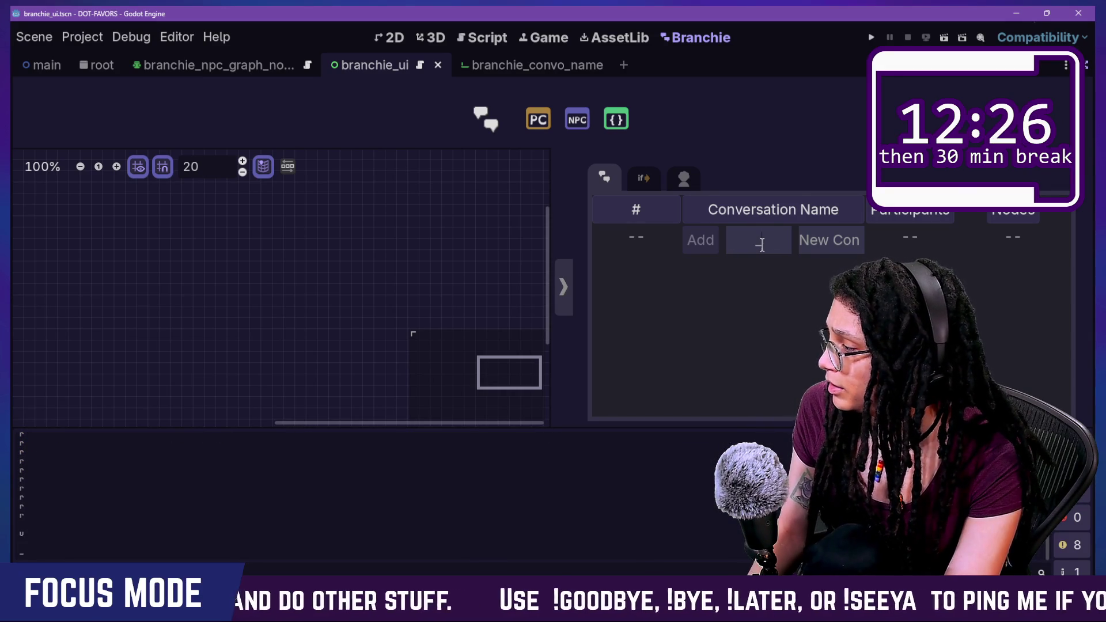
pyautogui.write('f')
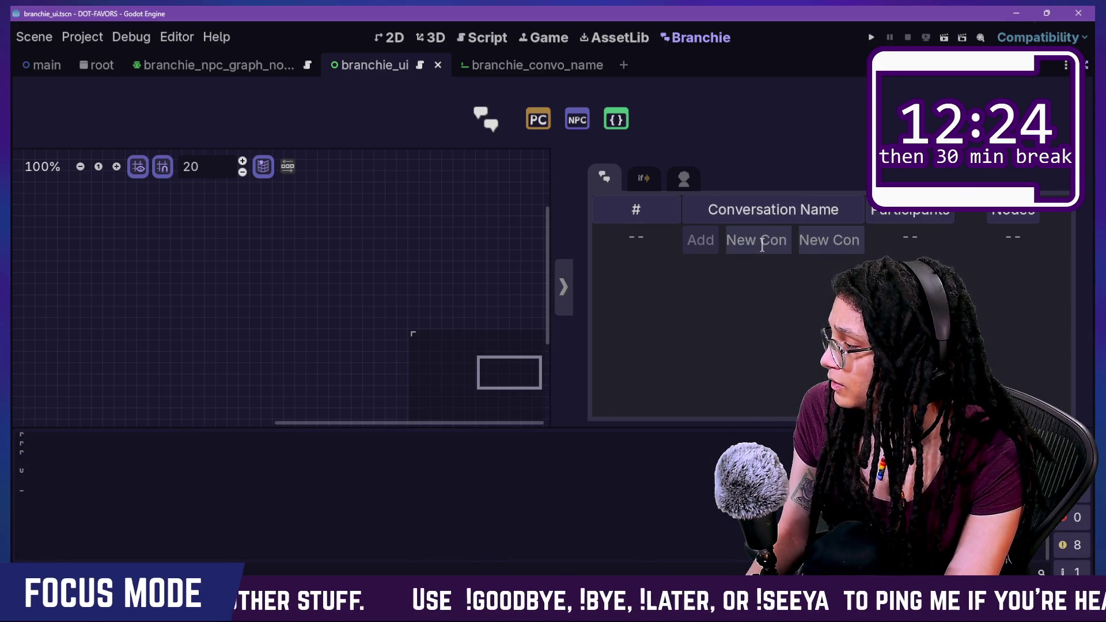
pyautogui.write('344')
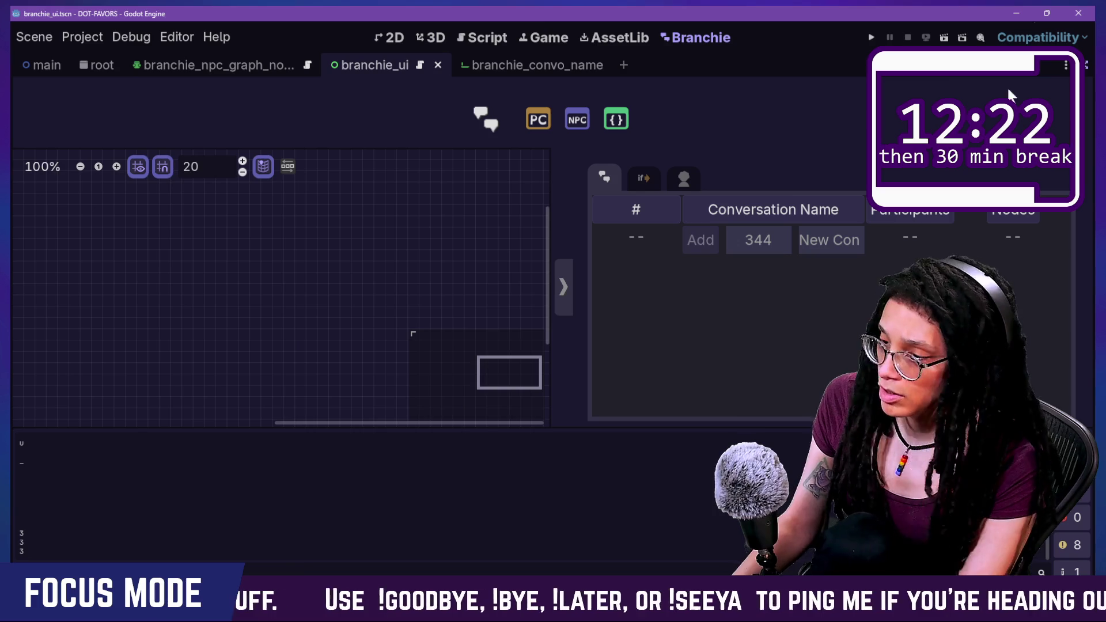
pyautogui.click(459, 39)
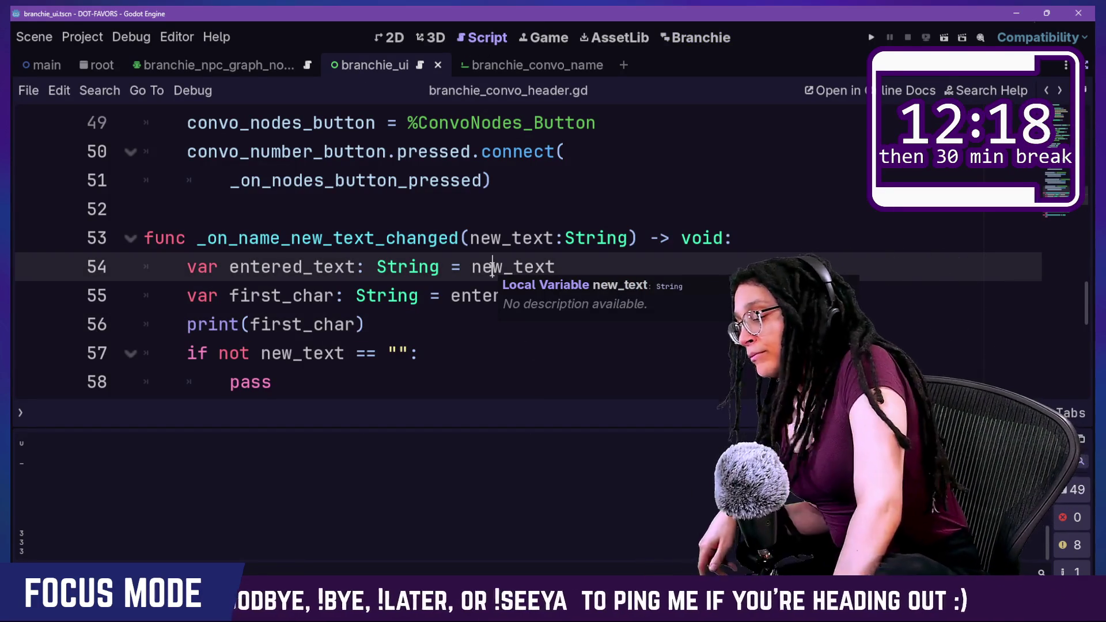
# Replace the print(first_char) debug line on line 56 with the start of an if condition.
pyautogui.hotkey('ctrl', 'j')
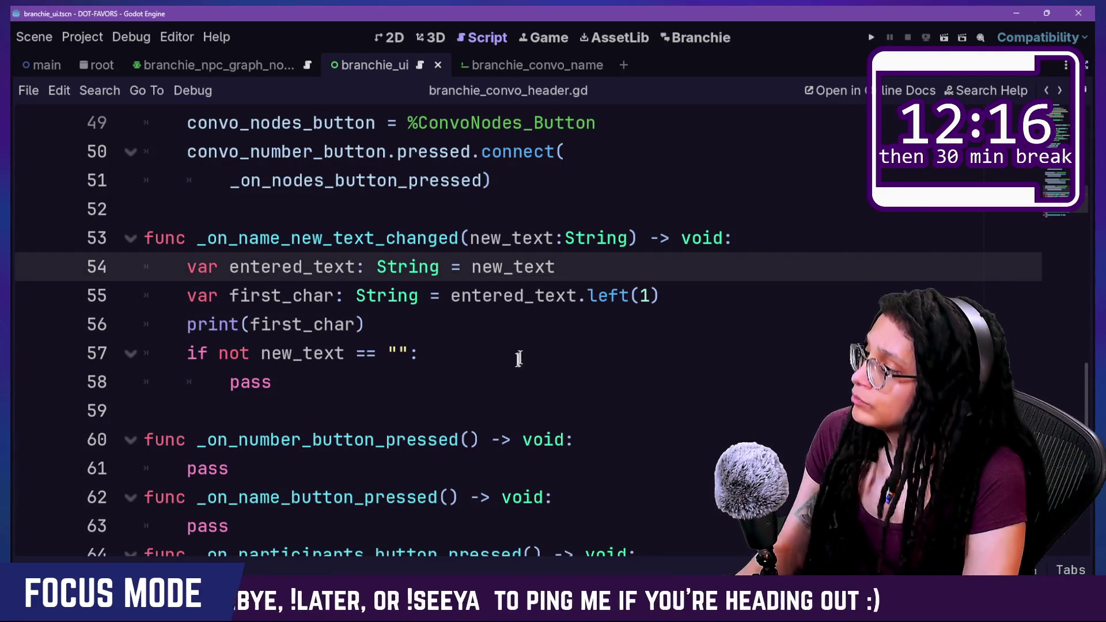
pyautogui.press('Down')
pyautogui.press('Down')
pyautogui.press('Down')
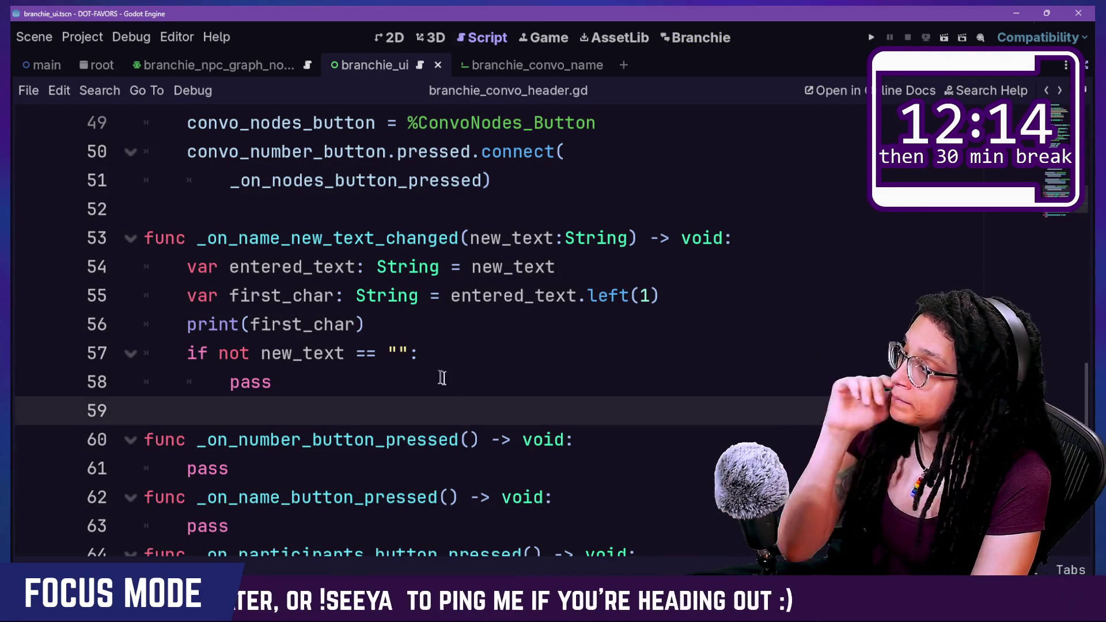
pyautogui.click(457, 382)
pyautogui.click(717, 274)
pyautogui.tripleClick(707, 314)
pyautogui.click(709, 316)
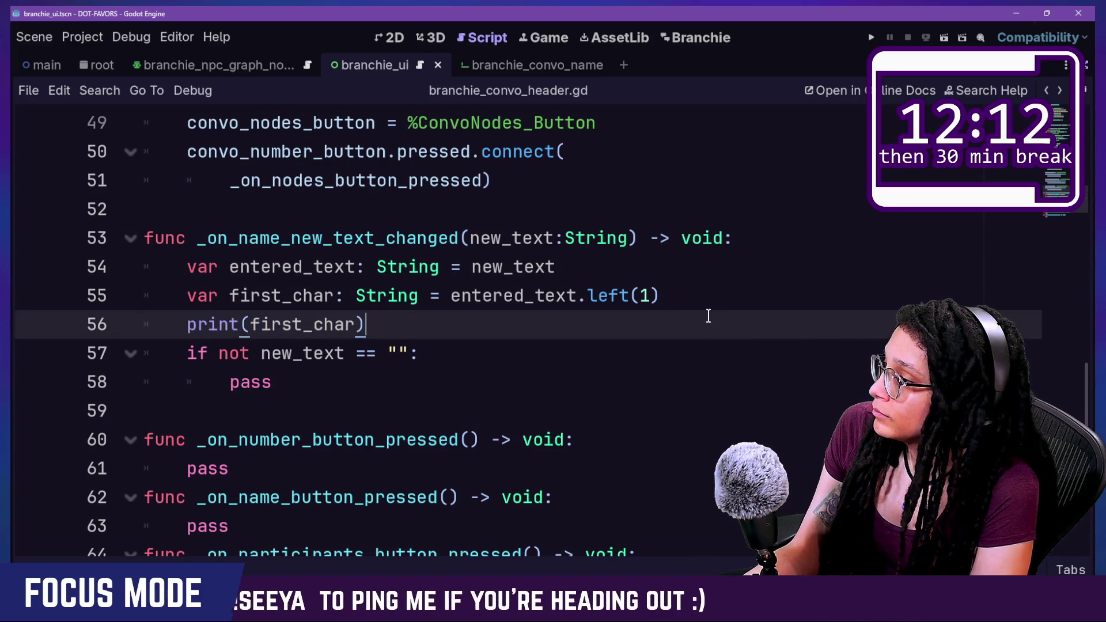
pyautogui.tripleClick(709, 316)
pyautogui.press('BackSpace')
pyautogui.write('f')
pyautogui.press('BackSpace')
pyautogui.write('if')
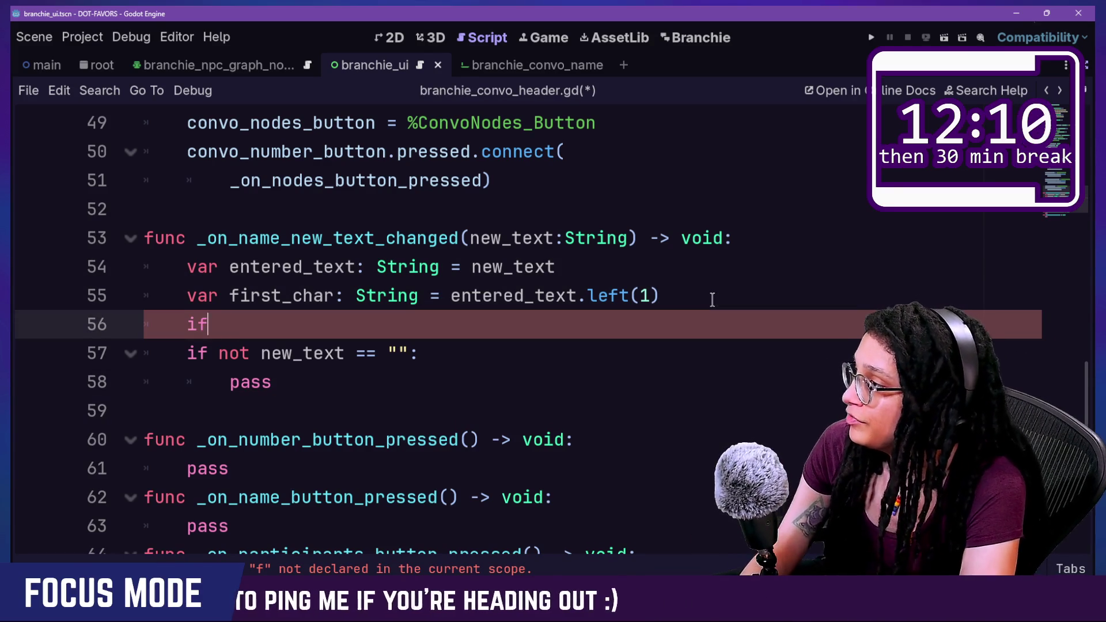
pyautogui.write(' first_char')
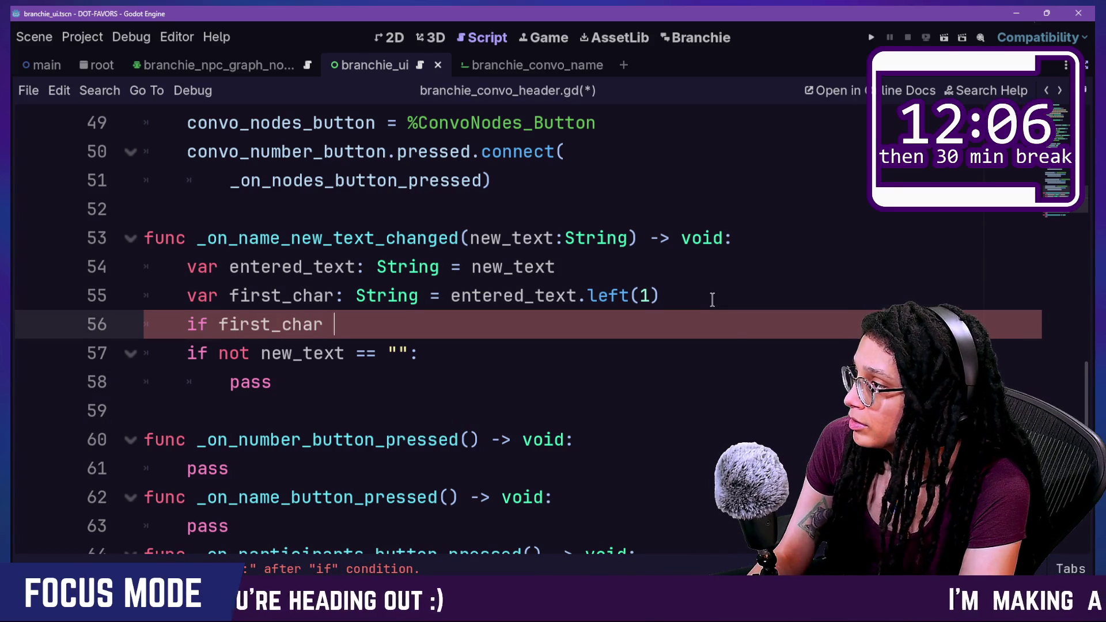
pyautogui.press('BackSpace')
pyautogui.press('BackSpace')
pyautogui.press('BackSpace')
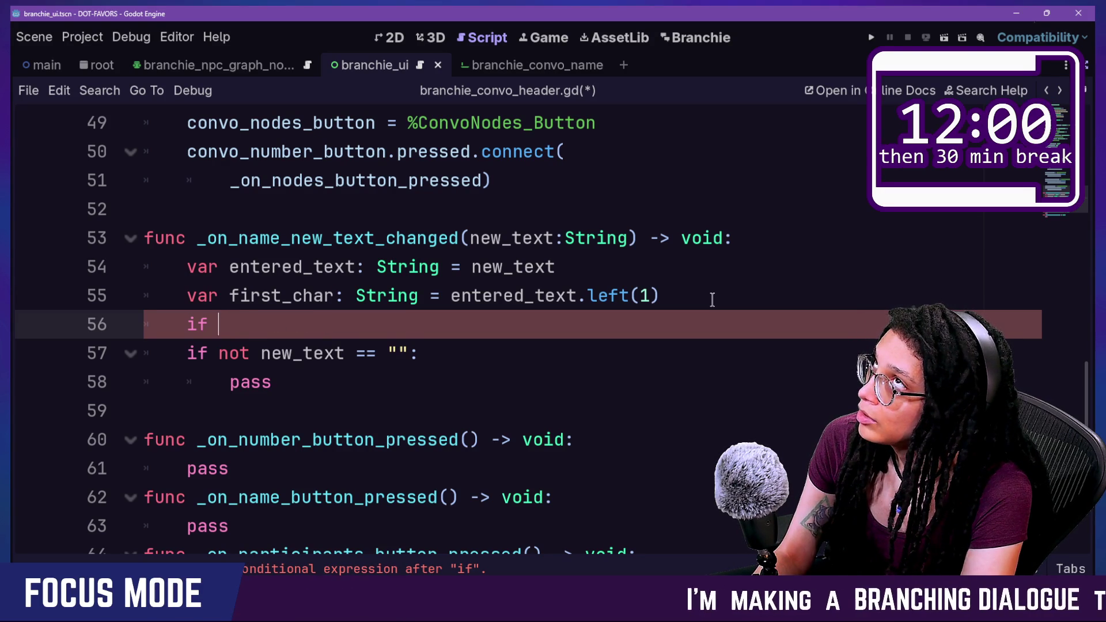
# Build the condition as _OK_NUMBERS.has( via autocomplete and drop OK from that name.
pyautogui.hotkey('ctrl', 'space')
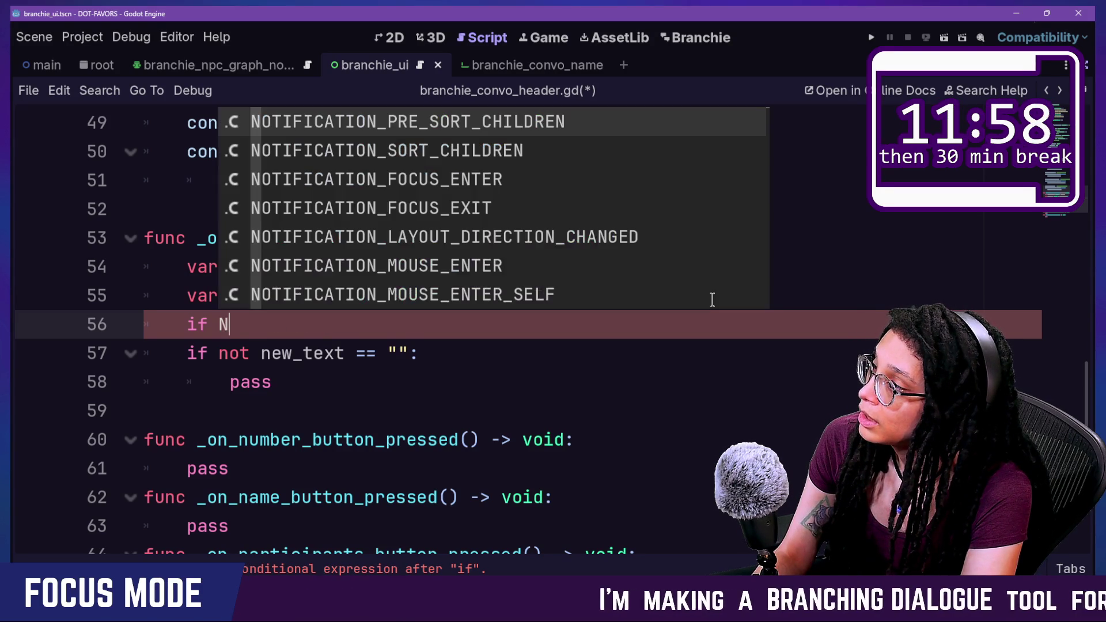
pyautogui.press('BackSpace')
pyautogui.write('_N')
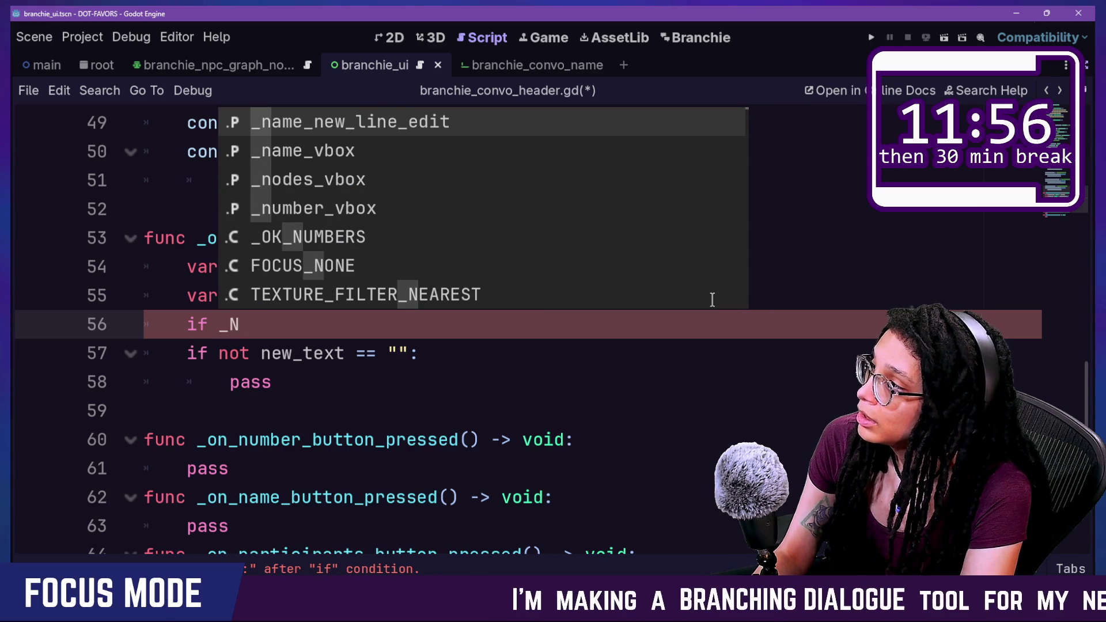
pyautogui.press('Down')
pyautogui.press('Down')
pyautogui.press('Down')
pyautogui.press('Return')
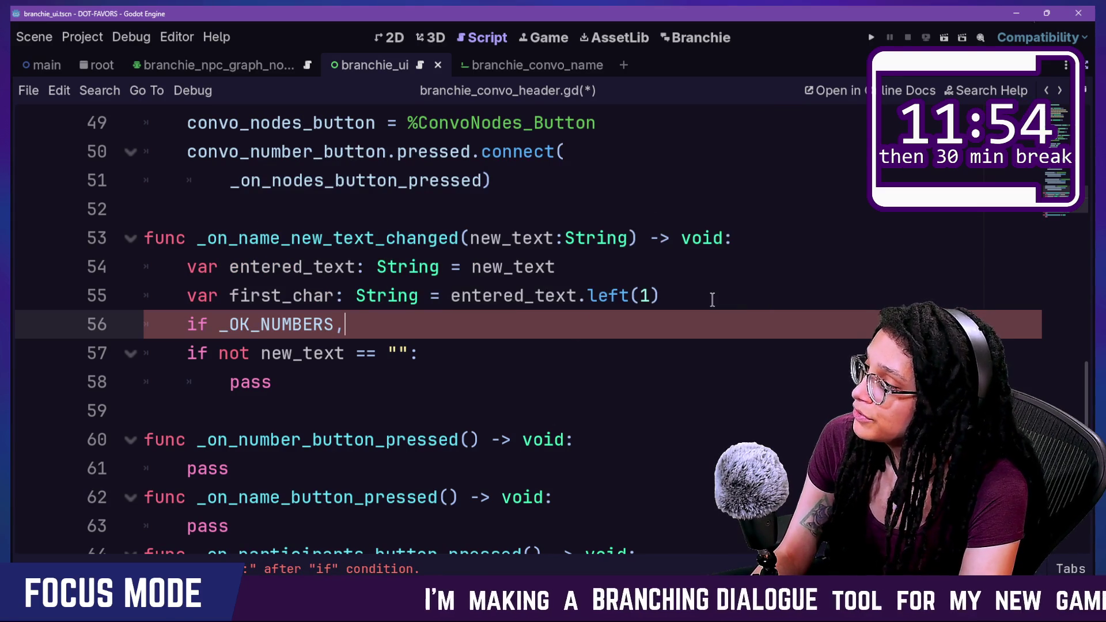
pyautogui.press('BackSpace')
pyautogui.write('has')
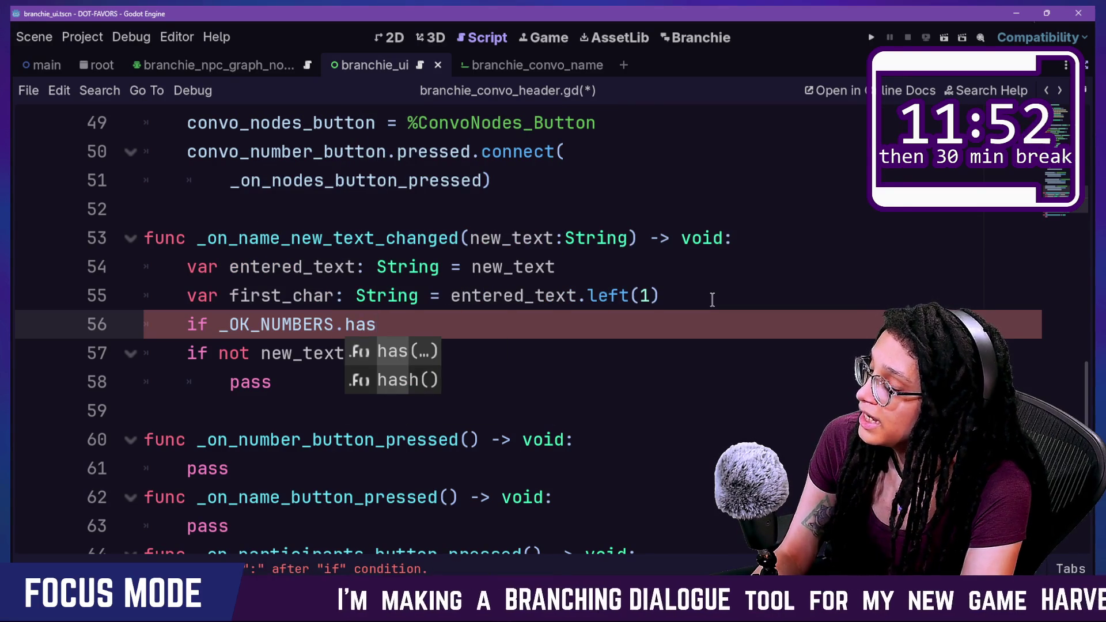
pyautogui.write('(')
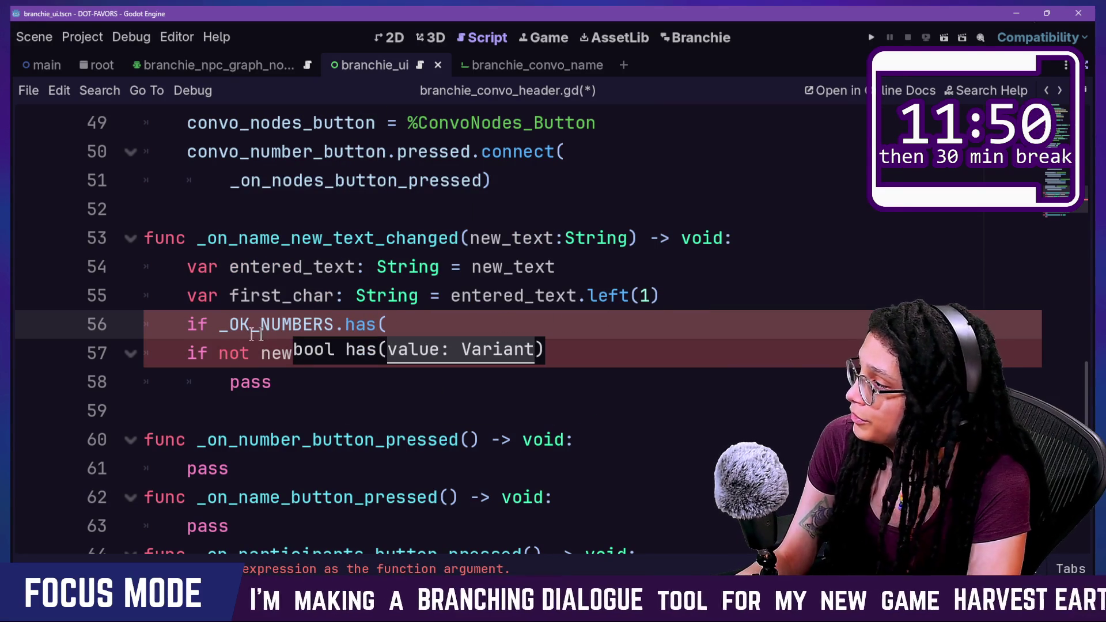
pyautogui.moveTo(230, 324); pyautogui.dragTo(248, 321)
pyautogui.press('BackSpace')
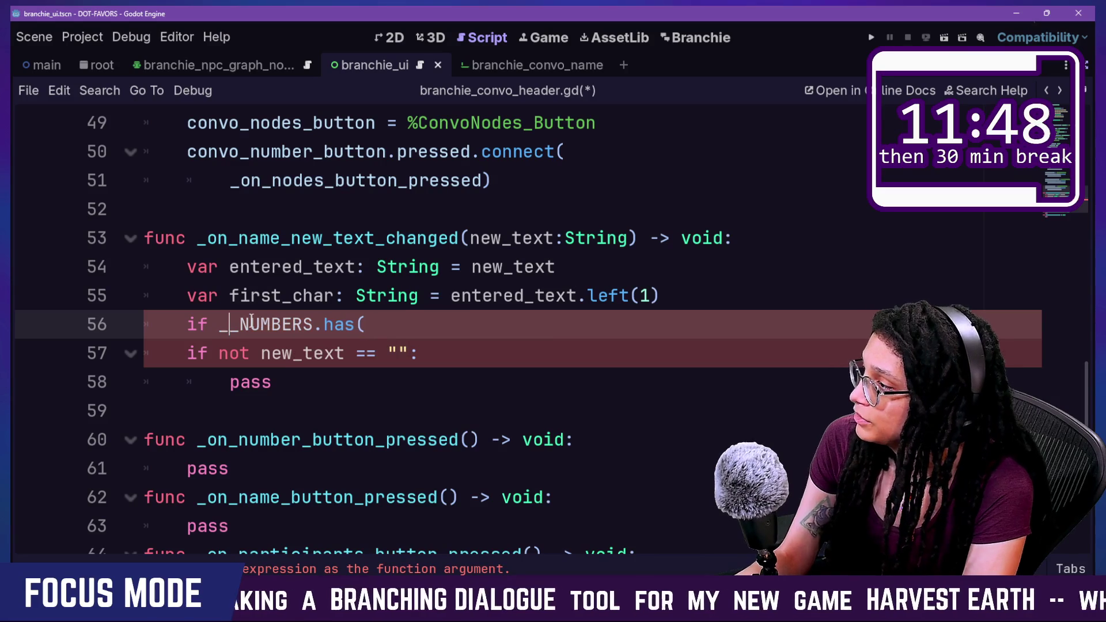
# Remove the OK_ prefix from the _OK_LETTERS and other constant names and save.
pyautogui.scroll(10, 251, 321)
pyautogui.scroll(5, 252, 321)
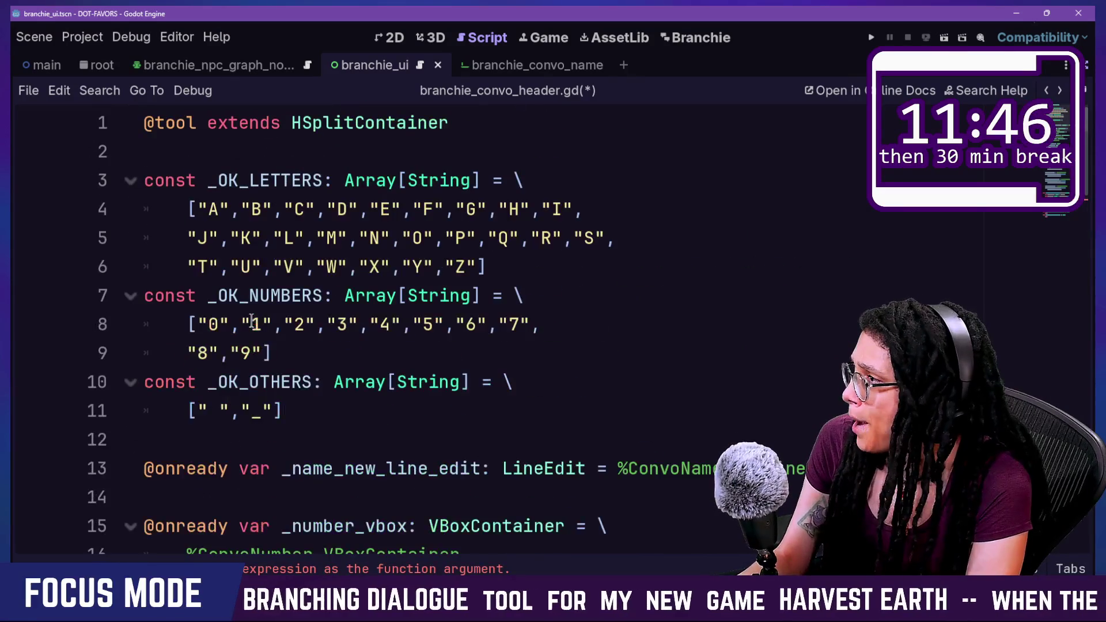
pyautogui.moveTo(219, 180); pyautogui.dragTo(238, 176)
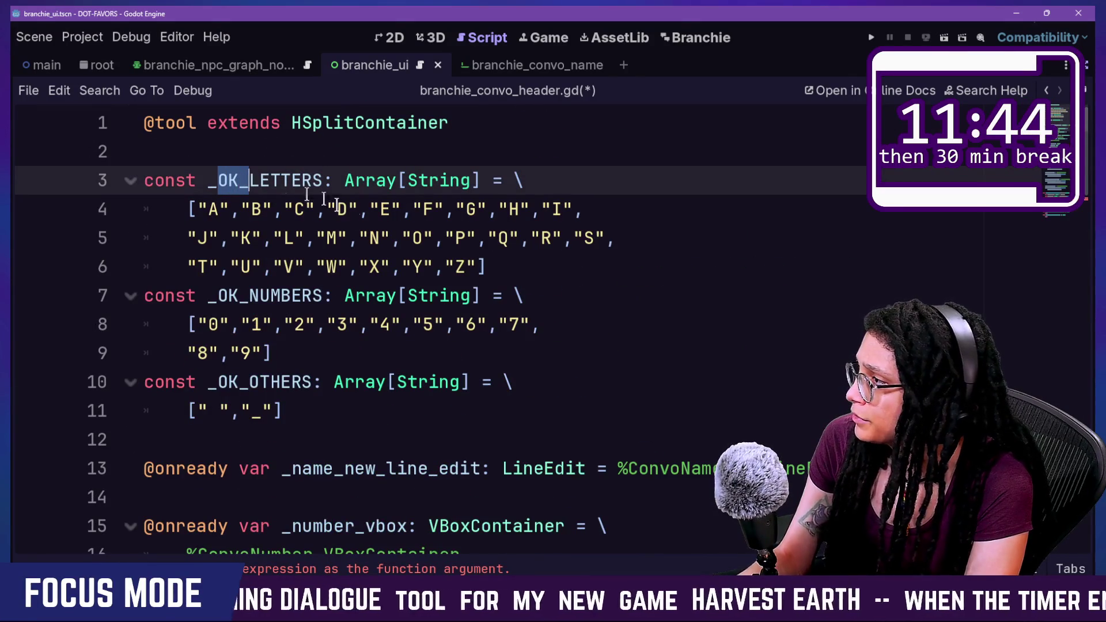
pyautogui.hotkey('ctrl', 'd')
pyautogui.hotkey('ctrl', 'd')
pyautogui.press('BackSpace')
pyautogui.hotkey('ctrl', 's')
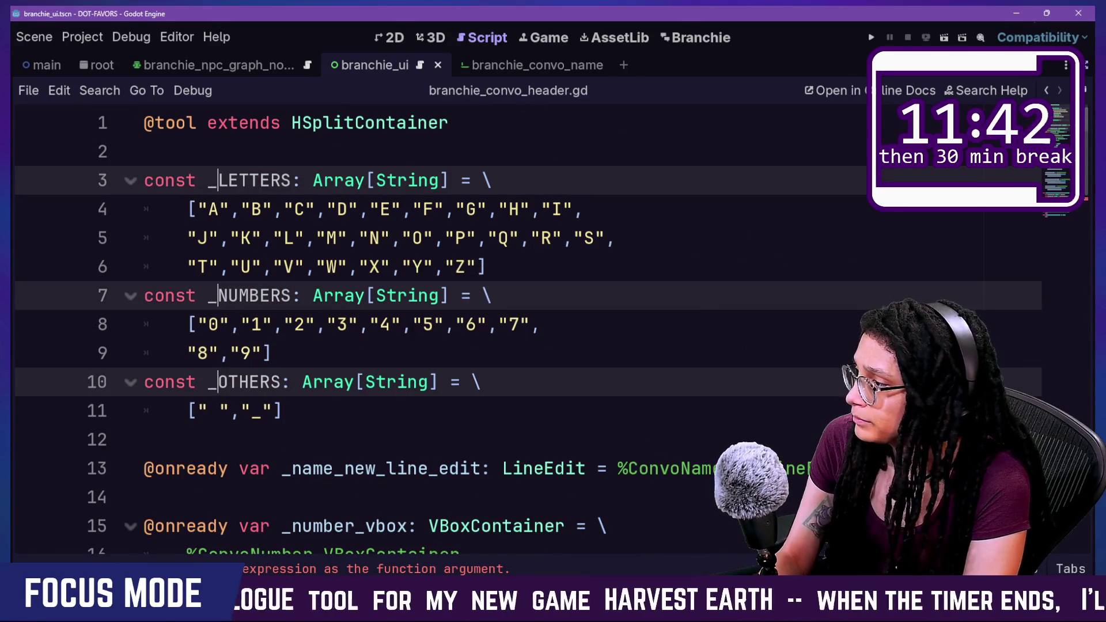
# Fix the line 56 error by completing the if with a colon and an indented return, then save.
pyautogui.click(353, 570)
pyautogui.click(274, 326)
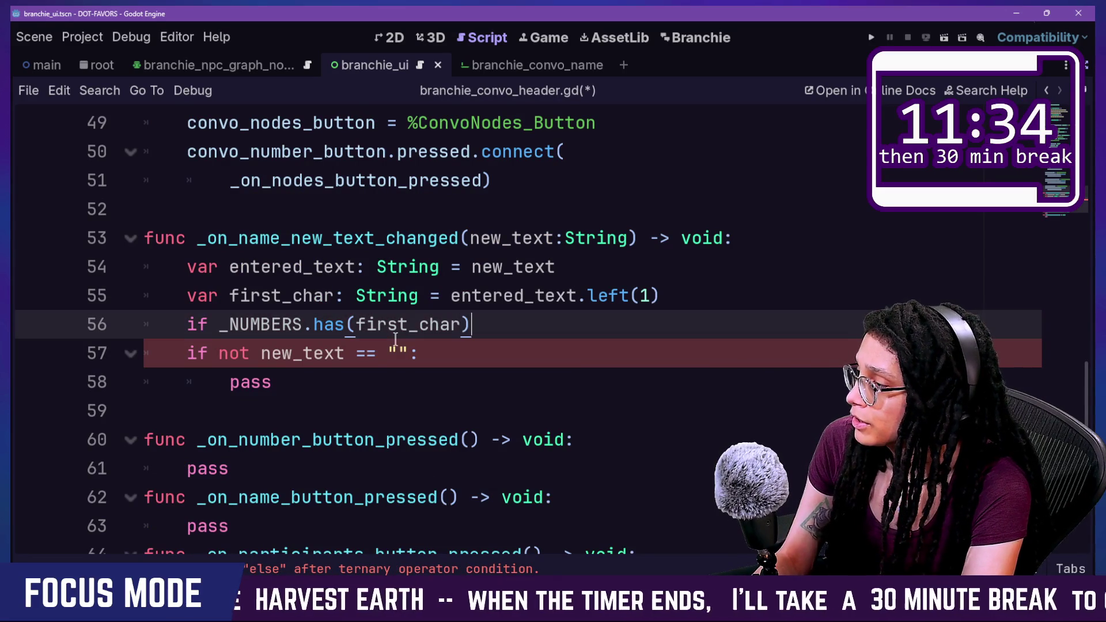
pyautogui.press('Return')
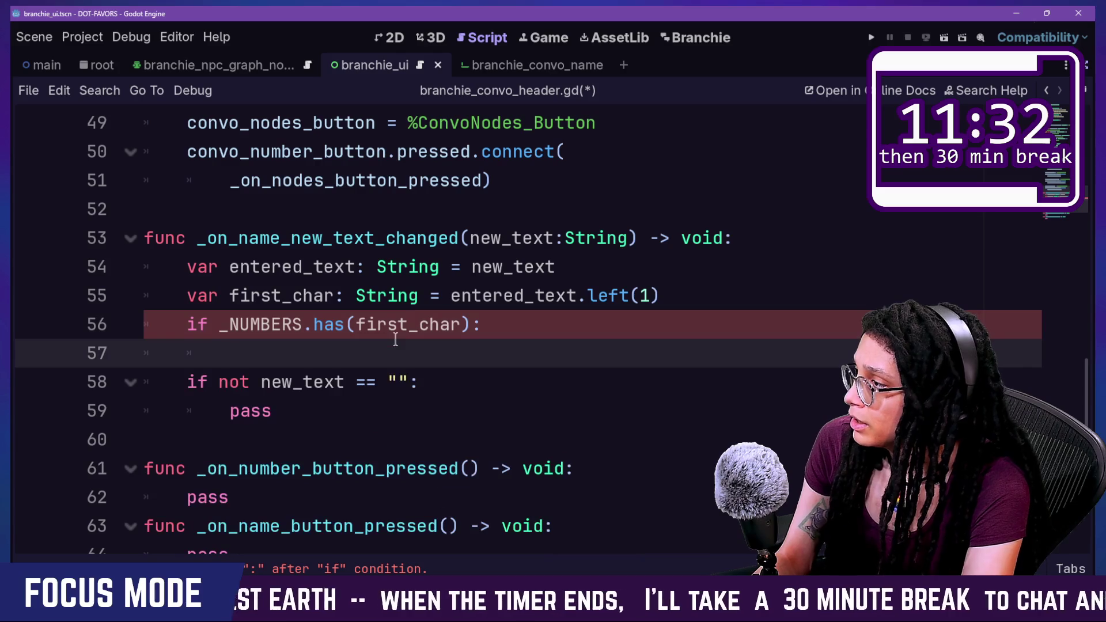
pyautogui.write('eturn')
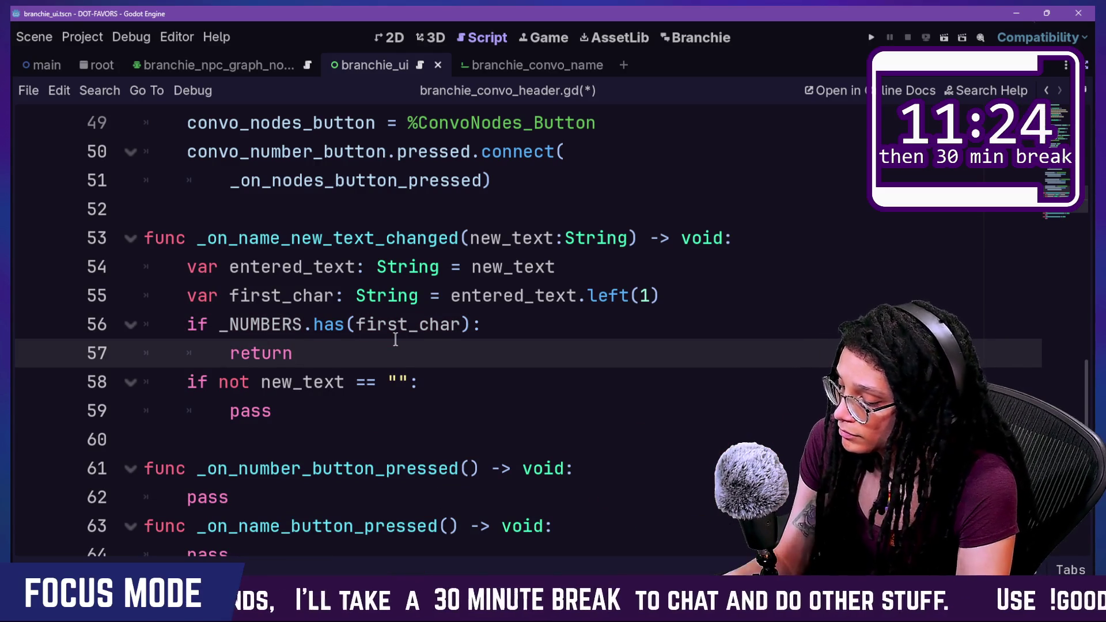
pyautogui.click(497, 337)
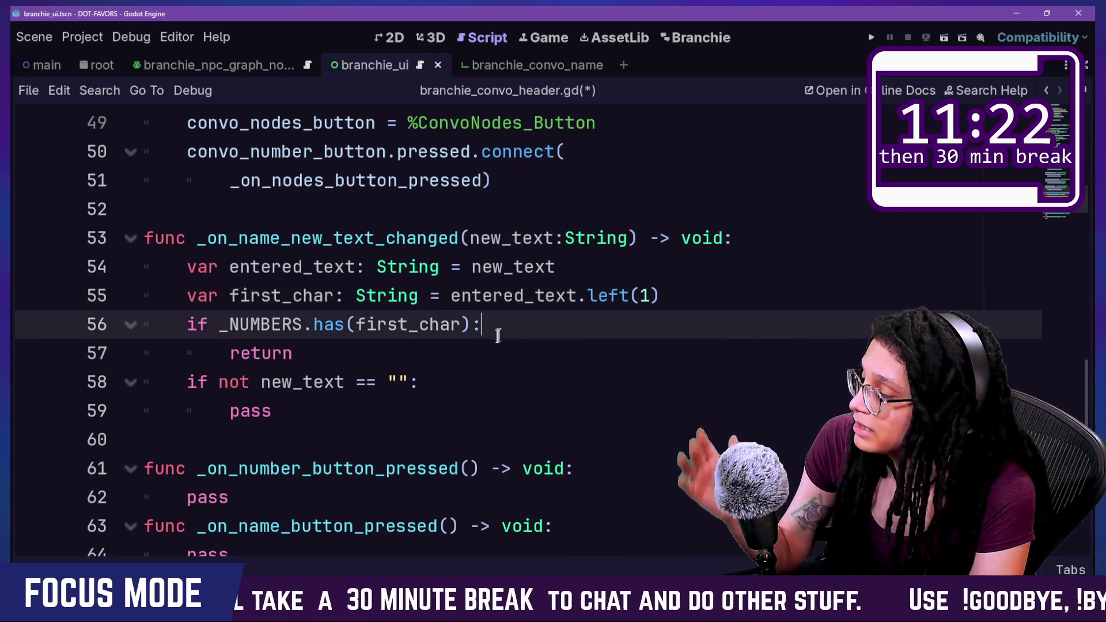
pyautogui.hotkey('ctrl', 's')
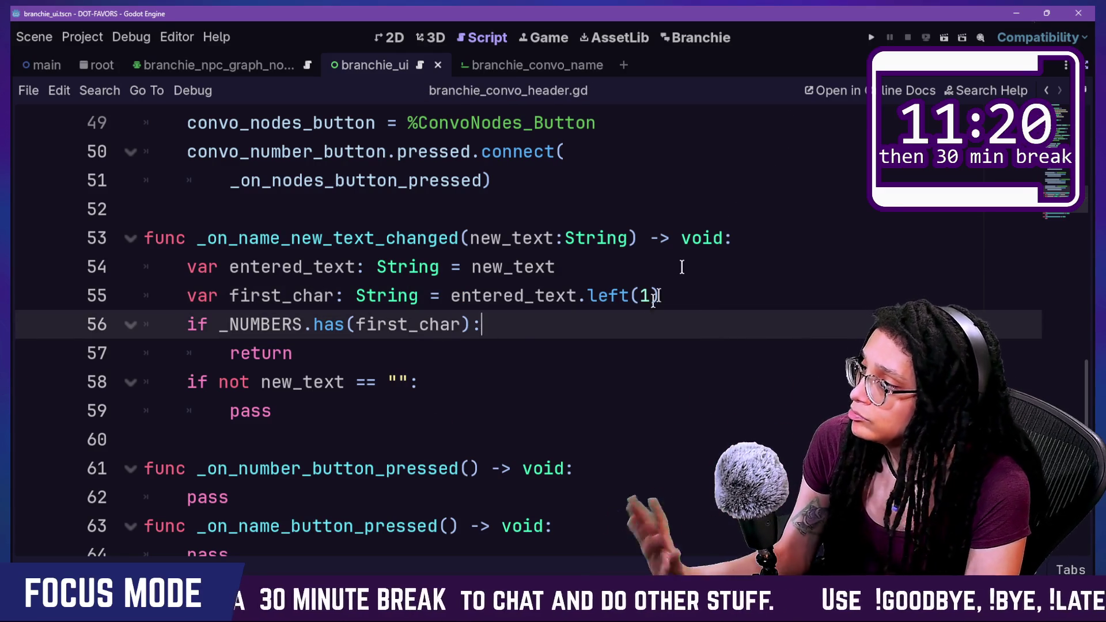
pyautogui.click(507, 353)
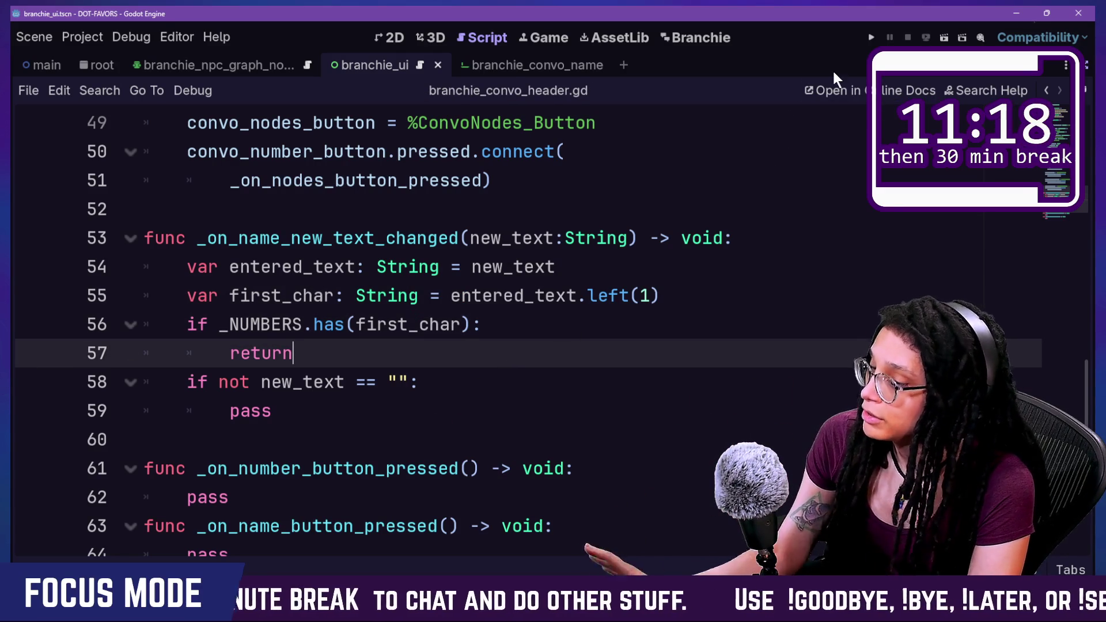
# Toggle the Branchie plugin off and back on in Project Settings > Plugins.
pyautogui.click(82, 37)
pyautogui.click(110, 58)
pyautogui.click(257, 207)
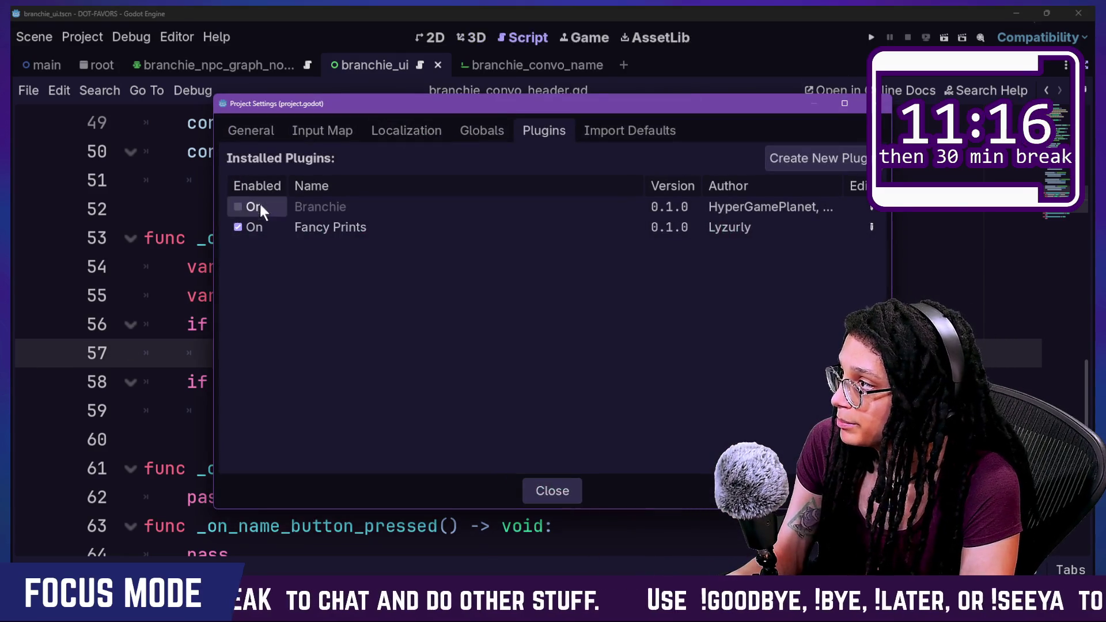
pyautogui.click(256, 207)
# On the Branchie screen, enter the test conversation name 'werwe' and discard it.
pyautogui.click(644, 13)
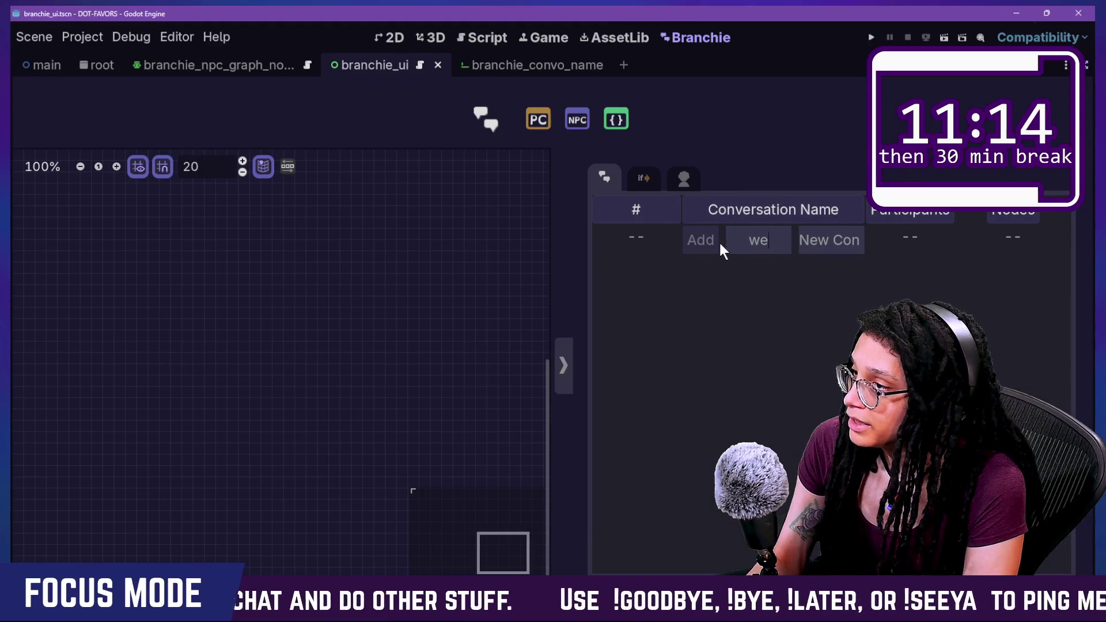
pyautogui.write('werwe')
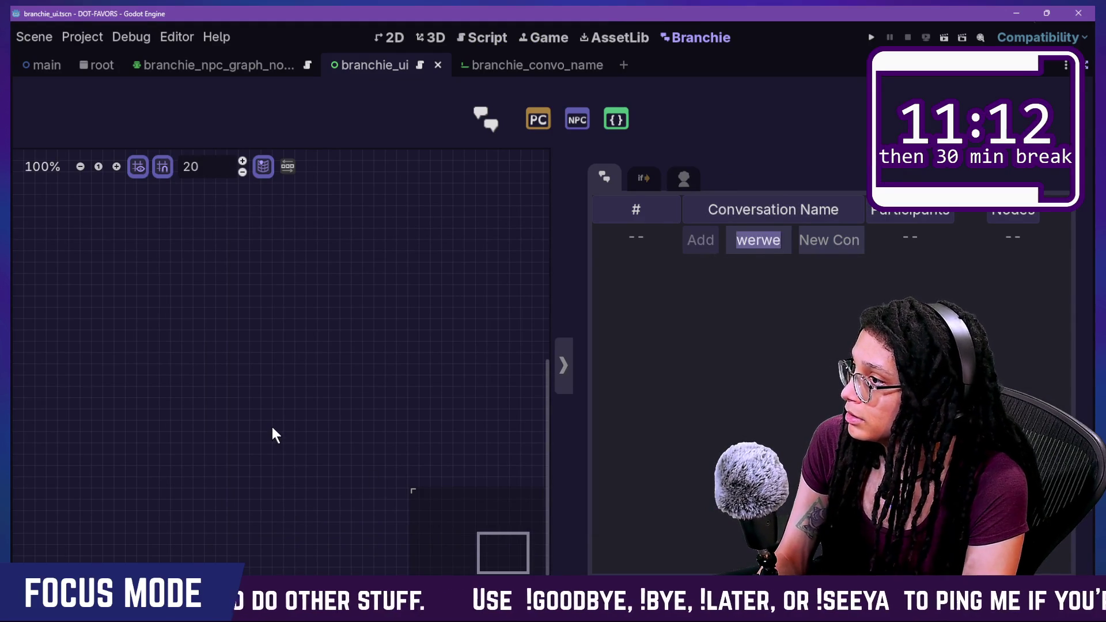
pyautogui.press('Return')
# Back in the header script, open a new line after line 56, above the return.
pyautogui.click(501, 39)
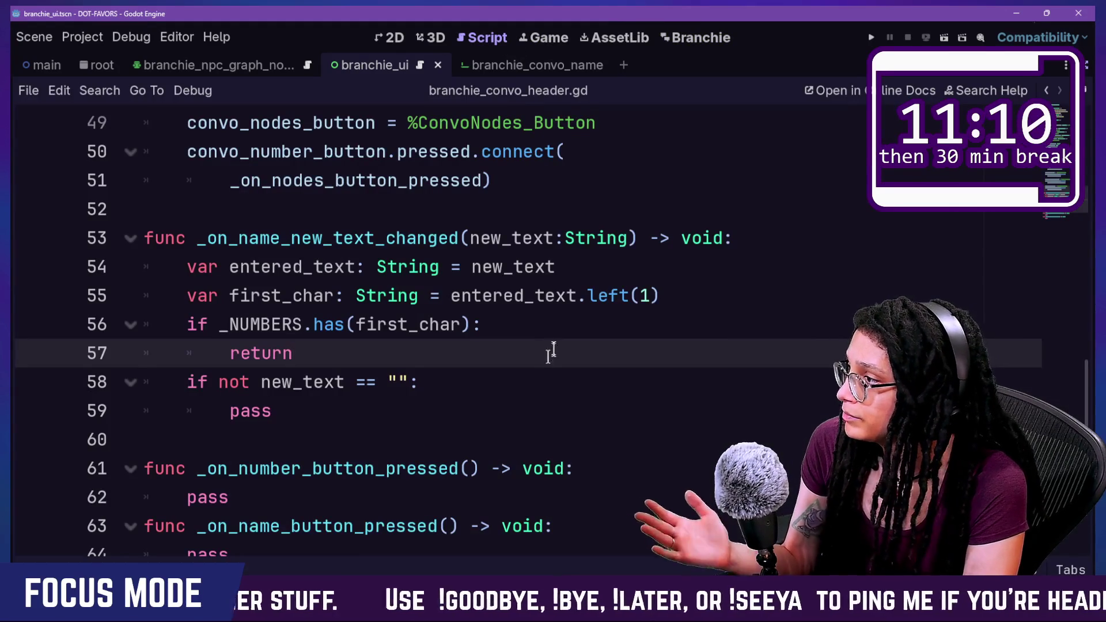
pyautogui.click(553, 328)
pyautogui.press('Return')
# Add a print("DISALLOWED") line under the if and save the script.
pyautogui.write('ri')
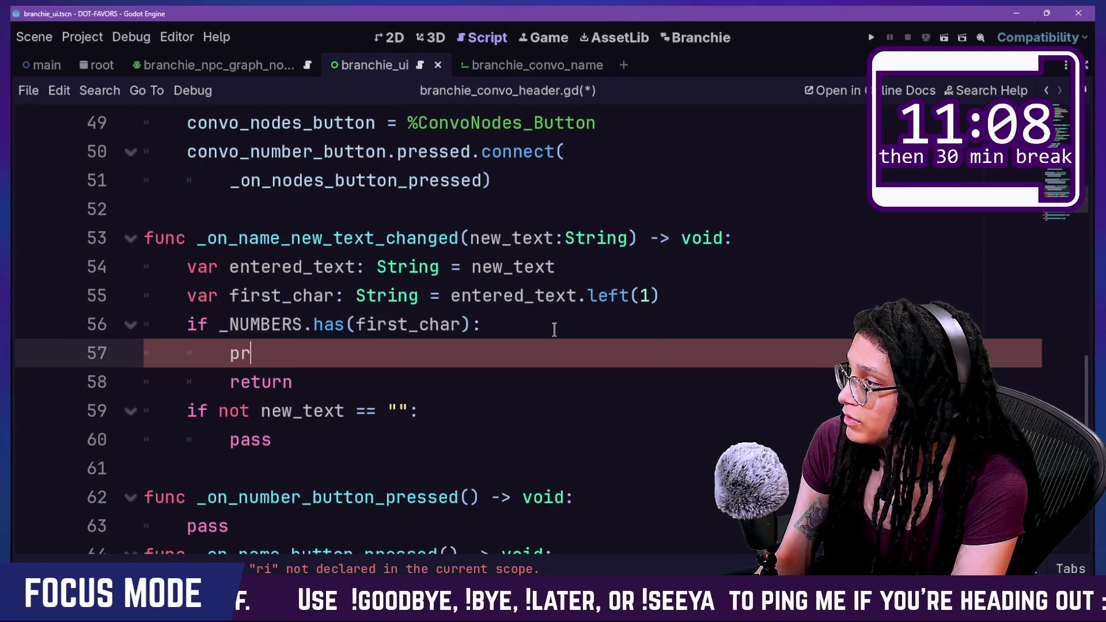
pyautogui.write('int("DISALLOWED')
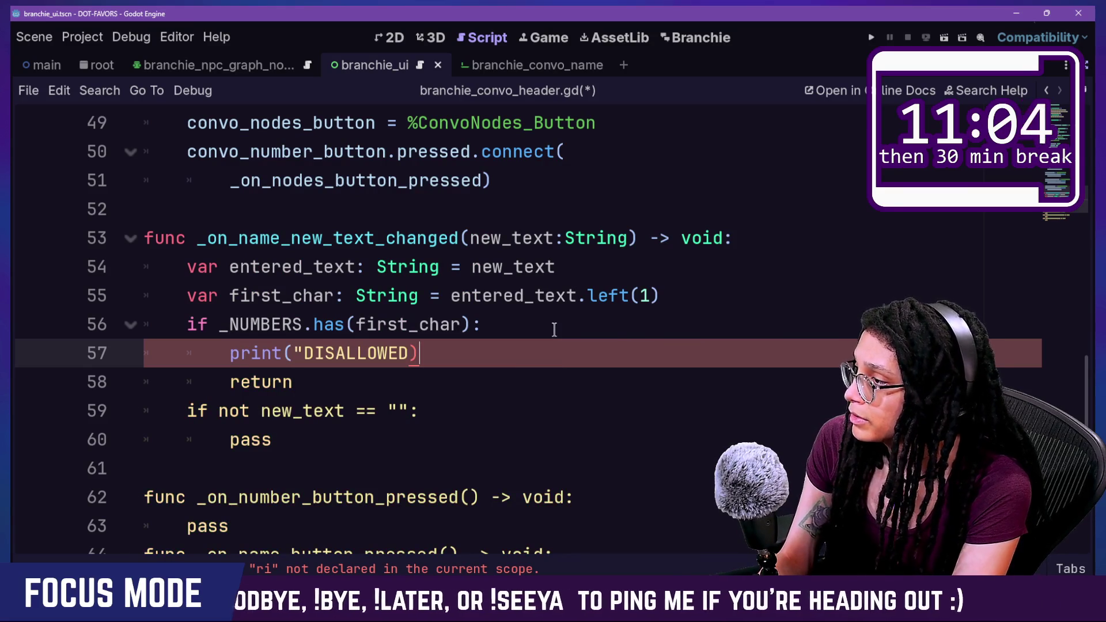
pyautogui.press('BackSpace')
pyautogui.write('")')
pyautogui.hotkey('ctrl', 's')
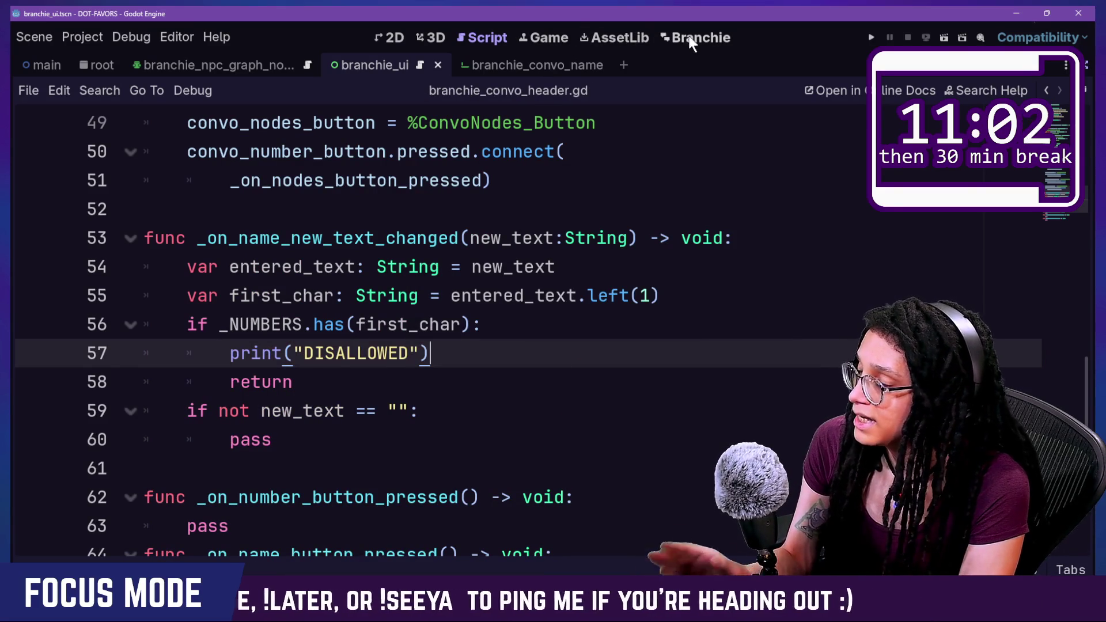
# Delete the DISALLOWED print line and the 'if not new_text == ""' check block.
pyautogui.moveTo(530, 361); pyautogui.dragTo(538, 338)
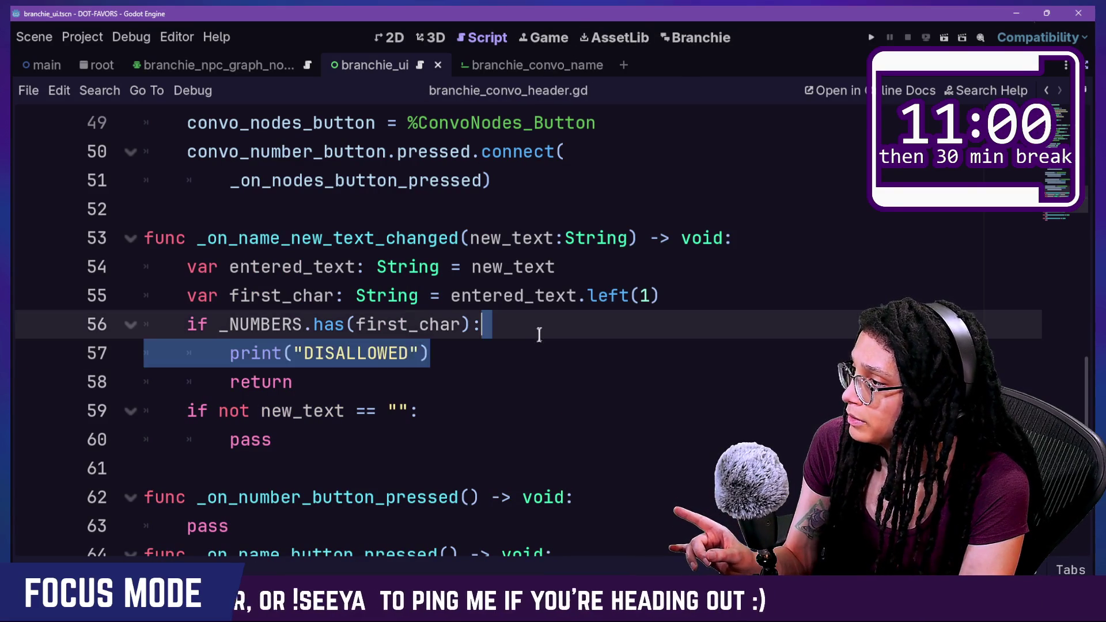
pyautogui.press('BackSpace')
pyautogui.moveTo(425, 408); pyautogui.dragTo(432, 358)
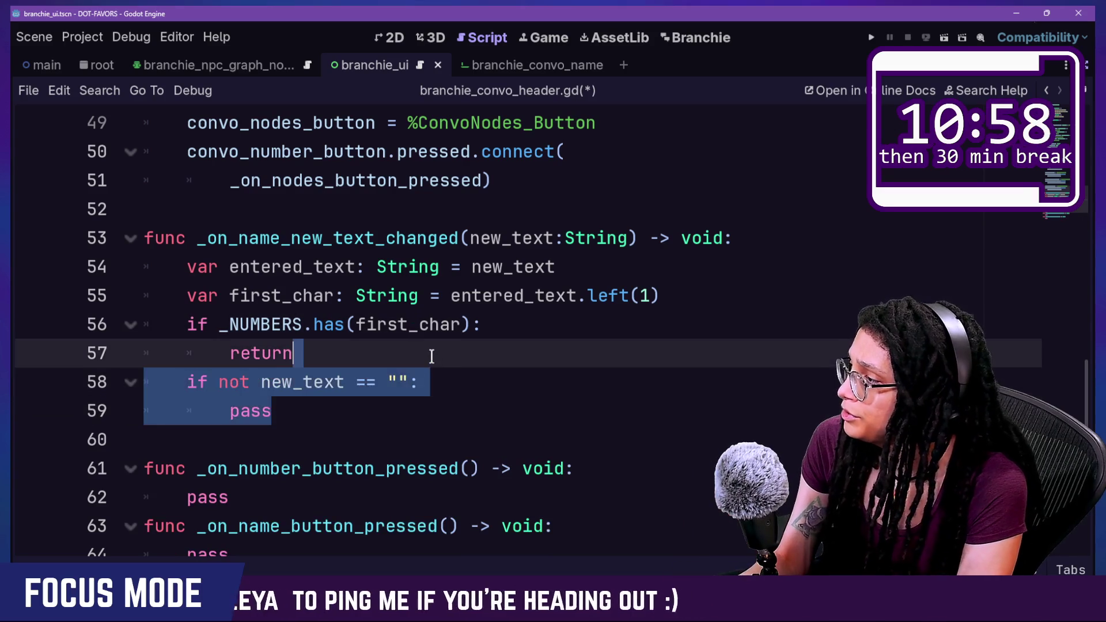
pyautogui.press('BackSpace')
# Start a new indented line after the return beginning with name_new.
pyautogui.press('Return')
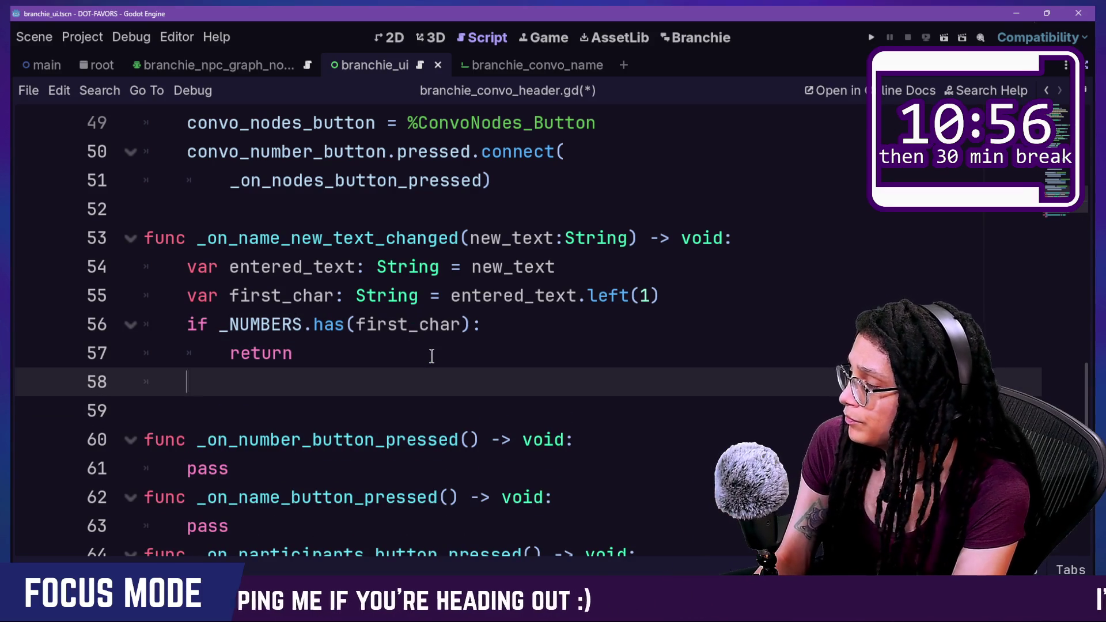
pyautogui.write('butt')
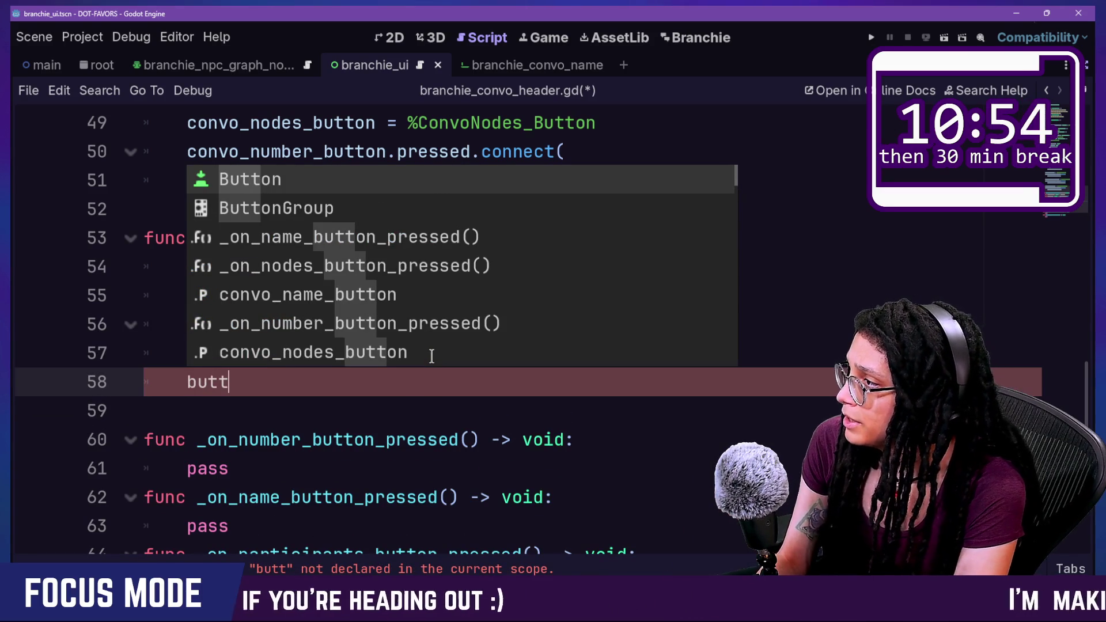
pyautogui.press('Down')
pyautogui.press('Down')
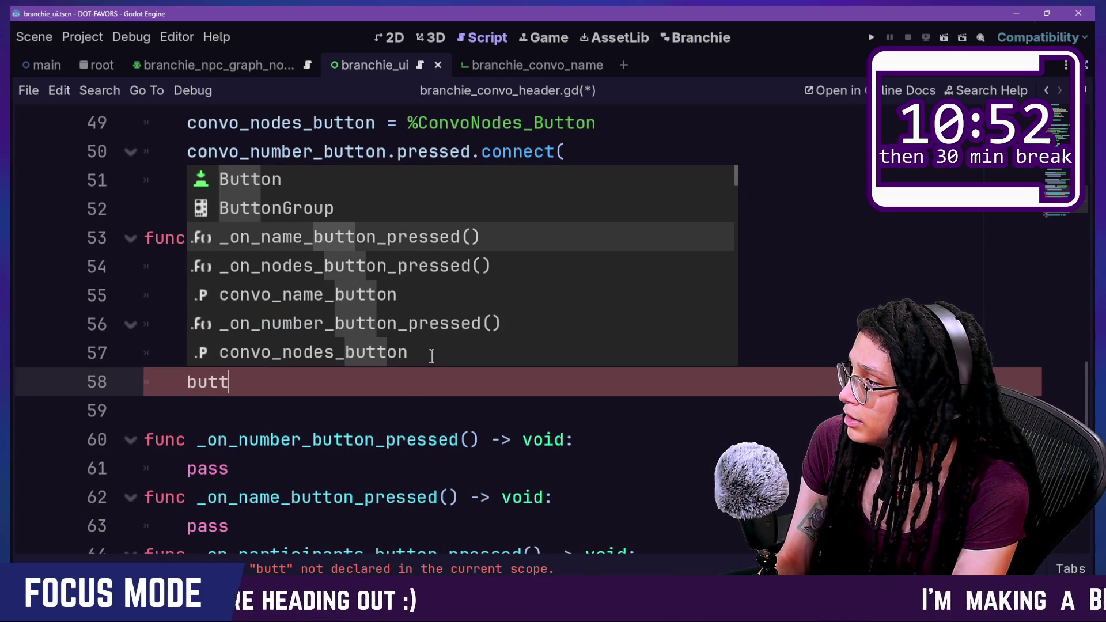
pyautogui.press('BackSpace')
pyautogui.press('BackSpace')
pyautogui.press('BackSpace')
pyautogui.write('name_new')
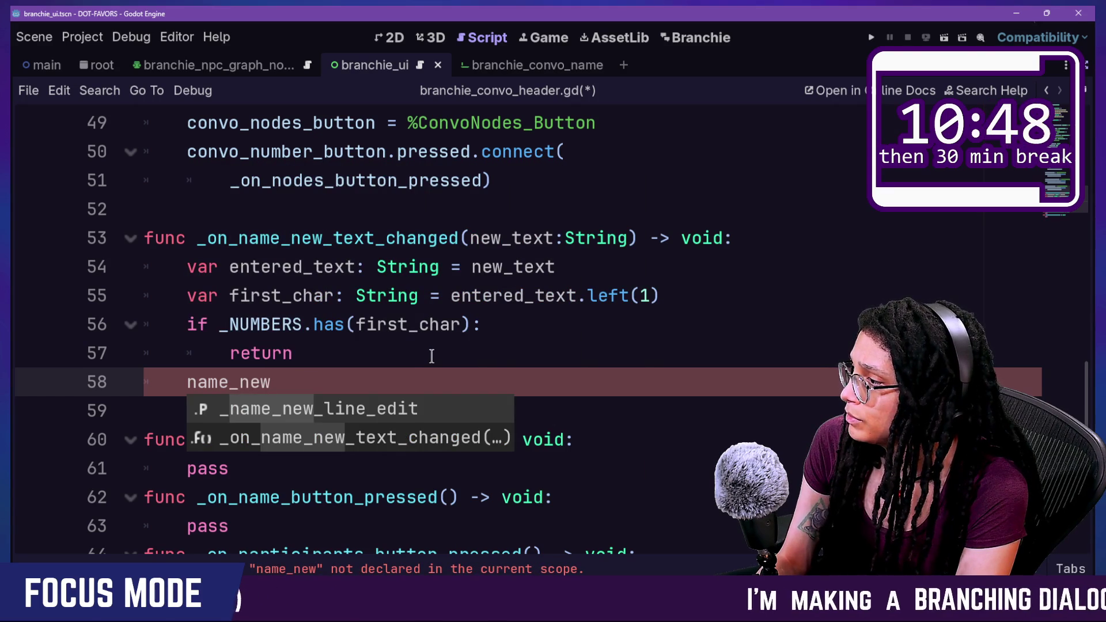
pyautogui.press('Escape')
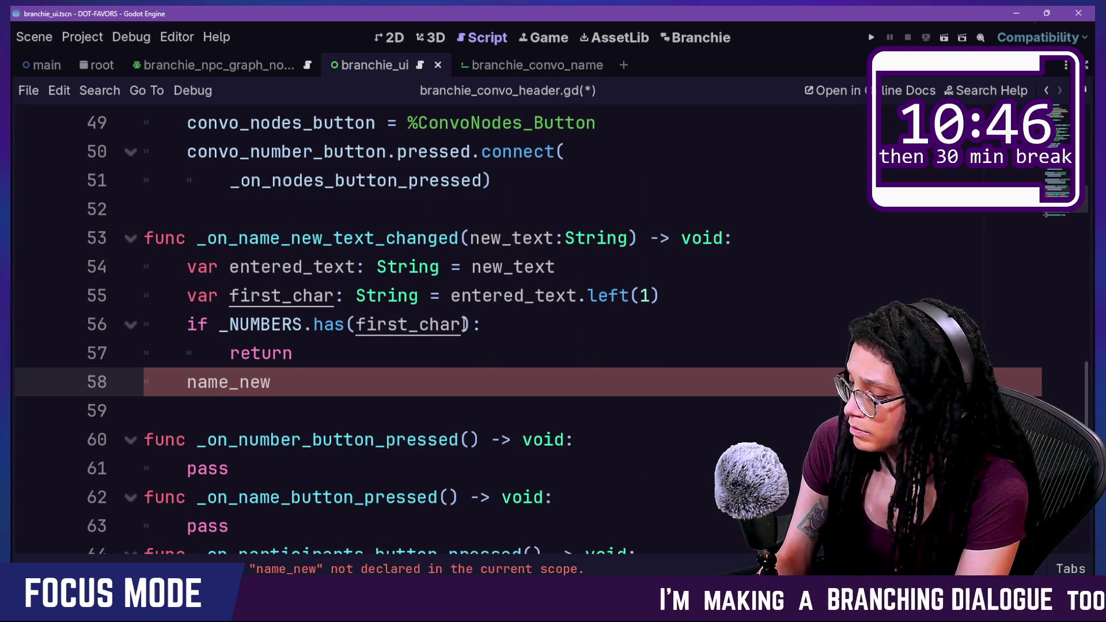
pyautogui.hotkey('ctrl', 'shift', 'F11')
# Search the script for '_new', then undo the unfinished name_new text.
pyautogui.scroll(10, 582, 292)
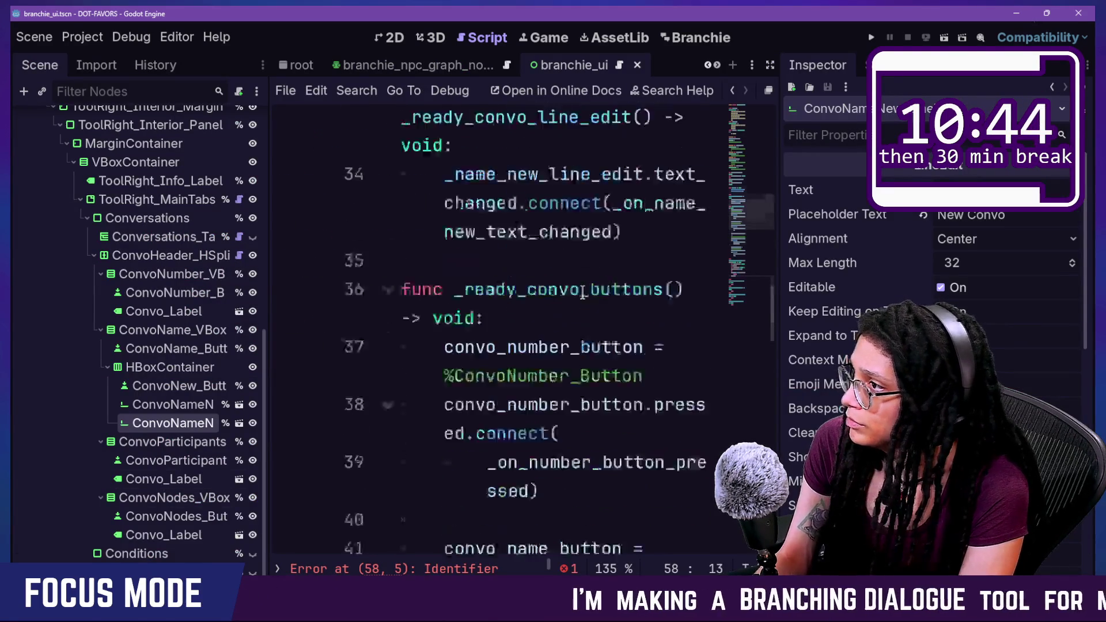
pyautogui.hotkey('ctrl', 'f')
pyautogui.write('_new')
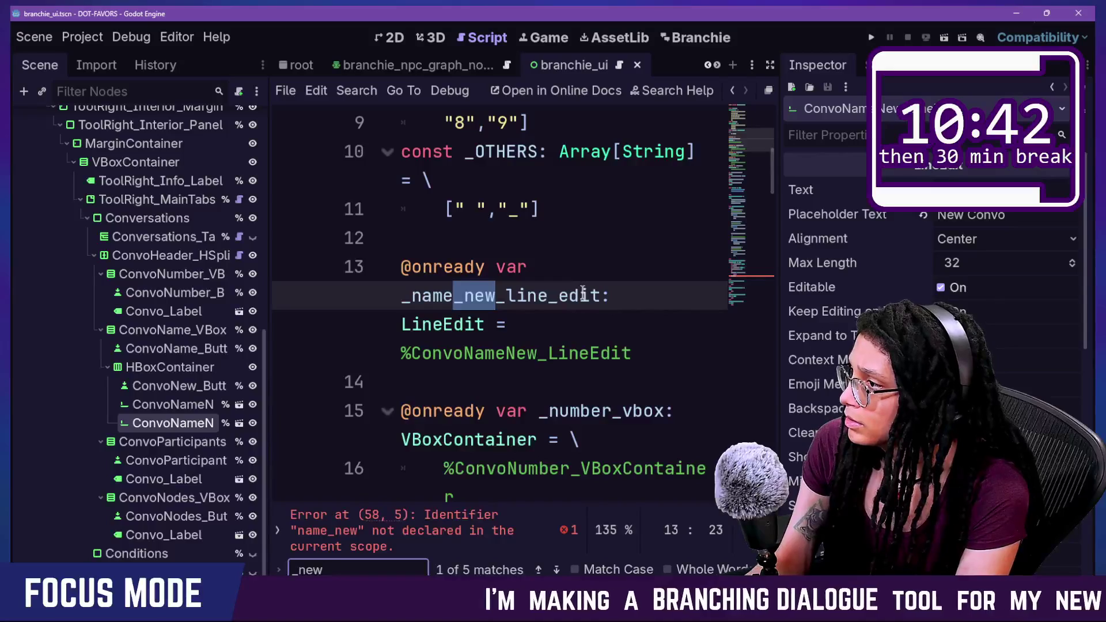
pyautogui.press('Escape')
pyautogui.hotkey('ctrl', 'z')
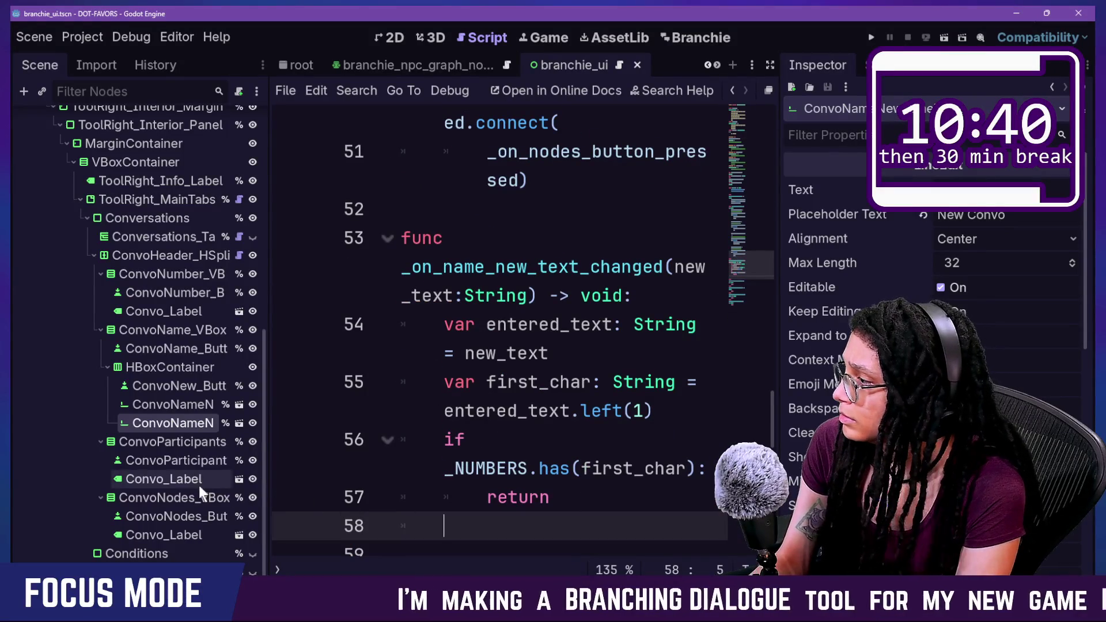
# Widen the scene tree, select the ConvoNew_Button node, and search the script for 'new_'.
pyautogui.moveTo(268, 374); pyautogui.dragTo(368, 377)
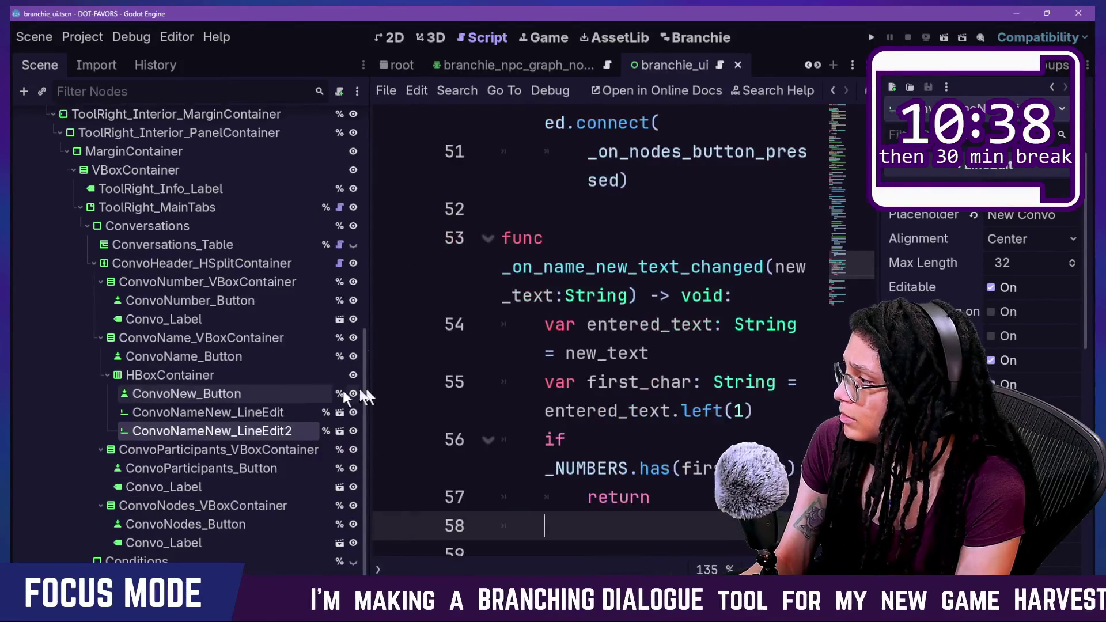
pyautogui.click(199, 397)
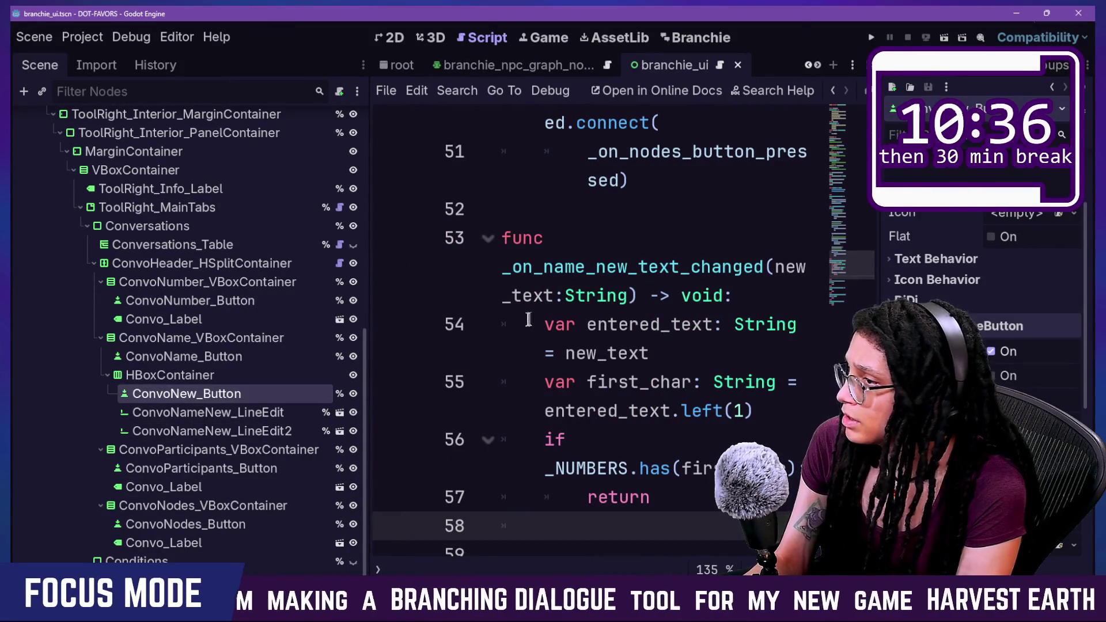
pyautogui.scroll(15, 533, 320)
pyautogui.moveTo(545, 353); pyautogui.dragTo(536, 326)
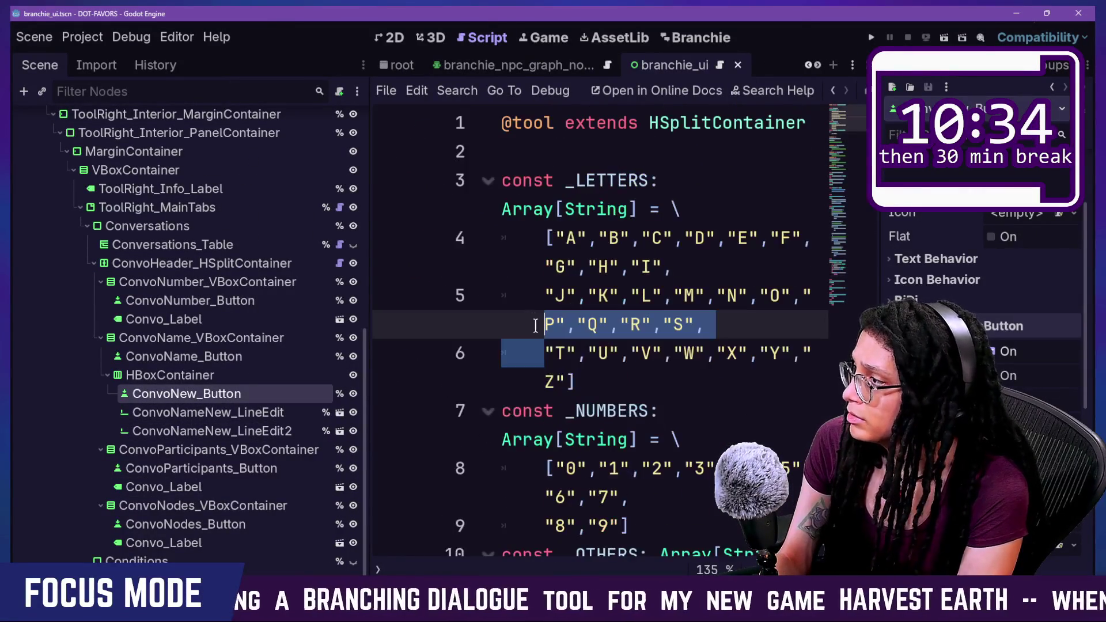
pyautogui.hotkey('ctrl', 'f')
pyautogui.write('new_butto')
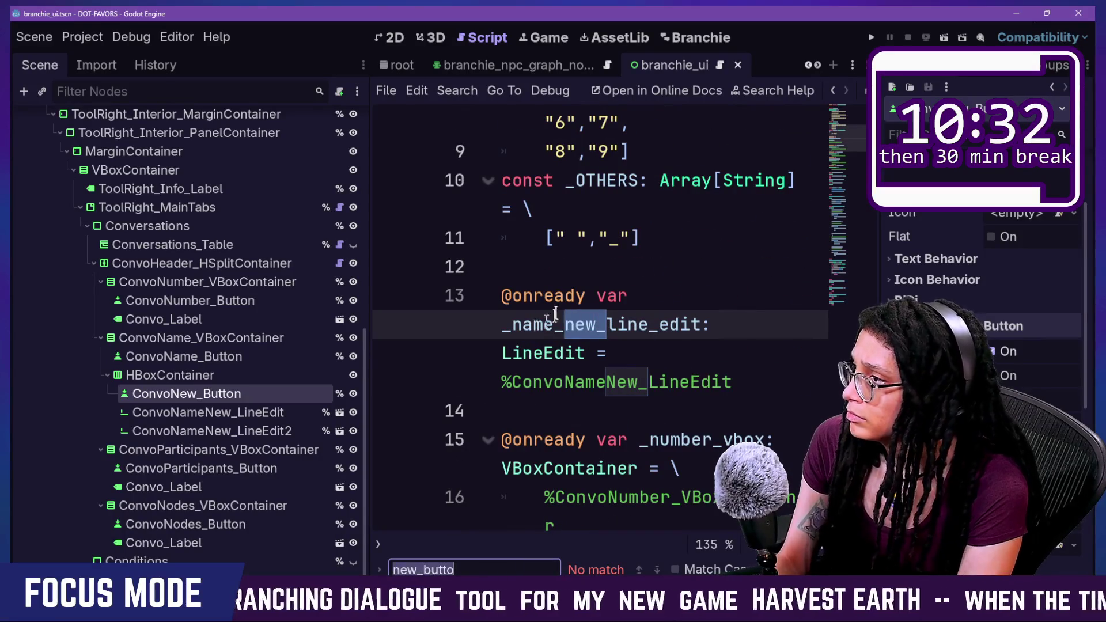
pyautogui.click(573, 376)
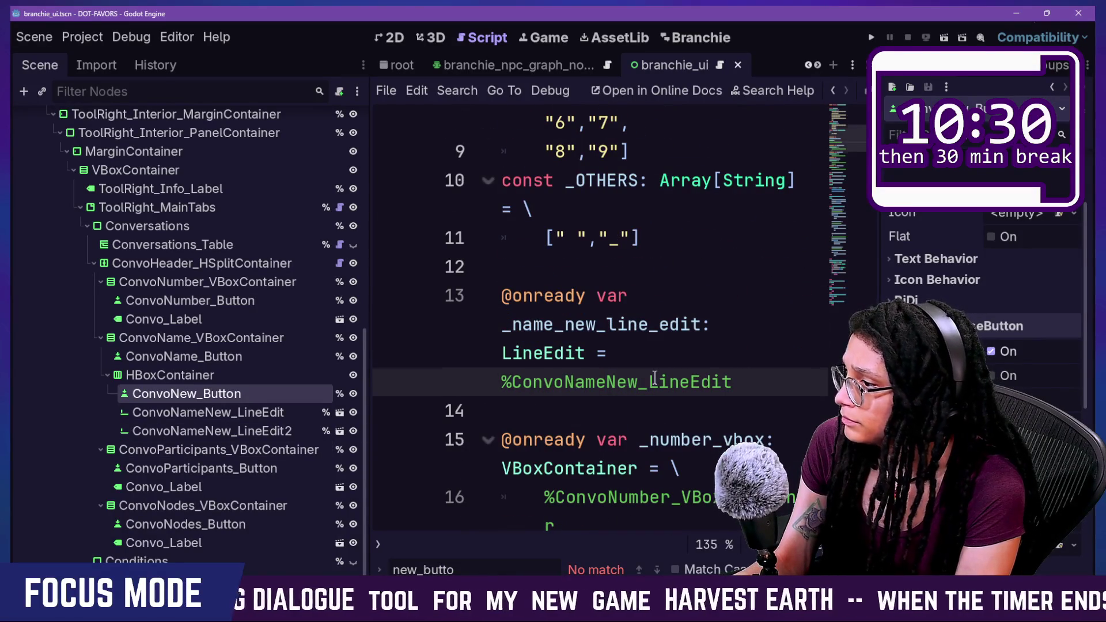
pyautogui.scroll(-5, 655, 375)
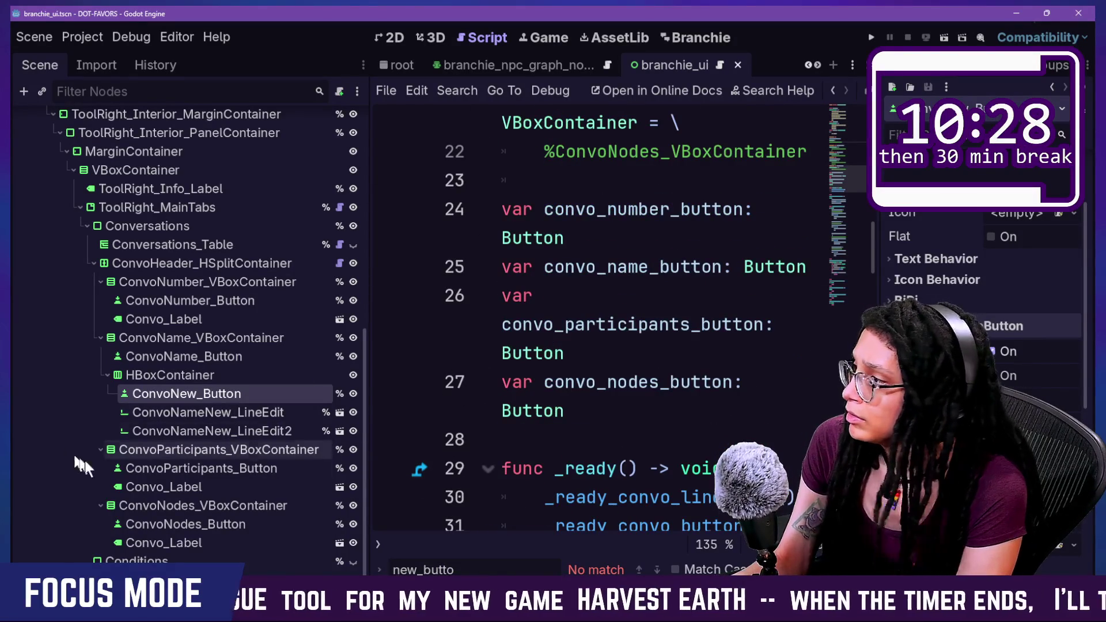
# Drag ConvoNew_Button into the script as an onready variable on line 28.
pyautogui.moveTo(141, 396)
pyautogui.mouseDown()
pyautogui.moveTo(605, 237)
pyautogui.moveTo(578, 182)
pyautogui.moveTo(505, 184)
pyautogui.mouseUp()
pyautogui.hotkey('ctrl', 'z')
pyautogui.moveTo(176, 400)
pyautogui.mouseDown()
pyautogui.moveTo(534, 176)
pyautogui.moveTo(528, 139)
pyautogui.moveTo(524, 195)
pyautogui.mouseUp()
pyautogui.scroll(-5, 528, 205)
pyautogui.moveTo(314, 394)
pyautogui.mouseDown()
pyautogui.moveTo(321, 403)
pyautogui.moveTo(562, 328)
pyautogui.moveTo(543, 349)
pyautogui.mouseUp()
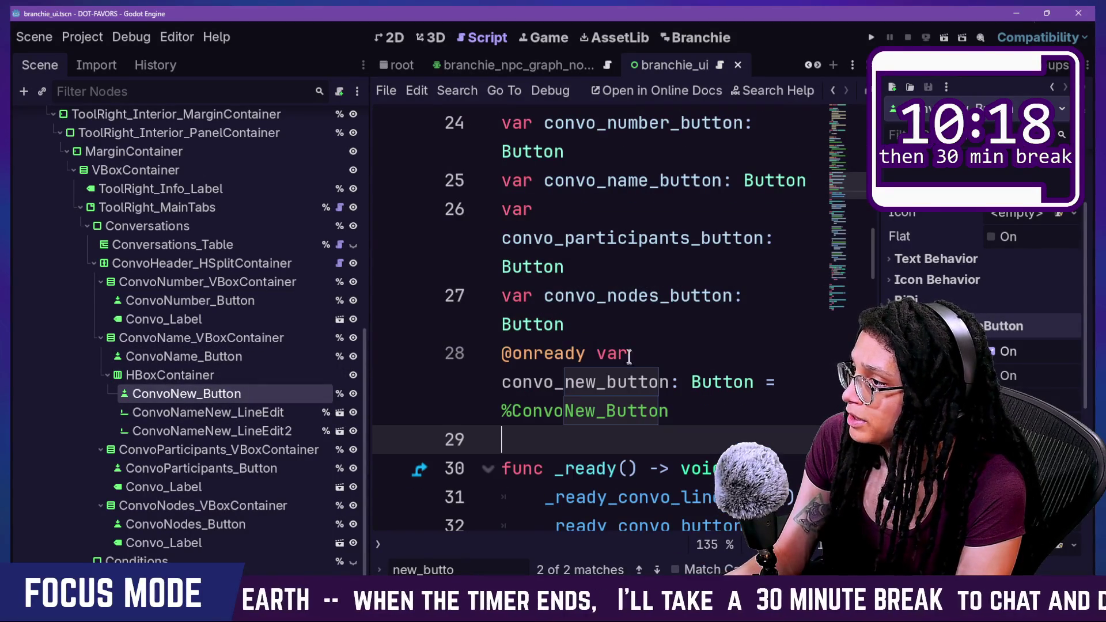
pyautogui.moveTo(639, 355); pyautogui.dragTo(524, 339)
pyautogui.click(525, 340)
pyautogui.doubleClick(525, 353)
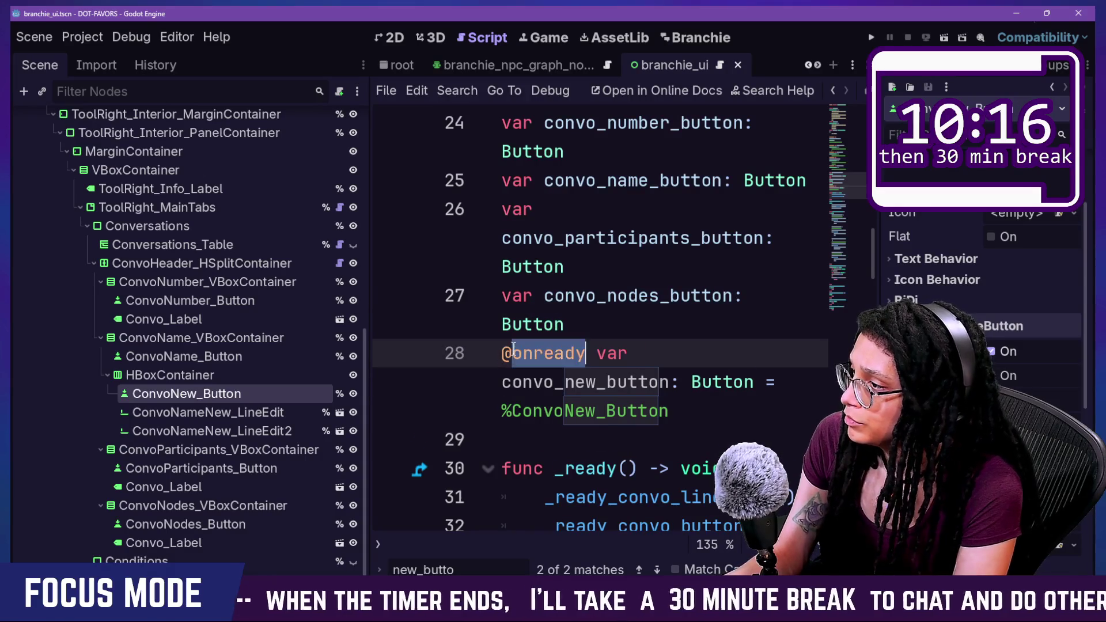
pyautogui.press('BackSpace')
pyautogui.press('BackSpace')
pyautogui.moveTo(680, 382); pyautogui.dragTo(624, 366)
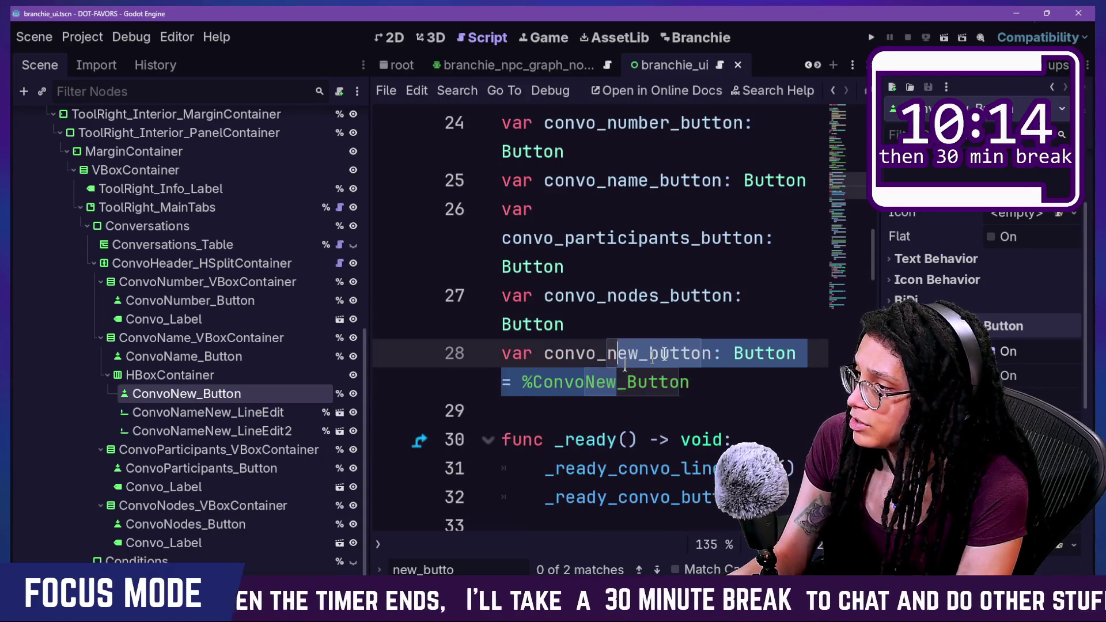
pyautogui.click(756, 350)
pyautogui.moveTo(691, 382); pyautogui.dragTo(522, 386)
pyautogui.press('BackSpace')
pyautogui.press('BackSpace')
pyautogui.press('BackSpace')
pyautogui.scroll(-1, 570, 383)
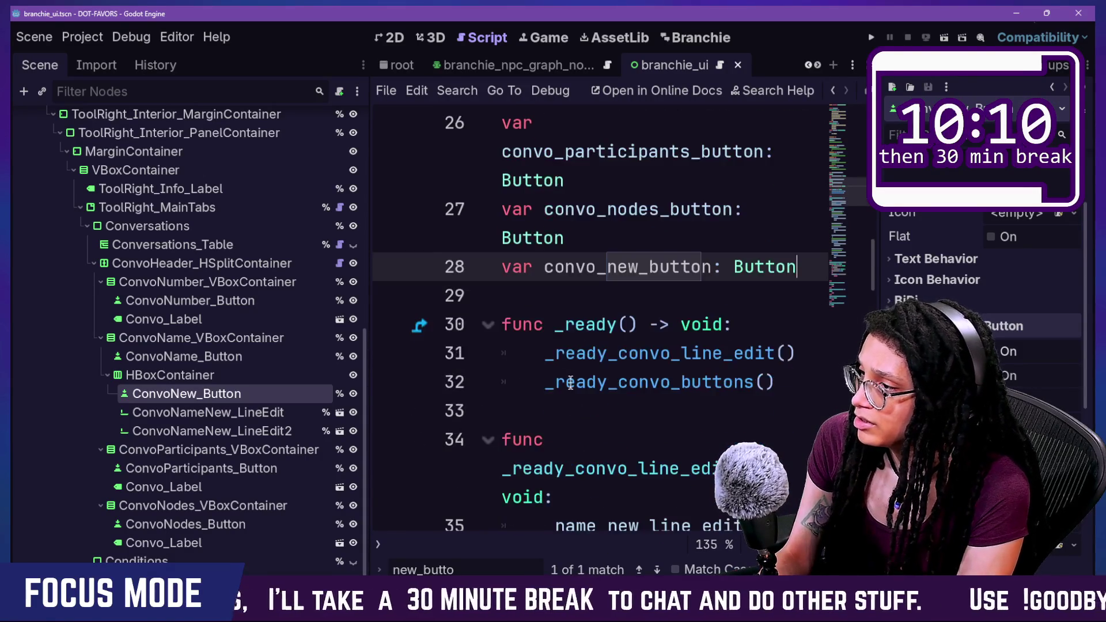
pyautogui.hotkey('ctrl', 'shift', 'F11')
pyautogui.scroll(-2, 407, 362)
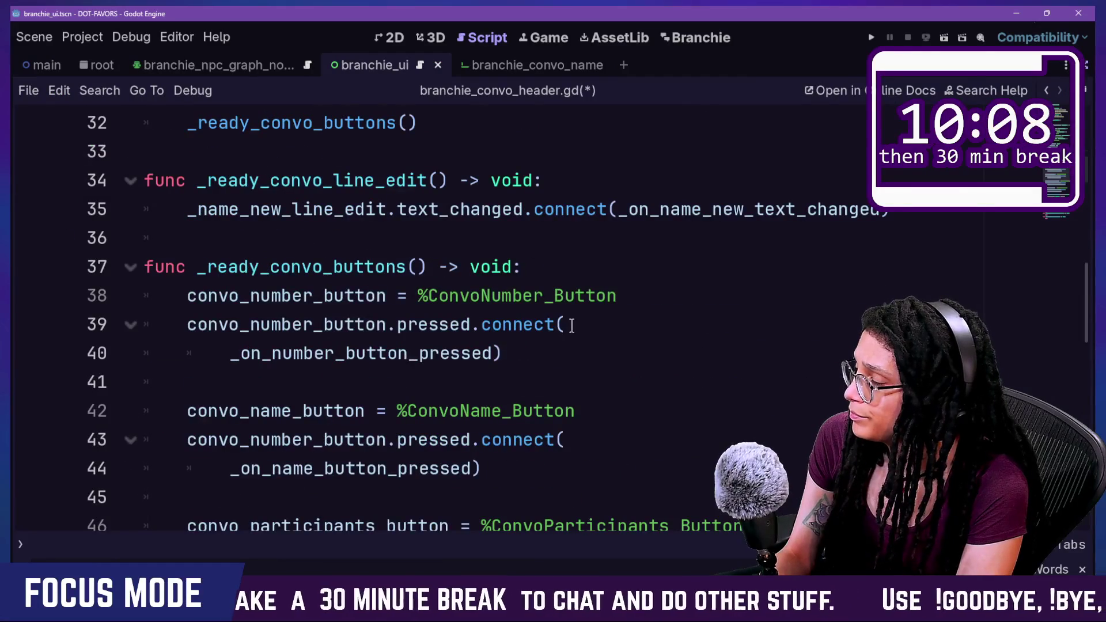
# In _ready_convo_buttons, add the line 'convo_new_button = %ConvoNew_Button'.
pyautogui.scroll(-3, 572, 325)
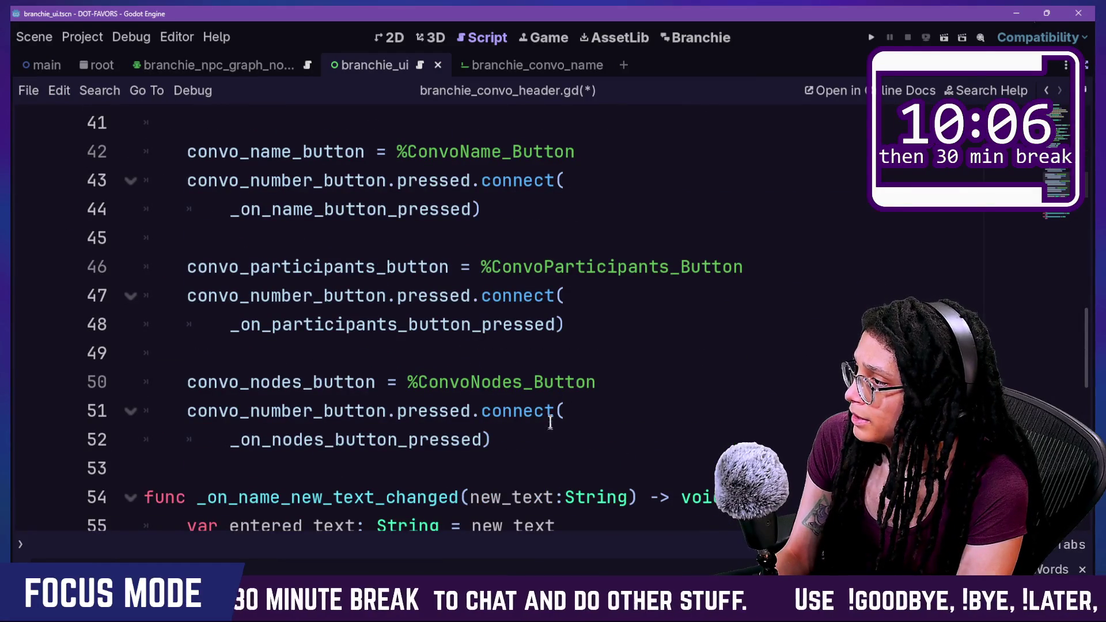
pyautogui.click(569, 438)
pyautogui.press('Return')
pyautogui.press('Return')
pyautogui.write('%ConvoNew_Button')
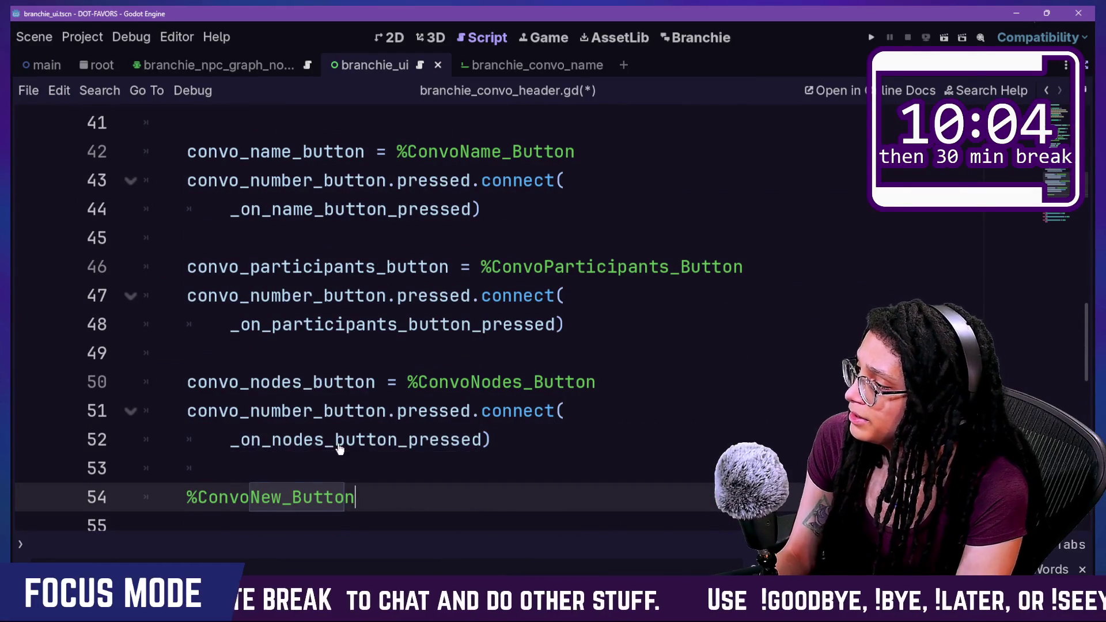
pyautogui.scroll(-1, 340, 450)
pyautogui.click(190, 408)
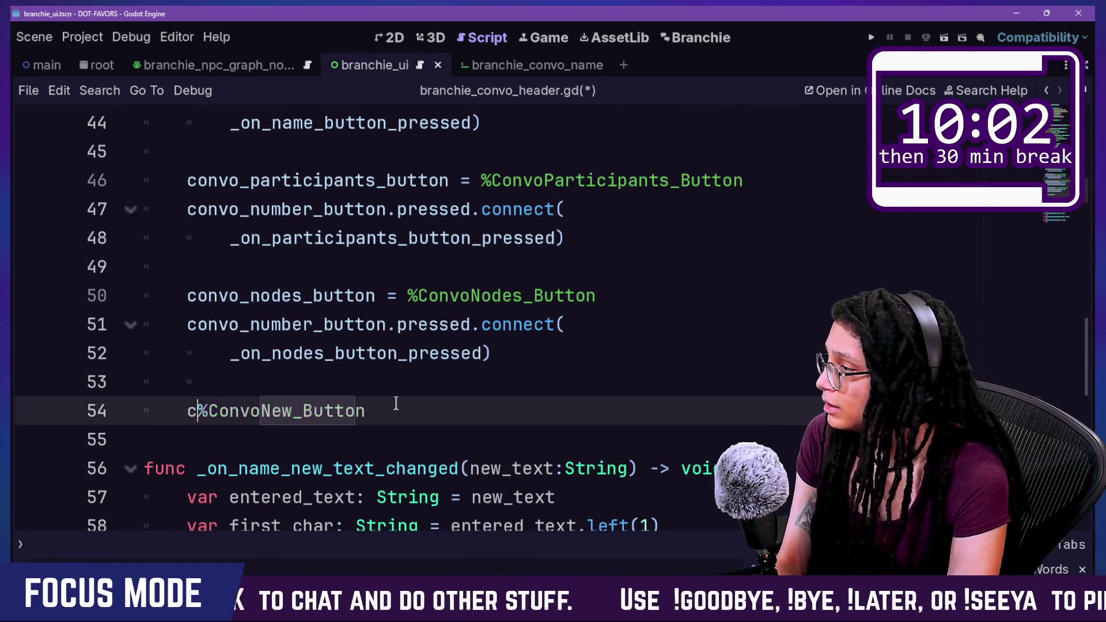
pyautogui.write('convo_')
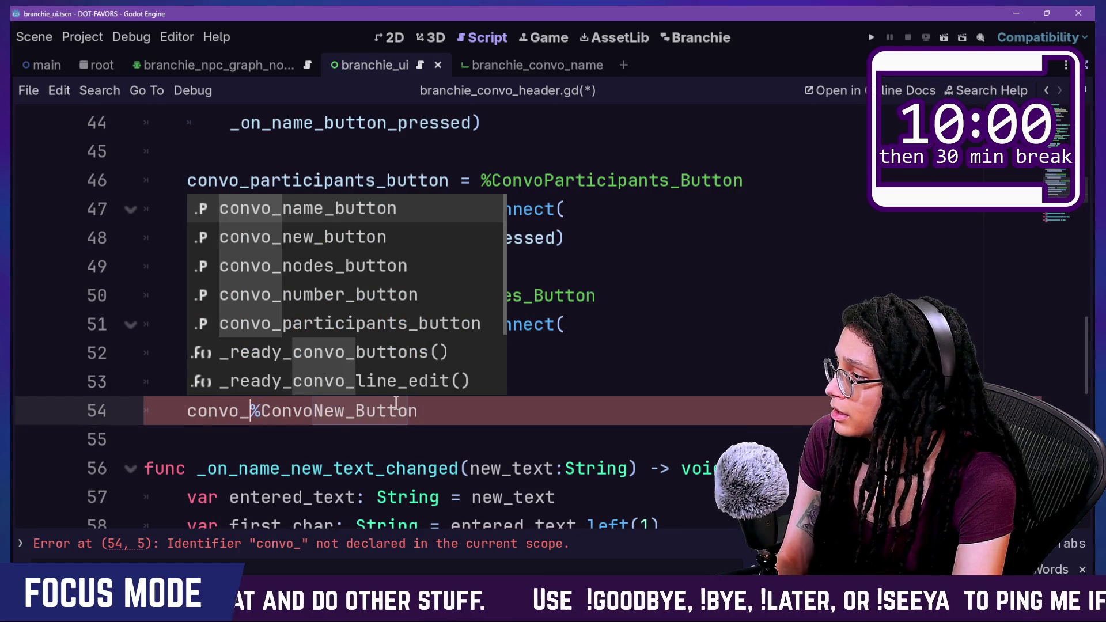
pyautogui.write('new_bu')
pyautogui.press('Return')
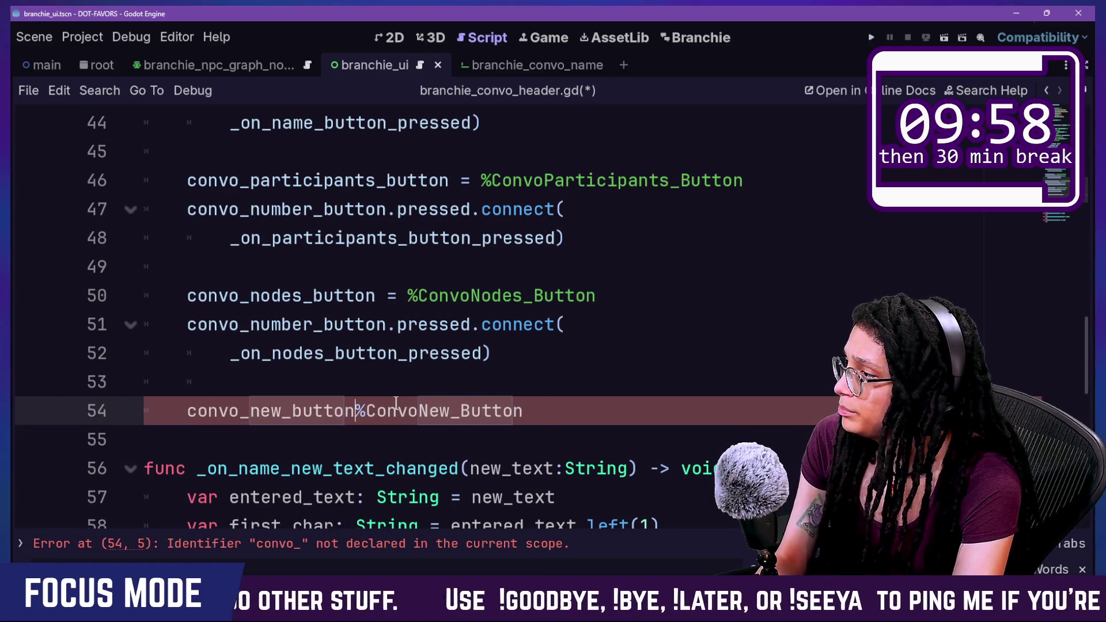
pyautogui.write('=')
pyautogui.click(589, 414)
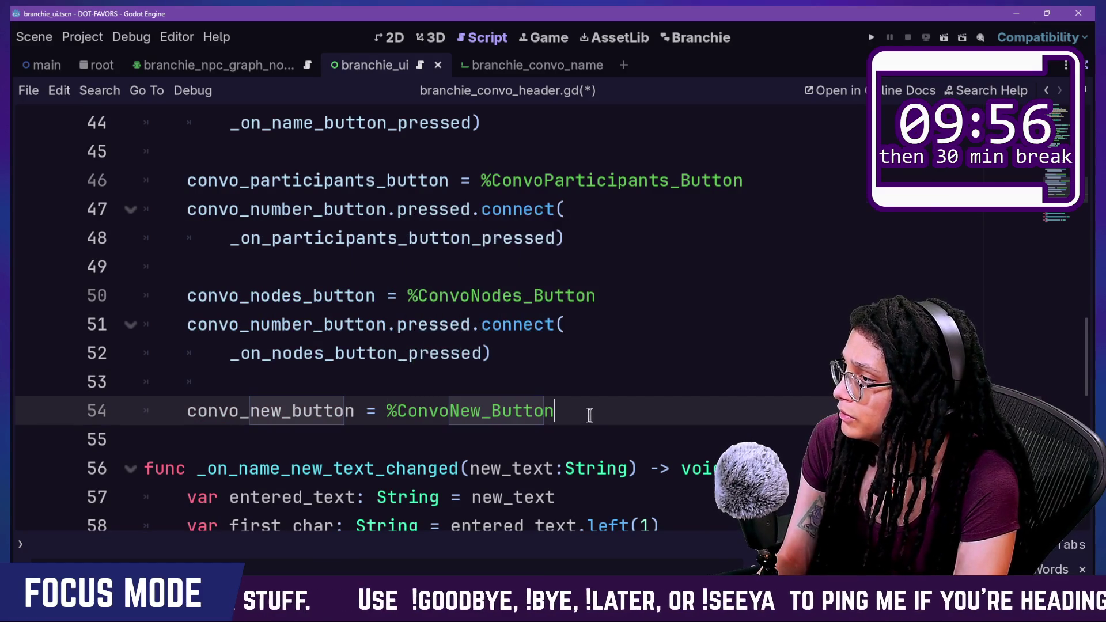
# Duplicate the nodes-button connect lines below and change them to refer to convo_new_button.
pyautogui.moveTo(550, 351); pyautogui.dragTo(617, 305)
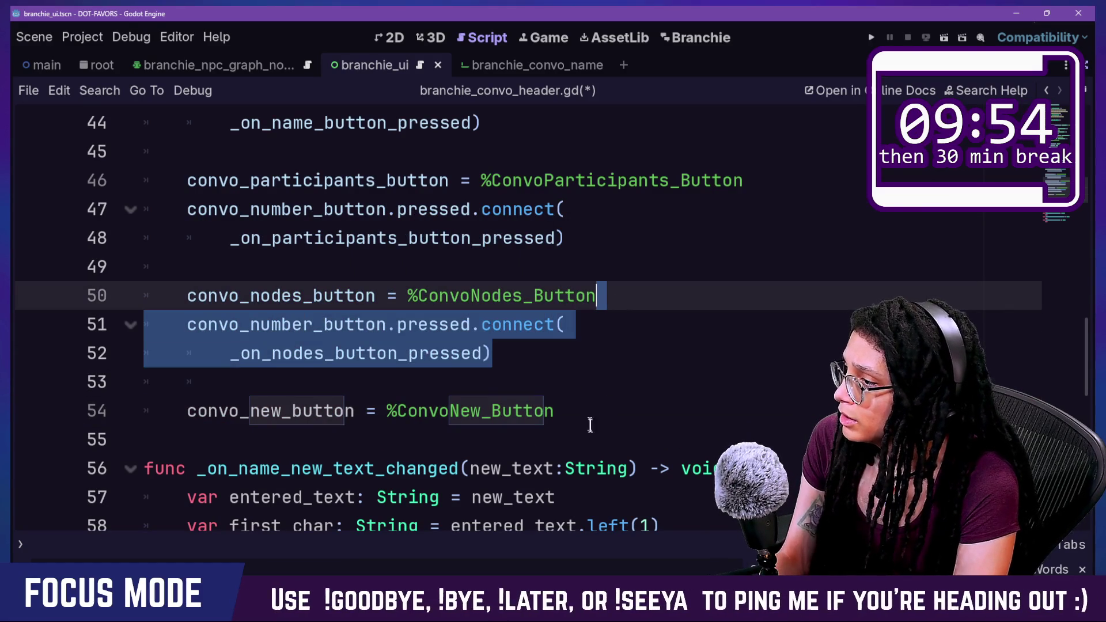
pyautogui.hotkey('ctrl', 'c')
pyautogui.click(592, 429)
pyautogui.hotkey('ctrl', 'v')
pyautogui.moveTo(260, 440); pyautogui.dragTo(294, 436)
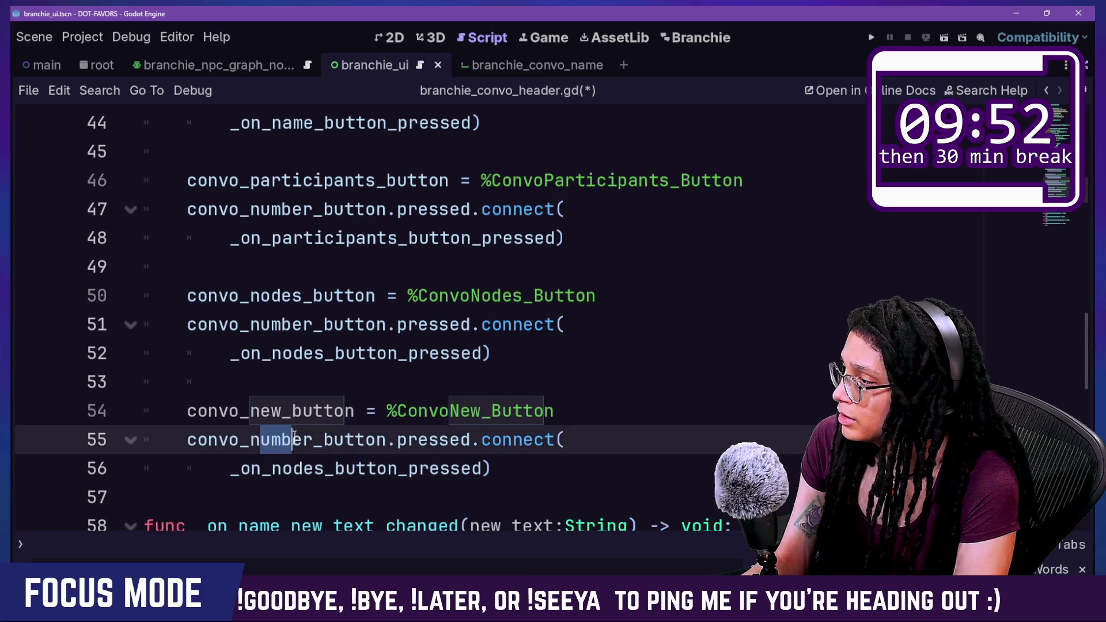
pyautogui.press('BackSpace')
pyautogui.press('BackSpace')
pyautogui.press('Delete')
pyautogui.press('Delete')
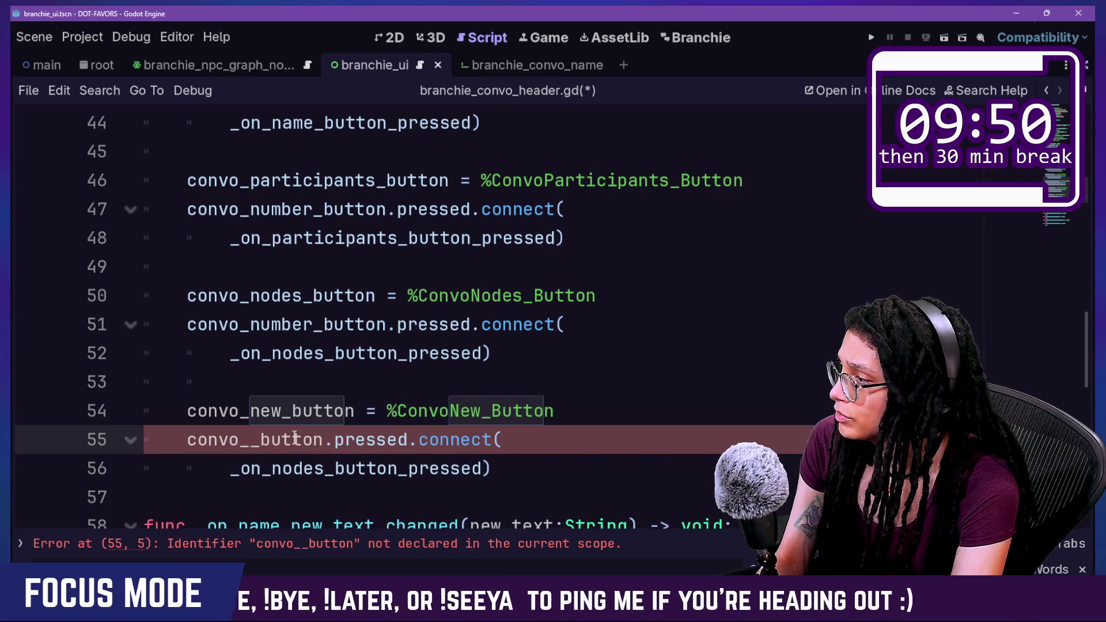
pyautogui.write('new')
# Rename the connected handler to _on_new_button_pressed and select that name.
pyautogui.click(387, 440)
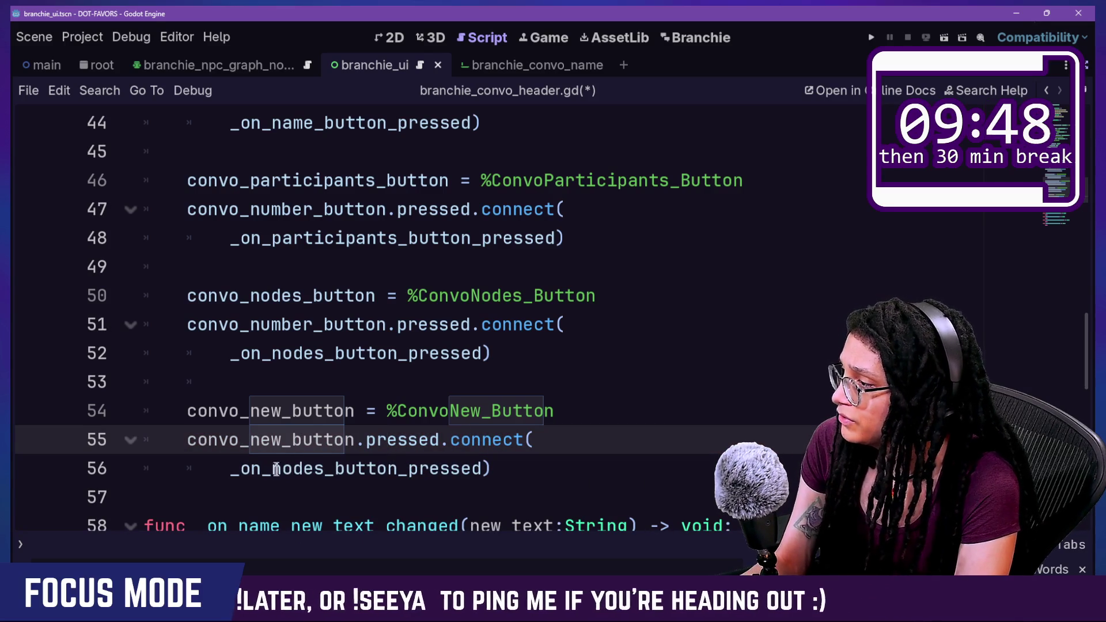
pyautogui.moveTo(271, 469); pyautogui.dragTo(320, 471)
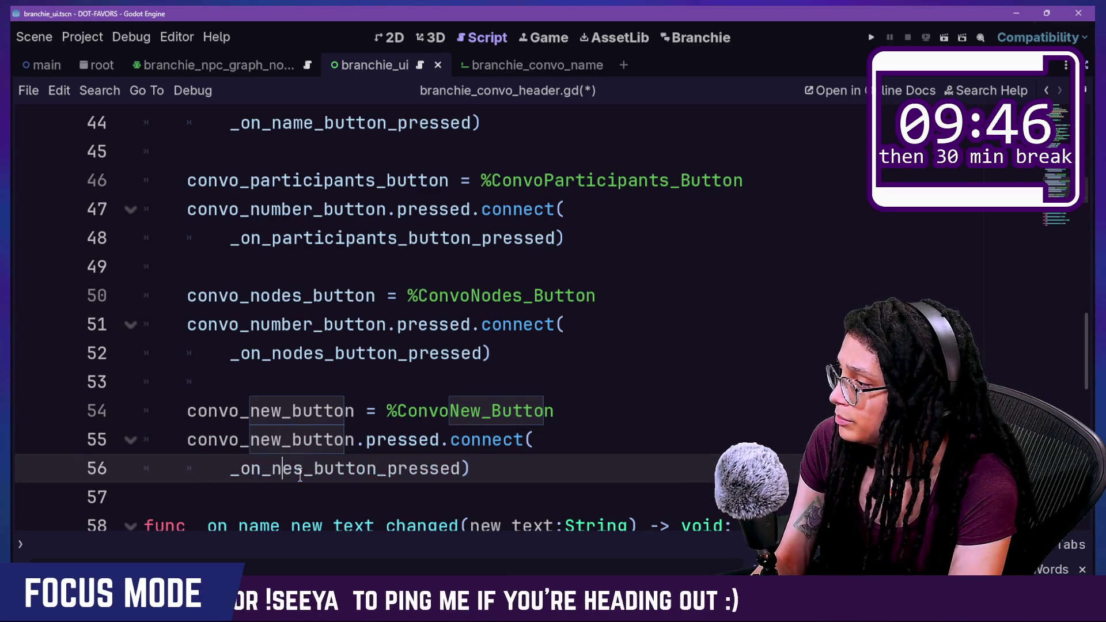
pyautogui.write('new')
pyautogui.press('Delete')
pyautogui.press('Delete')
pyautogui.tripleClick(219, 470)
pyautogui.moveTo(231, 470); pyautogui.dragTo(462, 469)
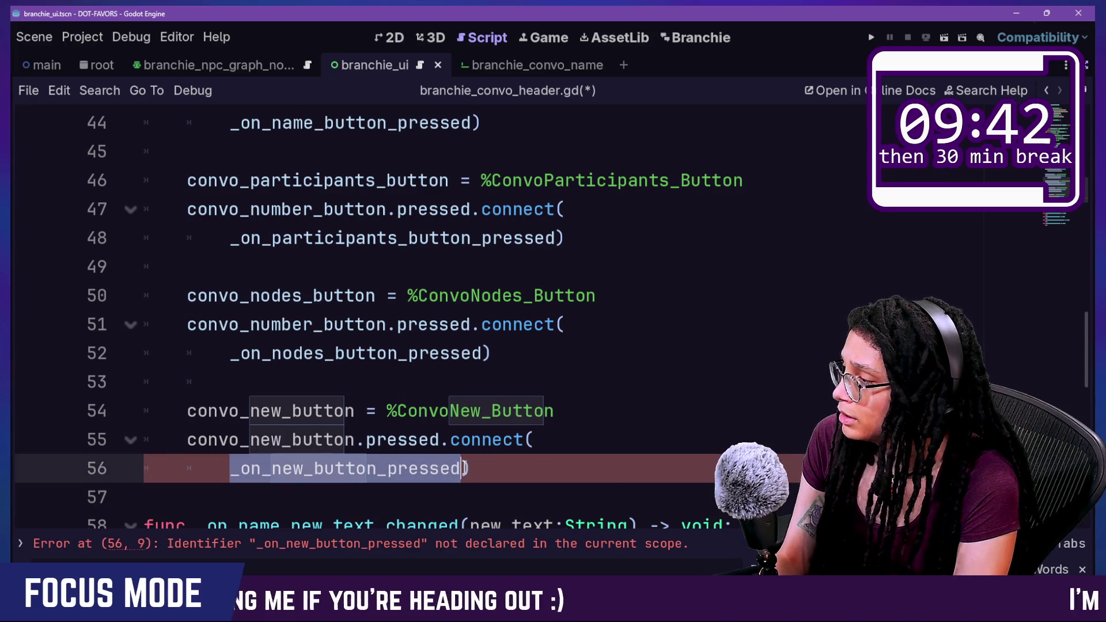
pyautogui.scroll(-9, 465, 466)
pyautogui.scroll(5, 465, 466)
pyautogui.scroll(-2, 464, 466)
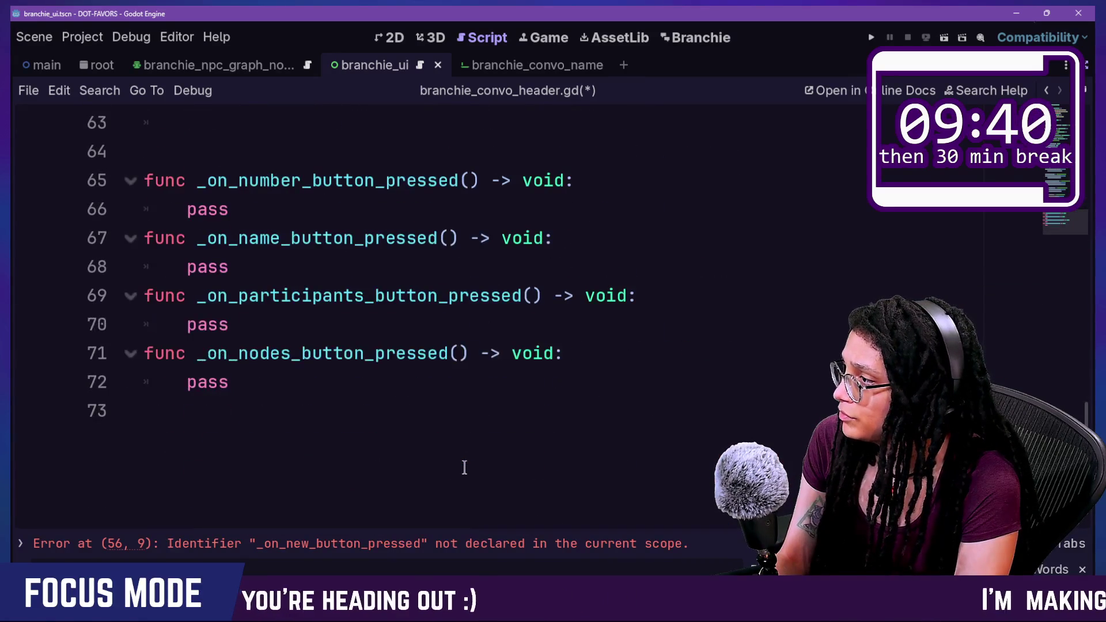
# Add an empty 'func _on_new_button_pressed() -> void: pass' handler on line 73.
pyautogui.click(368, 403)
pyautogui.hotkey('ctrl', 'v')
pyautogui.click(309, 388)
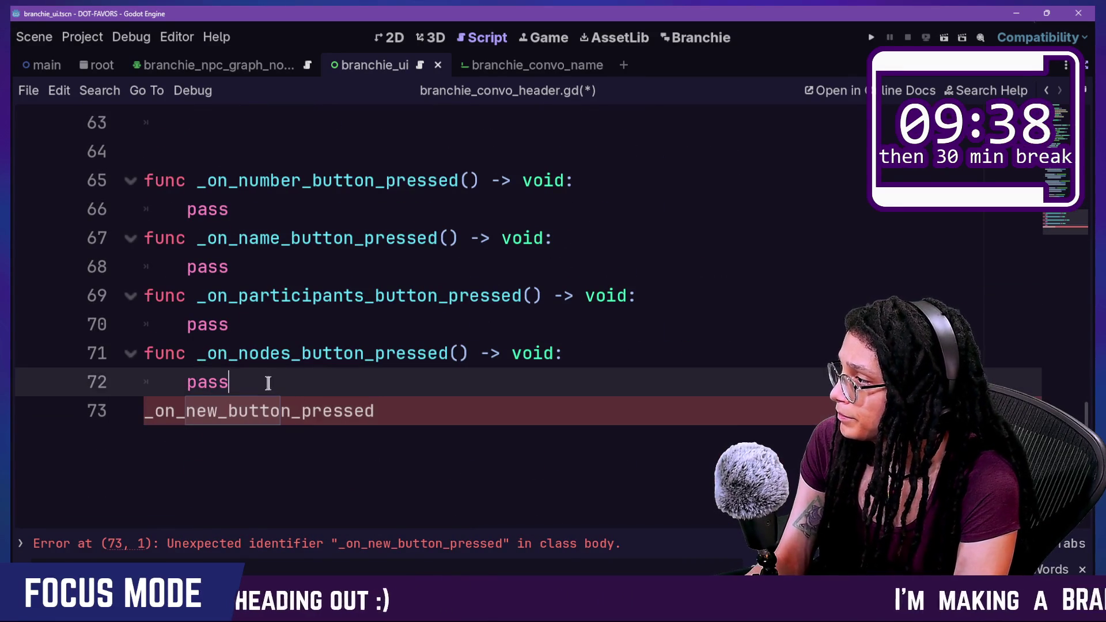
pyautogui.click(147, 411)
pyautogui.write('func')
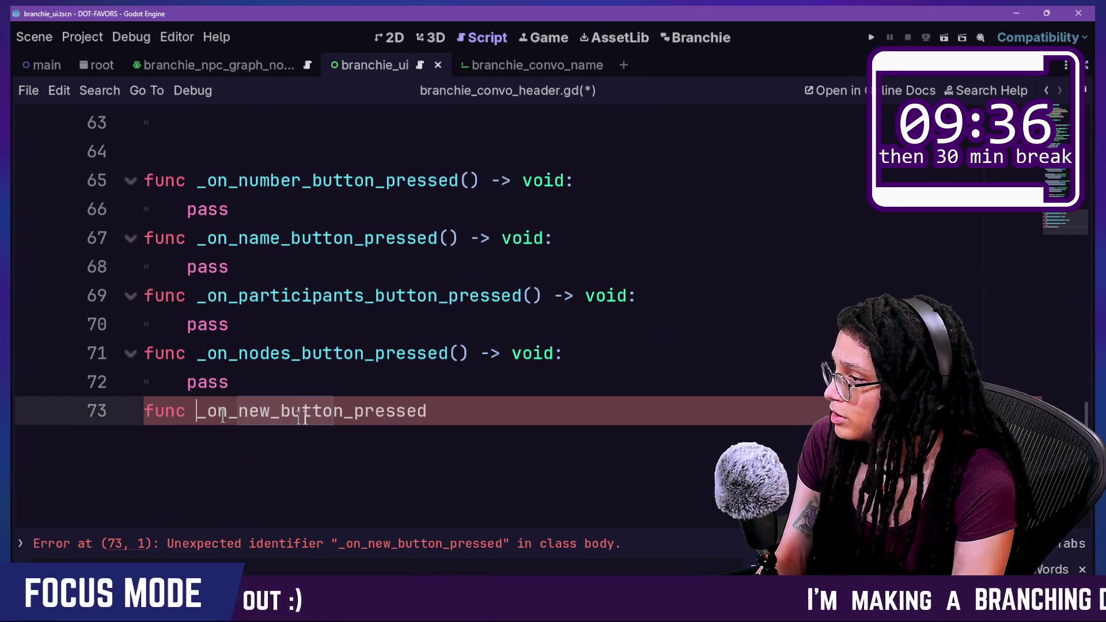
pyautogui.press('BackSpace')
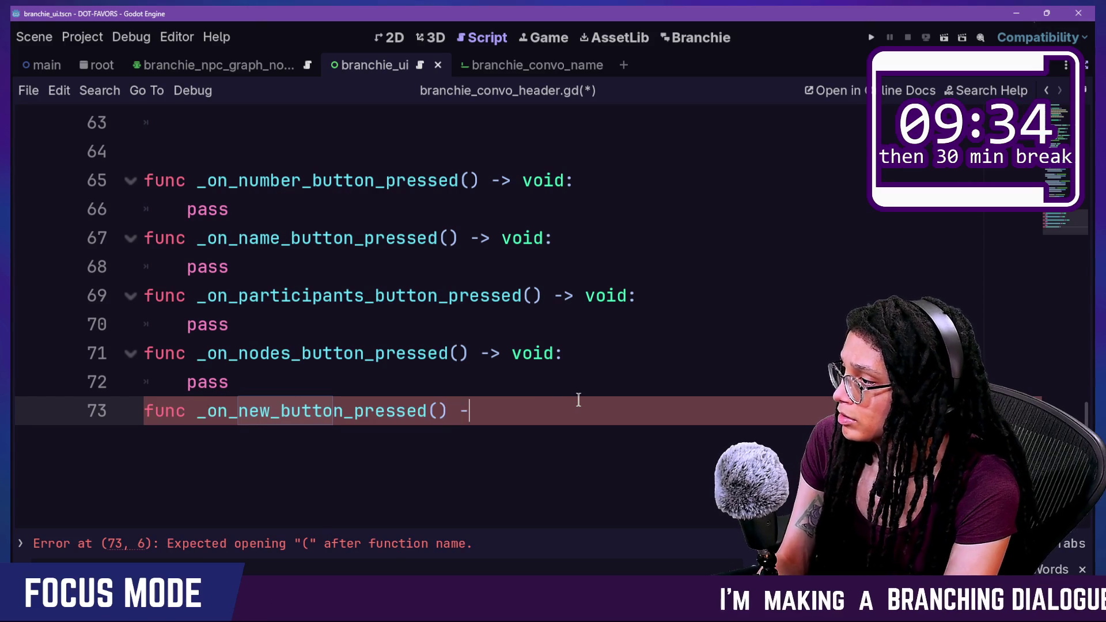
pyautogui.write('> void:')
pyautogui.press('Return')
pyautogui.write('pass')
# Save the script with the new handler stub.
pyautogui.click(472, 277)
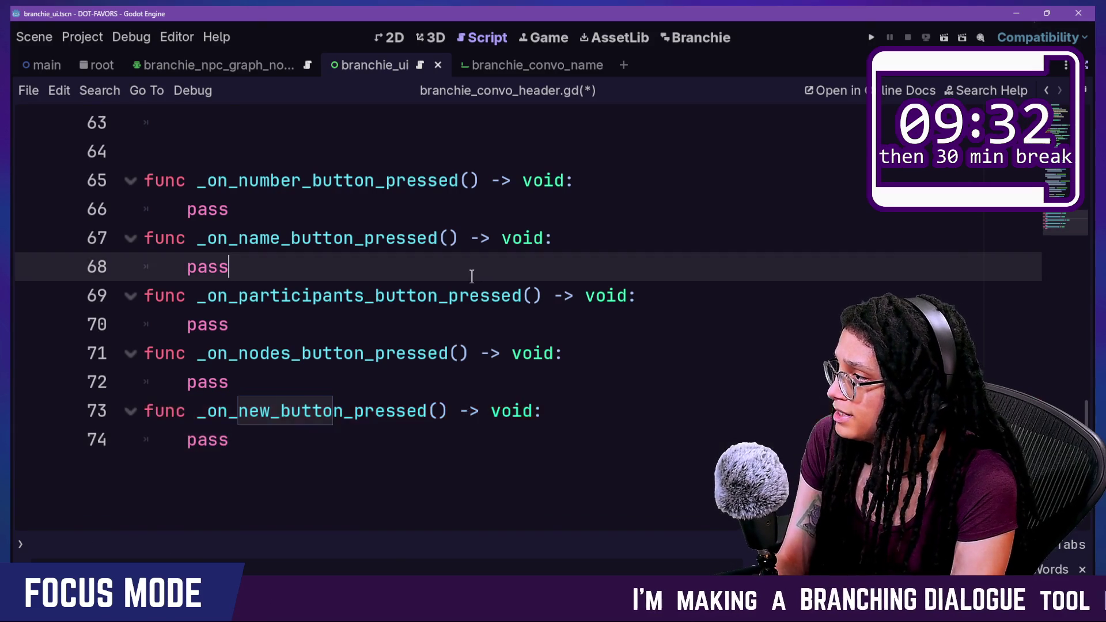
pyautogui.scroll(3, 471, 276)
pyautogui.hotkey('ctrl', 's')
pyautogui.scroll(3, 327, 291)
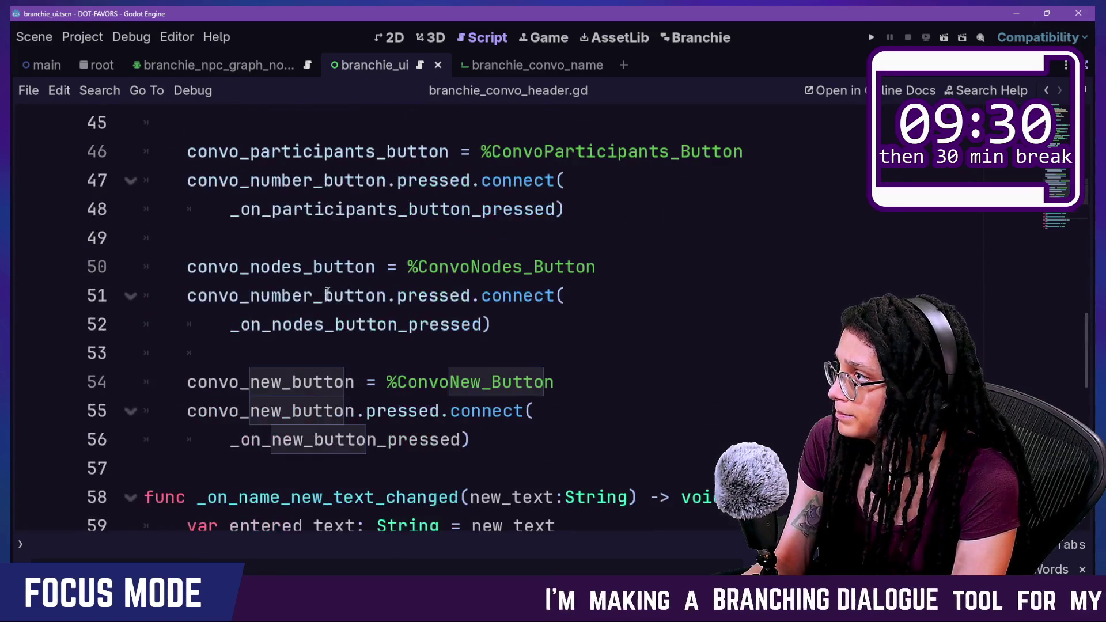
pyautogui.click(474, 350)
pyautogui.scroll(-3, 474, 346)
pyautogui.scroll(1, 474, 346)
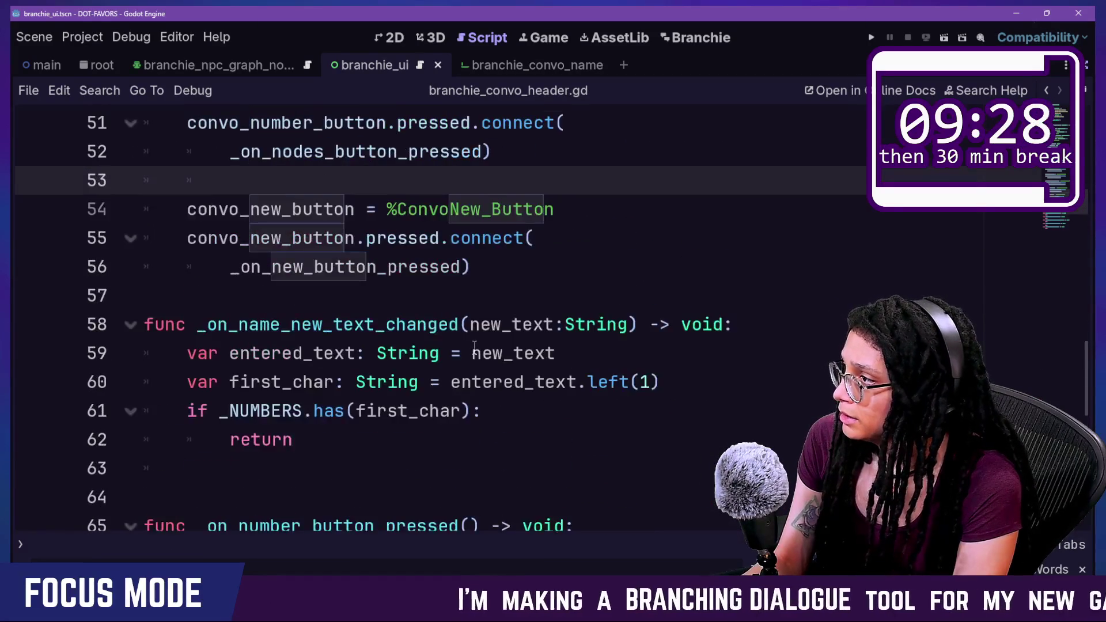
pyautogui.scroll(-3, 474, 346)
# Add 'convo_new_button.disabled = false' inside the name check, save, and open Project Settings.
pyautogui.click(344, 348)
pyautogui.press('Return')
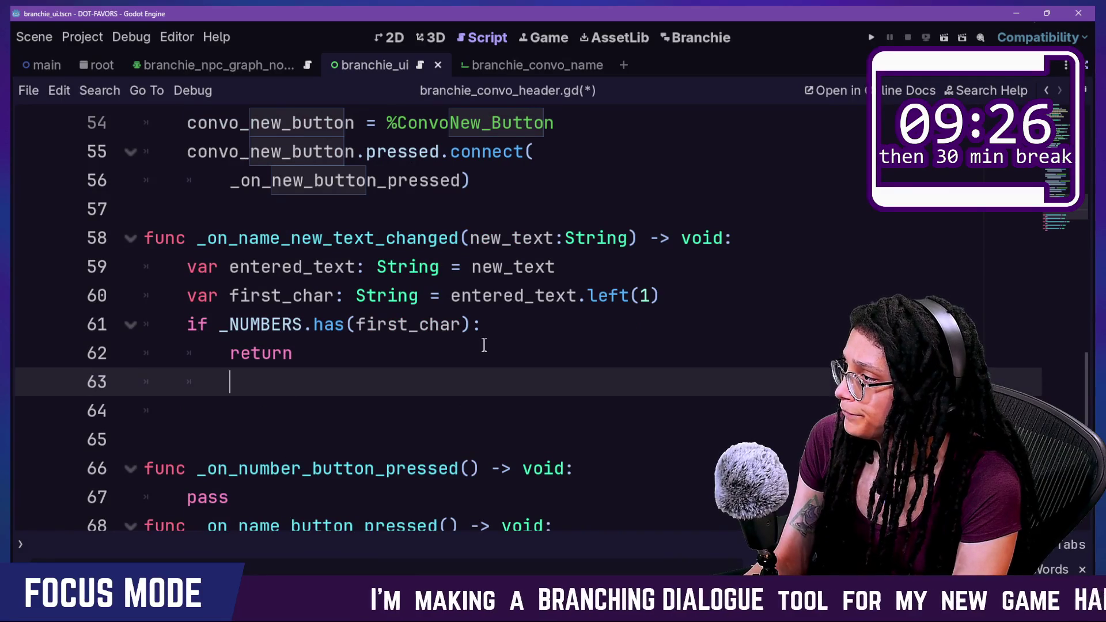
pyautogui.press('Return')
pyautogui.write('convo')
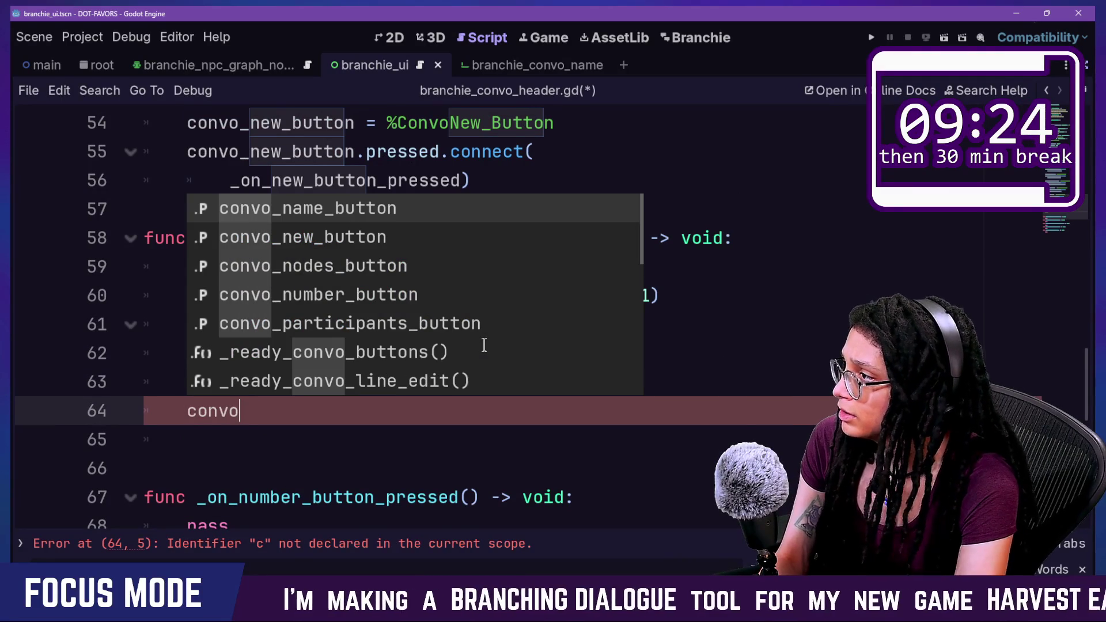
pyautogui.press('Down')
pyautogui.press('Return')
pyautogui.write('.di')
pyautogui.press('Return')
pyautogui.write('lse')
pyautogui.moveTo(188, 326); pyautogui.dragTo(503, 411)
pyautogui.hotkey('ctrl', 's')
pyautogui.click(82, 37)
pyautogui.click(109, 58)
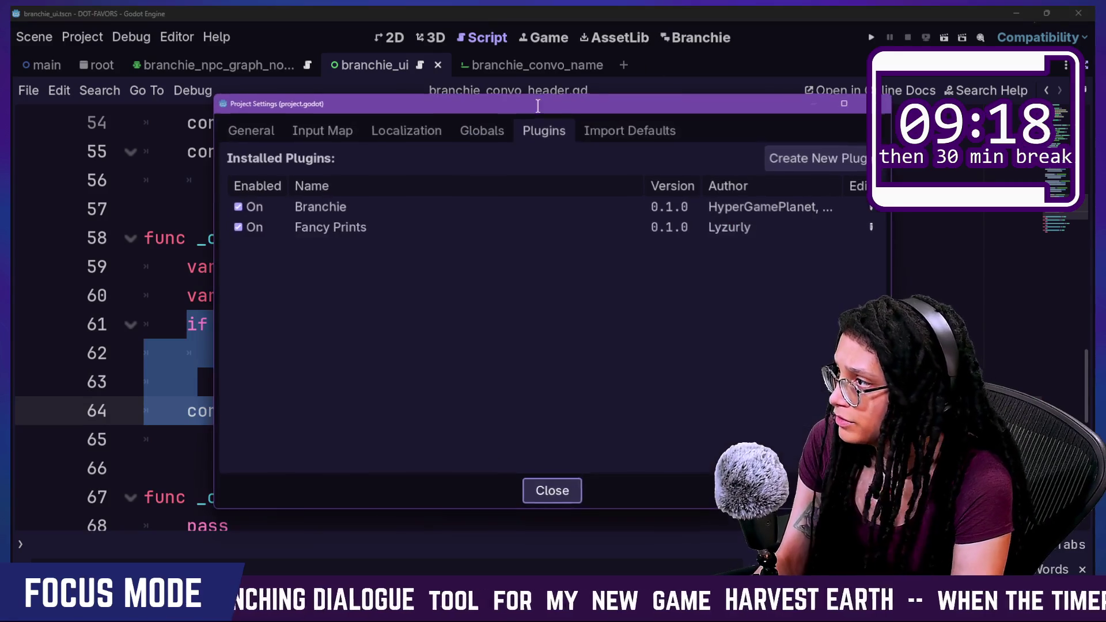
# Turn Branchie back on in Plugins, test the New Con name field, then return to the header script.
pyautogui.click(247, 206)
pyautogui.click(247, 207)
pyautogui.click(695, 38)
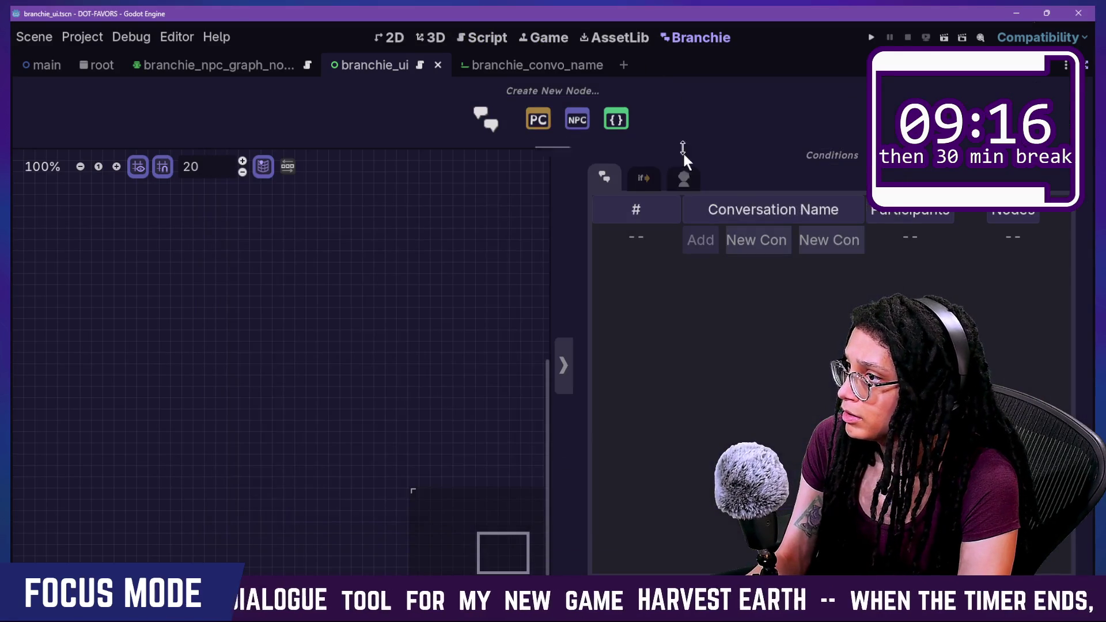
pyautogui.click(759, 244)
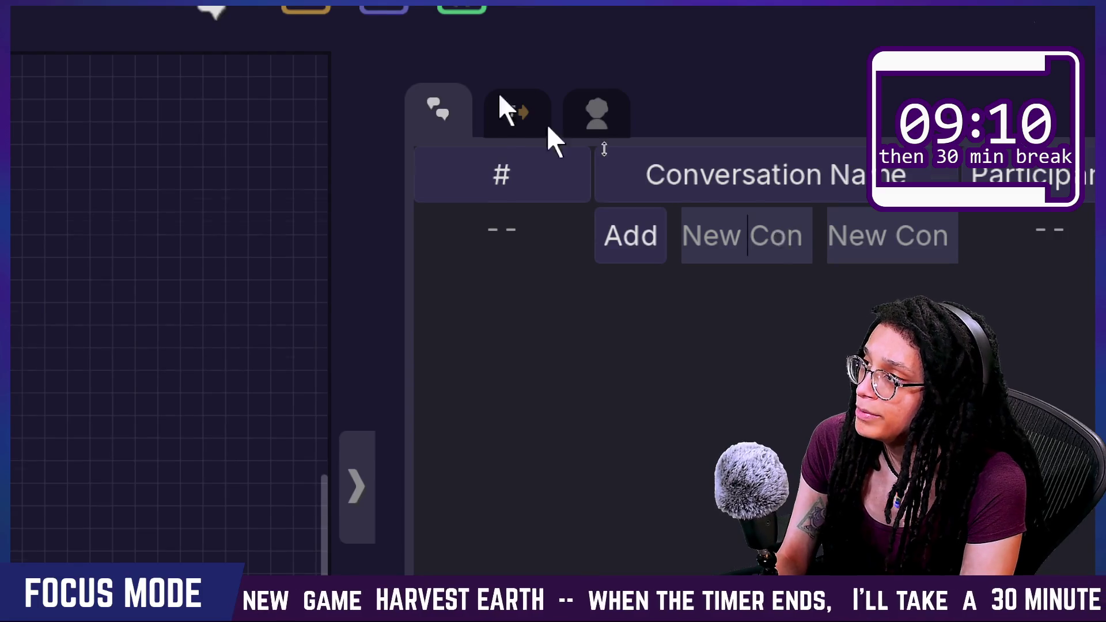
pyautogui.click(503, 36)
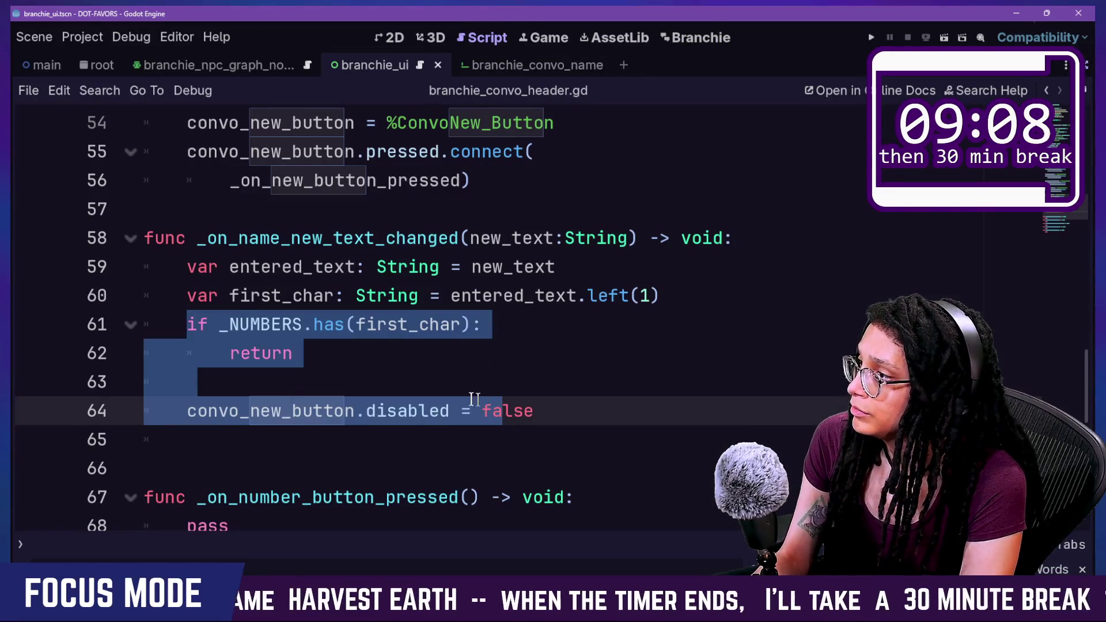
# Delete the return statement from the leading-digit check on line 62.
pyautogui.click(569, 468)
pyautogui.click(738, 320)
pyautogui.click(666, 376)
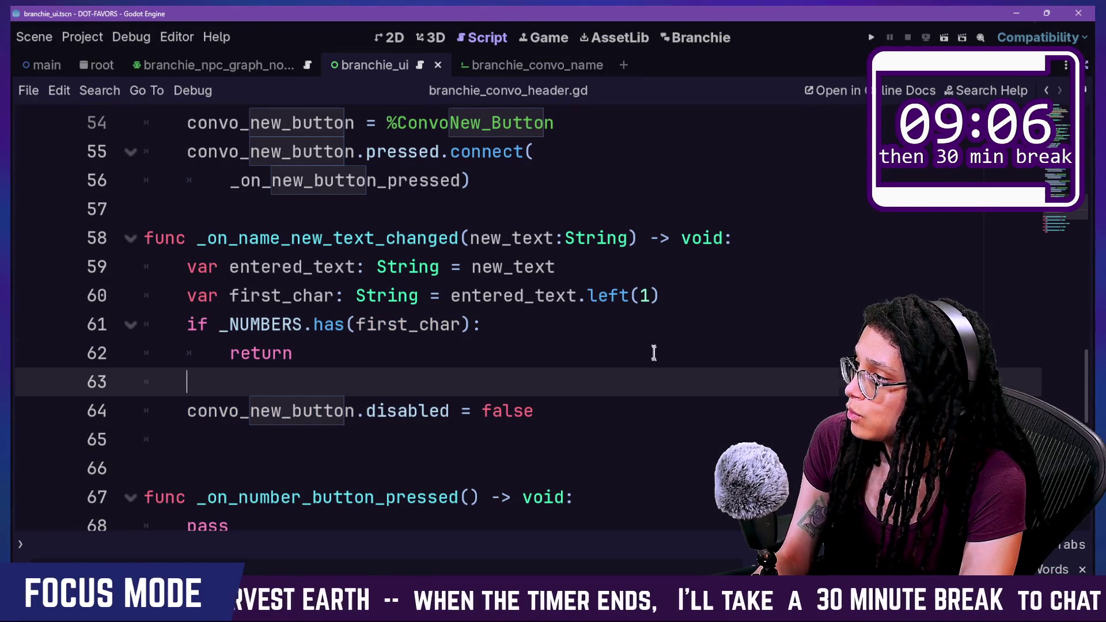
pyautogui.click(654, 353)
pyautogui.click(671, 328)
pyautogui.click(666, 356)
pyautogui.click(659, 329)
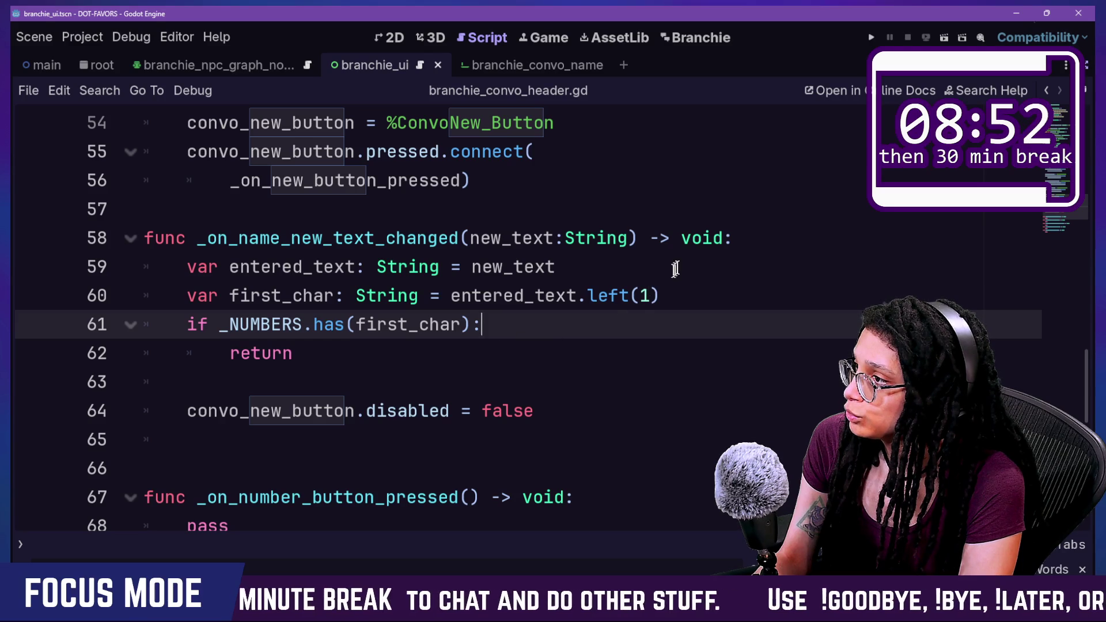
pyautogui.click(807, 245)
pyautogui.click(702, 349)
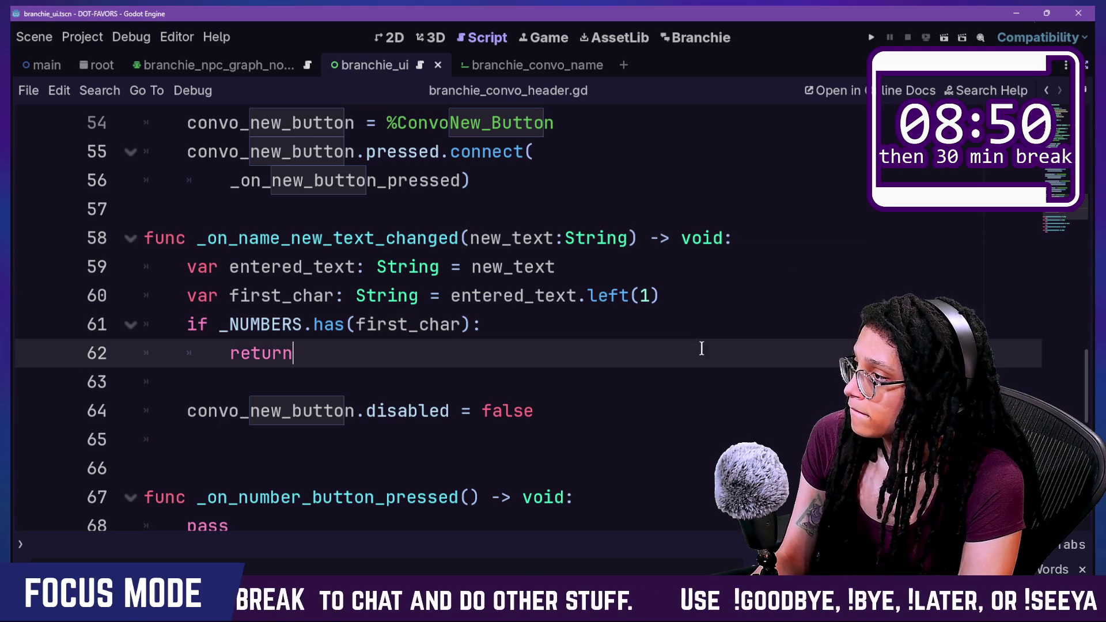
pyautogui.hotkey('shift', 'Home')
pyautogui.press('BackSpace')
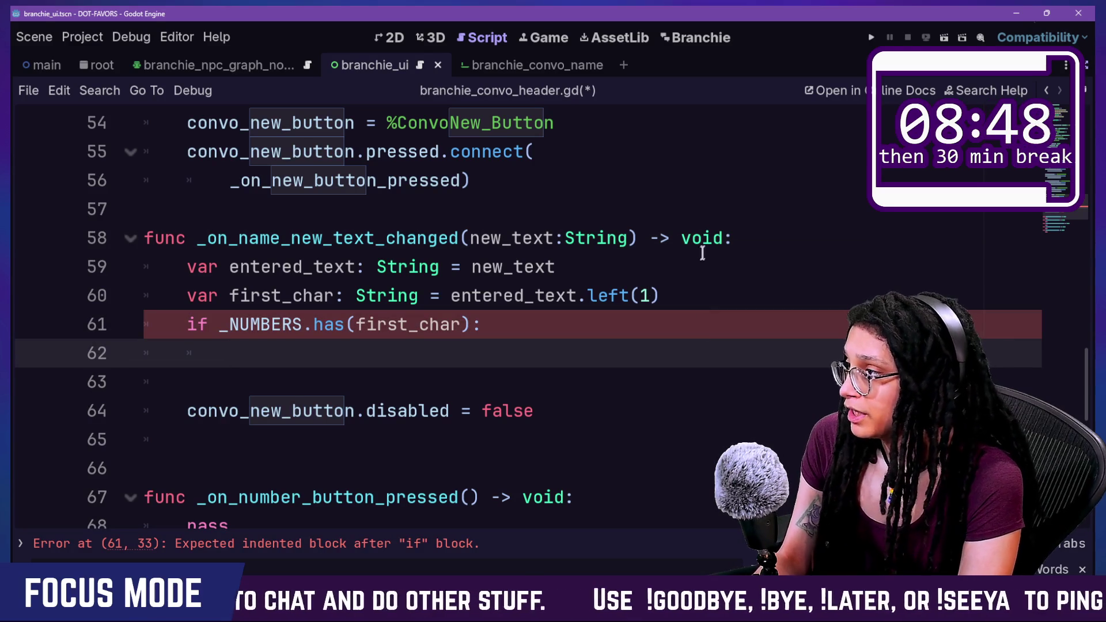
# Declare 'var allow_adding: bool = false' right under the function header.
pyautogui.click(764, 245)
pyautogui.press('Return')
pyautogui.write('var')
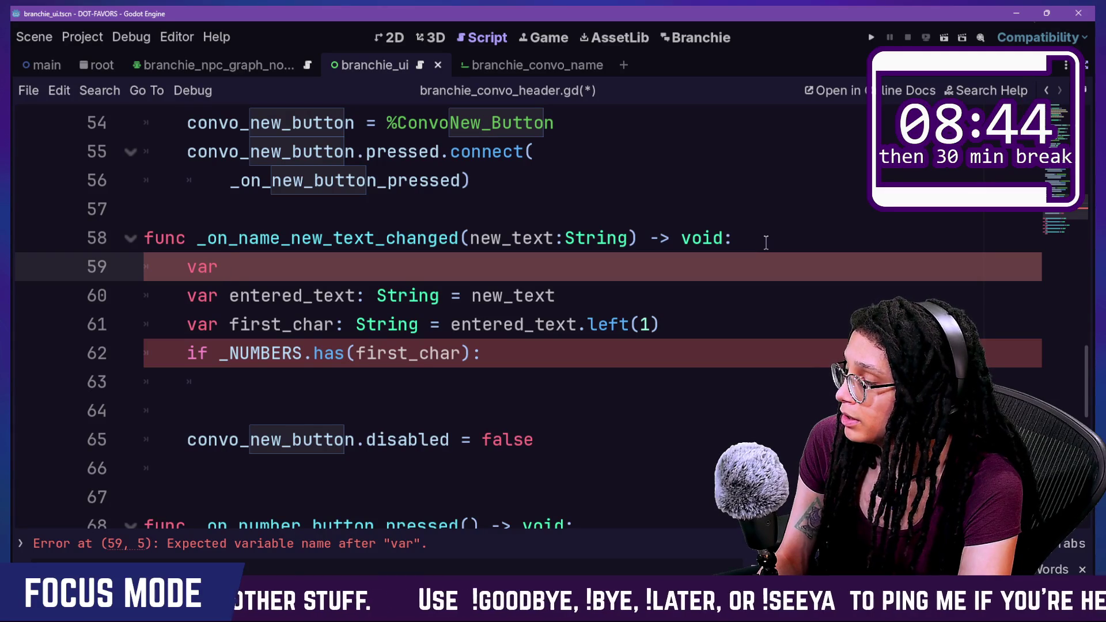
pyautogui.write(' allow_addi')
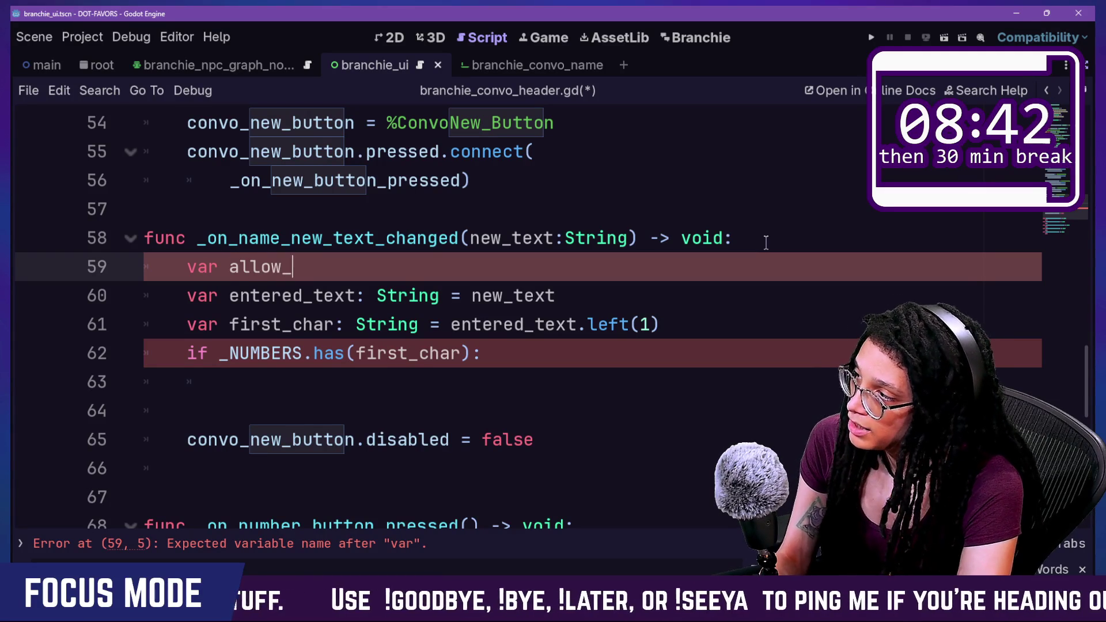
pyautogui.write('ng: bol')
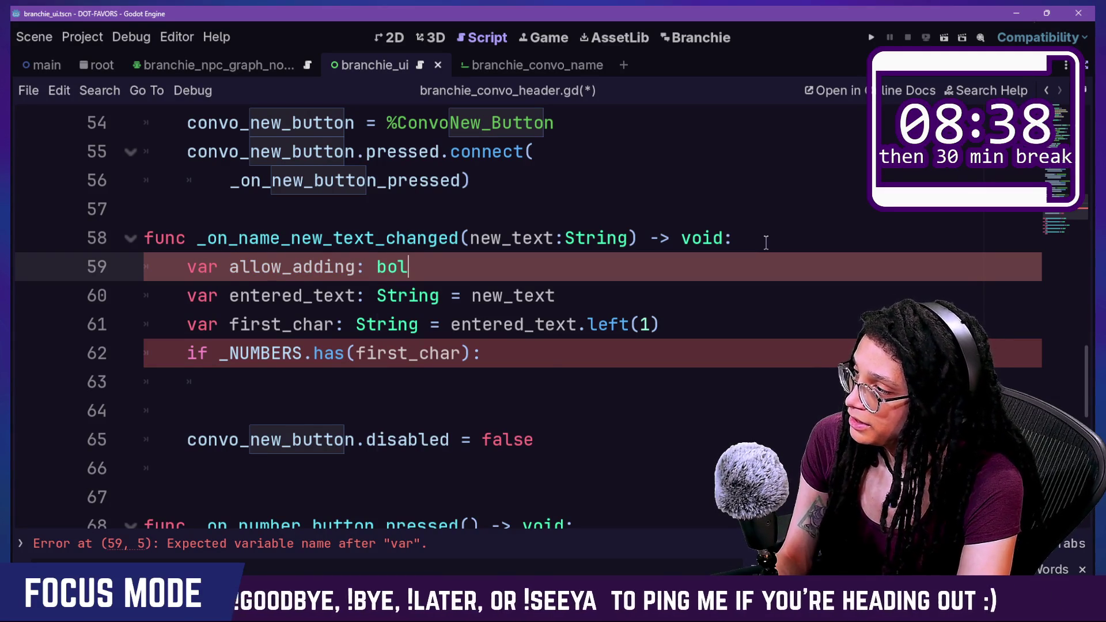
pyautogui.press('BackSpace')
pyautogui.write('ol = false')
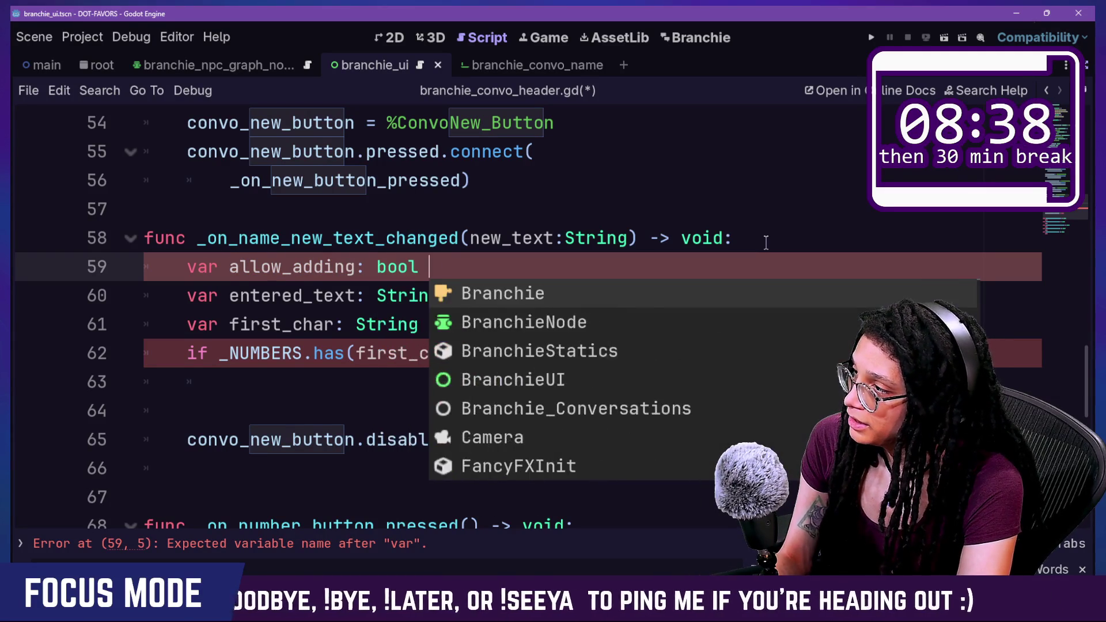
pyautogui.press('Escape')
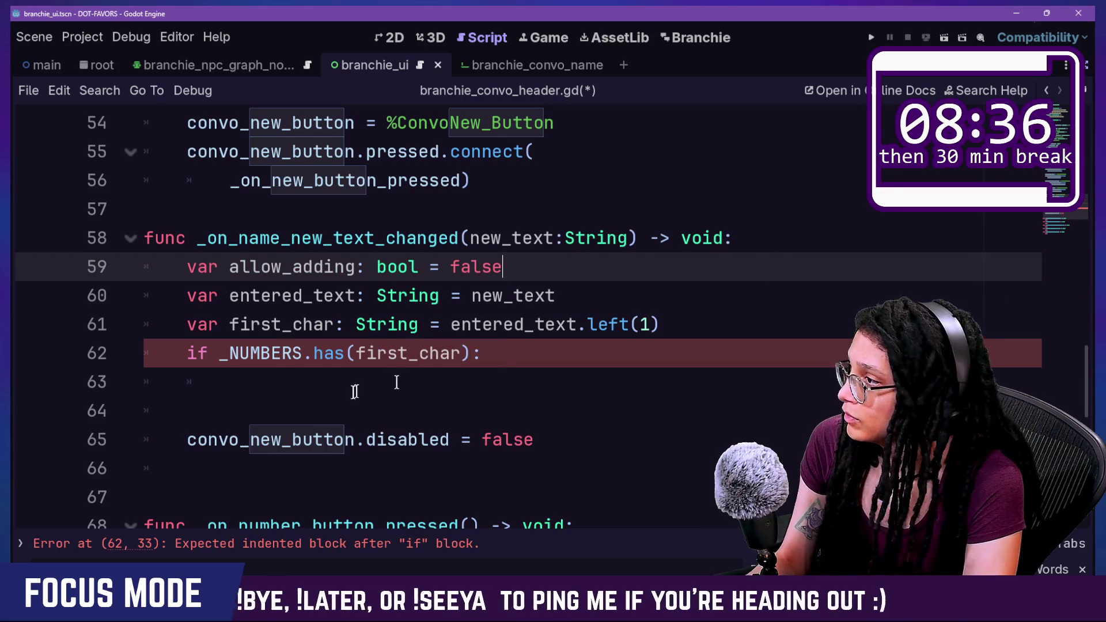
# Set allow_adding = false inside the leading-digit if block.
pyautogui.click(396, 383)
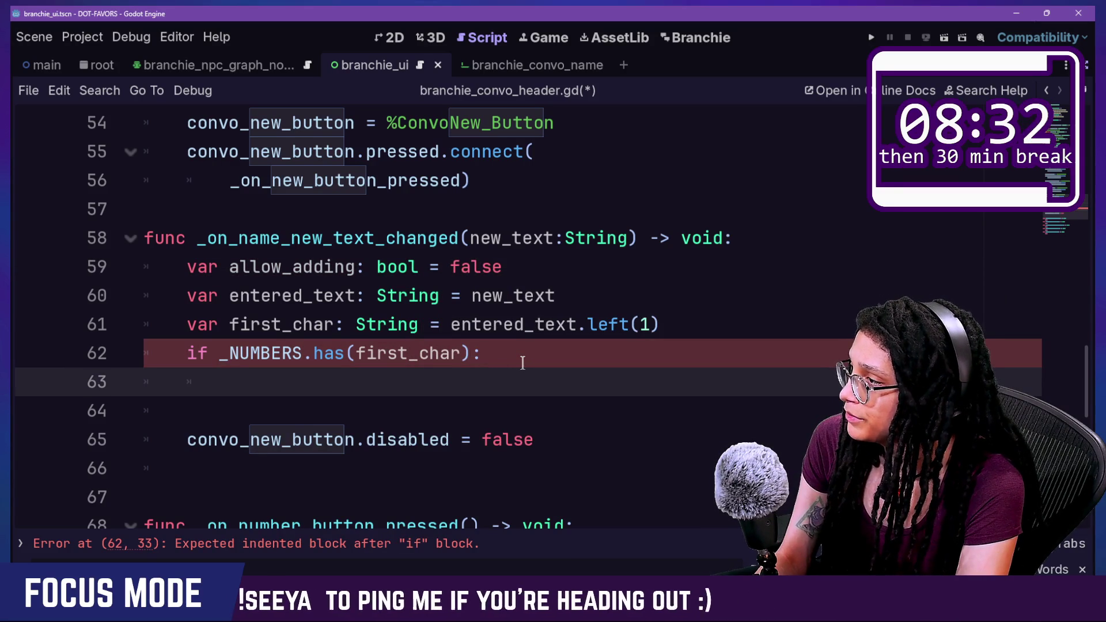
pyautogui.write('allo')
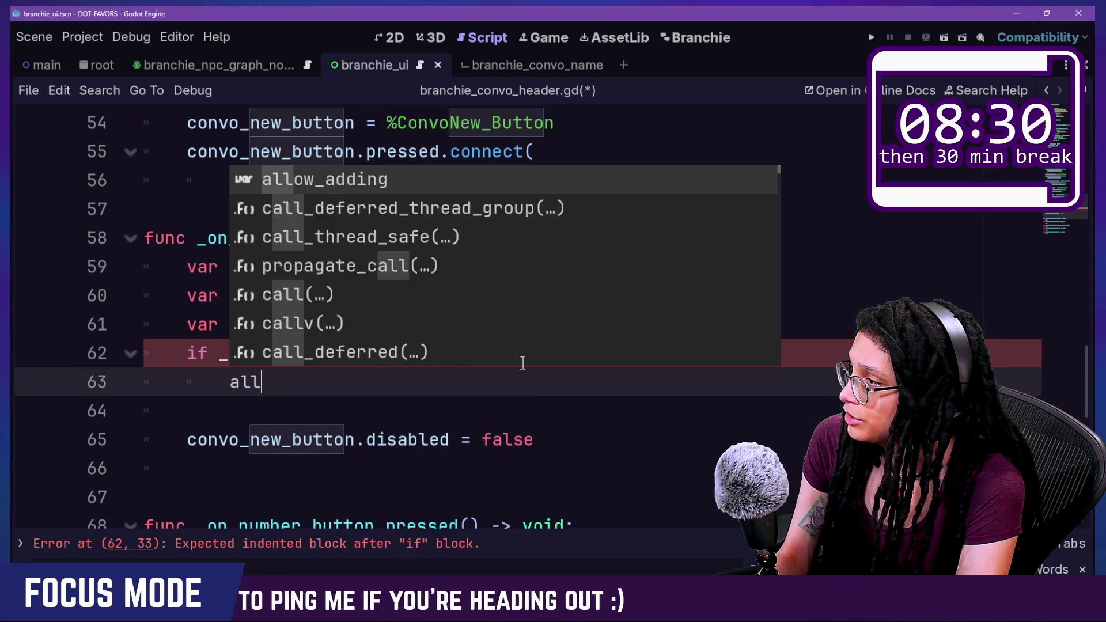
pyautogui.press('Return')
pyautogui.write('= fals')
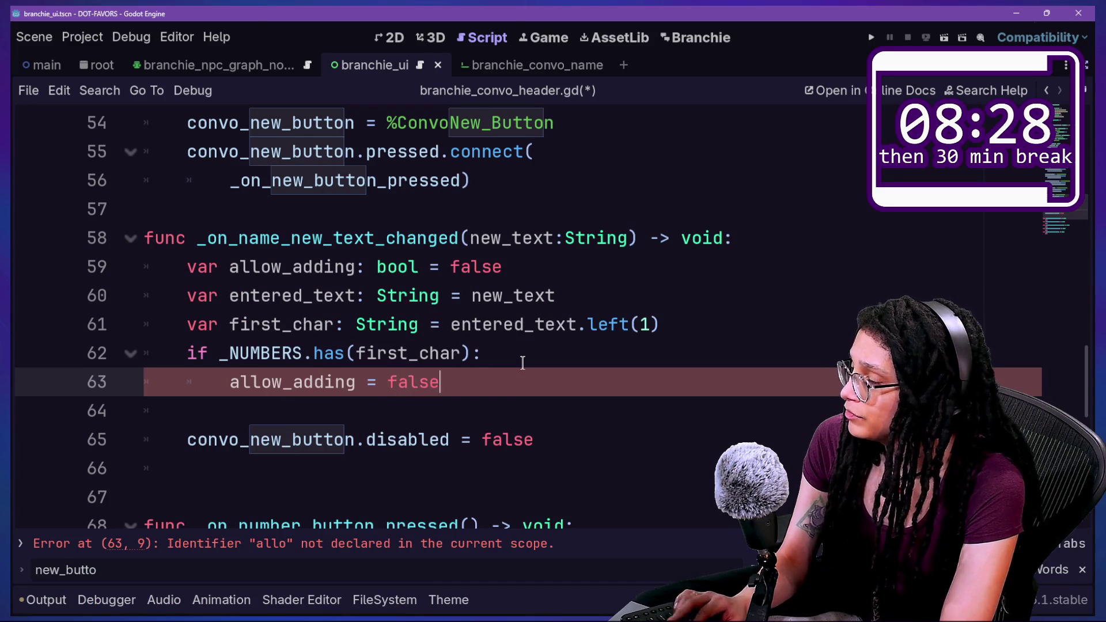
pyautogui.write('e')
pyautogui.click(500, 409)
# Assign allow_adding to the button's disabled state in place of false on line 65.
pyautogui.click(500, 439)
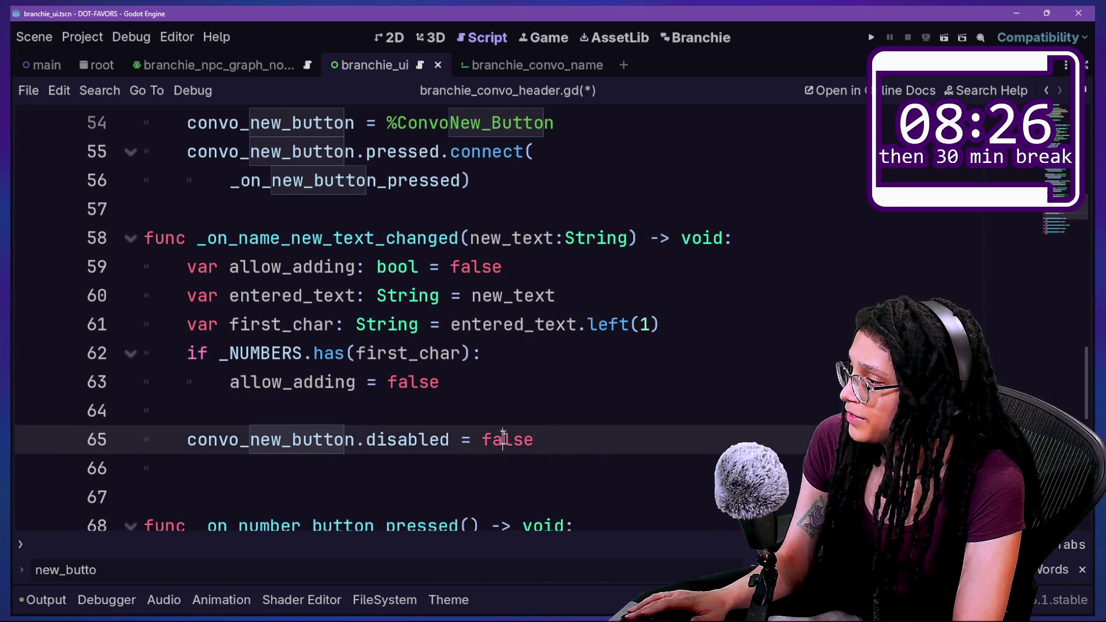
pyautogui.doubleClick(501, 439)
pyautogui.write('allow_a')
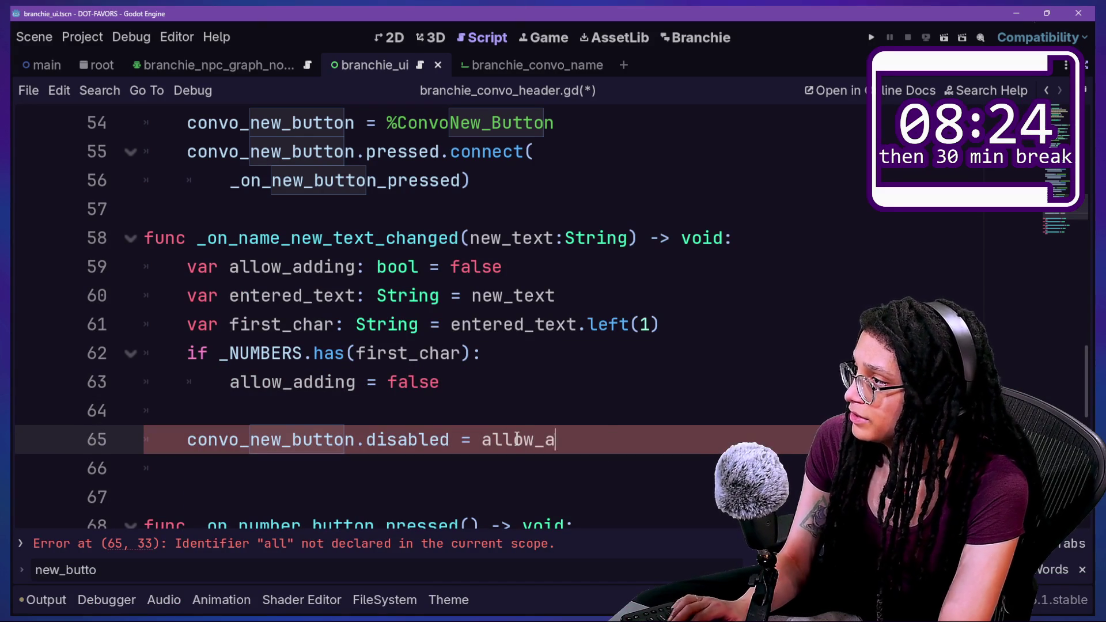
pyautogui.write('dding')
pyautogui.click(461, 439)
# Remove the stray 'allow_' text from line 64 and review the digit-check lines.
pyautogui.click(465, 407)
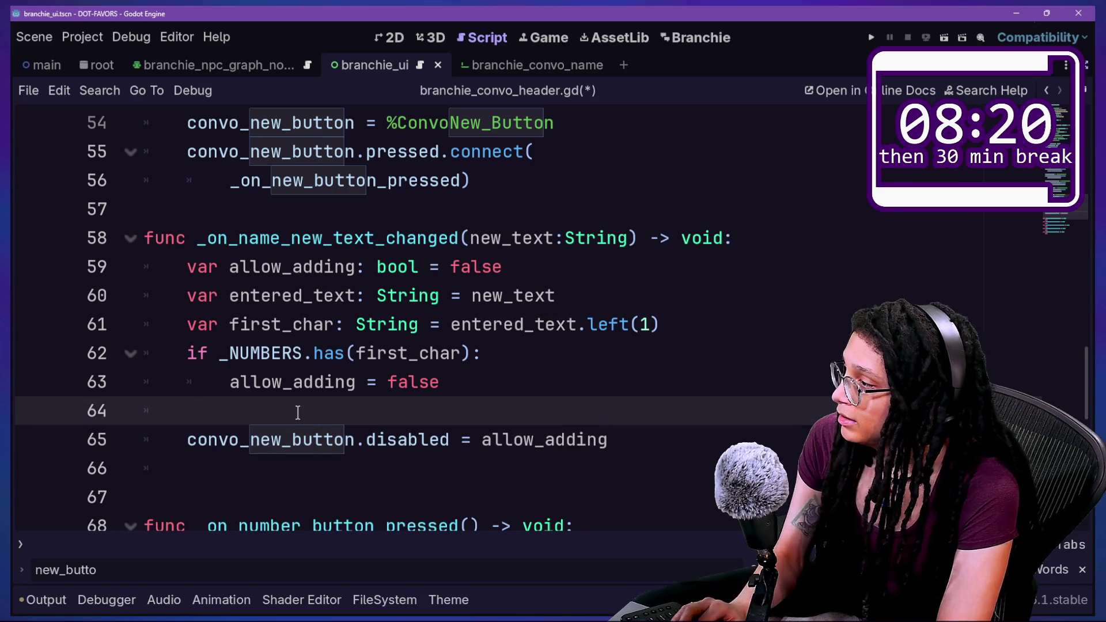
pyautogui.write('allow_')
pyautogui.press('BackSpace')
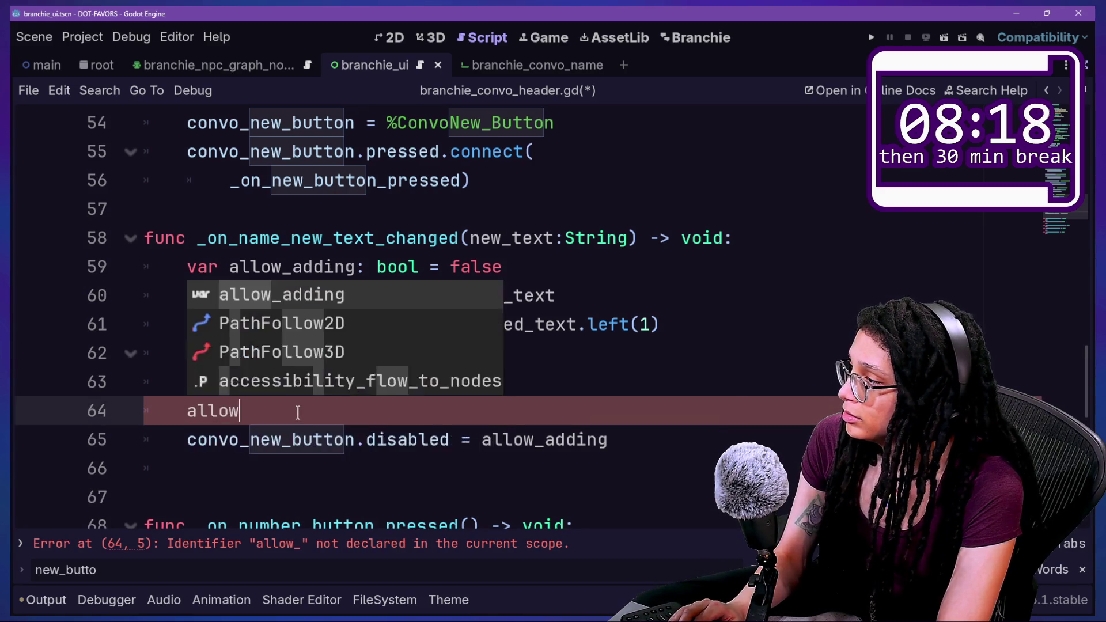
pyautogui.press('BackSpace')
pyautogui.press('BackSpace')
pyautogui.press('BackSpace')
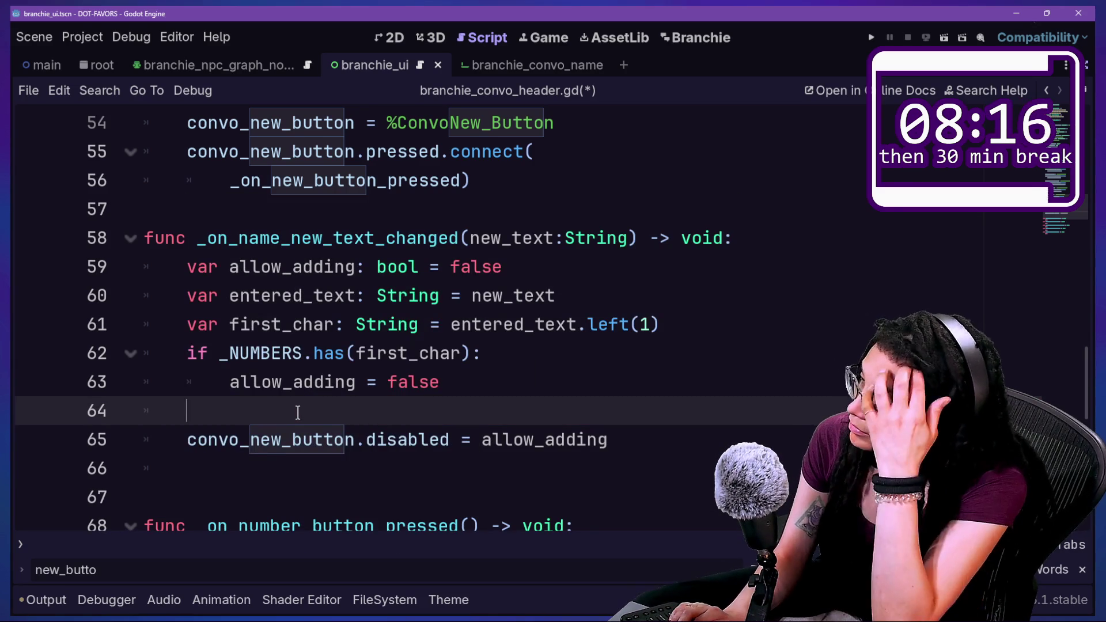
pyautogui.click(529, 393)
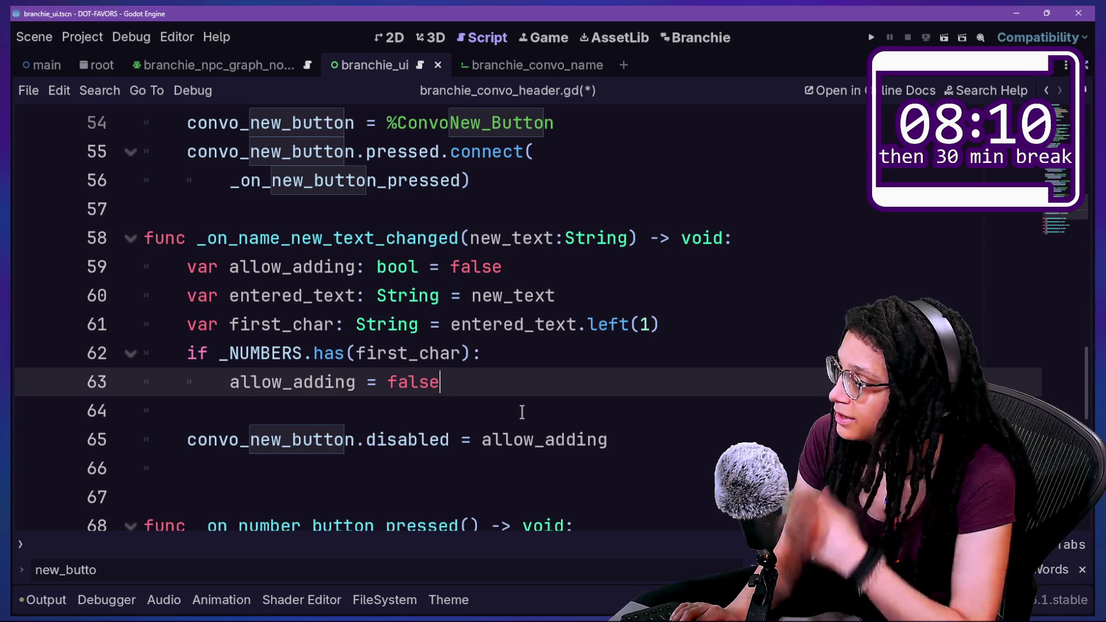
pyautogui.click(758, 238)
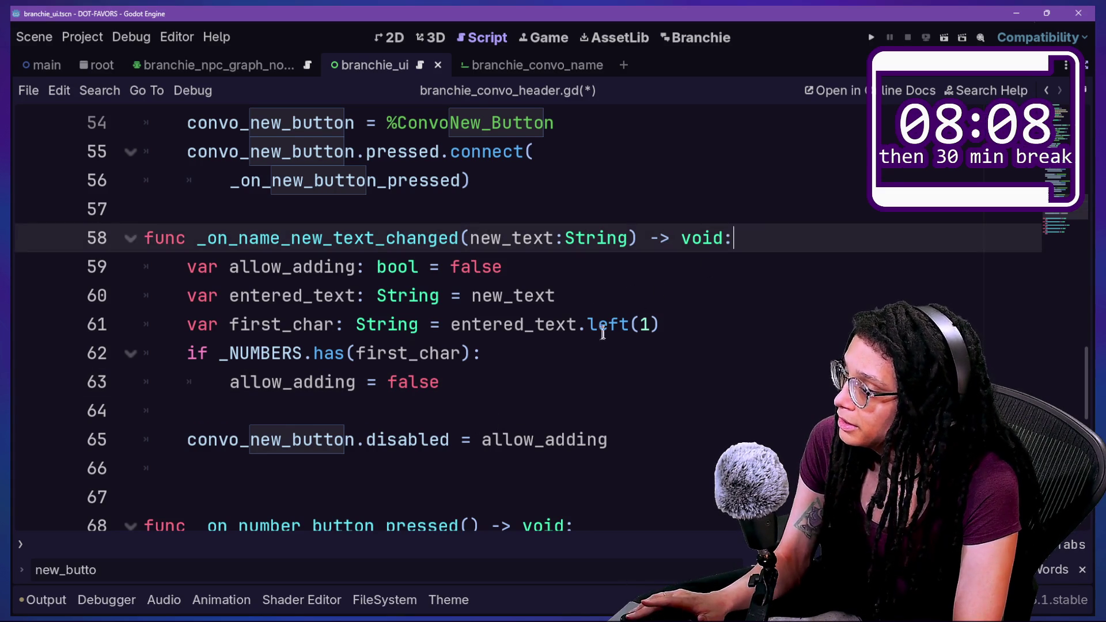
pyautogui.click(605, 323)
pyautogui.click(586, 357)
pyautogui.press('Down')
pyautogui.press('Down')
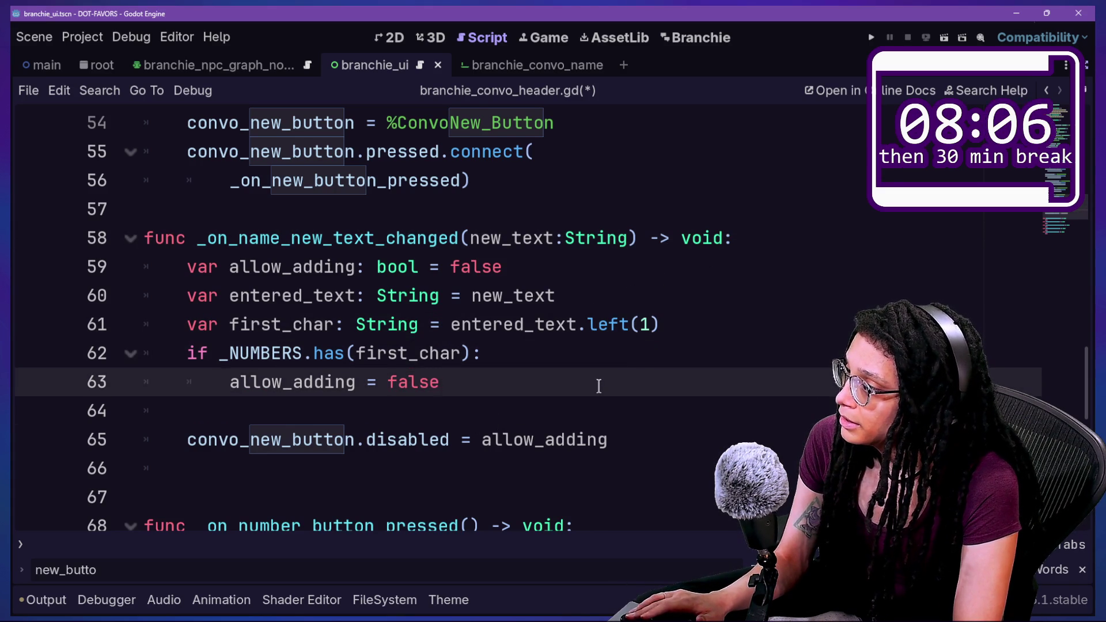
pyautogui.scroll(-1, 597, 383)
pyautogui.moveTo(230, 238); pyautogui.dragTo(556, 301)
pyautogui.click(556, 301)
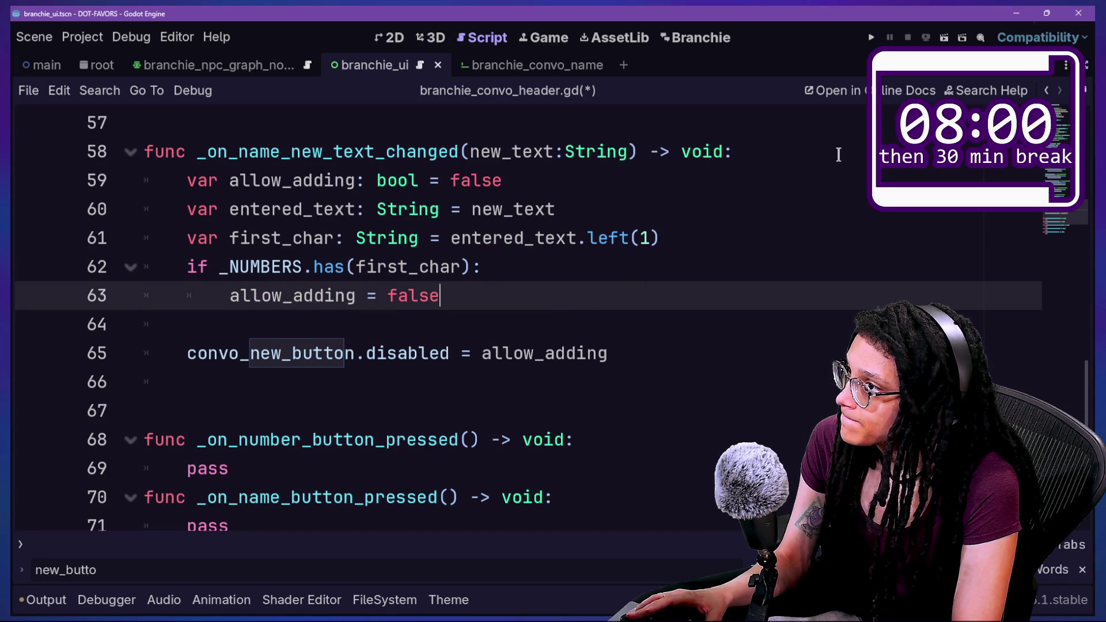
# Add a new function _is_name_allowed() -> bool below the name handler.
pyautogui.click(658, 373)
pyautogui.press('Return')
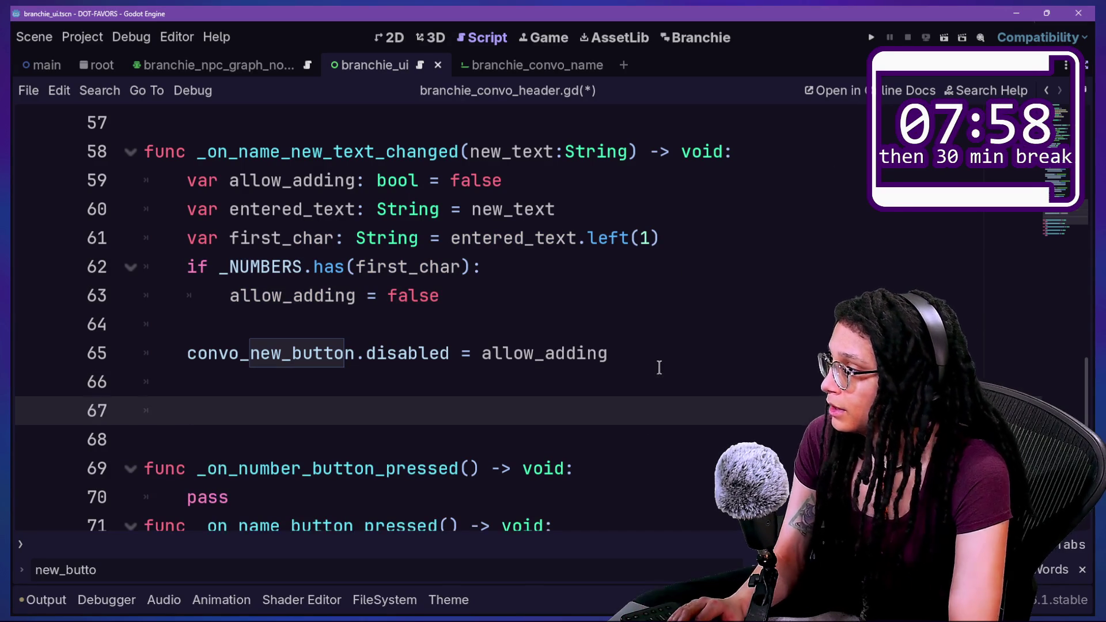
pyautogui.write('func _')
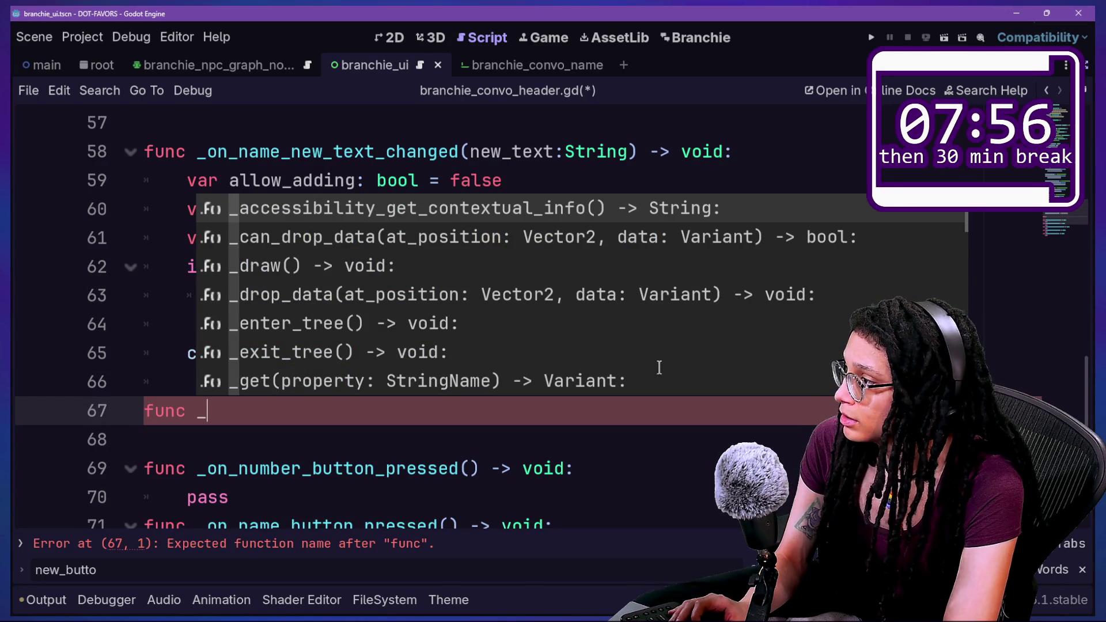
pyautogui.write('is_')
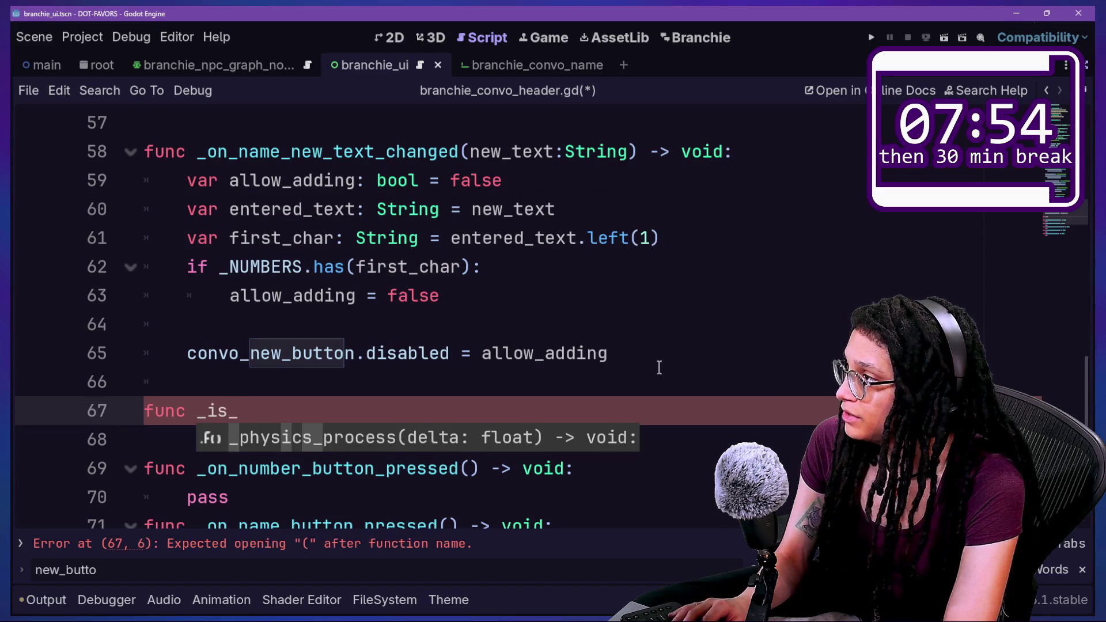
pyautogui.write('name_')
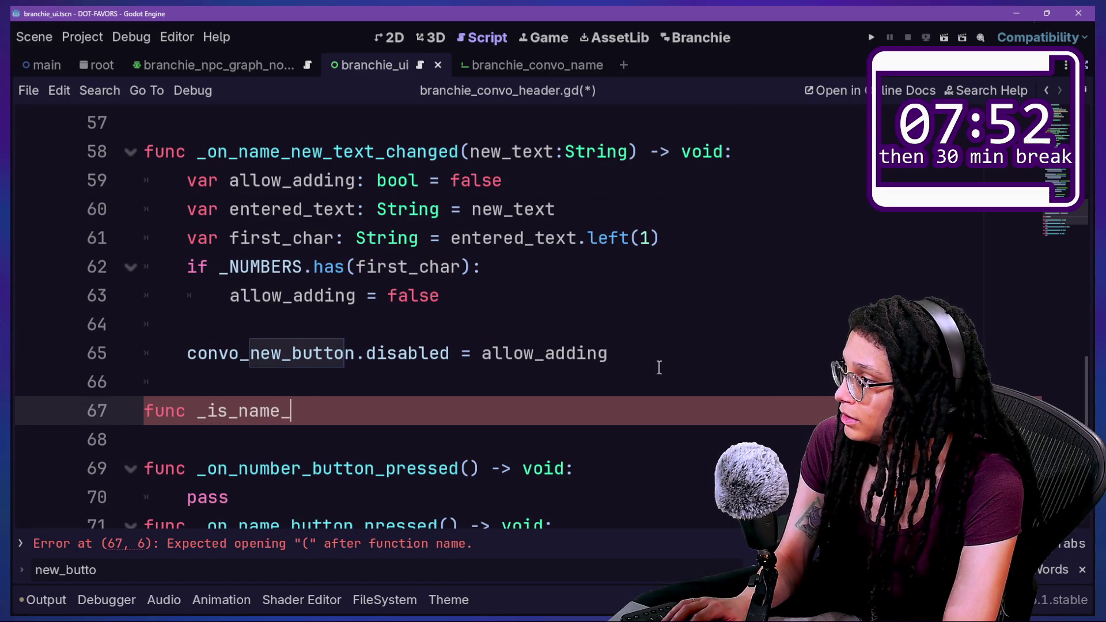
pyautogui.write('allowed(')
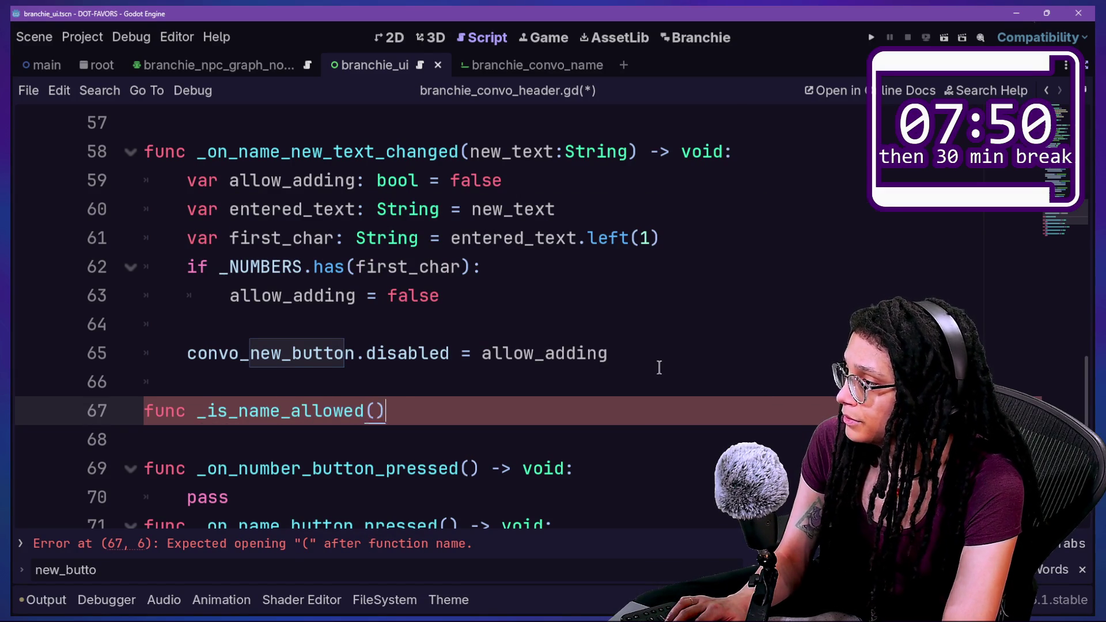
pyautogui.write(') -> ')
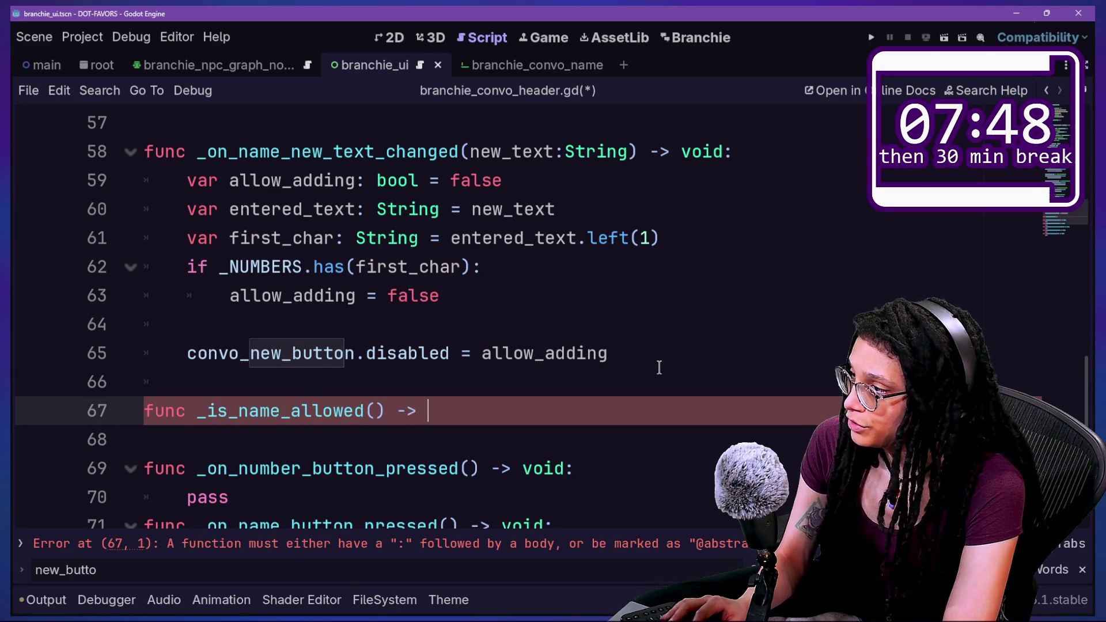
pyautogui.write('bo')
pyautogui.press('Return')
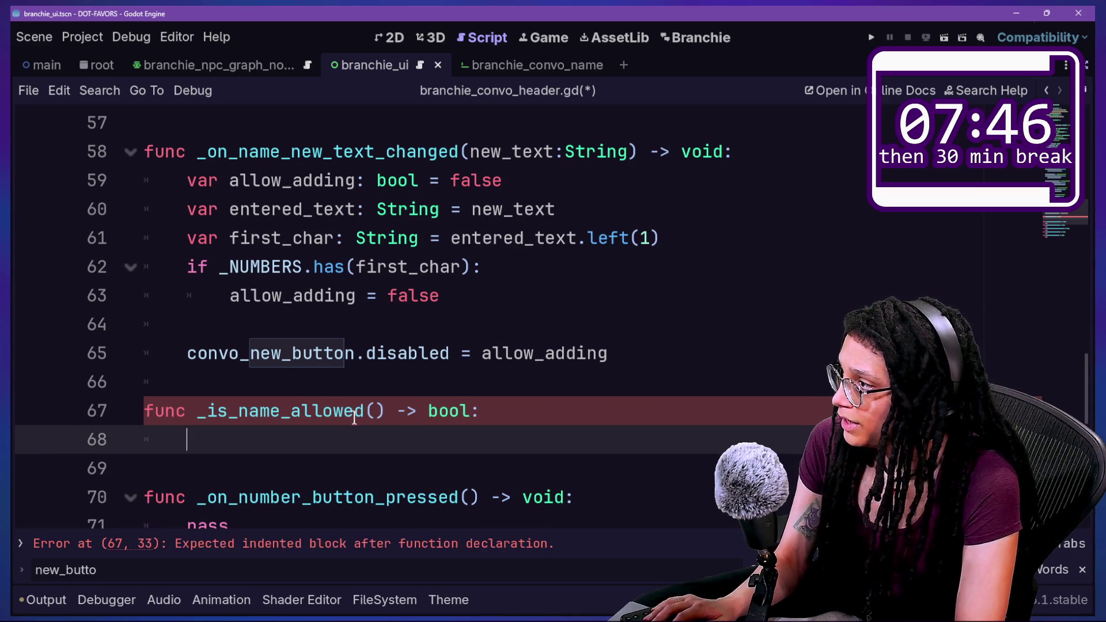
# Give _is_name_allowed the parameter entered_text:String and select the digit-check lines.
pyautogui.click(377, 412)
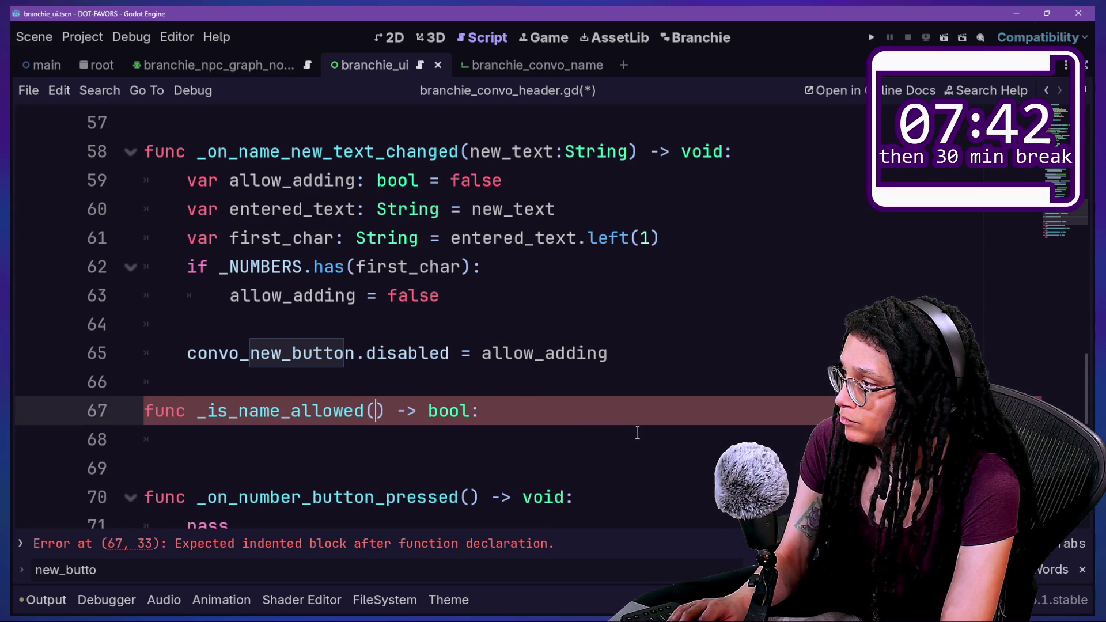
pyautogui.write('tere')
pyautogui.press('BackSpace')
pyautogui.press('BackSpace')
pyautogui.press('BackSpace')
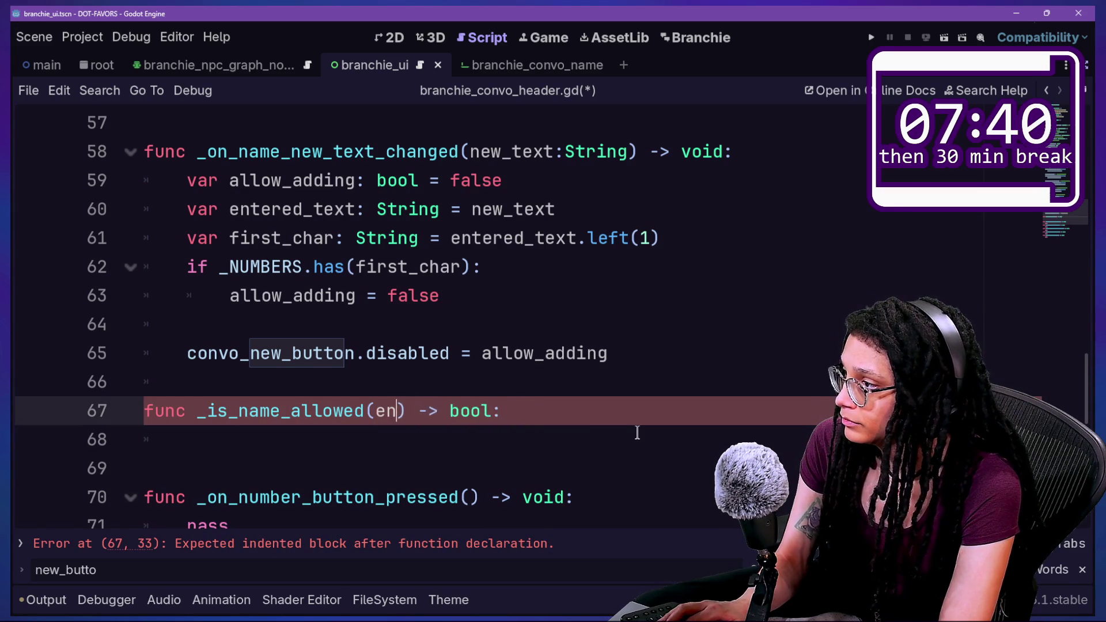
pyautogui.write('new_')
pyautogui.press('BackSpace')
pyautogui.press('BackSpace')
pyautogui.press('BackSpace')
pyautogui.write('entered_tex')
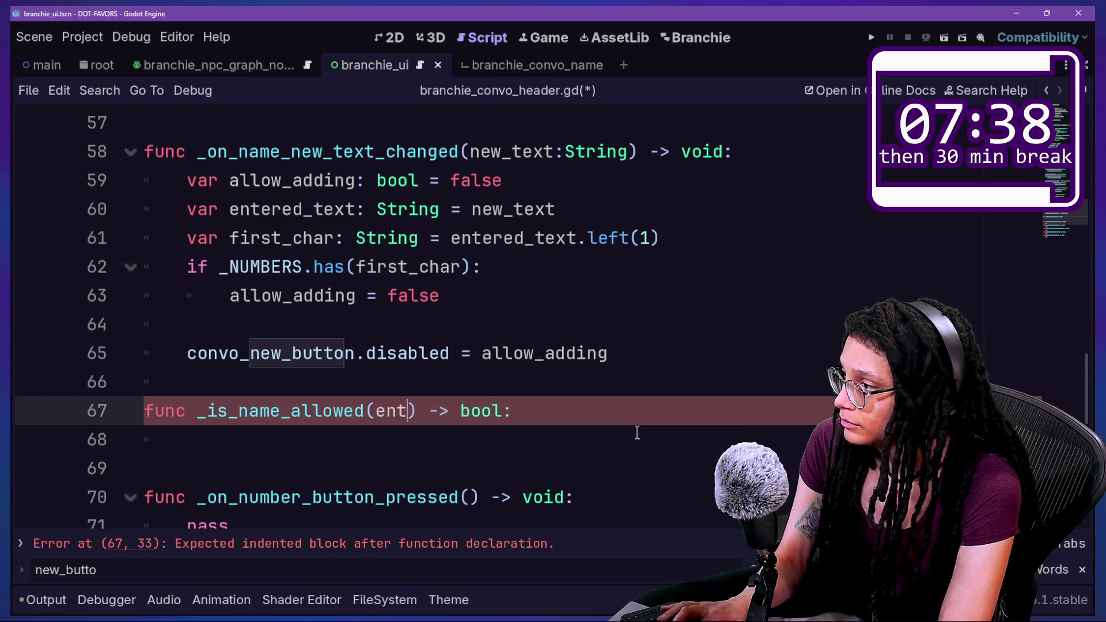
pyautogui.write('t:String')
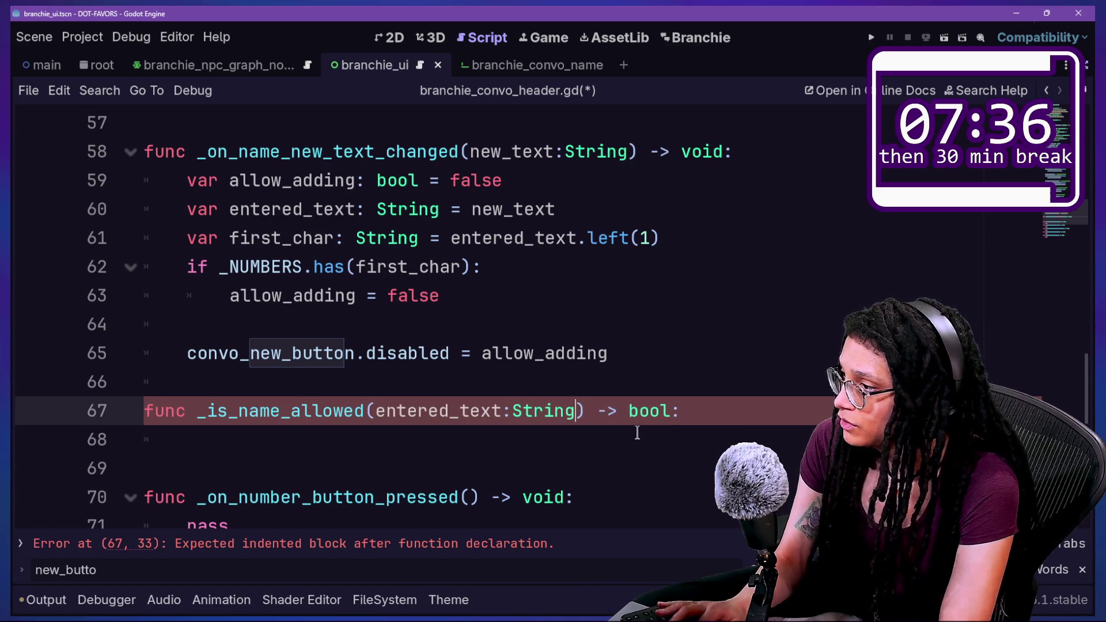
pyautogui.click(517, 467)
pyautogui.click(506, 437)
pyautogui.moveTo(165, 171); pyautogui.dragTo(357, 191)
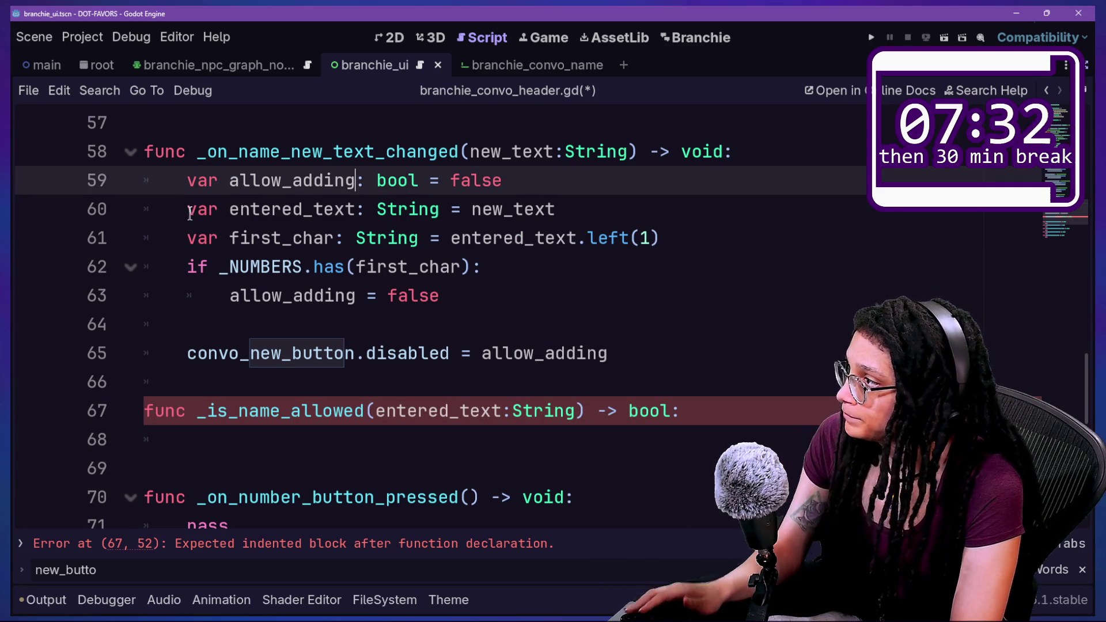
pyautogui.moveTo(187, 208)
pyautogui.mouseDown()
pyautogui.moveTo(524, 276)
pyautogui.moveTo(525, 292)
pyautogui.mouseUp()
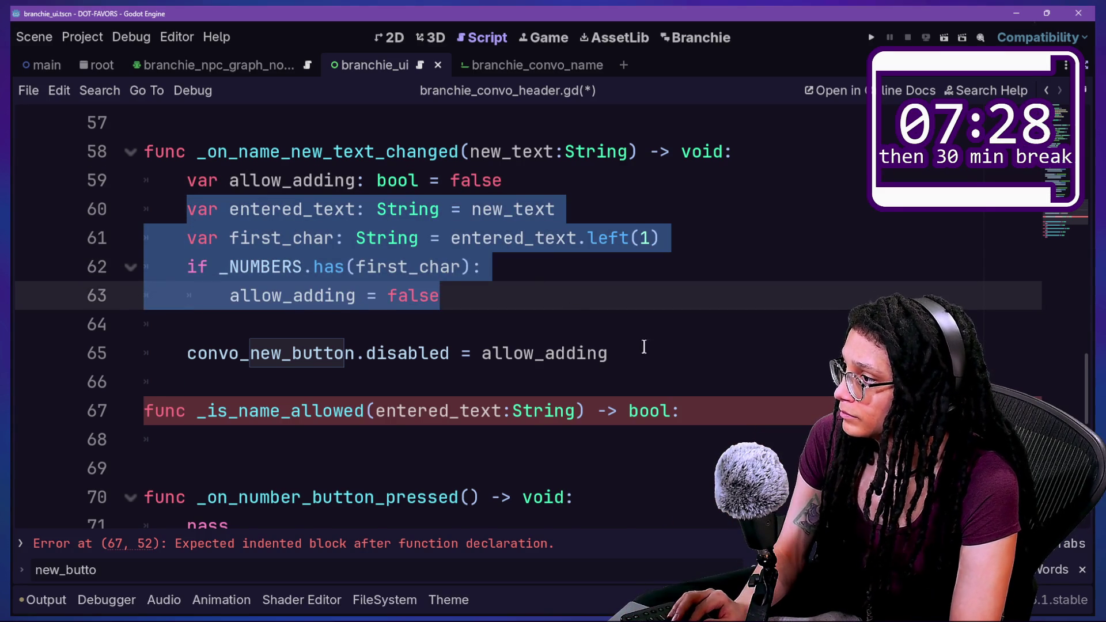
# Move the digit-check lines into _is_name_allowed and set allow_adding = _is_name_allowed(new_text).
pyautogui.hotkey('ctrl', 'x')
pyautogui.click(466, 352)
pyautogui.hotkey('ctrl', 'v')
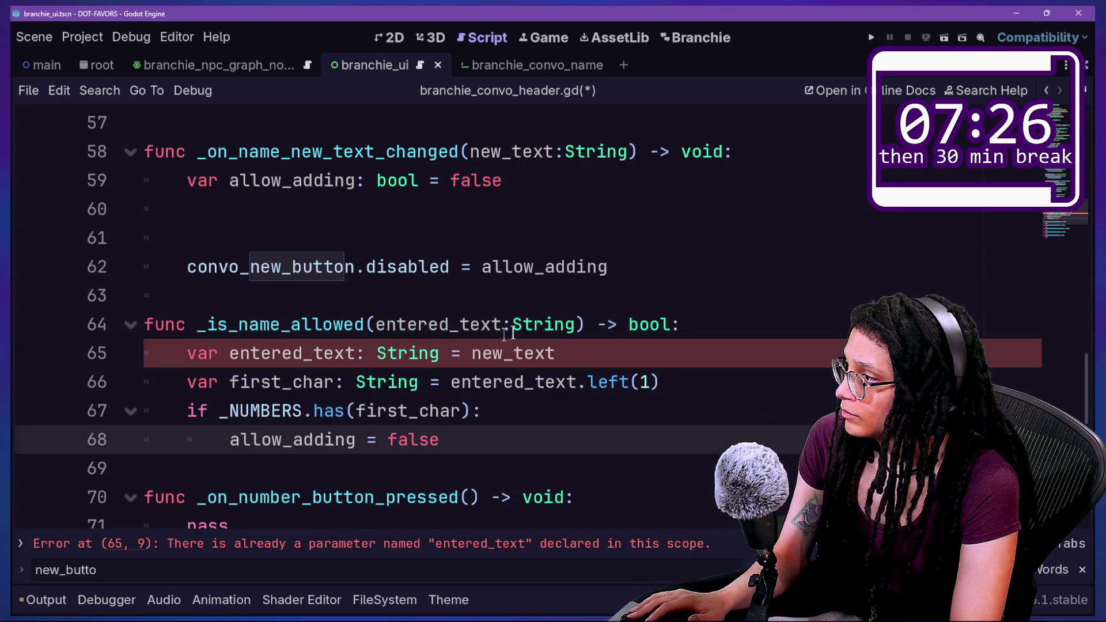
pyautogui.click(508, 199)
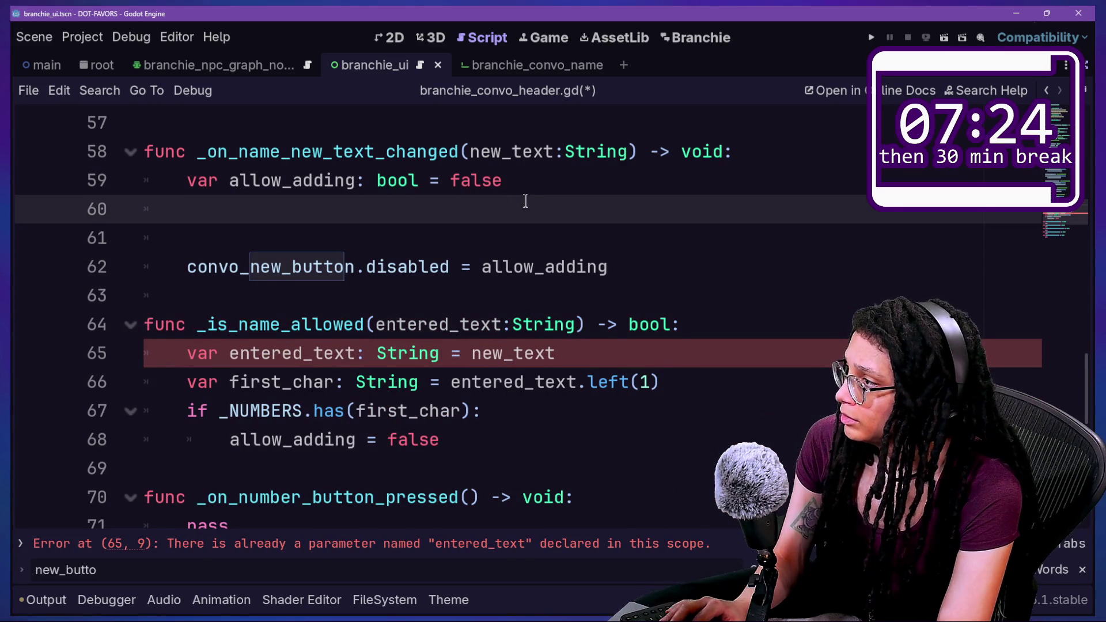
pyautogui.press('BackSpace')
pyautogui.press('Tab')
pyautogui.write('_is')
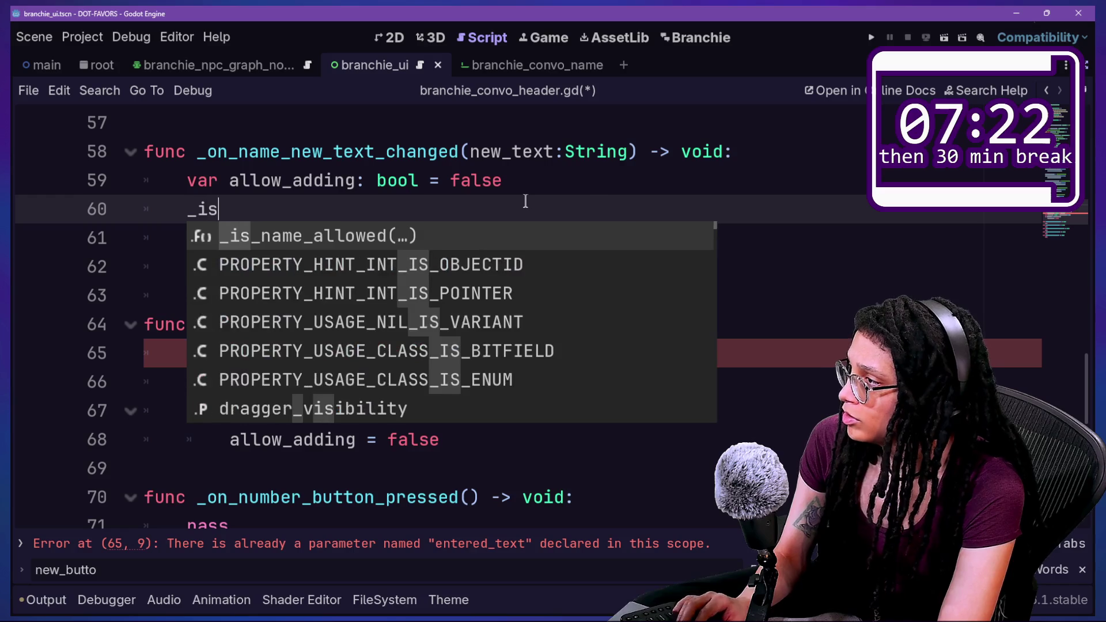
pyautogui.press('Return')
pyautogui.write('new_')
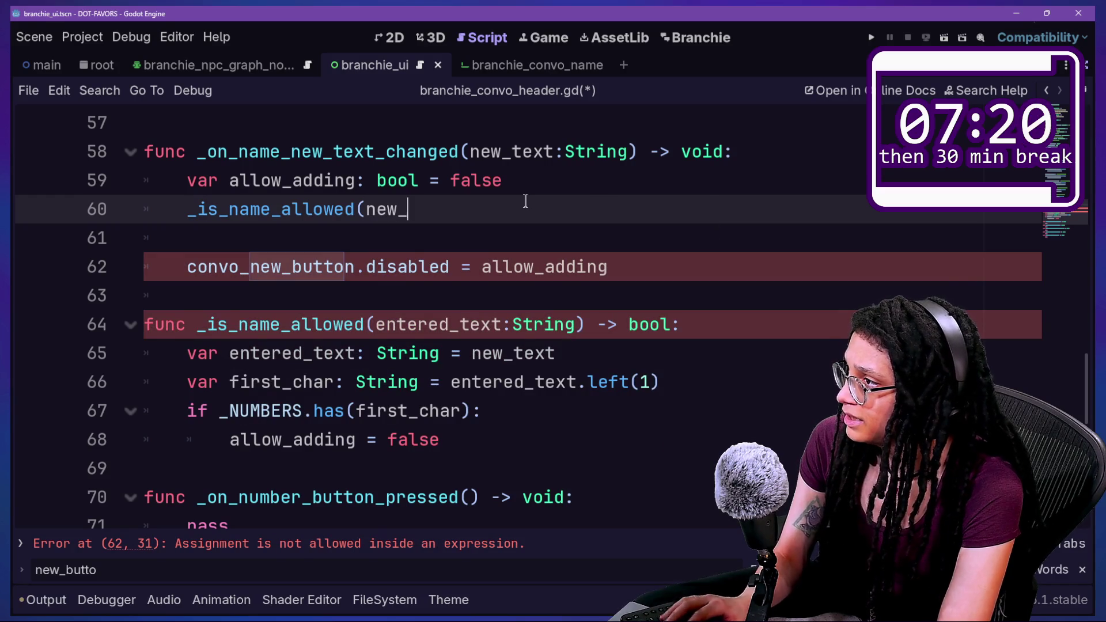
pyautogui.write('text')
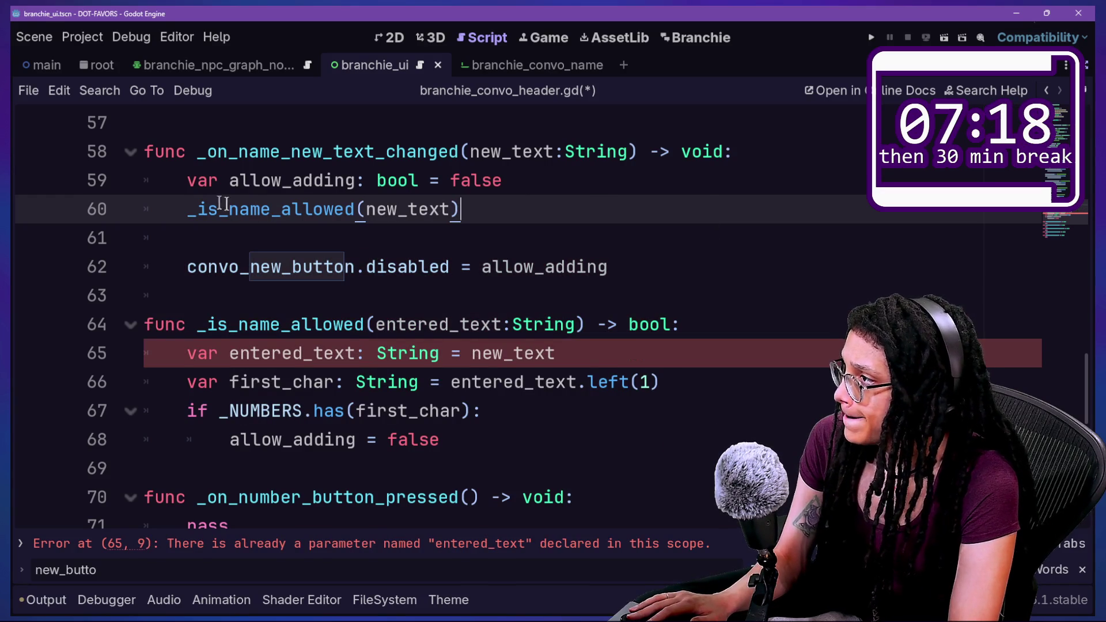
pyautogui.press('BackSpace')
pyautogui.press('BackSpace')
pyautogui.press('BackSpace')
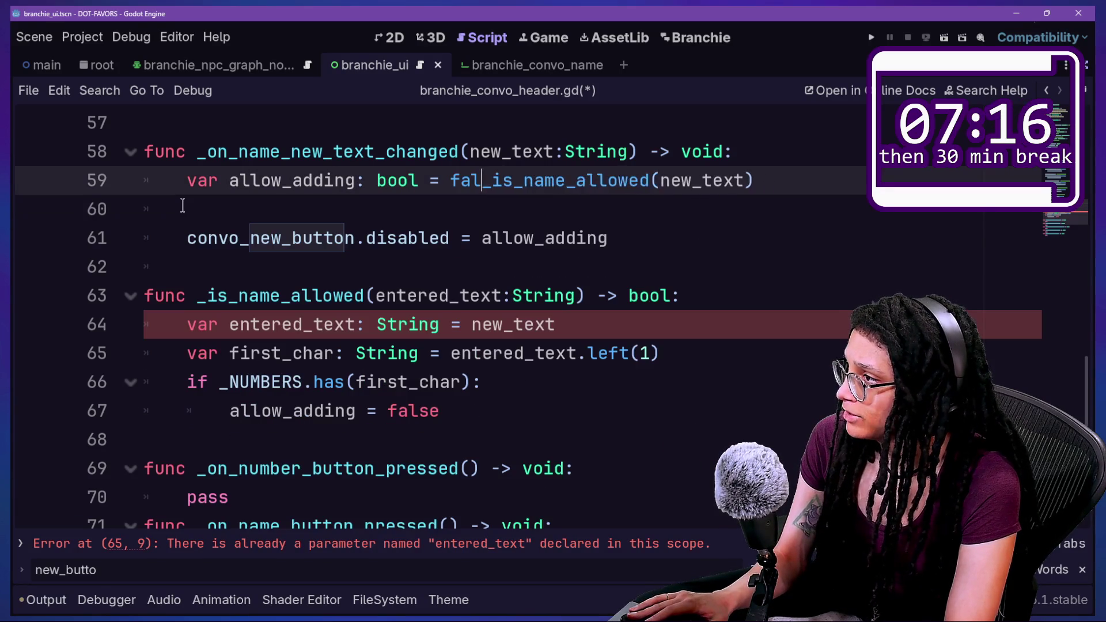
# Remove the blank line between the name handler's statements.
pyautogui.click(522, 274)
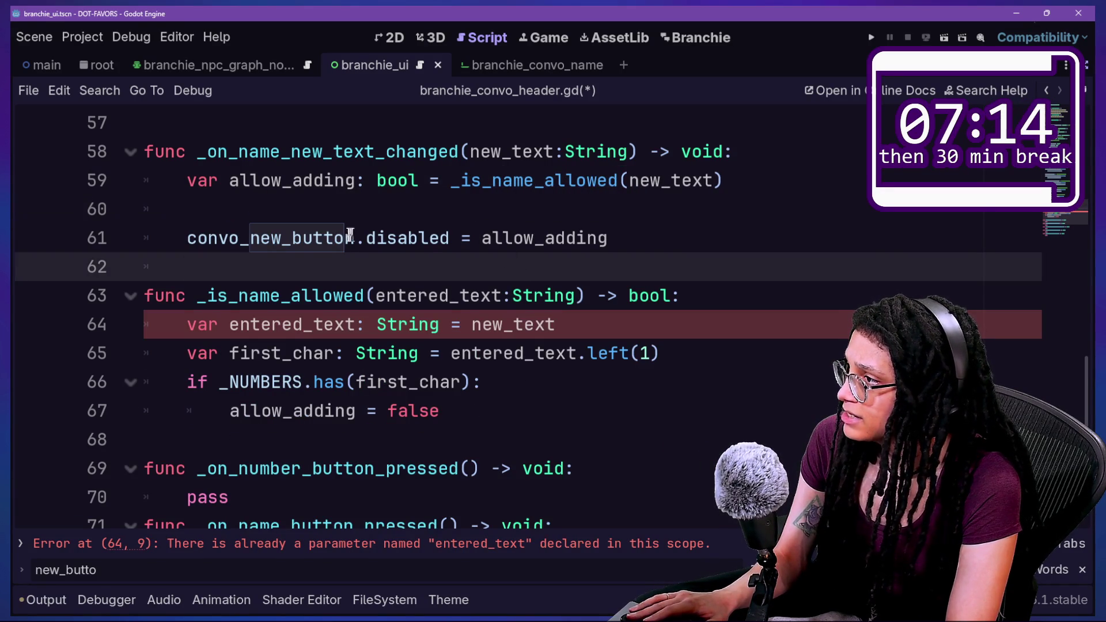
pyautogui.click(345, 211)
pyautogui.press('BackSpace')
pyautogui.hotkey('ctrl', 'z')
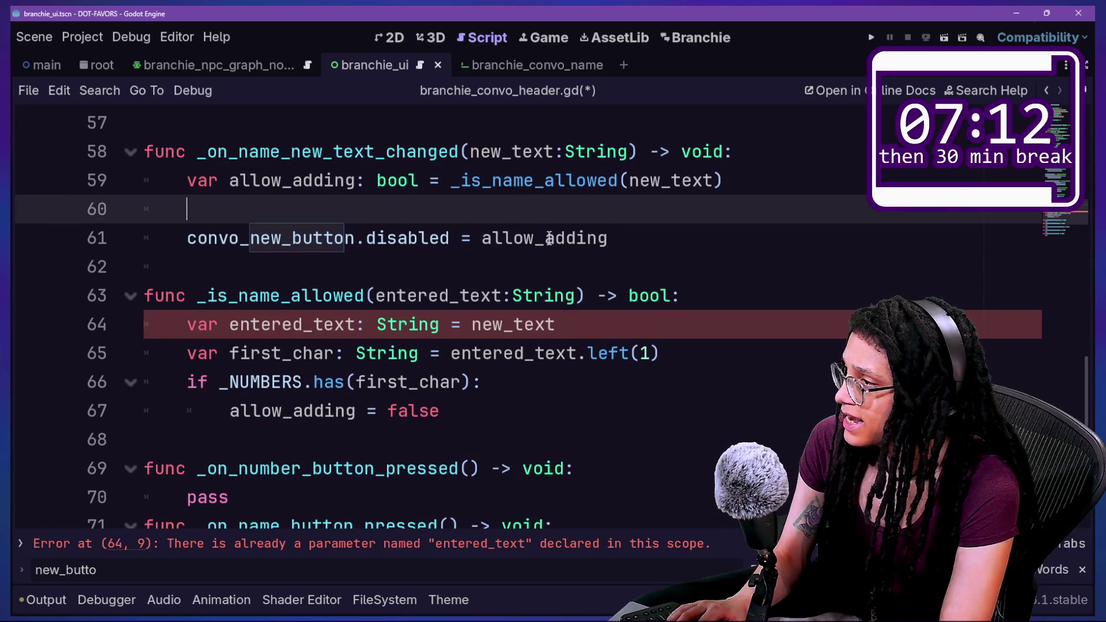
pyautogui.press('BackSpace')
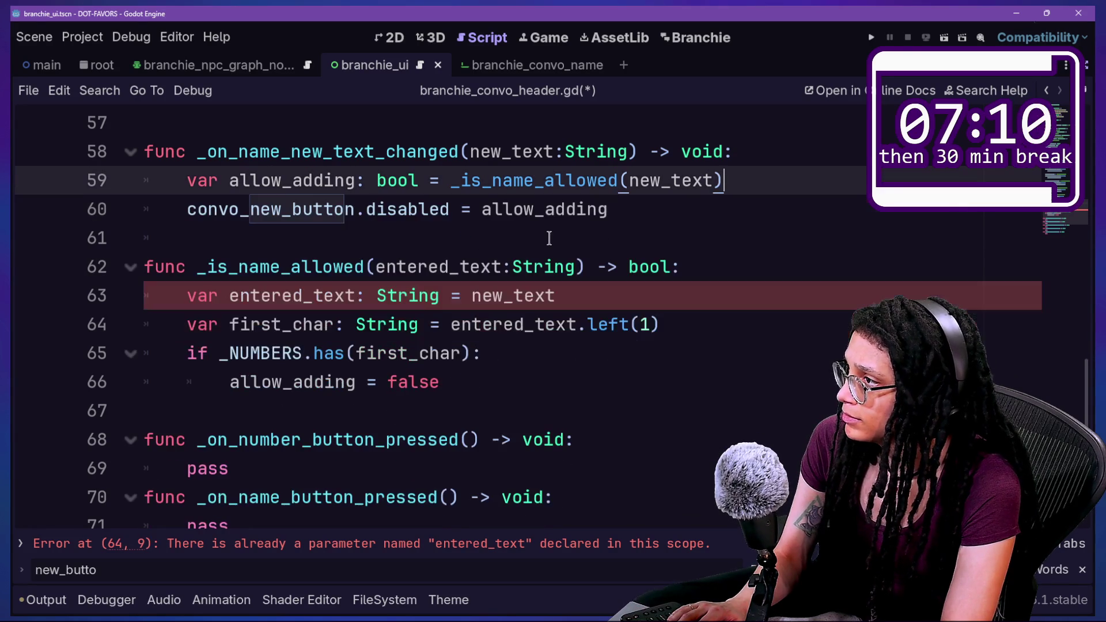
# Delete the redundant entered_text declaration from the helper's body.
pyautogui.click(563, 335)
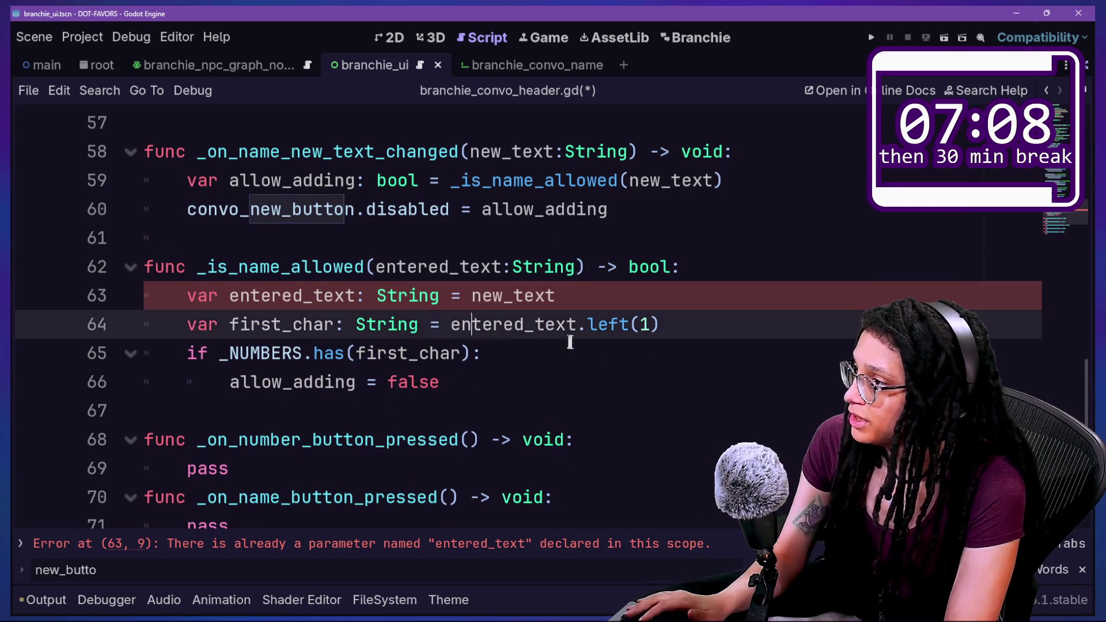
pyautogui.click(582, 367)
pyautogui.click(443, 323)
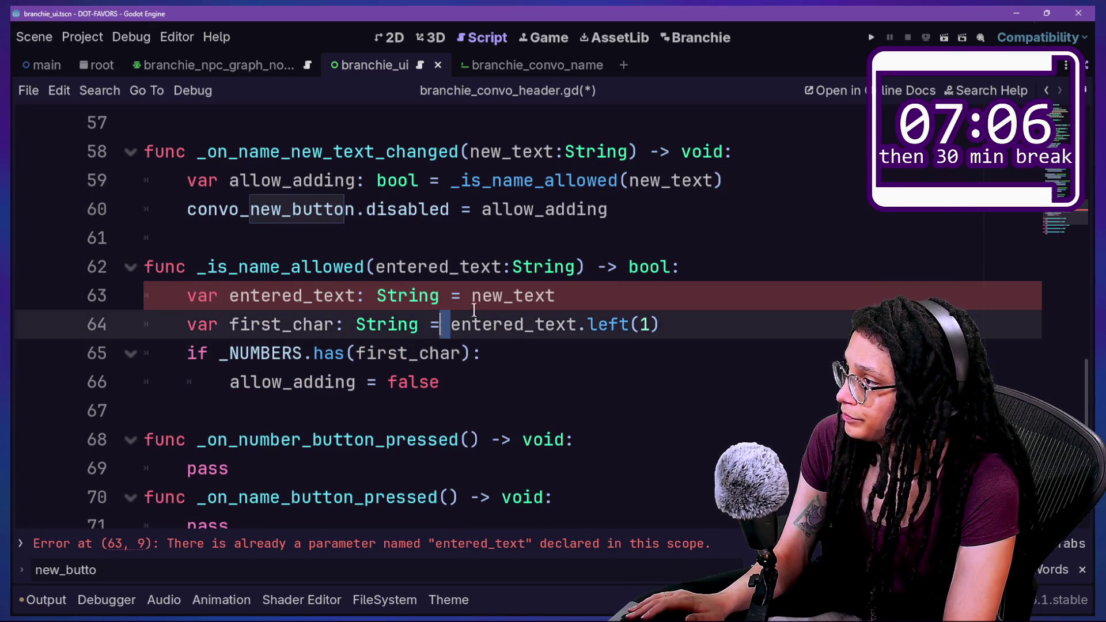
pyautogui.click(492, 312)
pyautogui.click(522, 297)
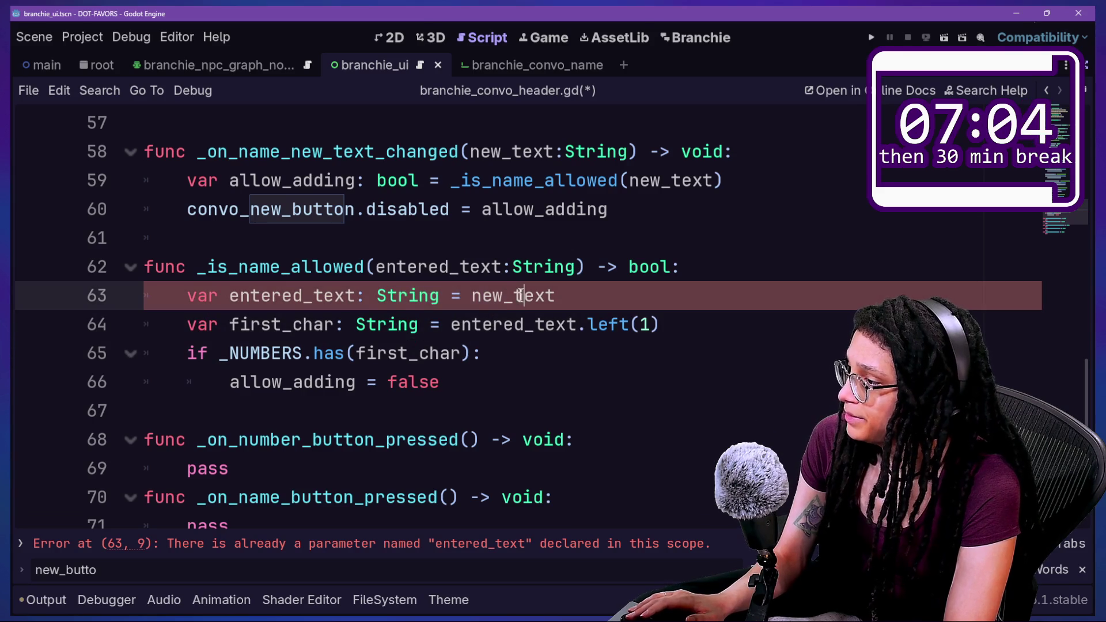
pyautogui.moveTo(230, 295); pyautogui.dragTo(636, 298)
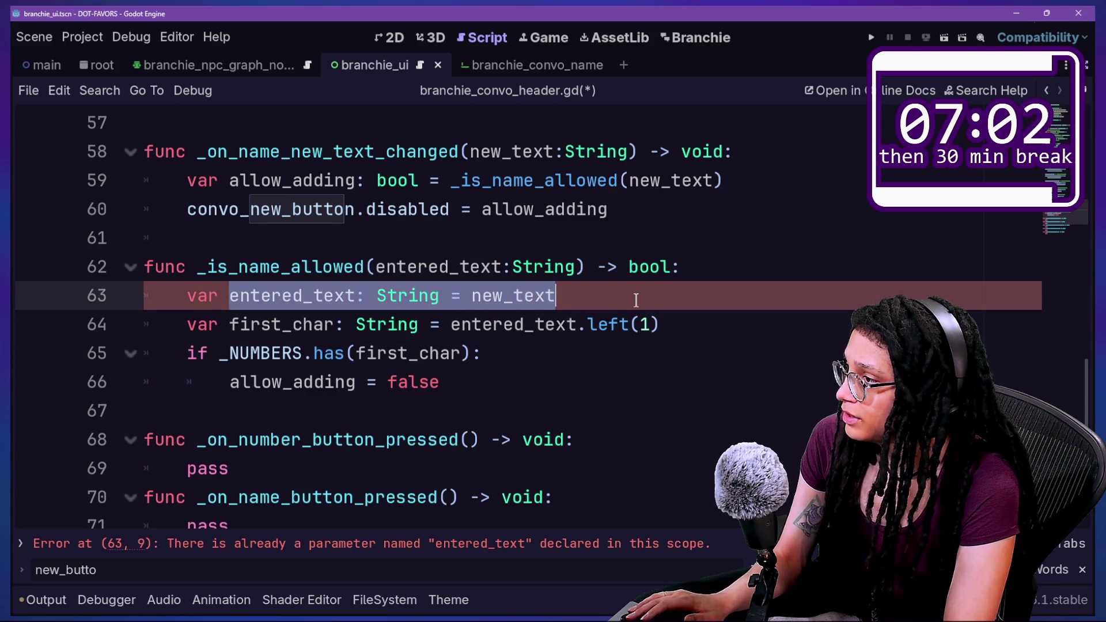
pyautogui.press('BackSpace')
pyautogui.press('BackSpace')
pyautogui.press('BackSpace')
pyautogui.press('BackSpace')
pyautogui.moveTo(312, 296)
pyautogui.mouseDown()
pyautogui.moveTo(578, 301)
pyautogui.moveTo(741, 323)
pyautogui.mouseUp()
pyautogui.click(368, 306)
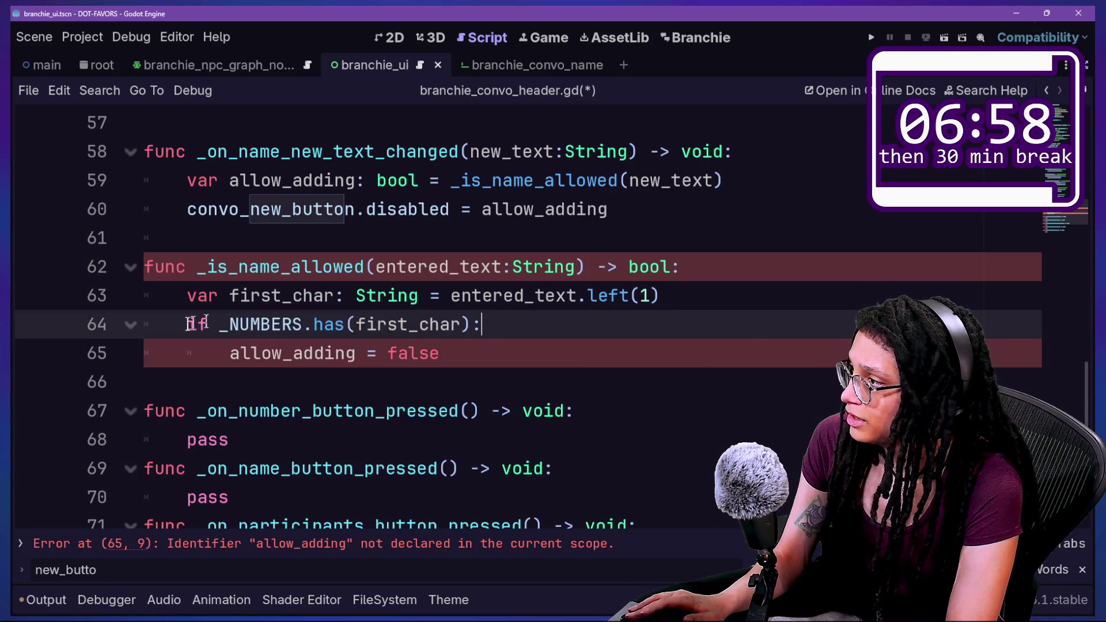
# Replace 'allow_adding = false' with 'return false' and end the helper with 'return true'.
pyautogui.click(474, 349)
pyautogui.moveTo(542, 360); pyautogui.dragTo(263, 354)
pyautogui.press('BackSpace')
pyautogui.press('BackSpace')
pyautogui.press('BackSpace')
pyautogui.press('BackSpace')
pyautogui.write('return ')
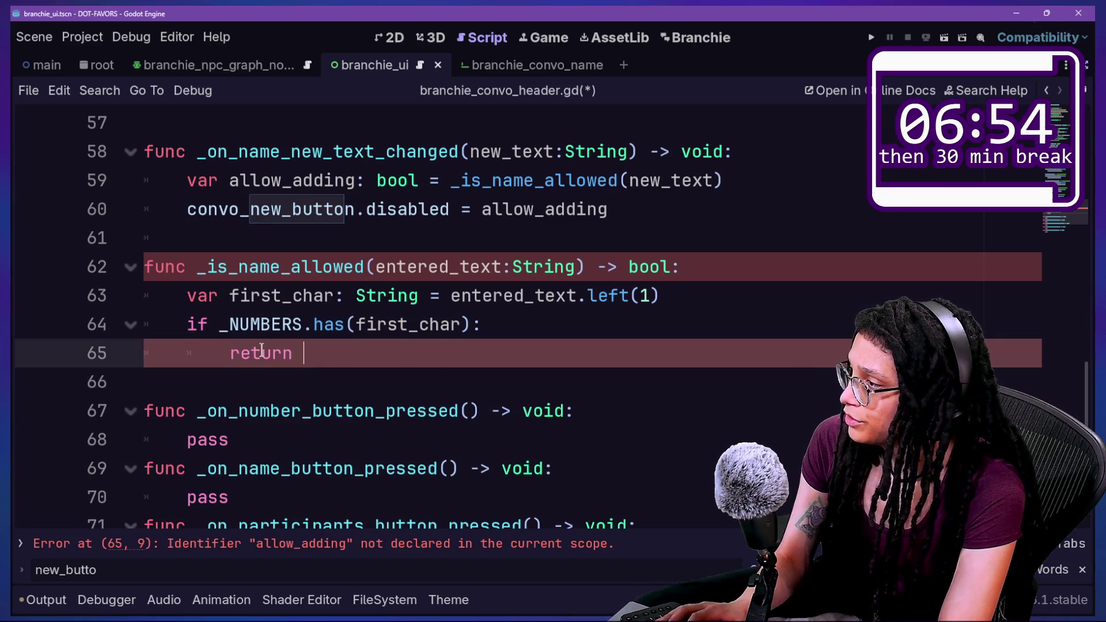
pyautogui.write('false')
pyautogui.press('Return')
pyautogui.press('Return')
pyautogui.press('BackSpace')
pyautogui.write('return tur')
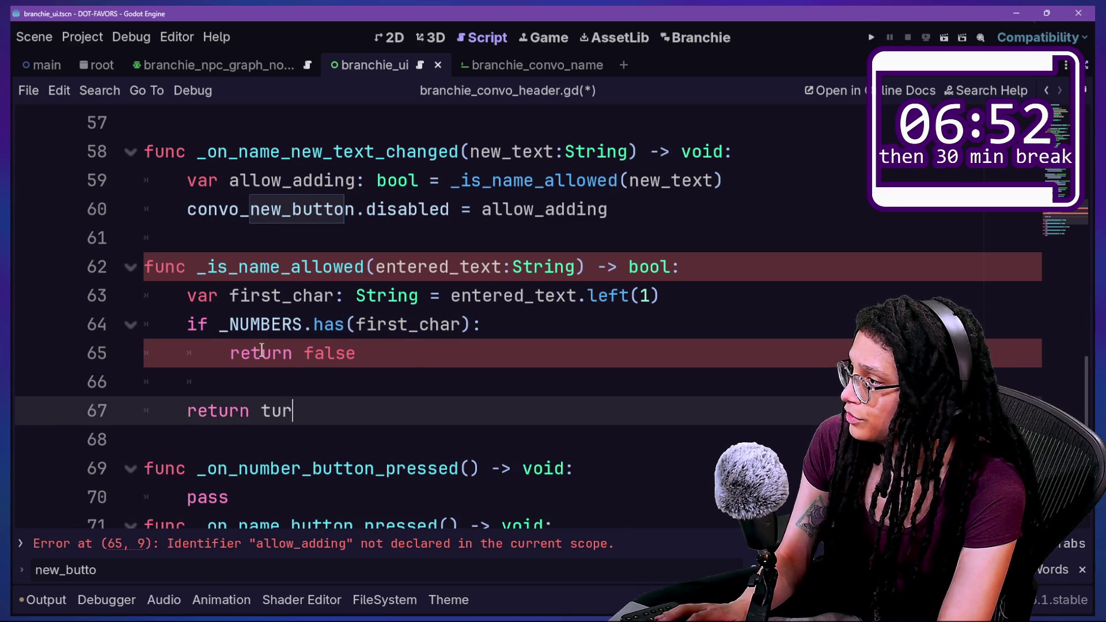
pyautogui.write('e')
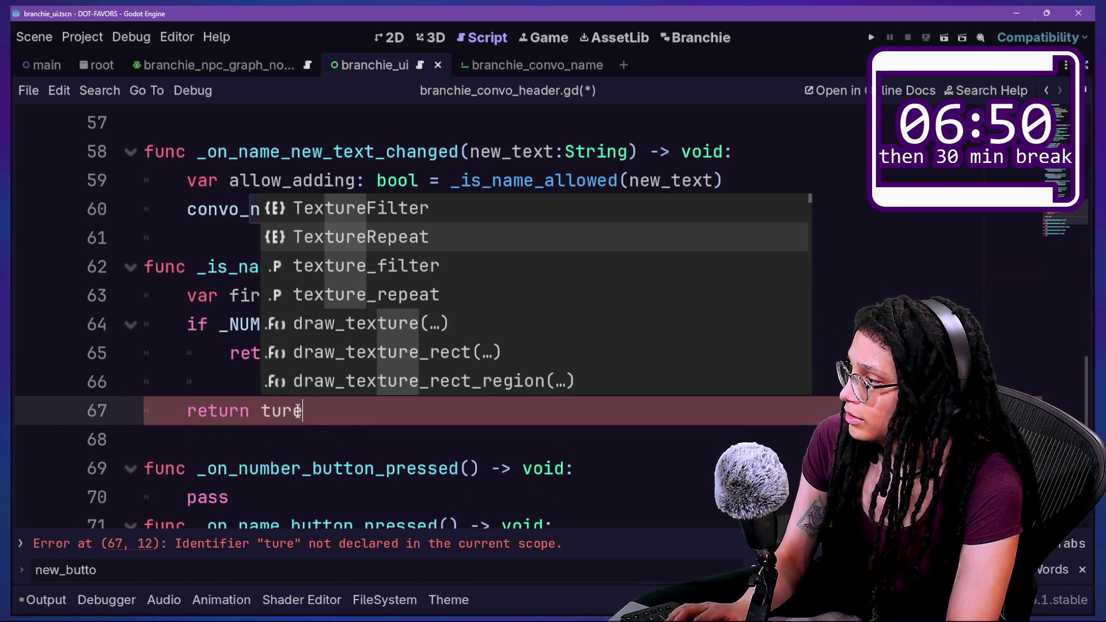
pyautogui.press('BackSpace')
pyautogui.press('BackSpace')
pyautogui.press('BackSpace')
pyautogui.write('rue')
pyautogui.click(240, 353)
# Save the script and open blank lines below return false for more checks.
pyautogui.hotkey('ctrl', 's')
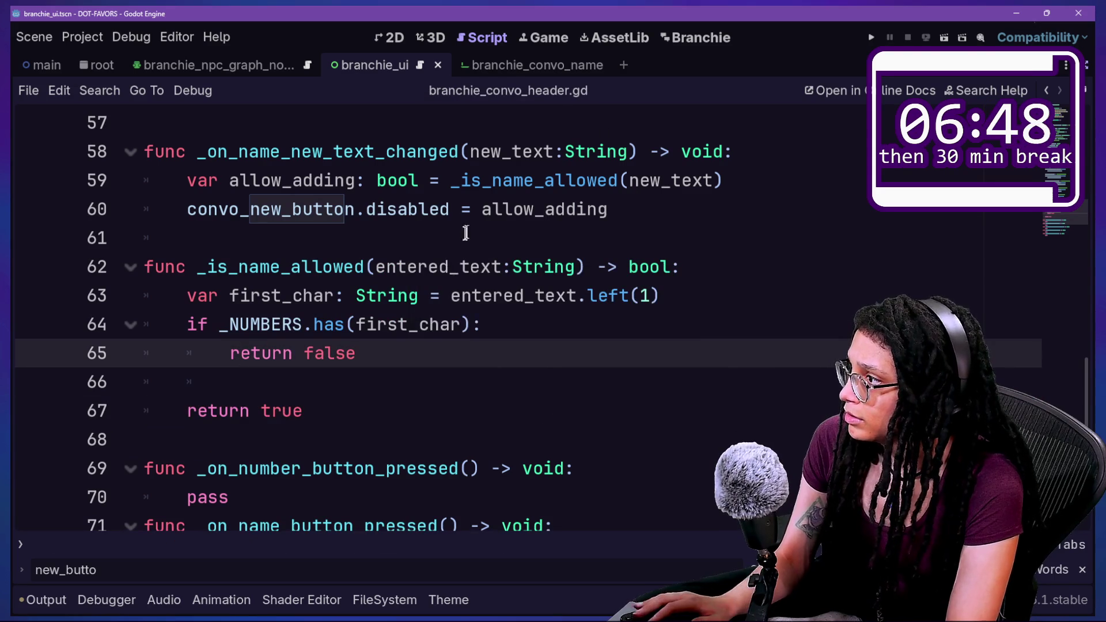
pyautogui.click(378, 357)
pyautogui.press('Return')
pyautogui.press('Return')
pyautogui.press('BackSpace')
pyautogui.press('BackSpace')
pyautogui.press('BackSpace')
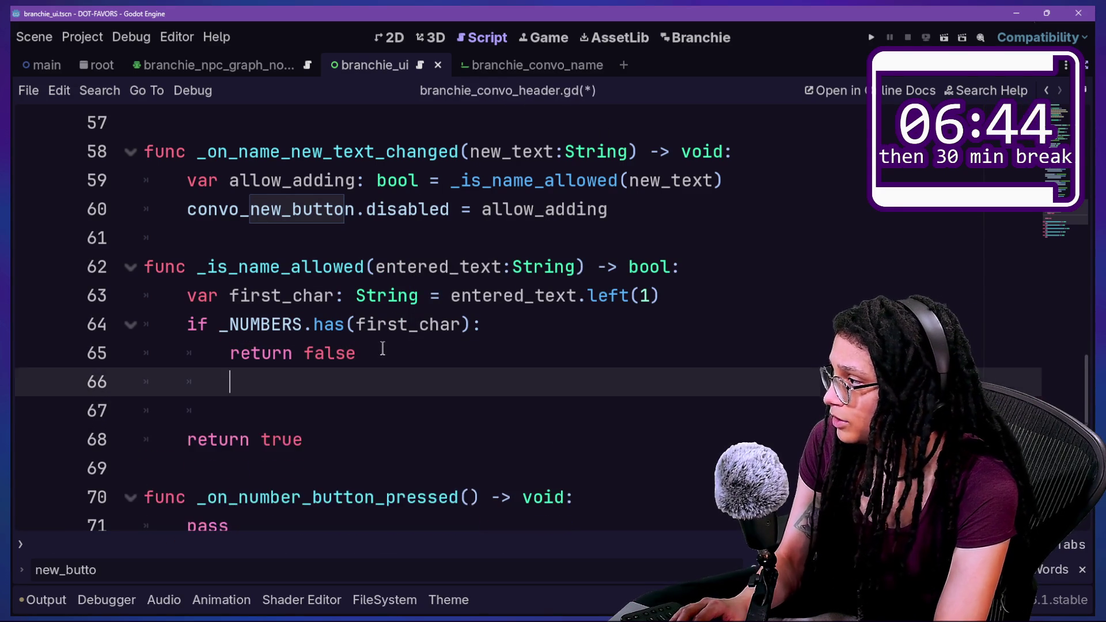
# Add an 'elif entered_text == ""' branch that returns false.
pyautogui.write('elif')
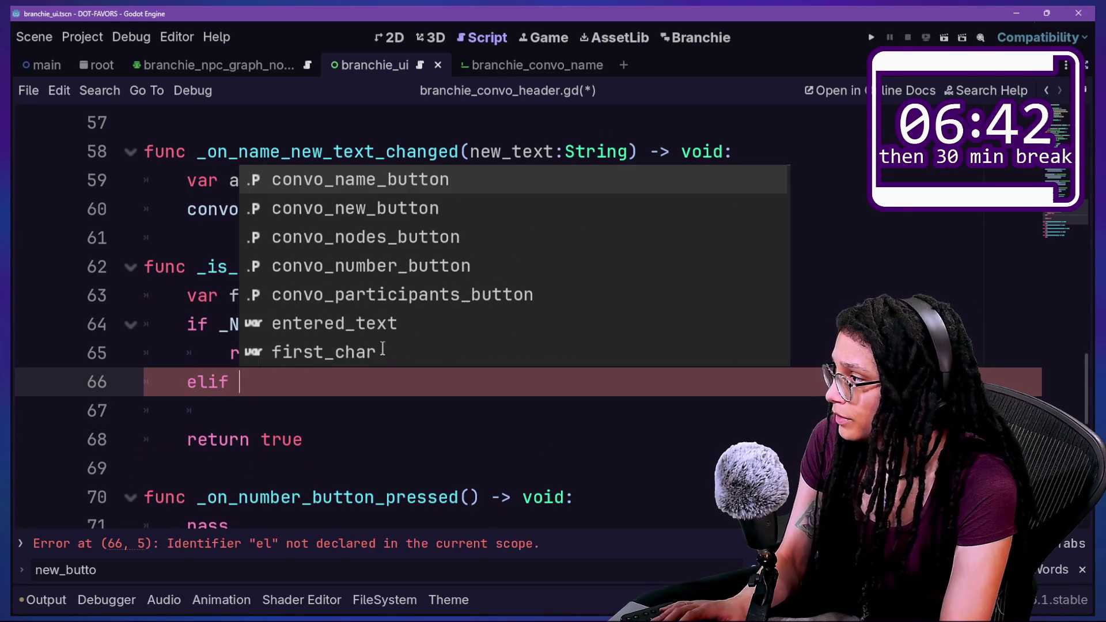
pyautogui.click(371, 392)
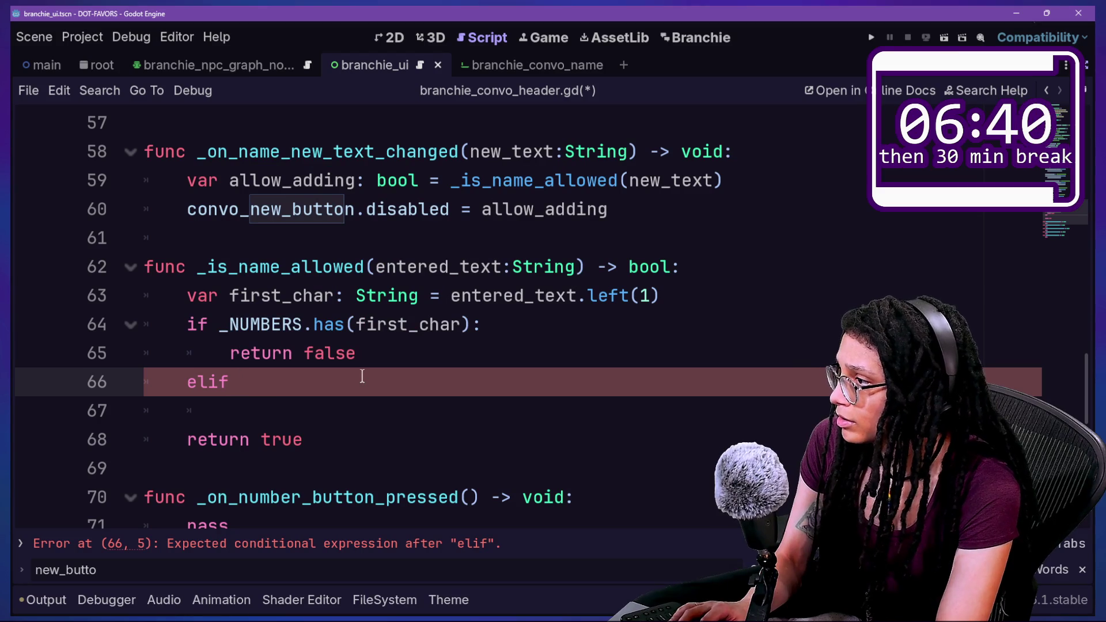
pyautogui.press('BackSpace')
pyautogui.press('BackSpace')
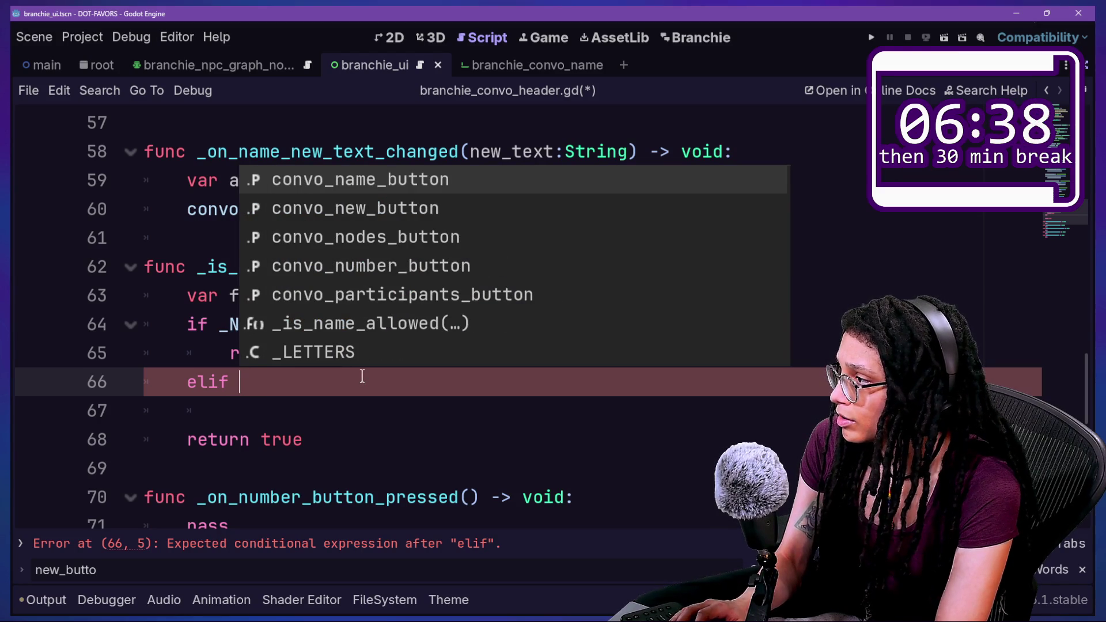
pyautogui.write('n')
pyautogui.press('BackSpace')
pyautogui.write('en')
pyautogui.press('Return')
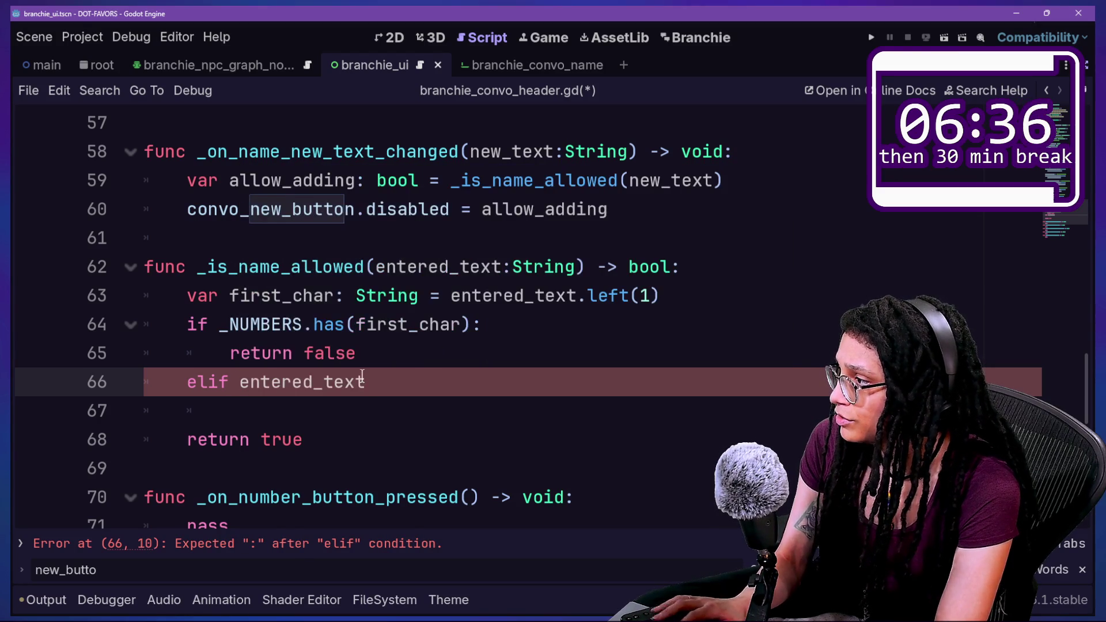
pyautogui.write('""')
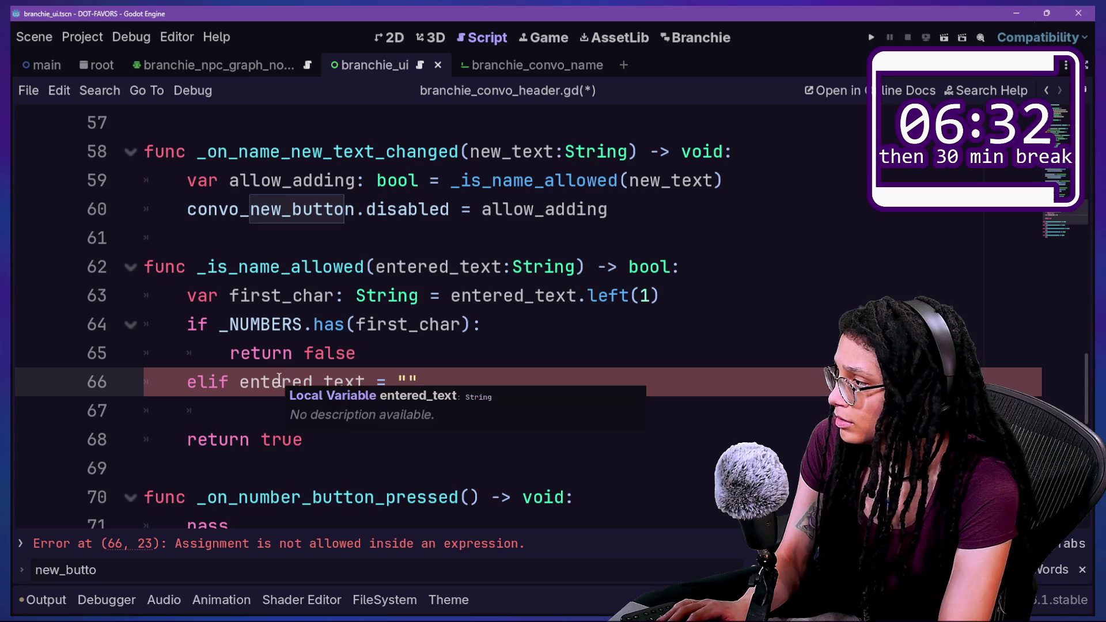
pyautogui.click(395, 381)
pyautogui.write('=')
pyautogui.click(558, 387)
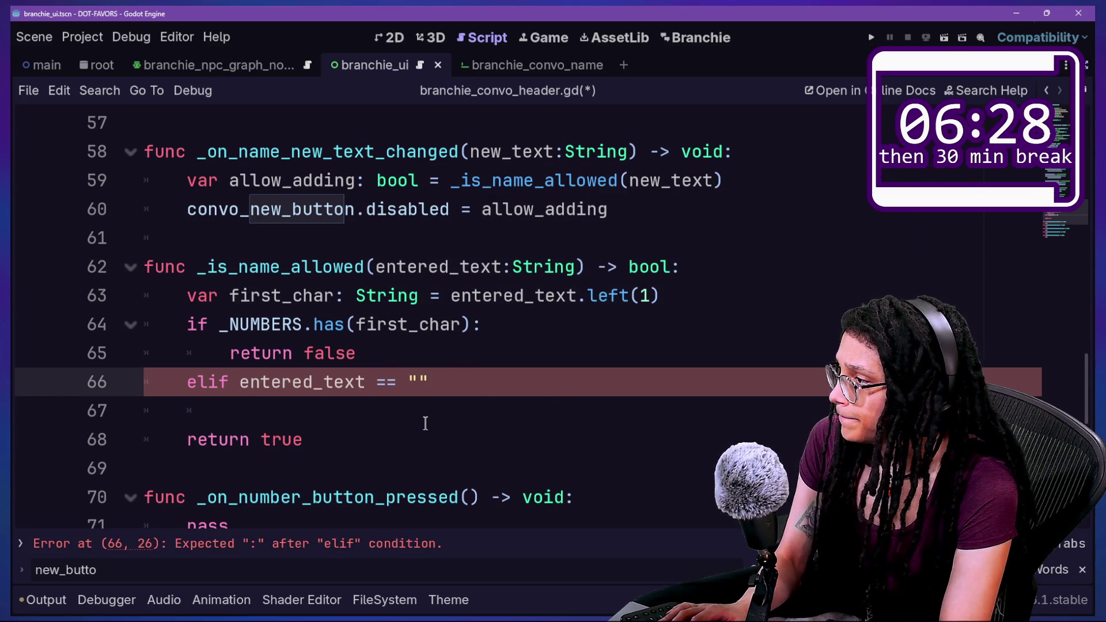
pyautogui.write(':')
pyautogui.press('Return')
pyautogui.write('return ')
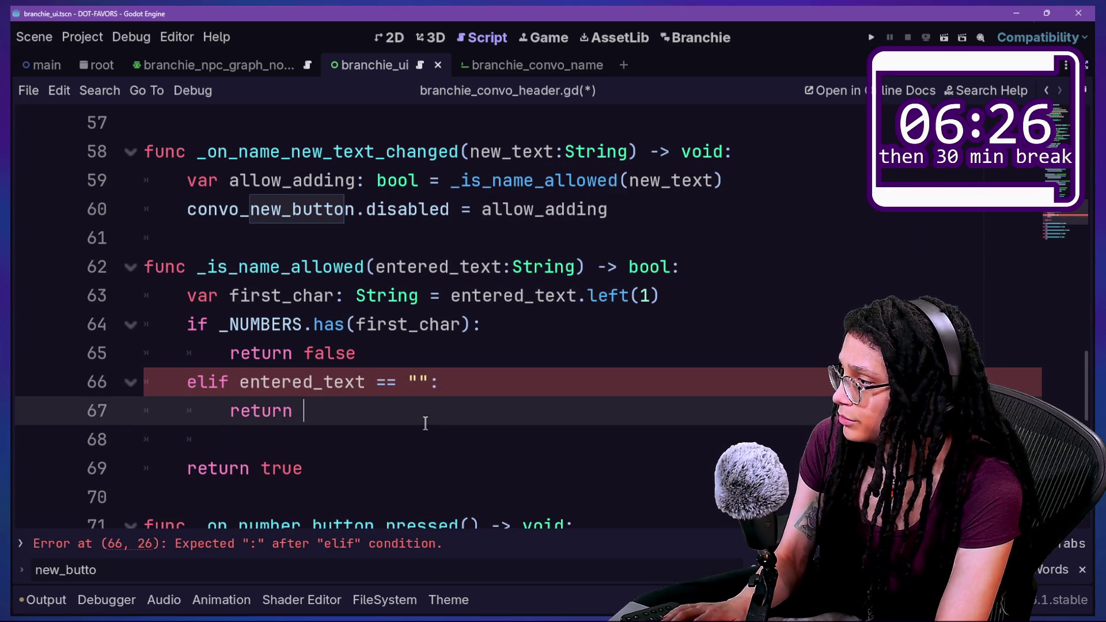
pyautogui.write('false')
pyautogui.press('Return')
pyautogui.press('BackSpace')
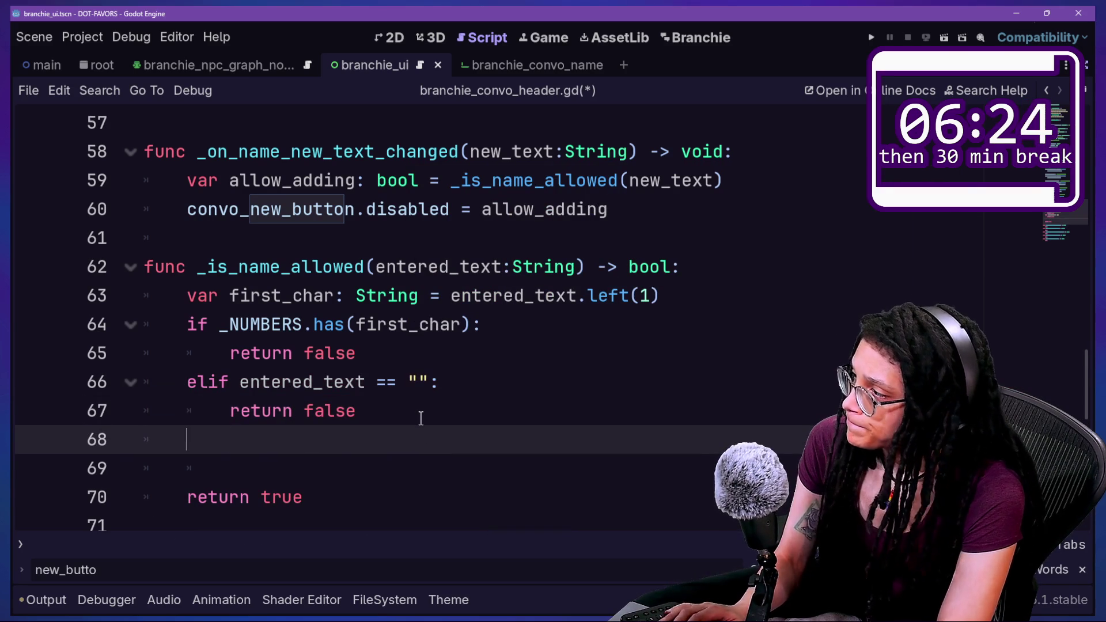
# Add an 'elif first_char == " "' branch returning false, then save the script.
pyautogui.write('ek')
pyautogui.press('BackSpace')
pyautogui.write('lif')
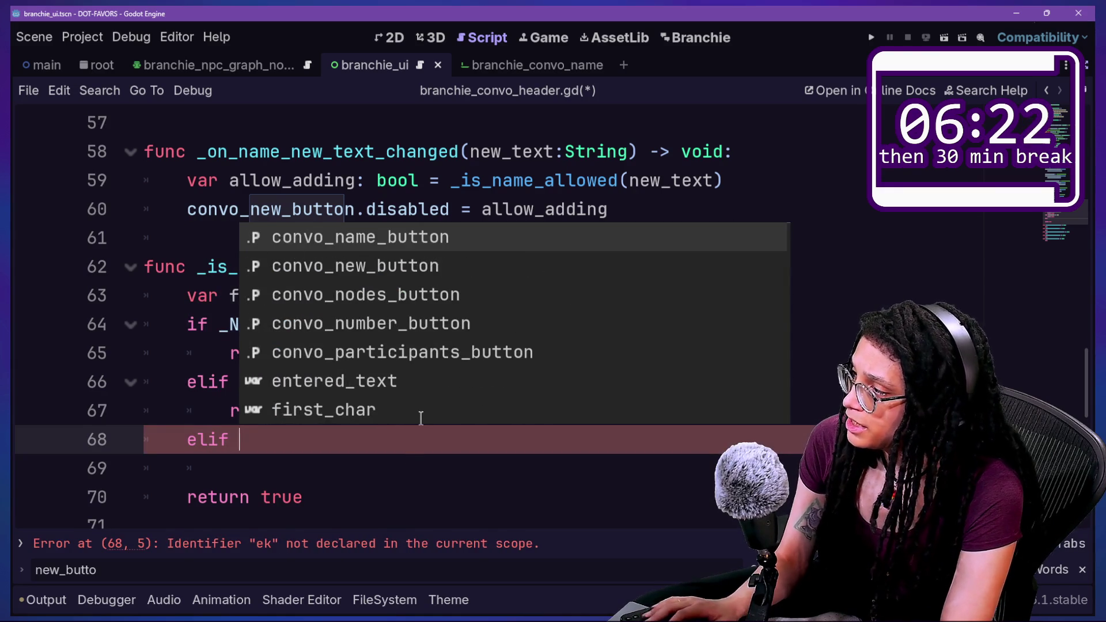
pyautogui.click(395, 479)
pyautogui.click(379, 440)
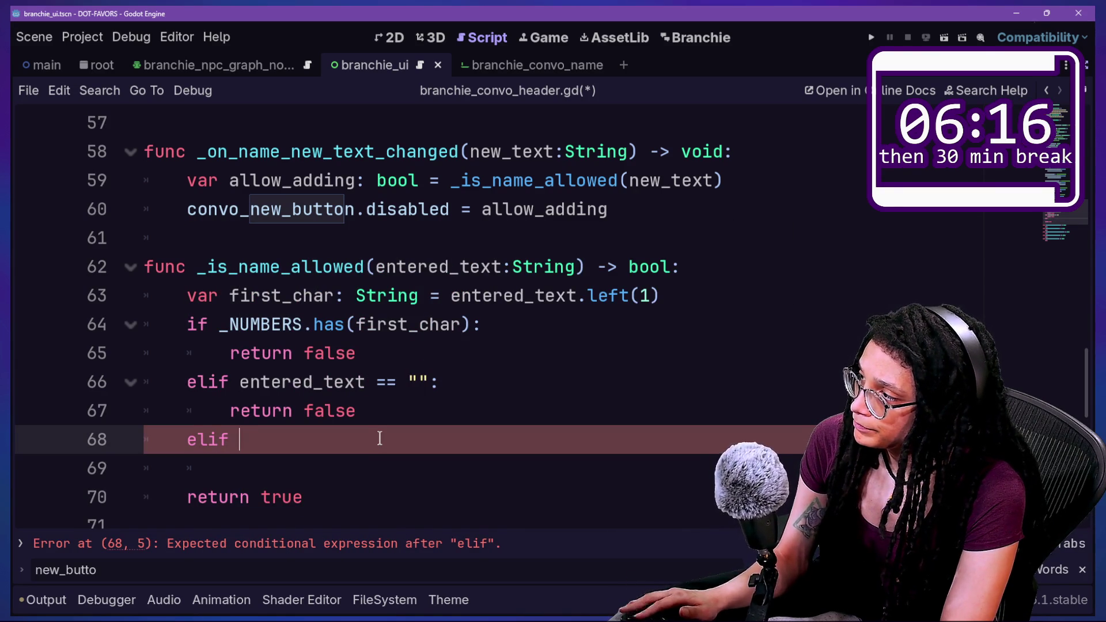
pyautogui.write('_')
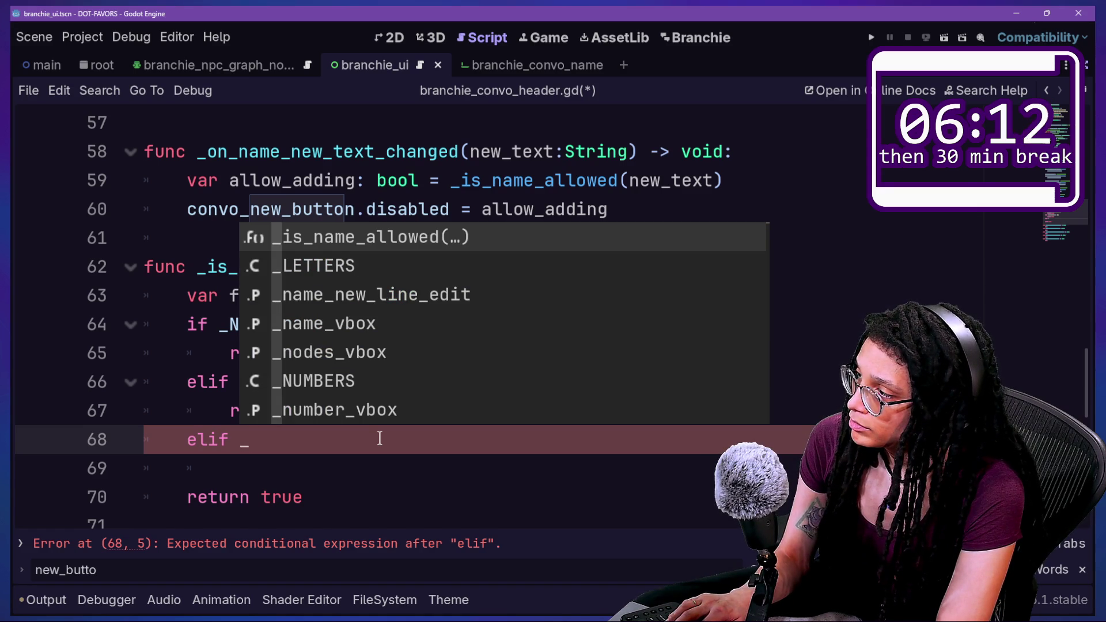
pyautogui.press('BackSpace')
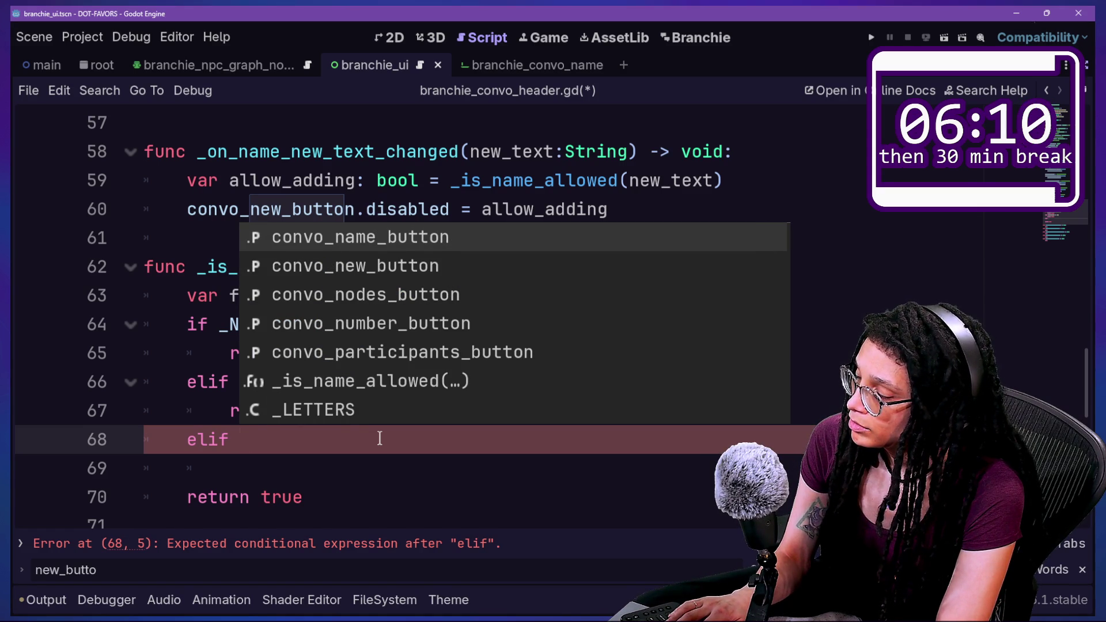
pyautogui.press('Escape')
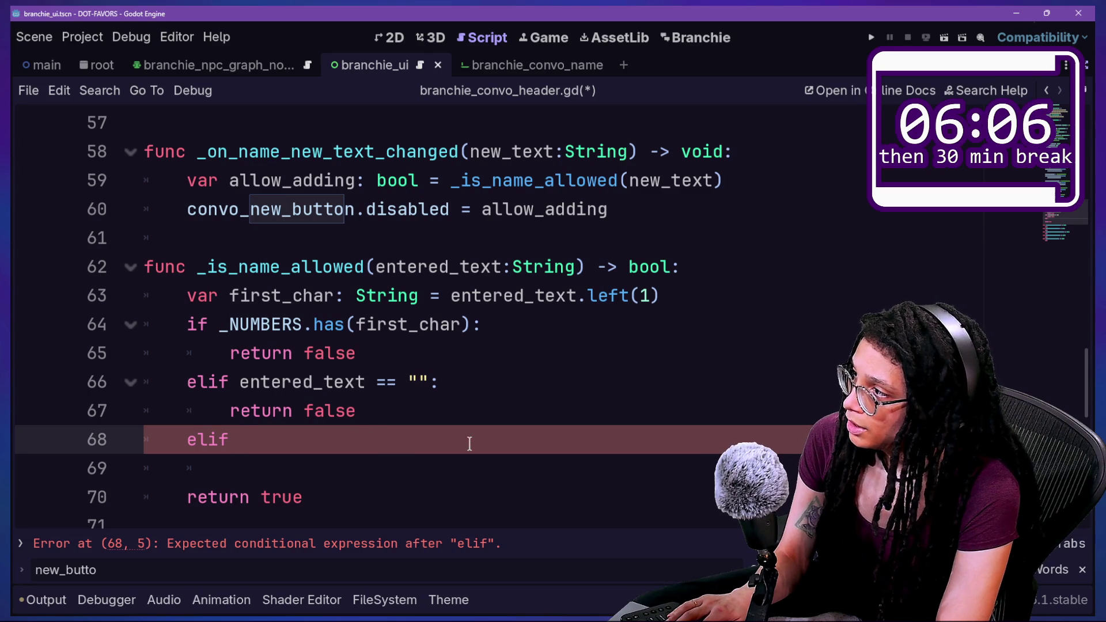
pyautogui.write('irst_ch')
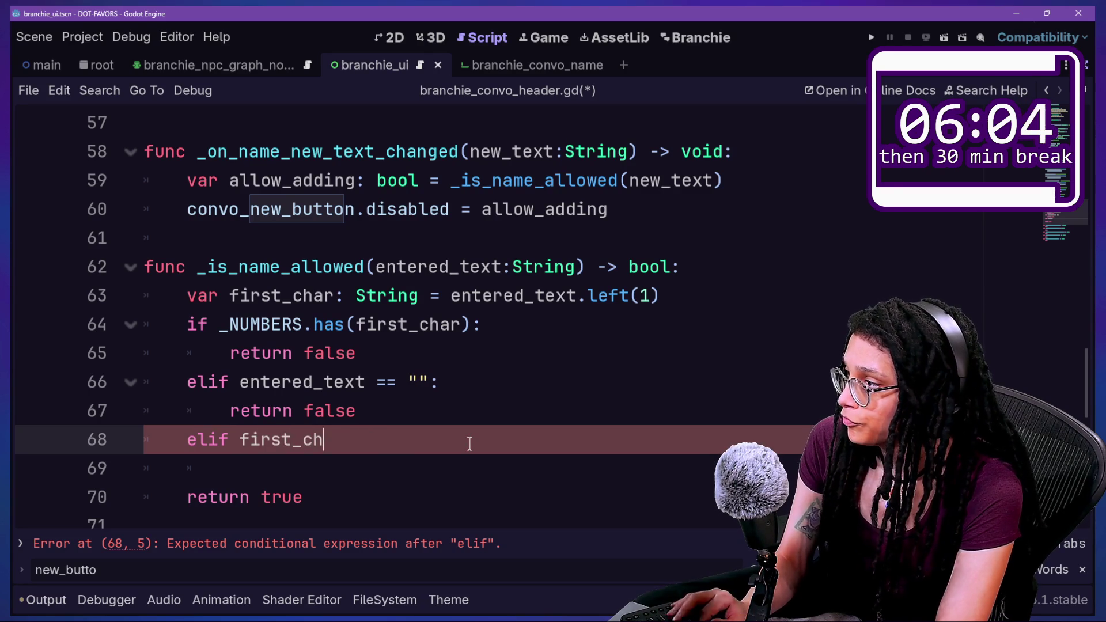
pyautogui.write('ara')
pyautogui.press('BackSpace')
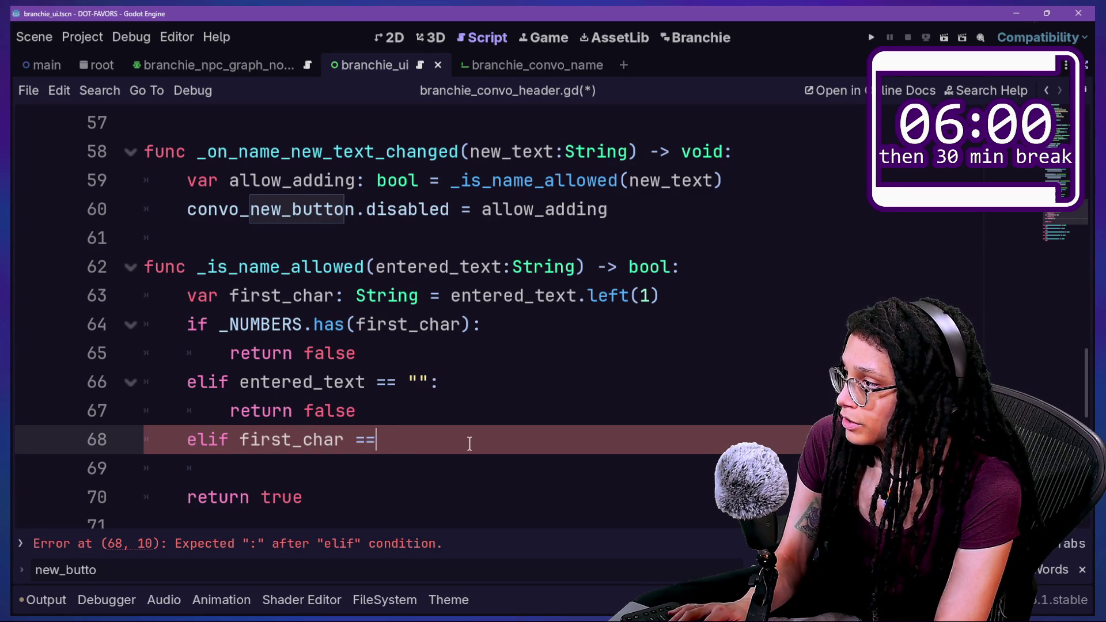
pyautogui.write('== " ":')
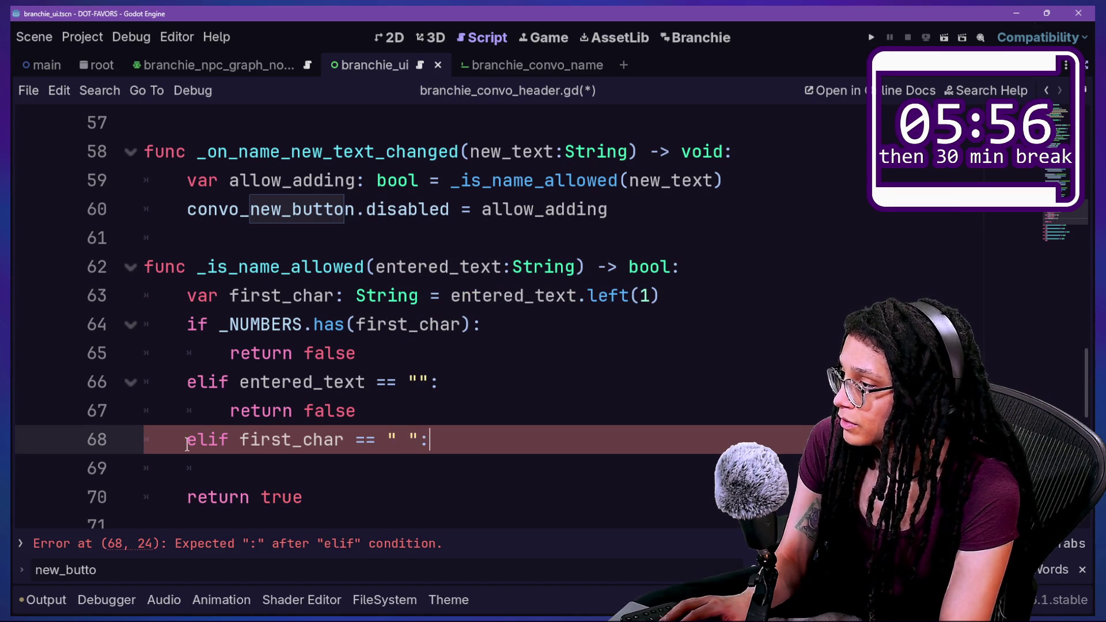
pyautogui.press('Return')
pyautogui.write('urn false')
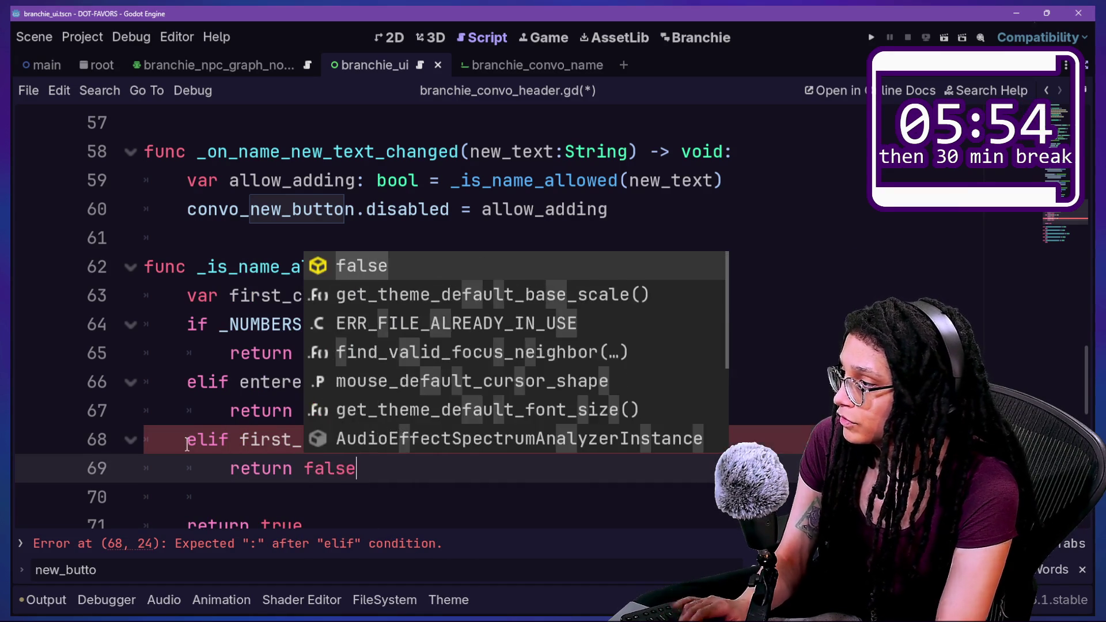
pyautogui.click(249, 324)
pyautogui.hotkey('ctrl', 's')
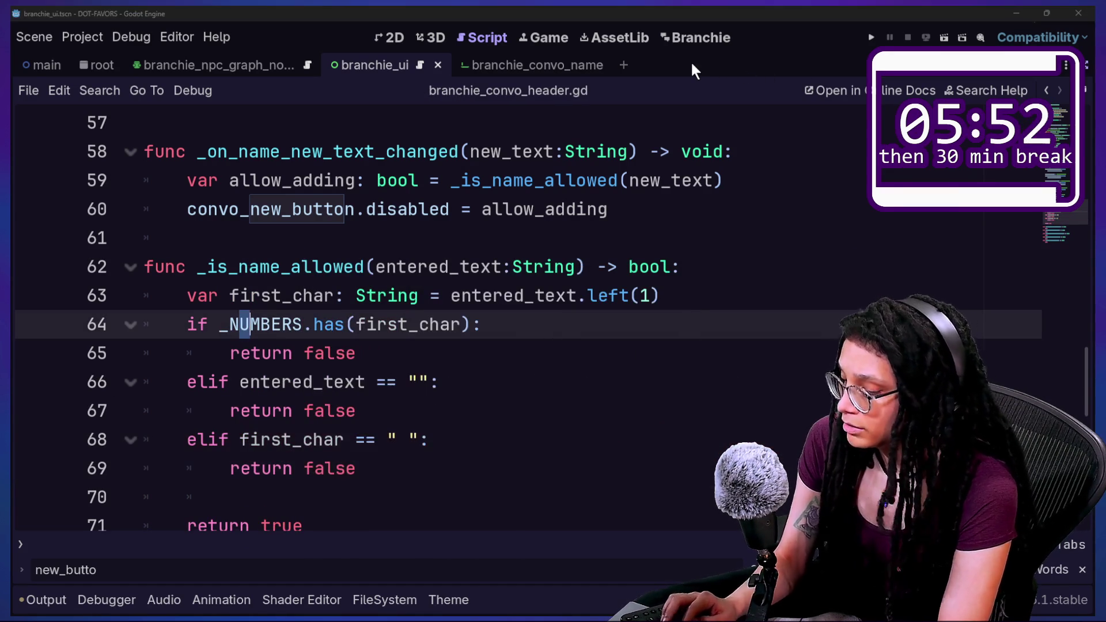
# Toggle the Branchie plugin off and on, then type 'f' into its conversation name field.
pyautogui.doubleClick(256, 207)
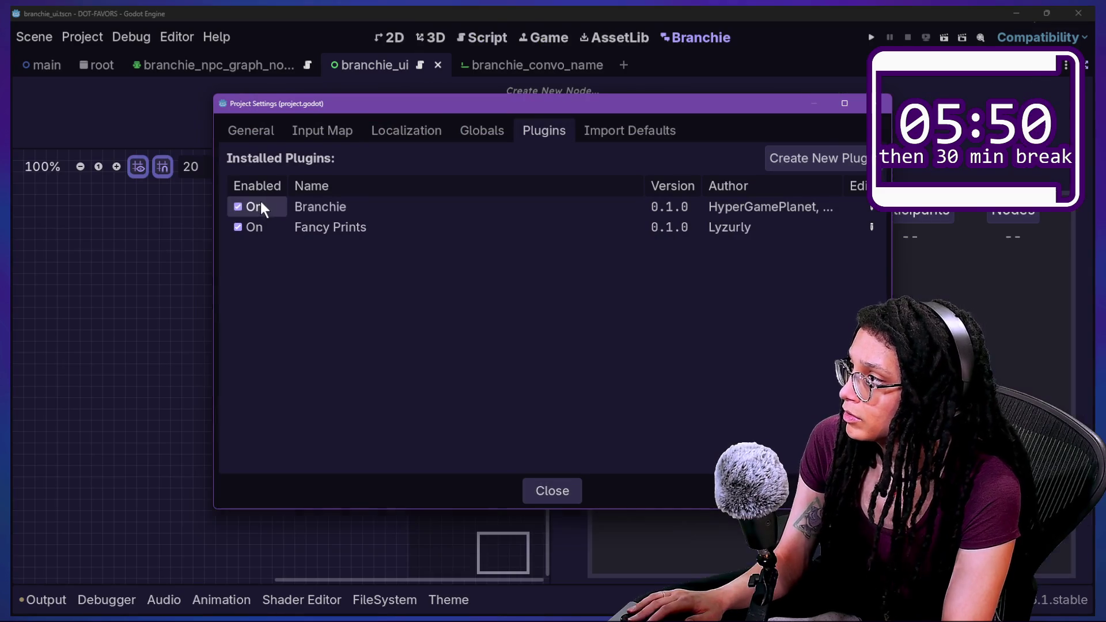
pyautogui.press('Escape')
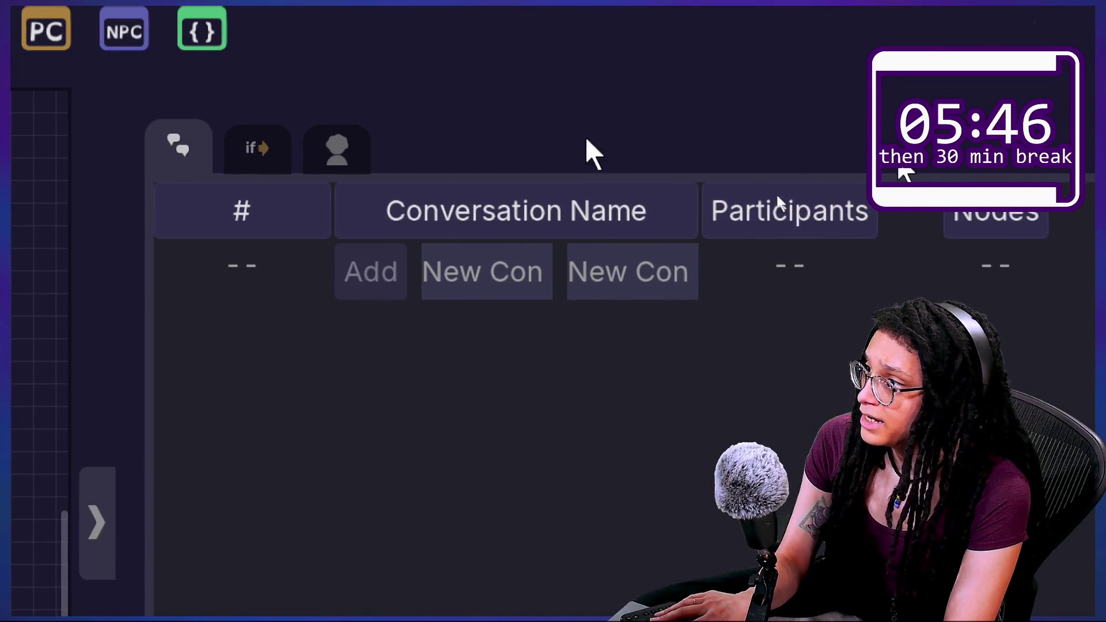
pyautogui.click(507, 275)
pyautogui.write('f')
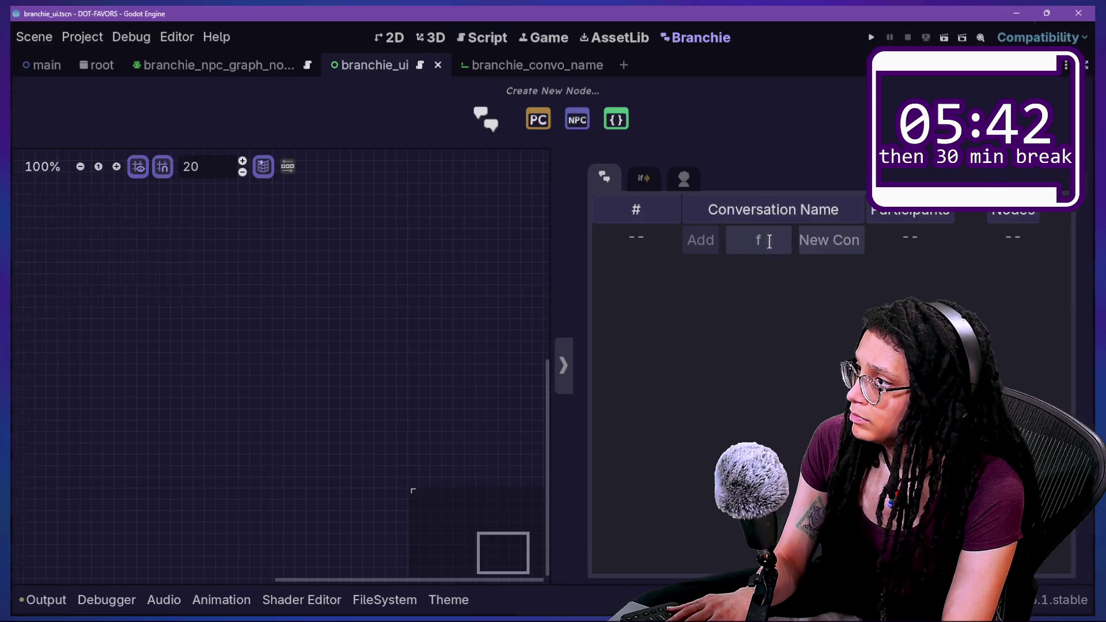
# Return to branchie_convo_header.gd and highlight the handler's allow_adding lines 58–60.
pyautogui.click(511, 38)
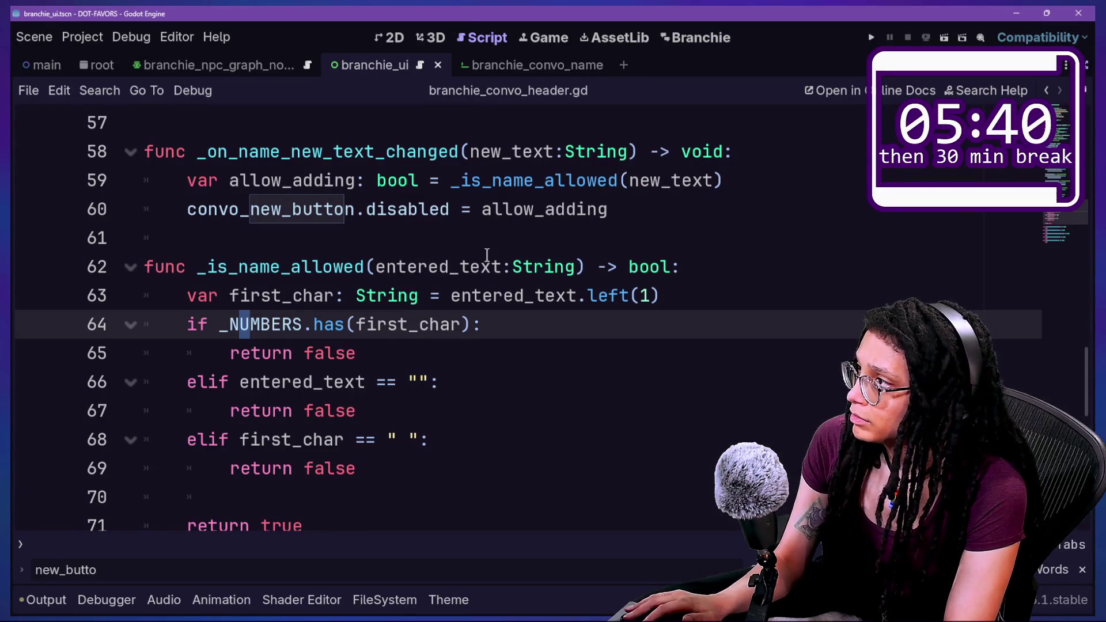
pyautogui.click(238, 176)
pyautogui.moveTo(238, 152); pyautogui.dragTo(419, 181)
pyautogui.click(244, 181)
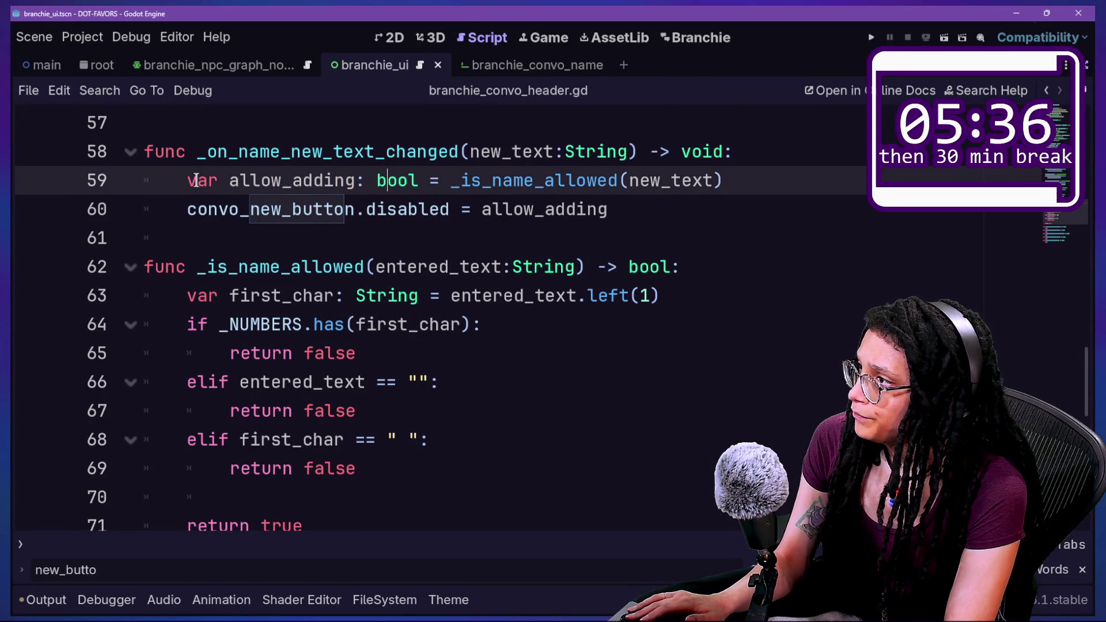
pyautogui.moveTo(195, 180); pyautogui.dragTo(605, 180)
pyautogui.click(605, 180)
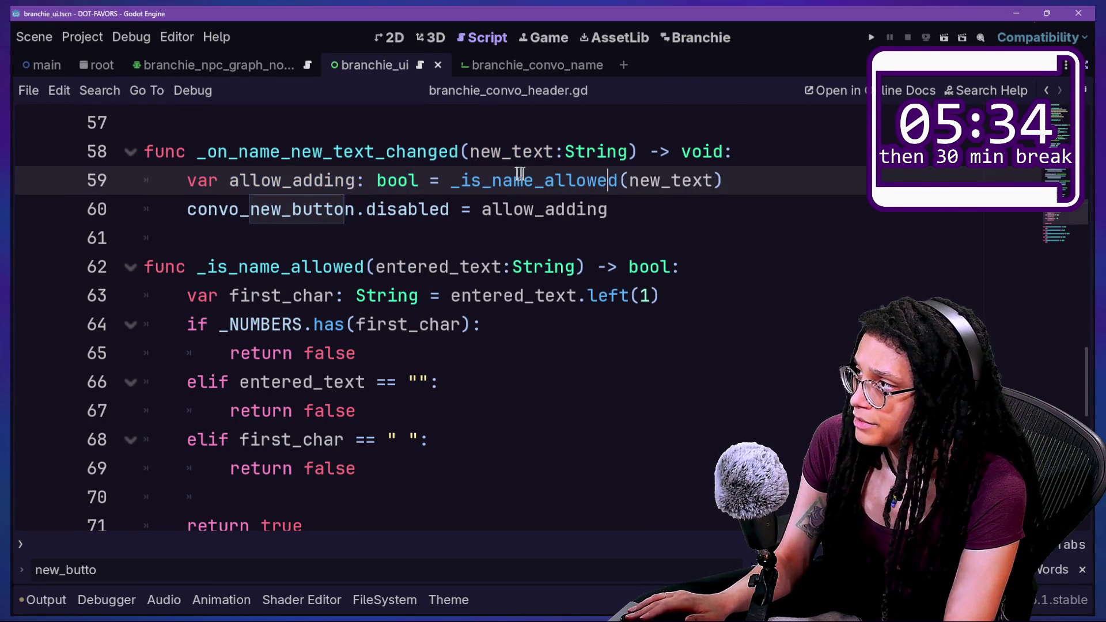
pyautogui.moveTo(446, 179); pyautogui.dragTo(780, 193)
pyautogui.click(781, 193)
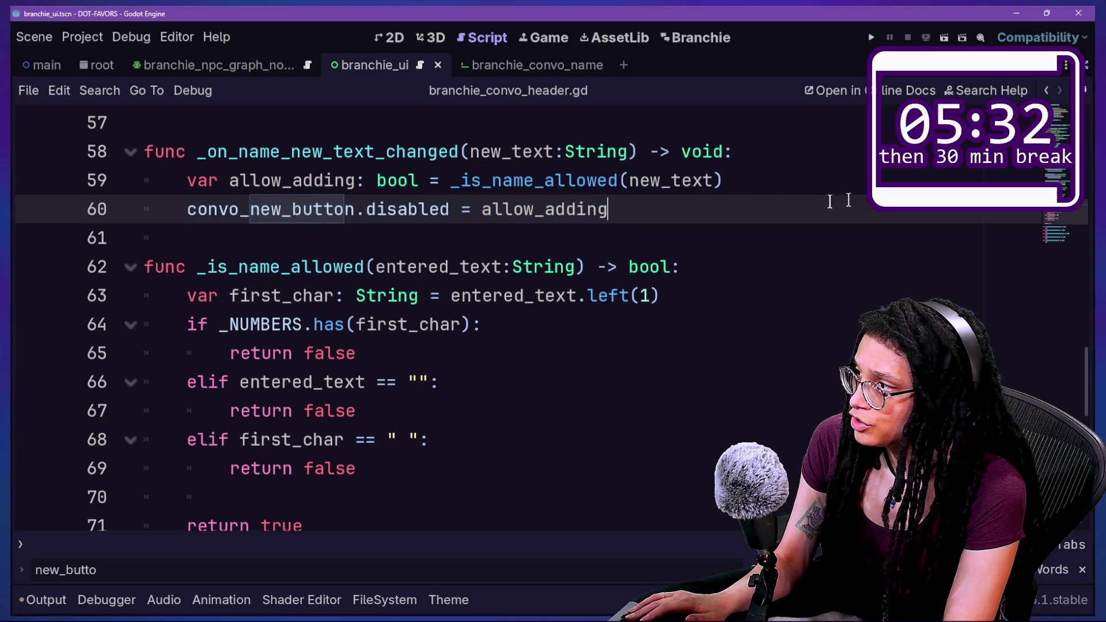
# Highlight the first_char and _NUMBERS leading-digit check on lines 63–65.
pyautogui.moveTo(240, 296); pyautogui.dragTo(320, 348)
pyautogui.click(279, 318)
pyautogui.click(320, 347)
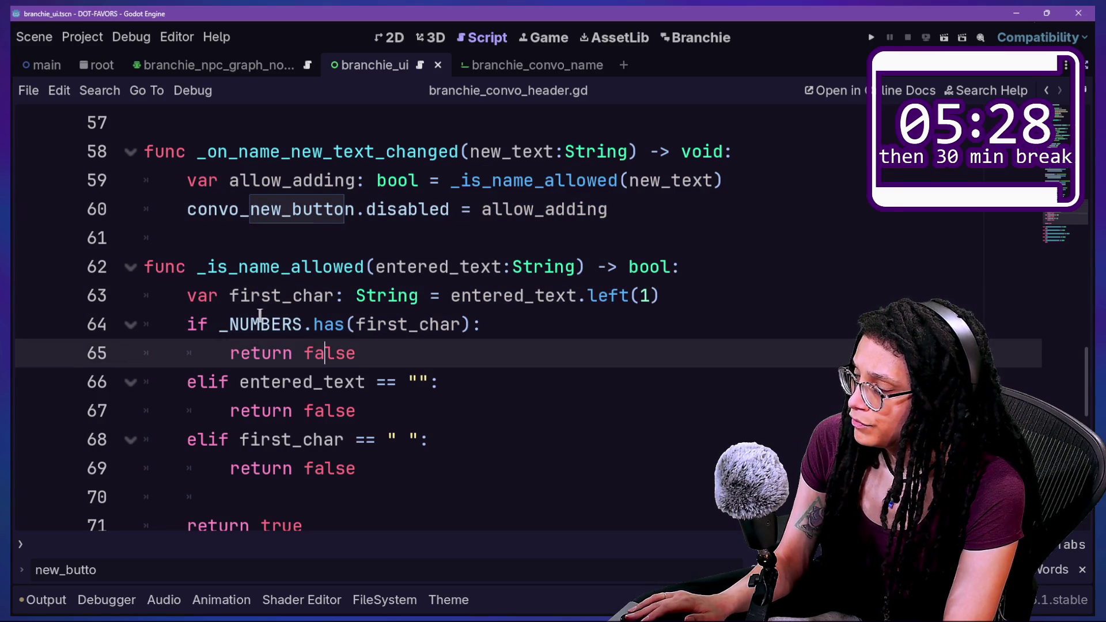
pyautogui.moveTo(261, 314); pyautogui.dragTo(376, 351)
pyautogui.click(375, 351)
pyautogui.moveTo(269, 323); pyautogui.dragTo(433, 346)
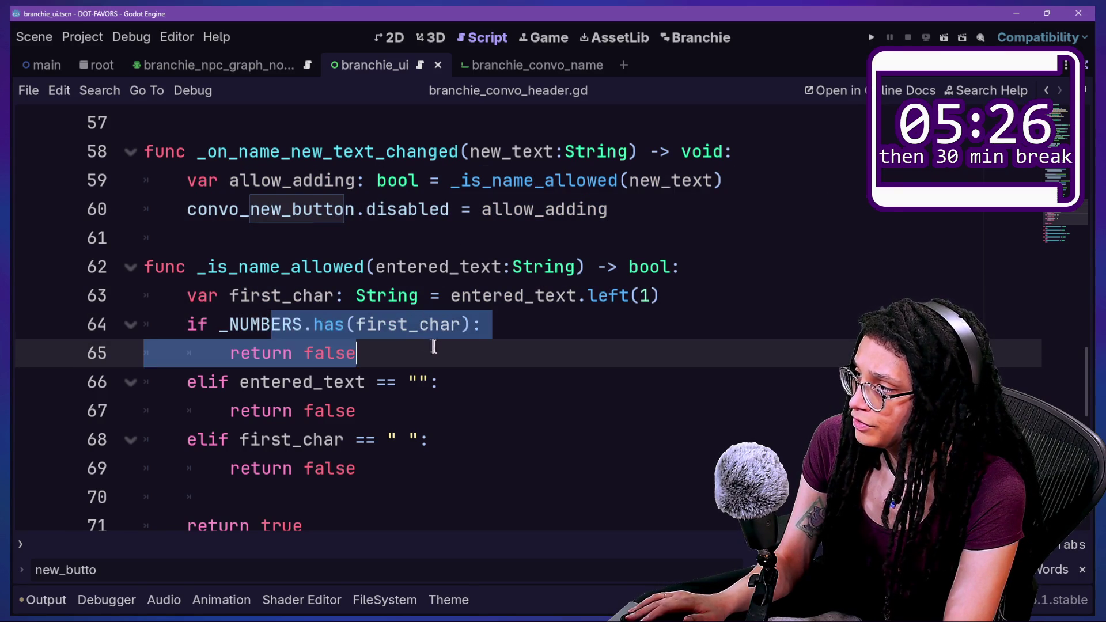
pyautogui.click(440, 352)
# Highlight the empty-name check (lines 66–67) and leading-space check (lines 68–69).
pyautogui.moveTo(229, 381)
pyautogui.mouseDown()
pyautogui.moveTo(313, 383)
pyautogui.moveTo(360, 402)
pyautogui.mouseUp()
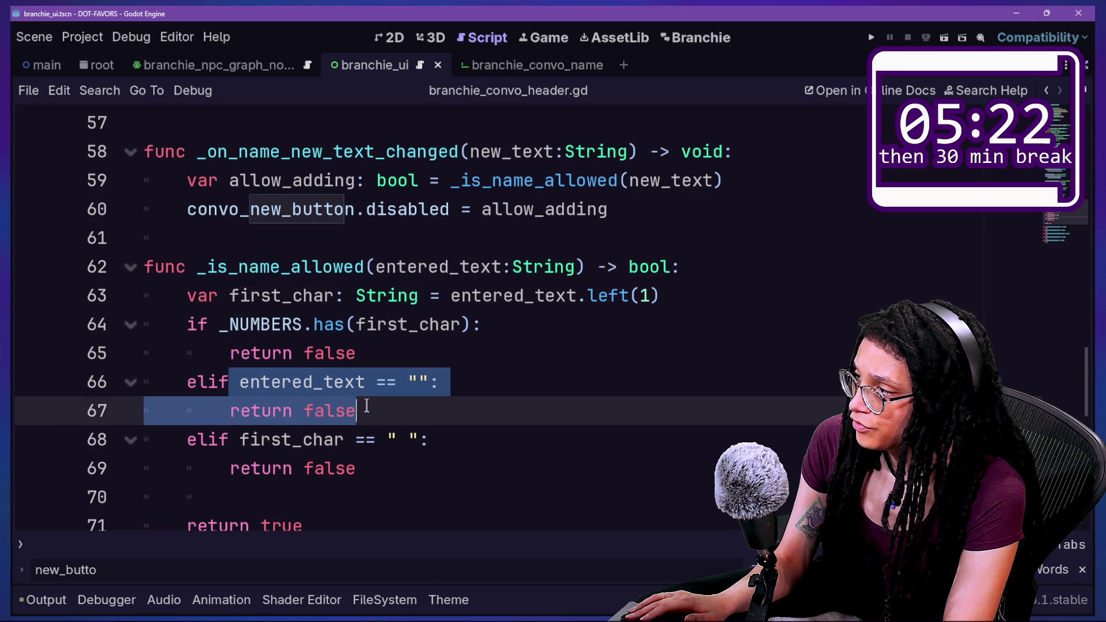
pyautogui.click(324, 380)
pyautogui.moveTo(230, 381); pyautogui.dragTo(430, 410)
pyautogui.click(426, 396)
pyautogui.click(408, 382)
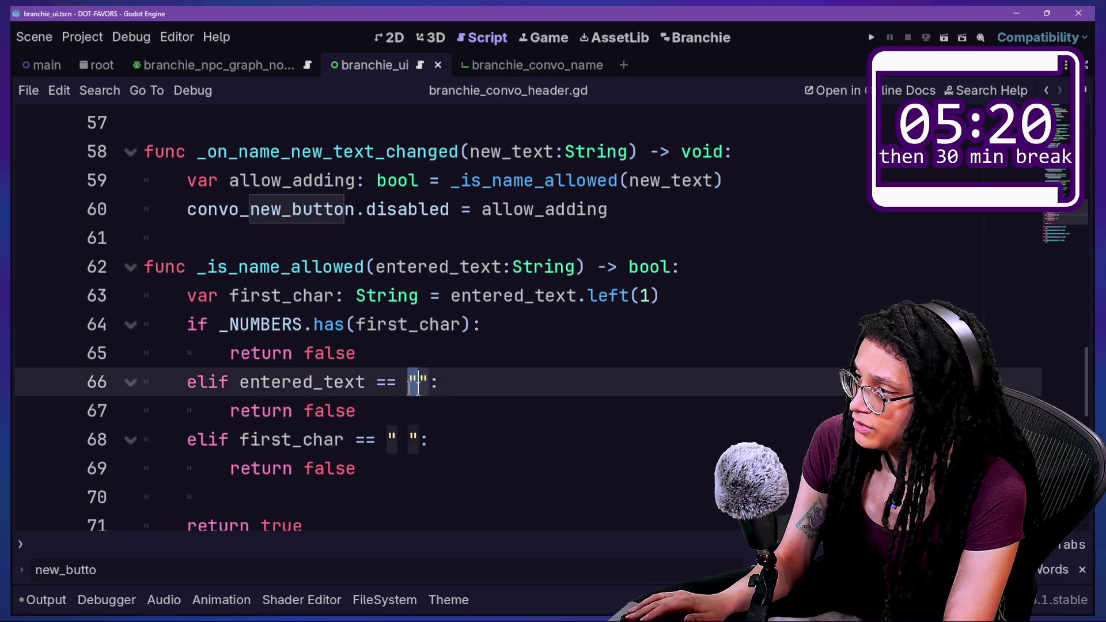
pyautogui.click(442, 398)
pyautogui.moveTo(283, 440)
pyautogui.mouseDown()
pyautogui.moveTo(420, 484)
pyautogui.moveTo(292, 452)
pyautogui.moveTo(461, 480)
pyautogui.mouseUp()
pyautogui.click(462, 480)
pyautogui.scroll(-1, 459, 476)
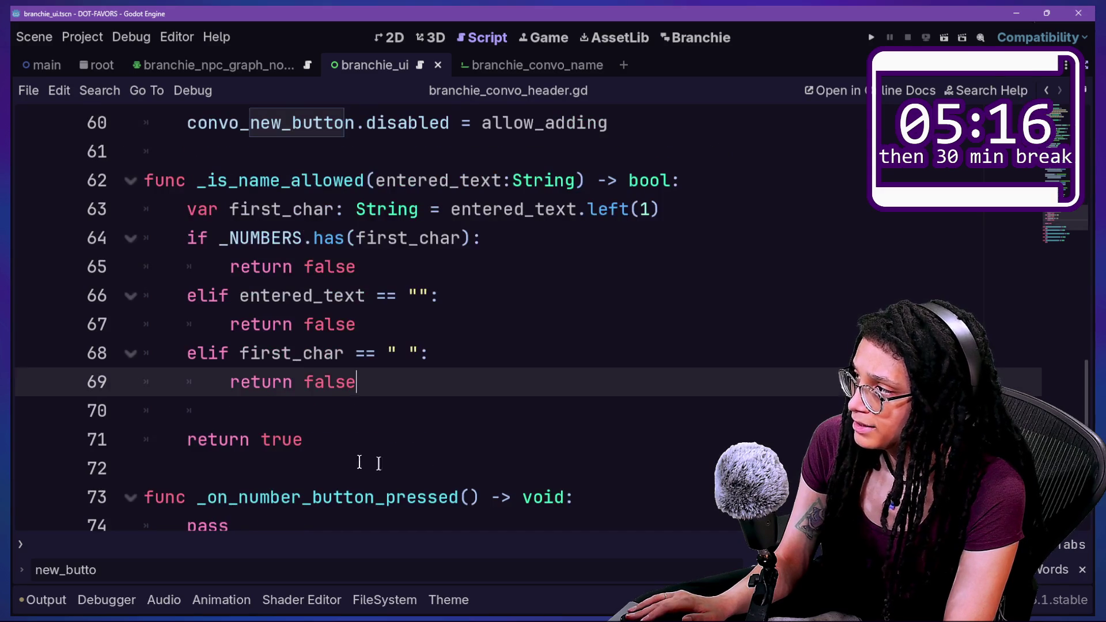
pyautogui.scroll(2, 274, 444)
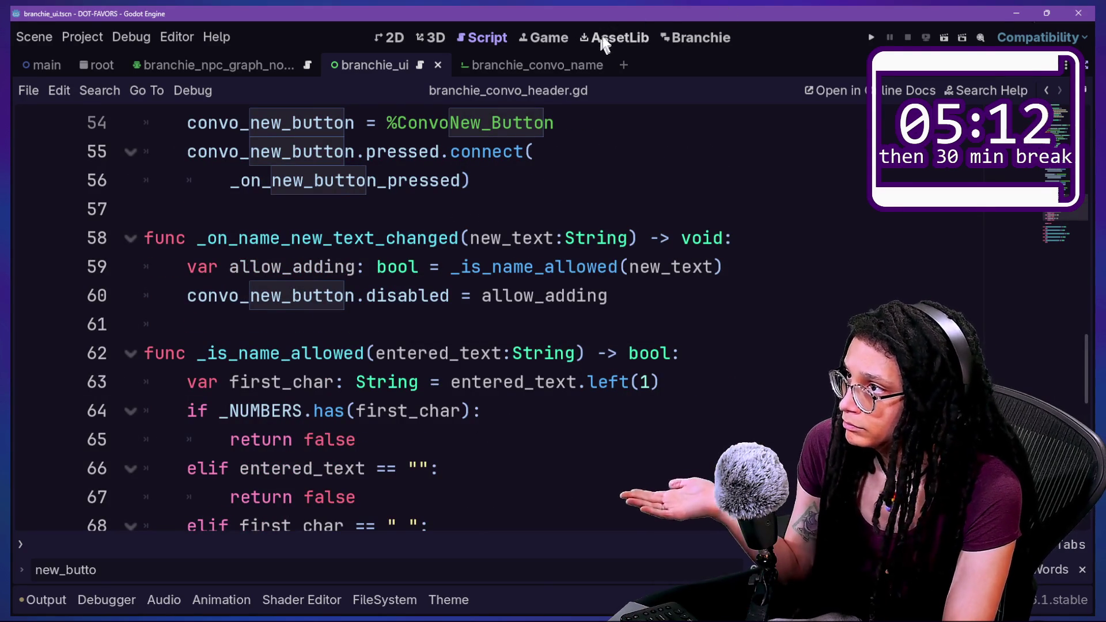
# Glance at the Branchie screen, then return to the convo_new_button.disabled line in the script.
pyautogui.click(680, 38)
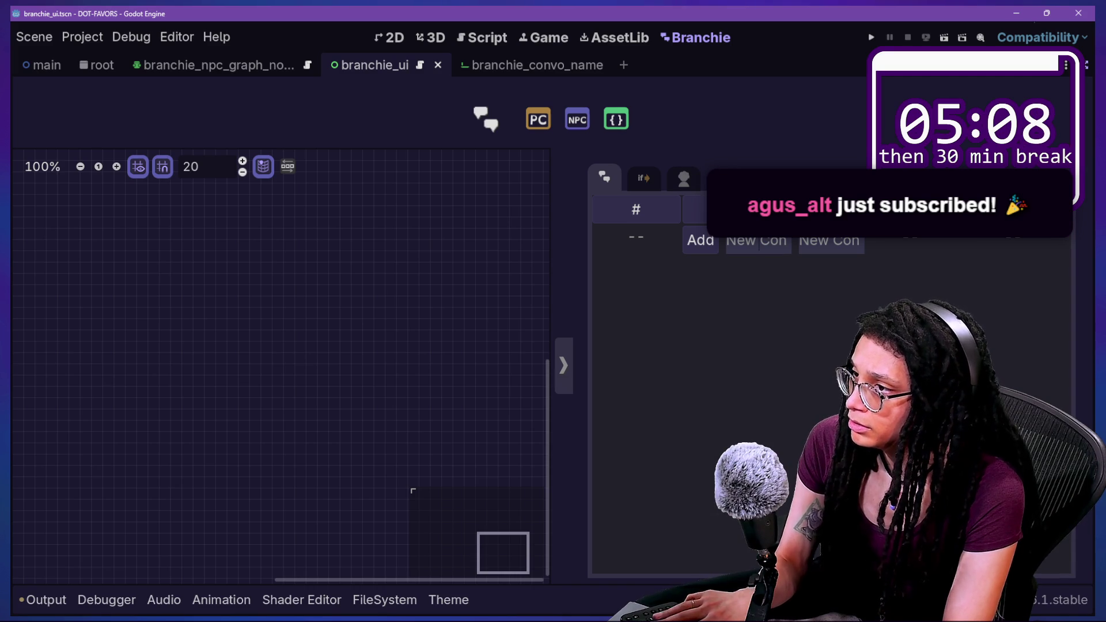
pyautogui.click(507, 38)
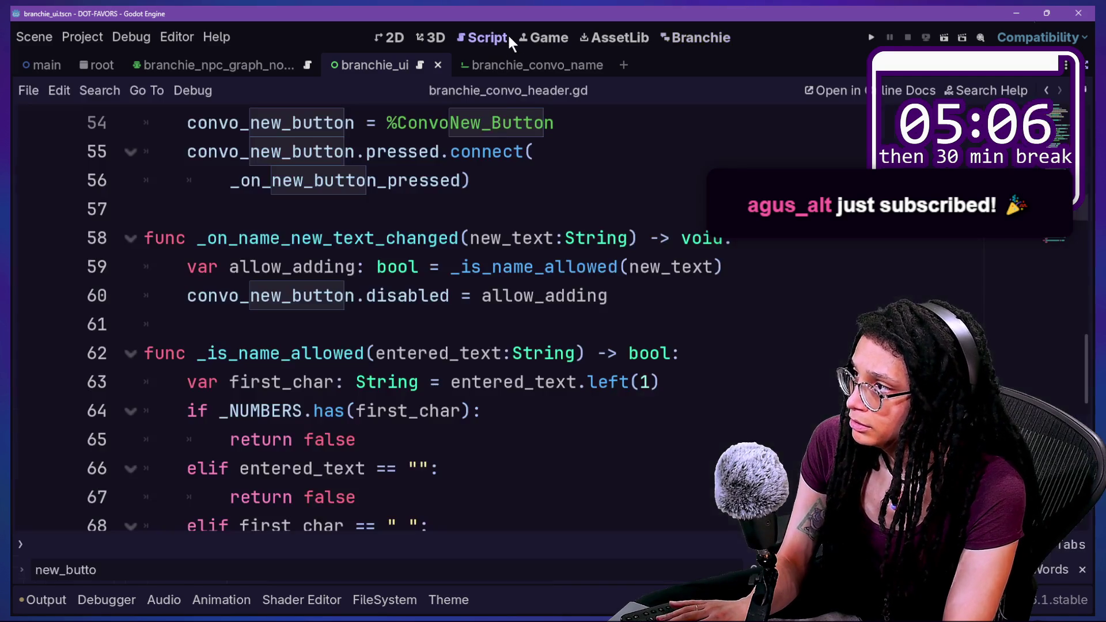
pyautogui.click(493, 295)
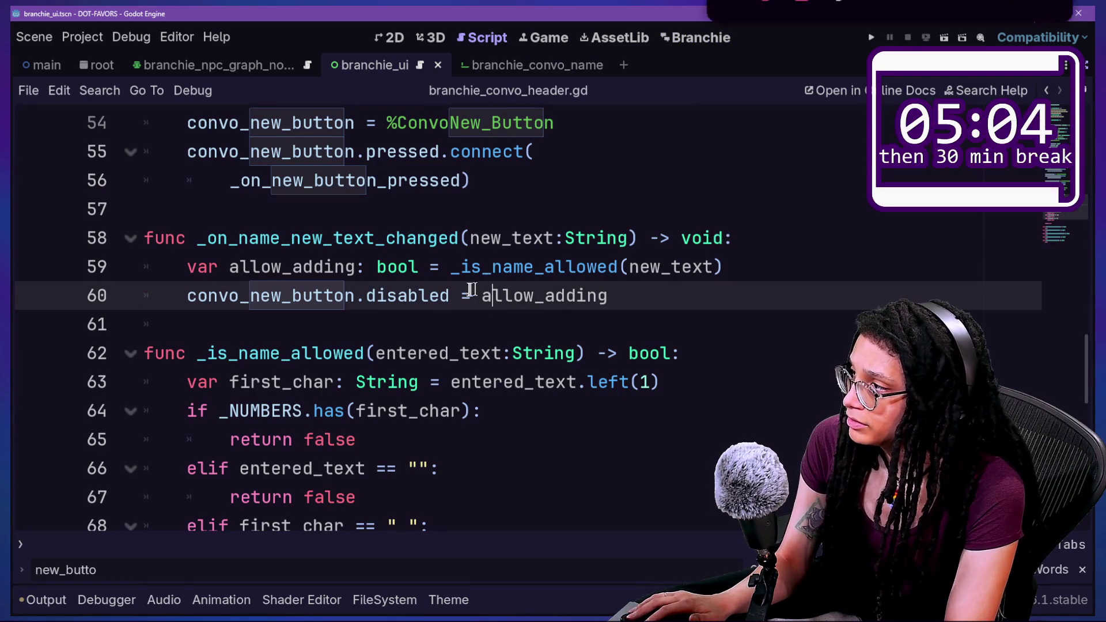
# Rename allow_adding to disallowed and negate the _is_name_allowed call with 'not'.
pyautogui.moveTo(230, 267); pyautogui.dragTo(366, 269)
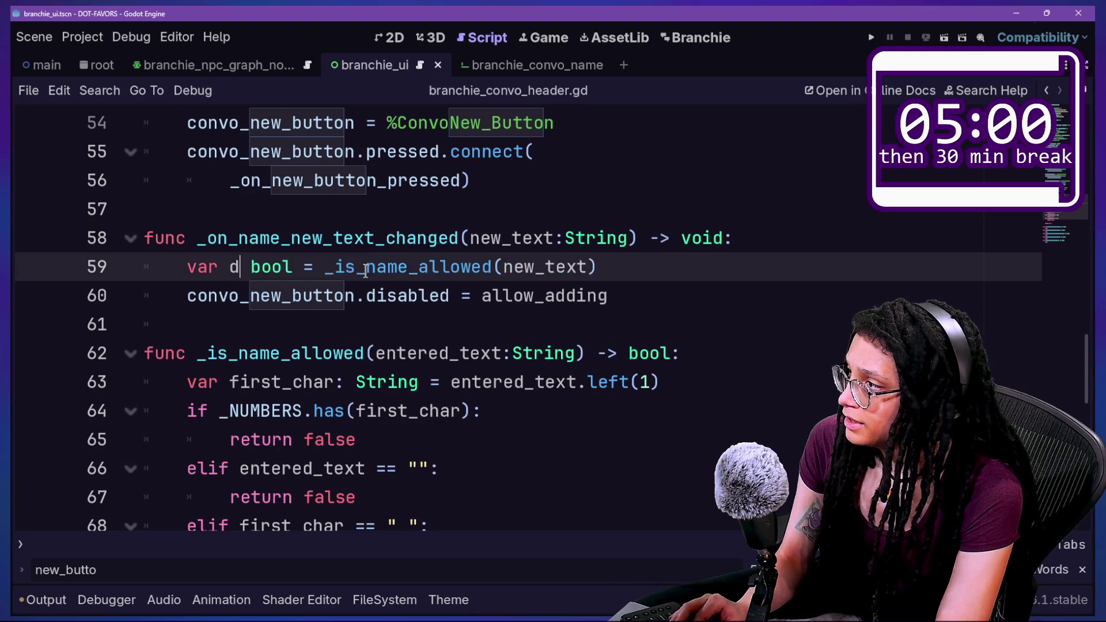
pyautogui.write('disallowed')
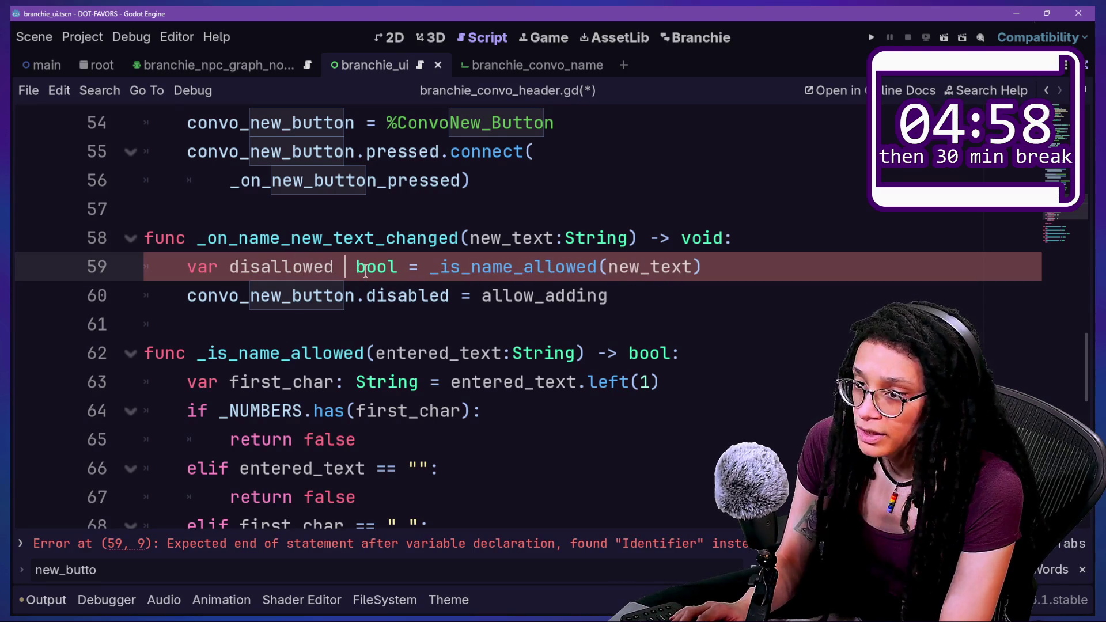
pyautogui.press('BackSpace')
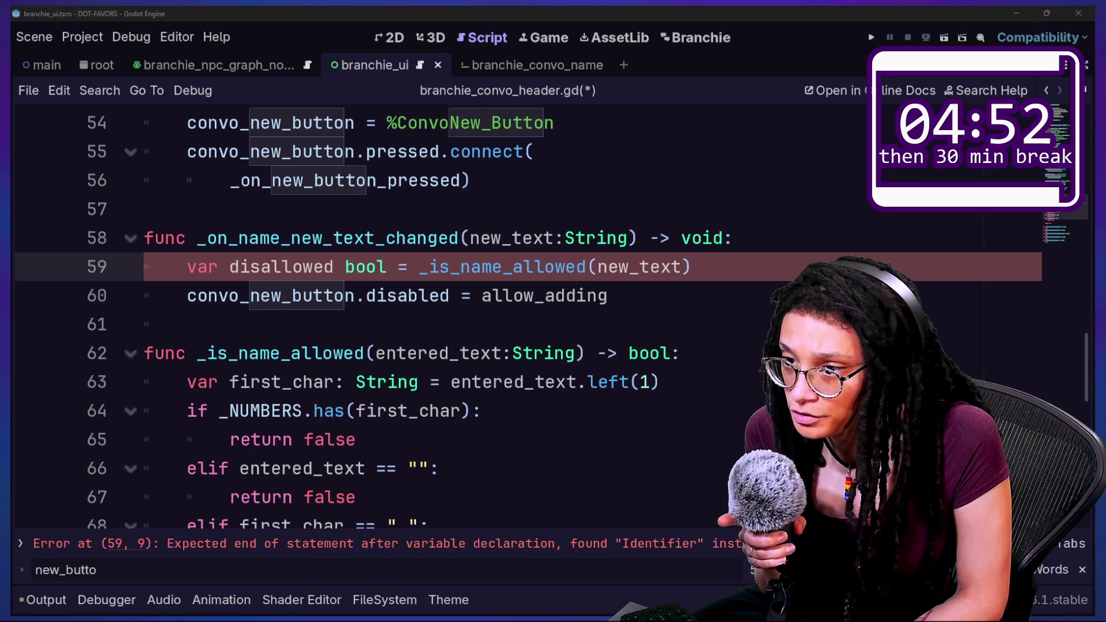
pyautogui.click(351, 323)
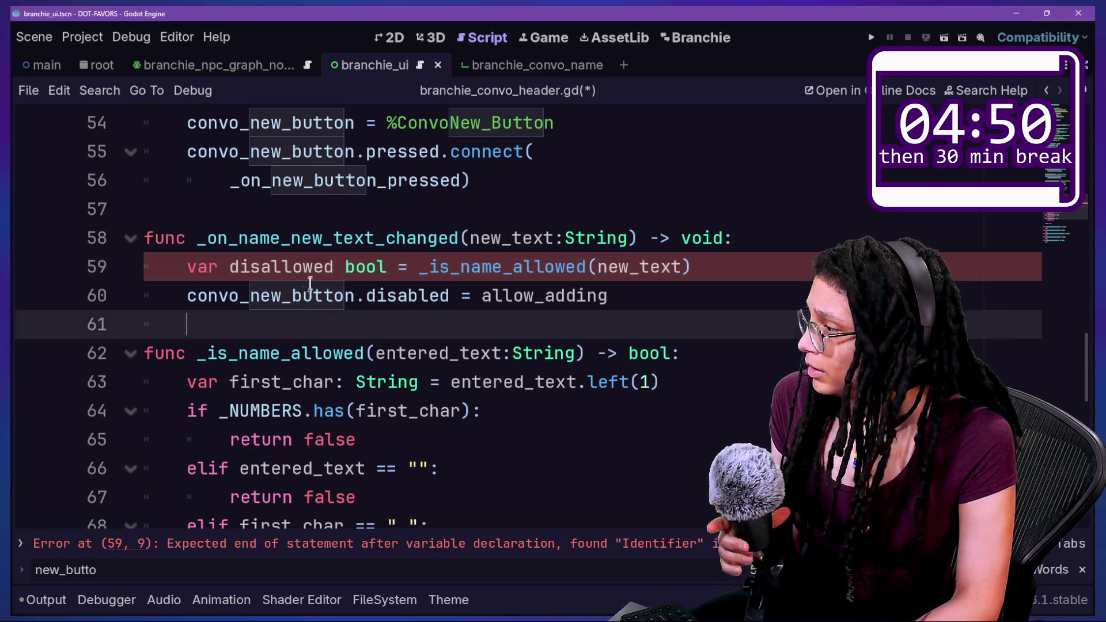
pyautogui.click(335, 267)
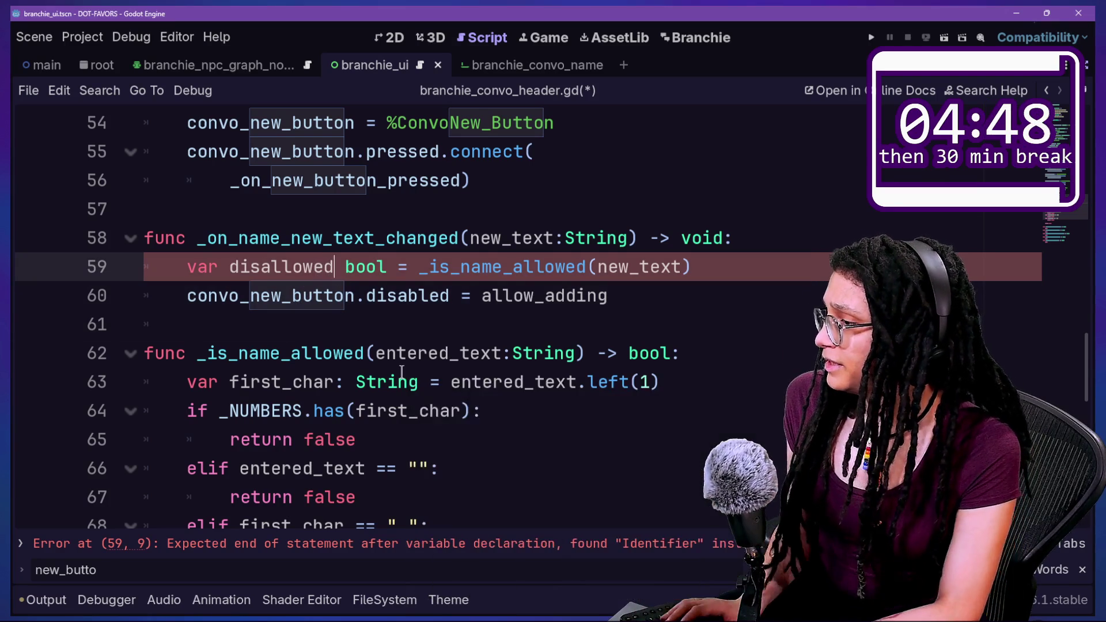
pyautogui.write('_')
pyautogui.press('BackSpace')
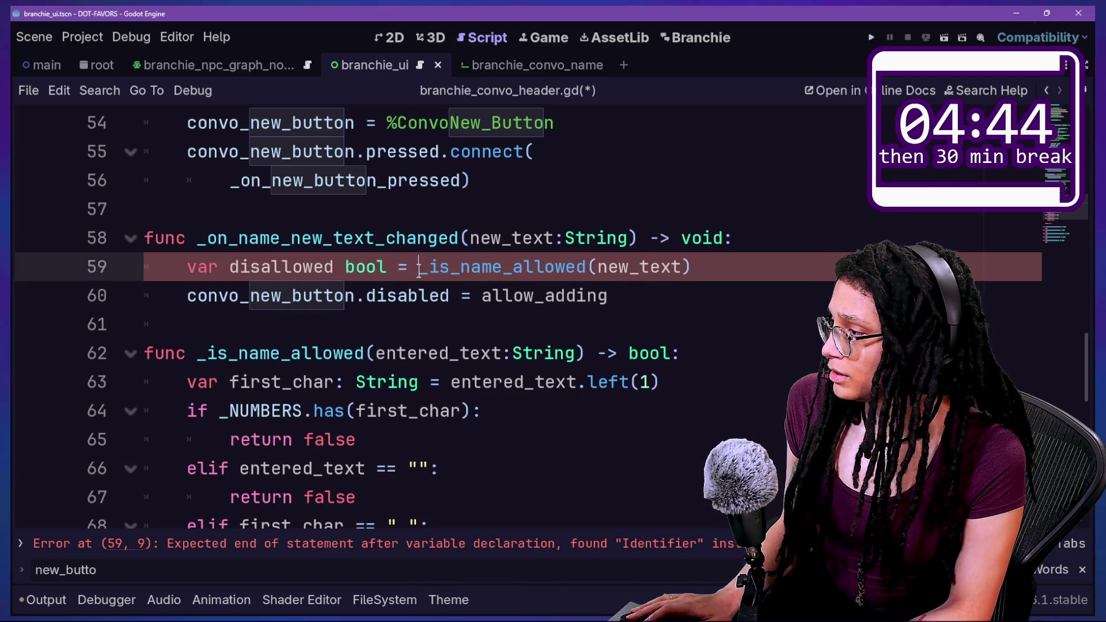
pyautogui.write('not')
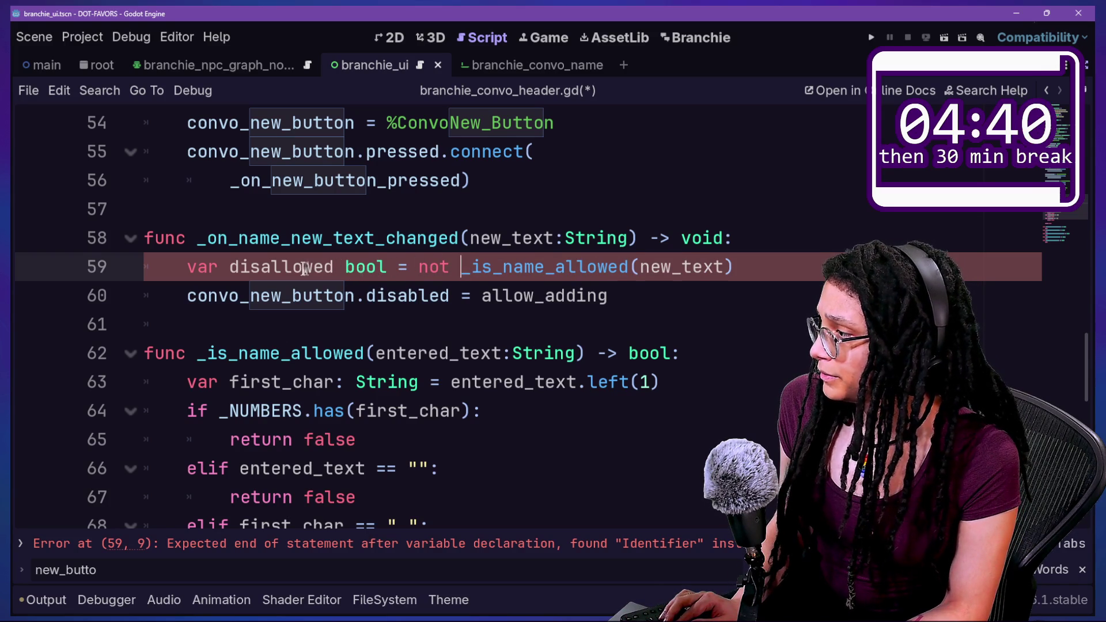
pyautogui.click(334, 267)
pyautogui.write(':')
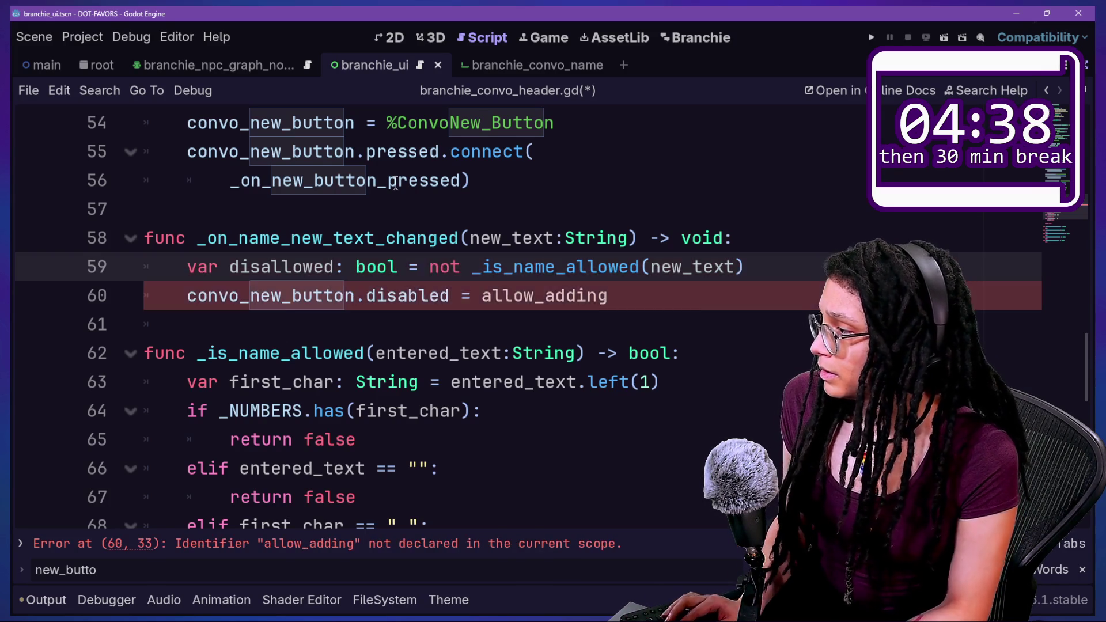
# Assign disallowed to convo_new_button.disabled and save the header script.
pyautogui.moveTo(483, 299); pyautogui.dragTo(586, 301)
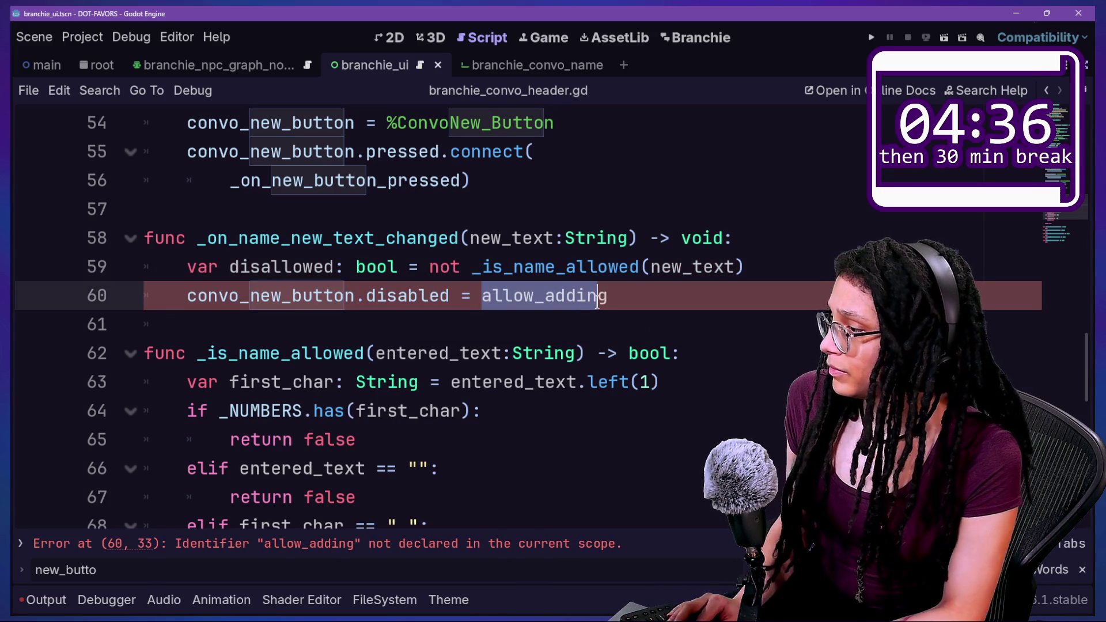
pyautogui.press('BackSpace')
pyautogui.press('Delete')
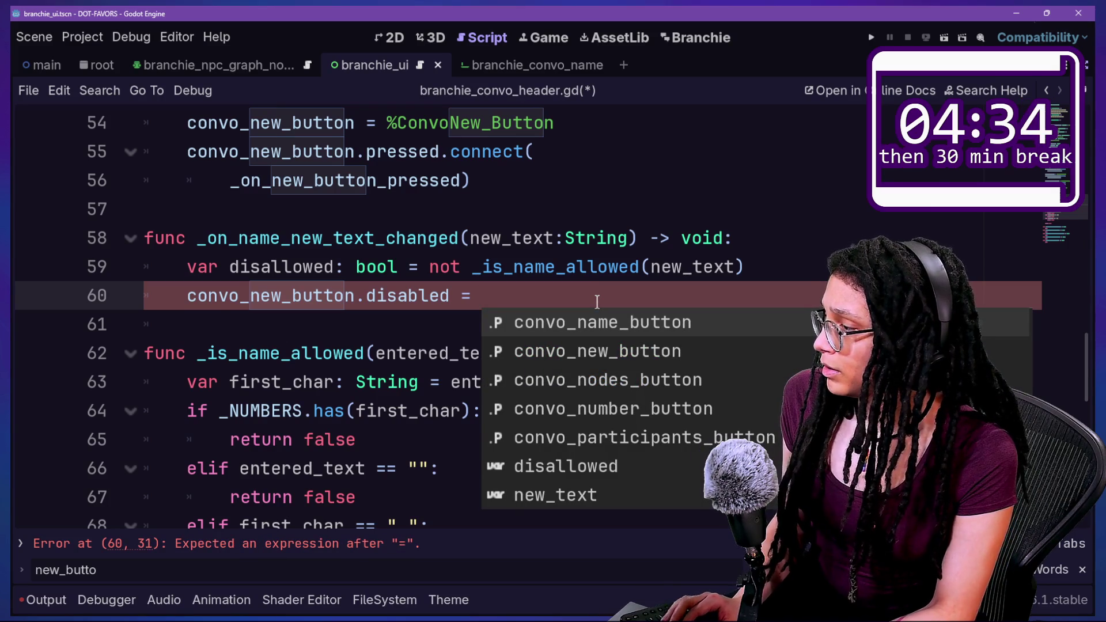
pyautogui.hotkey('ctrl', 'z')
pyautogui.hotkey('ctrl', 'z')
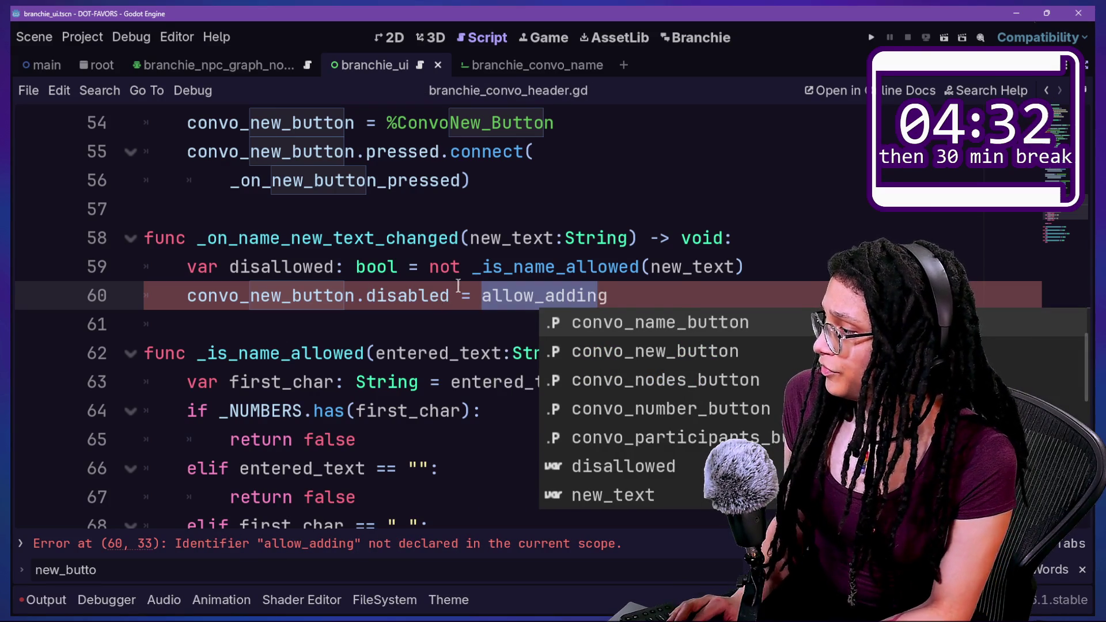
pyautogui.press('BackSpace')
pyautogui.press('Delete')
pyautogui.write('disal')
pyautogui.press('Return')
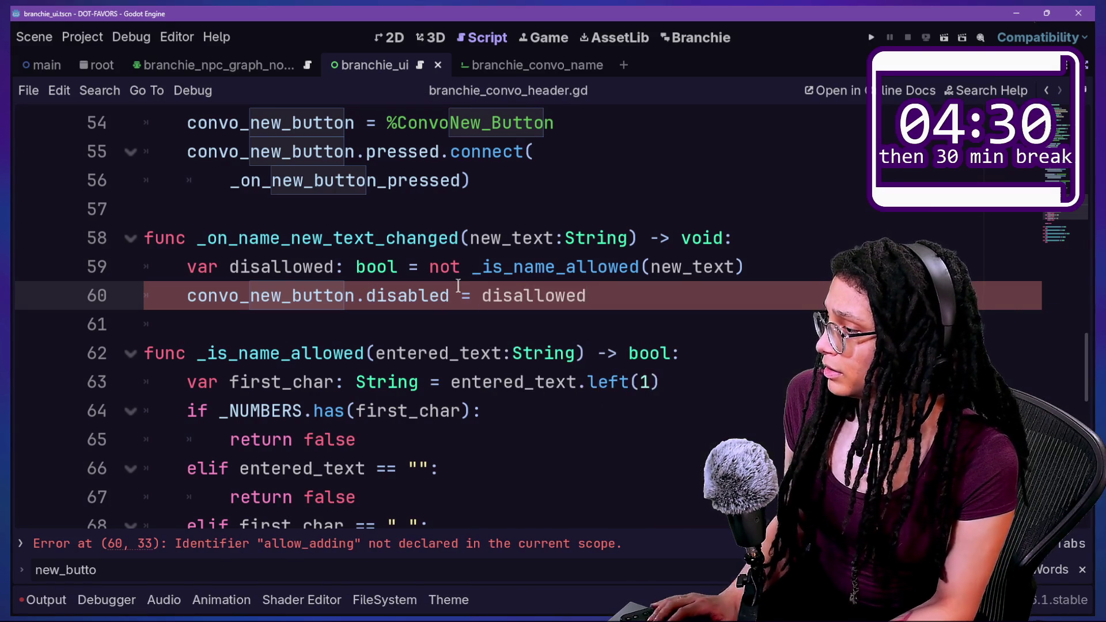
pyautogui.hotkey('ctrl', 's')
pyautogui.hotkey('ctrl', 'shift', 'p')
# Reload the Branchie plugin and test the letters-only name 'swefwsef' in Conversation Name.
pyautogui.click(254, 207)
pyautogui.click(254, 207)
pyautogui.press('Escape')
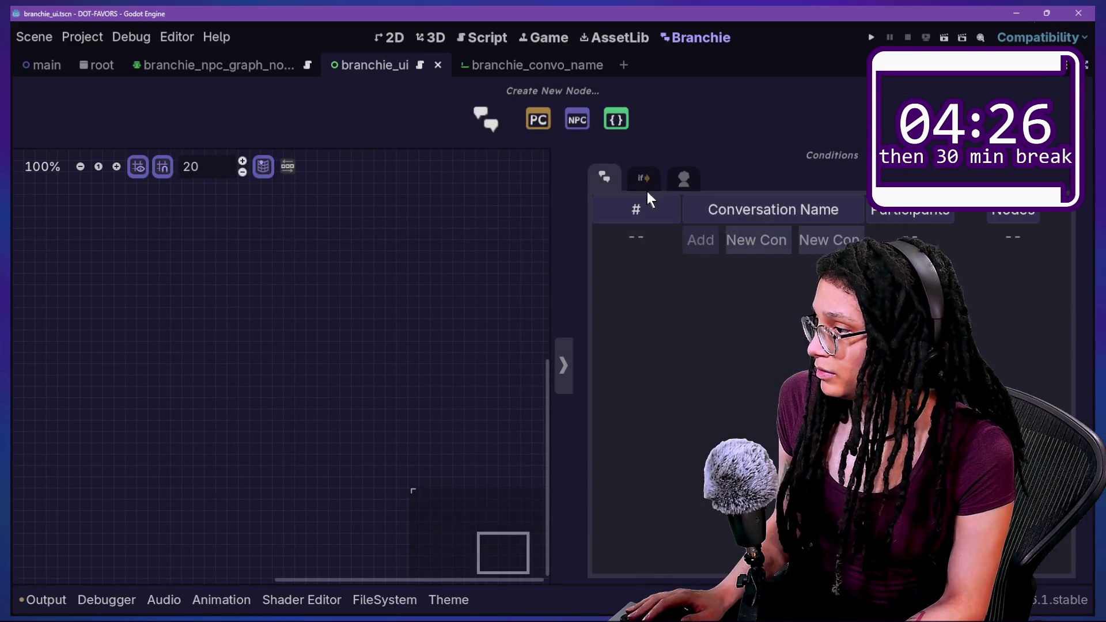
pyautogui.press('BackSpace')
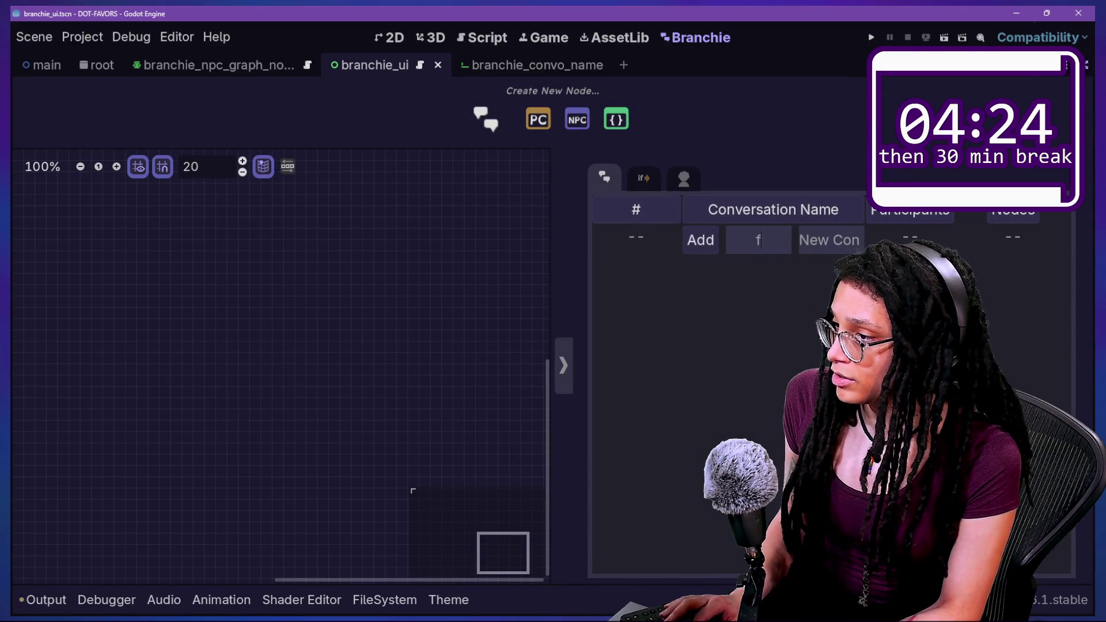
pyautogui.press('BackSpace')
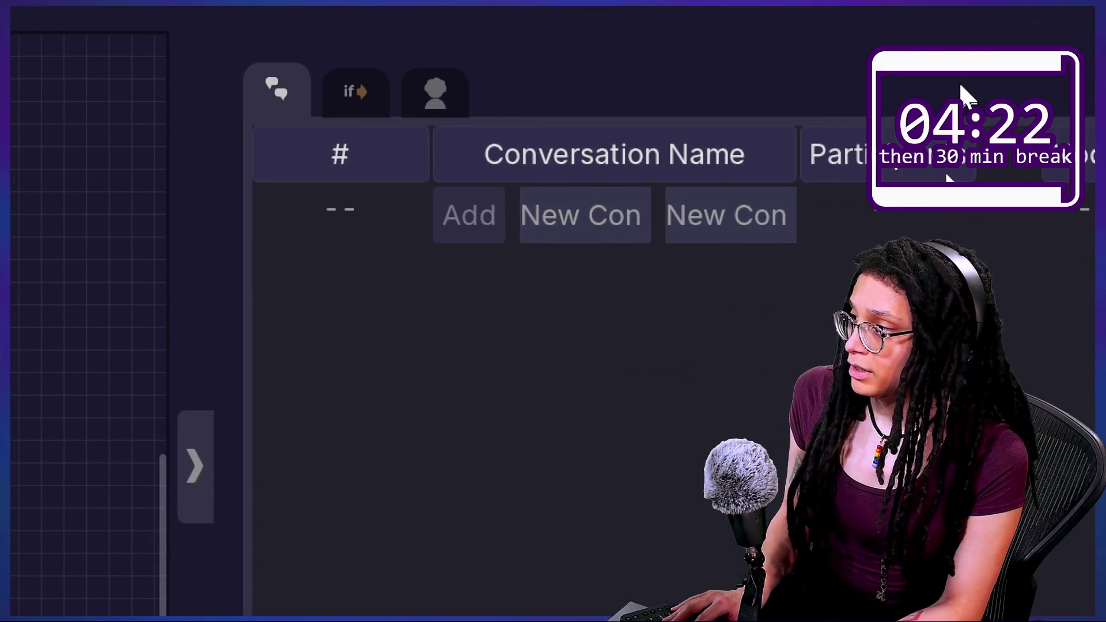
pyautogui.write('swefwsef')
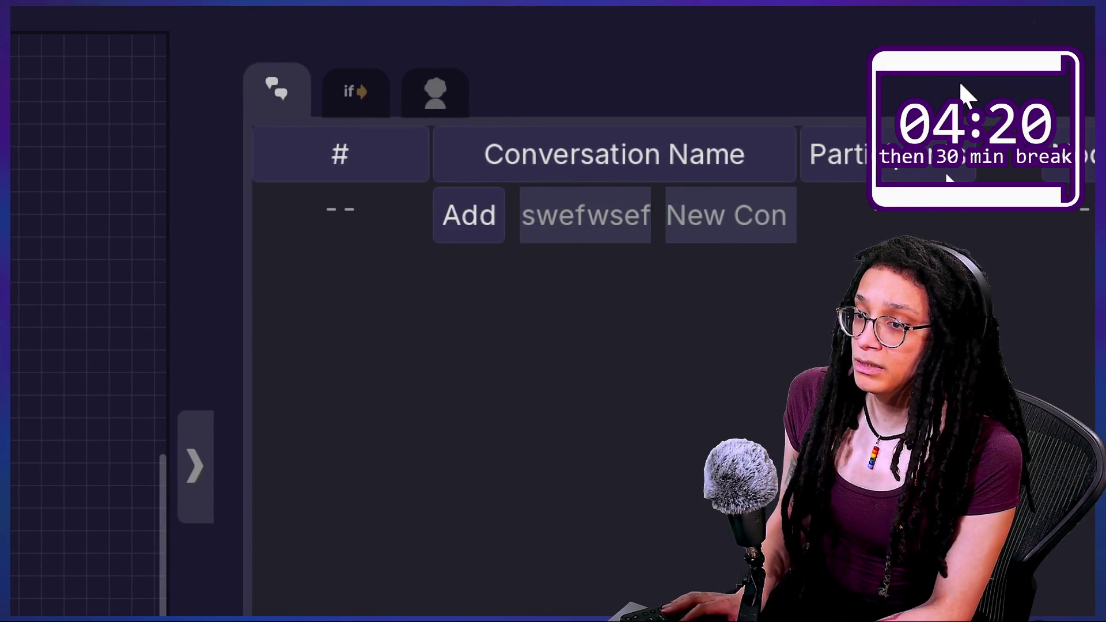
pyautogui.press('BackSpace')
pyautogui.press('BackSpace')
pyautogui.press('BackSpace')
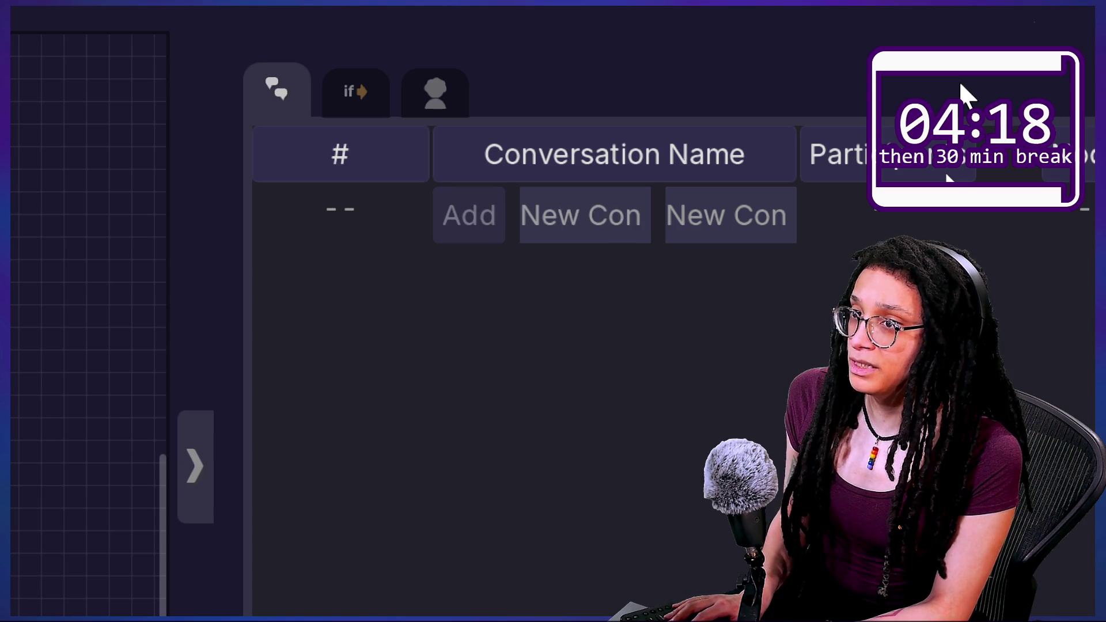
# Test digit-first names '43435' and '5' against the Add button.
pyautogui.press('BackSpace')
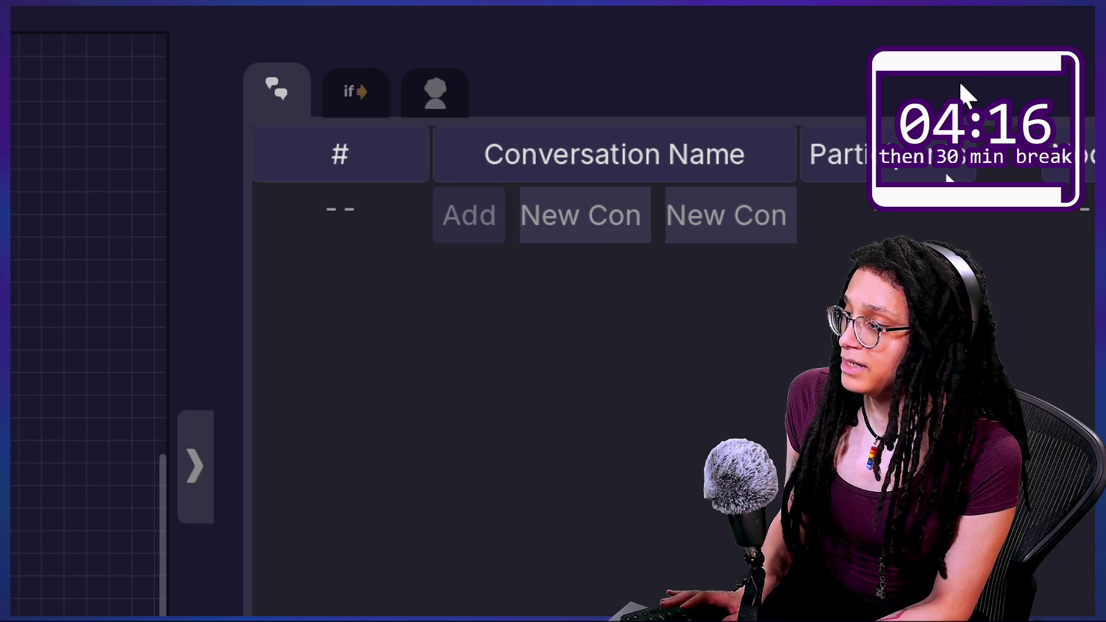
pyautogui.write('43435')
pyautogui.press('BackSpace')
pyautogui.press('BackSpace')
pyautogui.press('BackSpace')
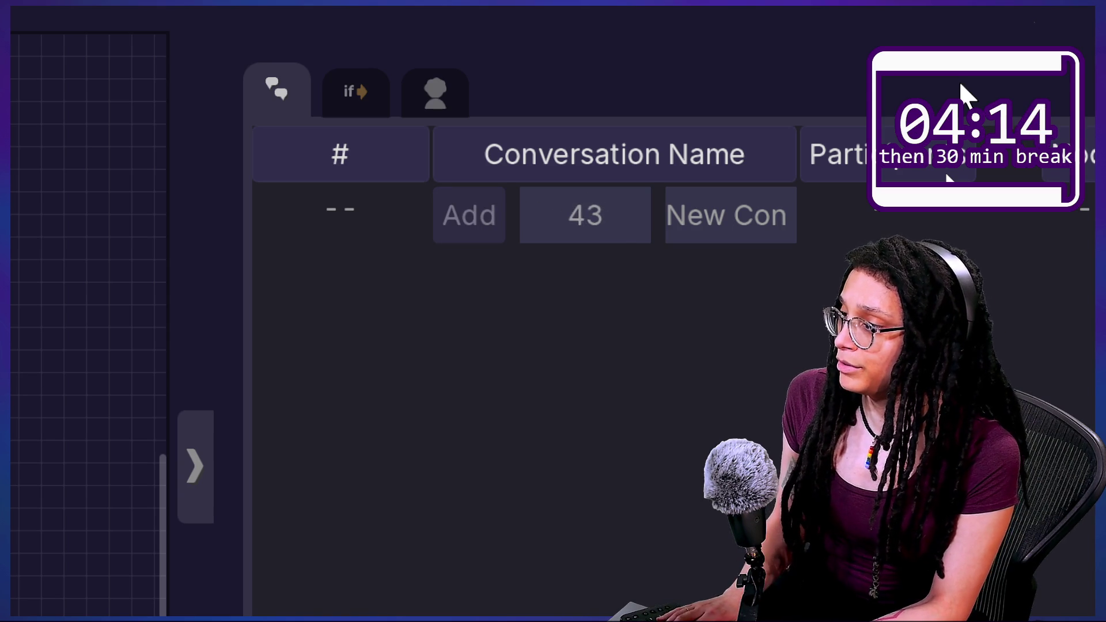
pyautogui.press('BackSpace')
pyautogui.write('5')
pyautogui.press('BackSpace')
pyautogui.press('BackSpace')
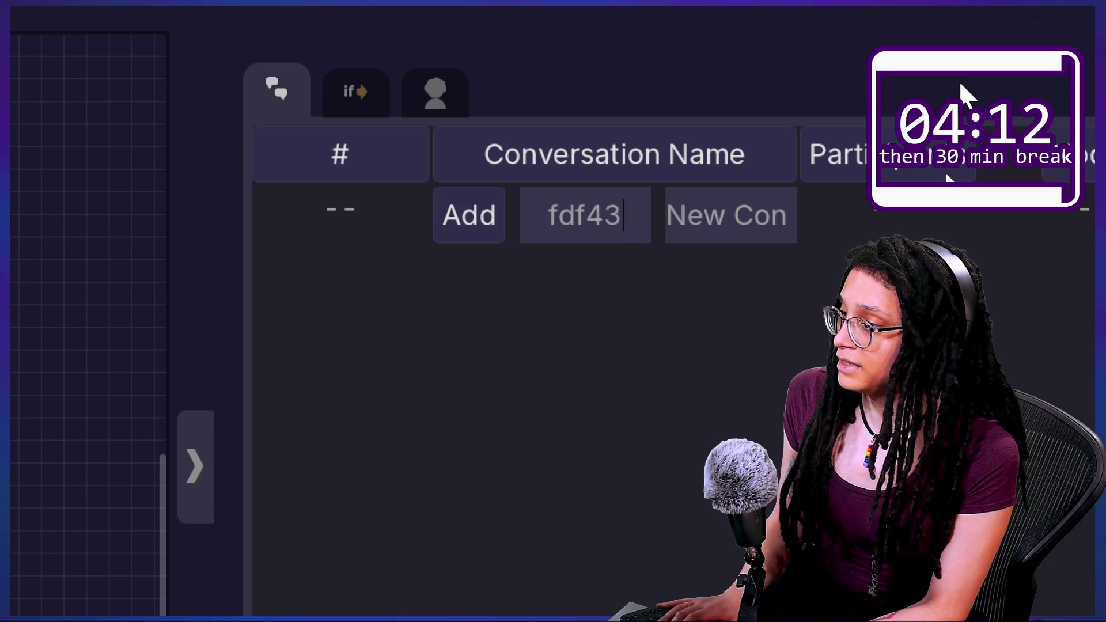
# Test further names built from '44', '_4 wr', '2' and '-', then return to the script.
pyautogui.write('44')
pyautogui.press('BackSpace')
pyautogui.press('BackSpace')
pyautogui.press('BackSpace')
pyautogui.press('BackSpace')
pyautogui.write('_4')
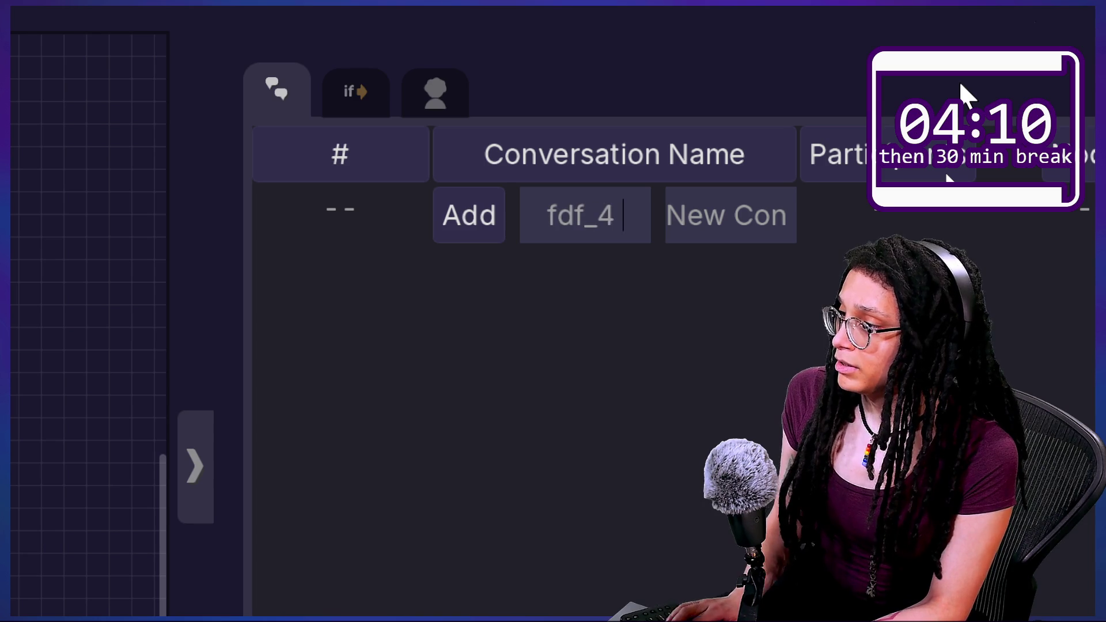
pyautogui.write(' wr')
pyautogui.press('BackSpace')
pyautogui.press('BackSpace')
pyautogui.press('BackSpace')
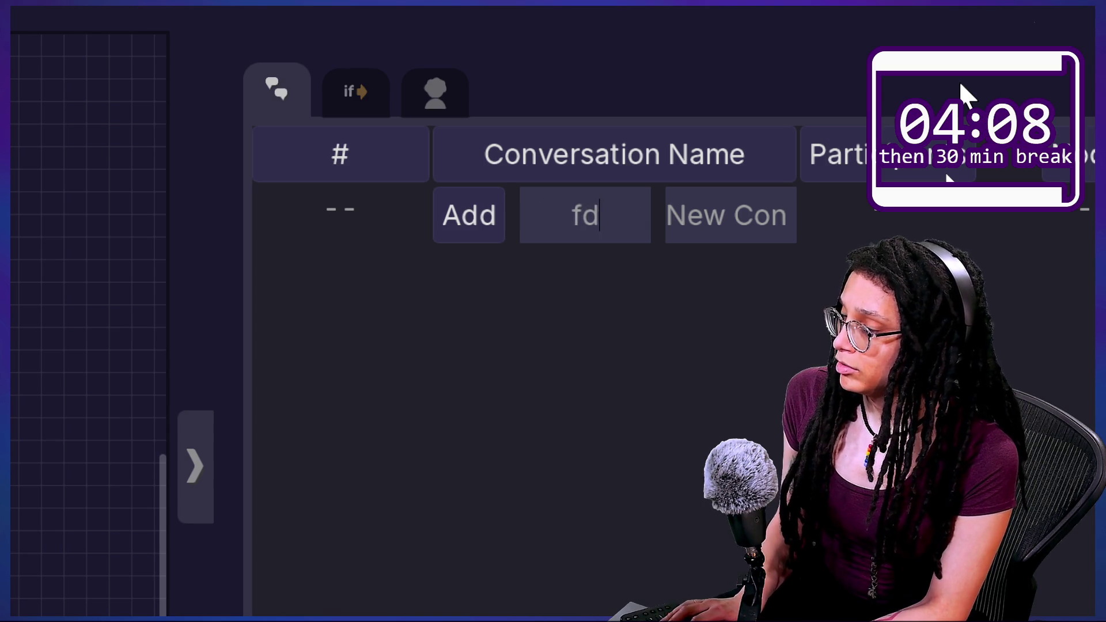
pyautogui.press('BackSpace')
pyautogui.press('BackSpace')
pyautogui.write('2')
pyautogui.press('BackSpace')
pyautogui.write('- - -')
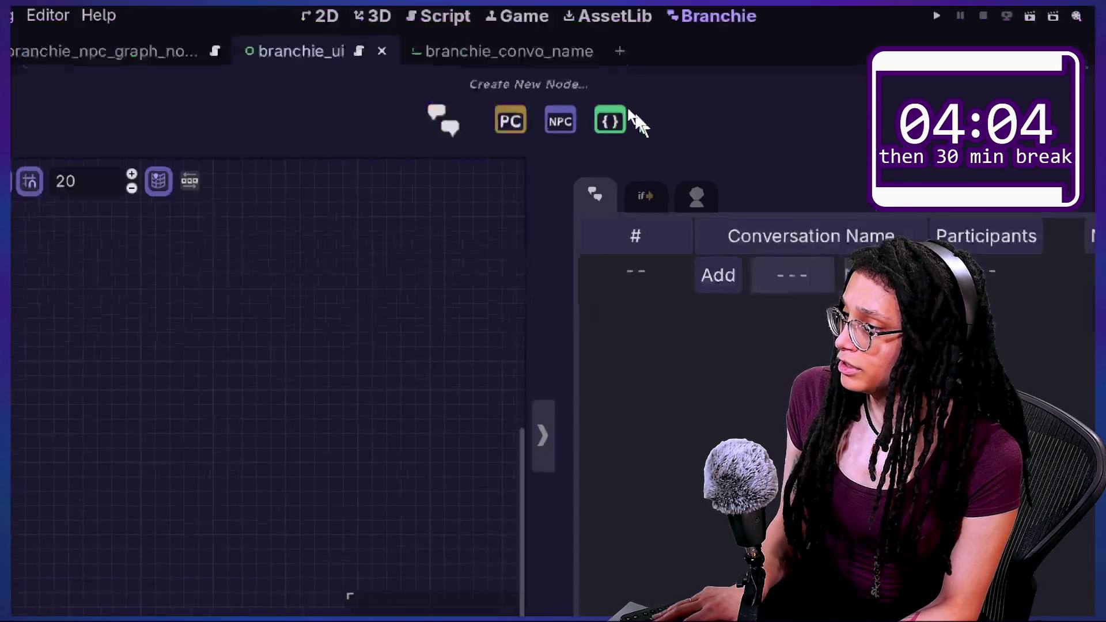
pyautogui.click(489, 37)
# Add a new elif line 70 after the leading-space check in _is_name_allowed.
pyautogui.click(544, 323)
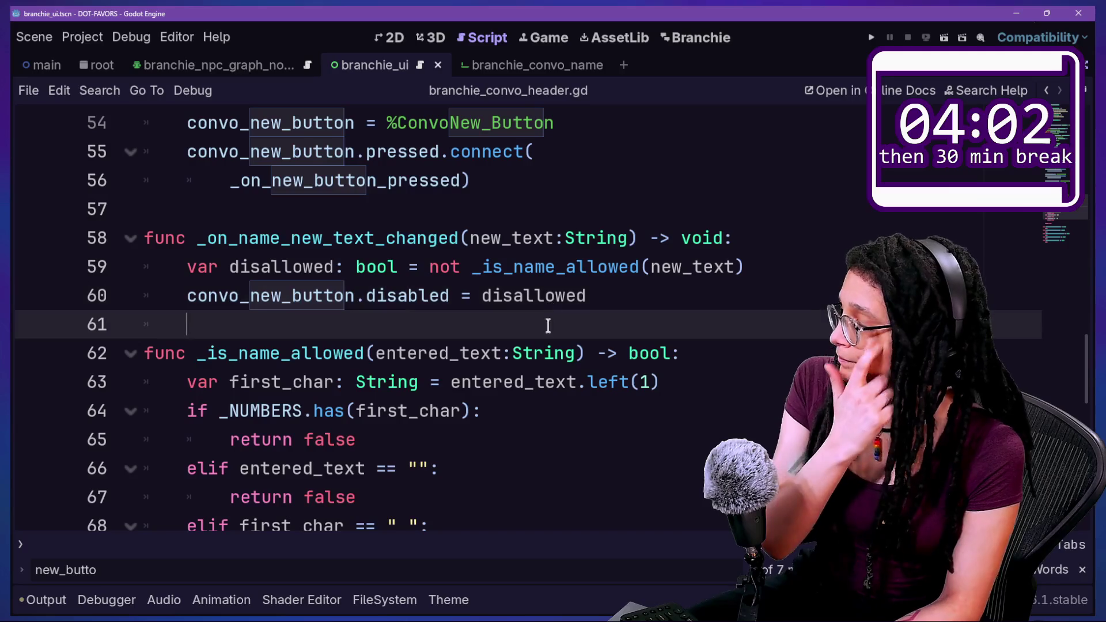
pyautogui.scroll(-1, 546, 323)
pyautogui.moveTo(579, 356); pyautogui.dragTo(584, 367)
pyautogui.click(649, 294)
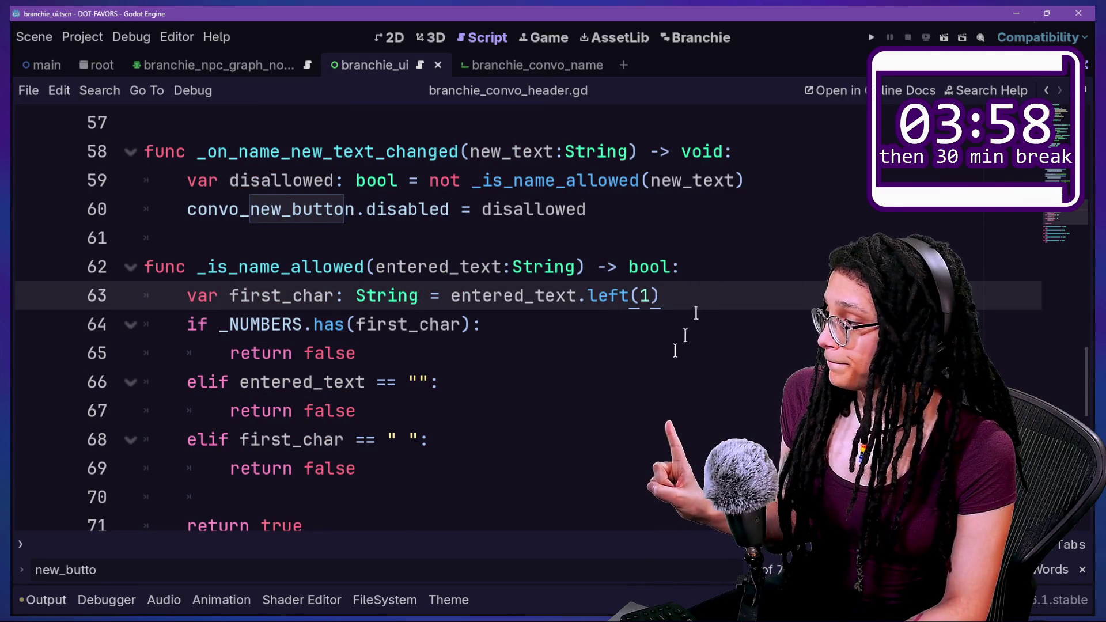
pyautogui.click(602, 464)
pyautogui.press('Return')
pyautogui.write('relif')
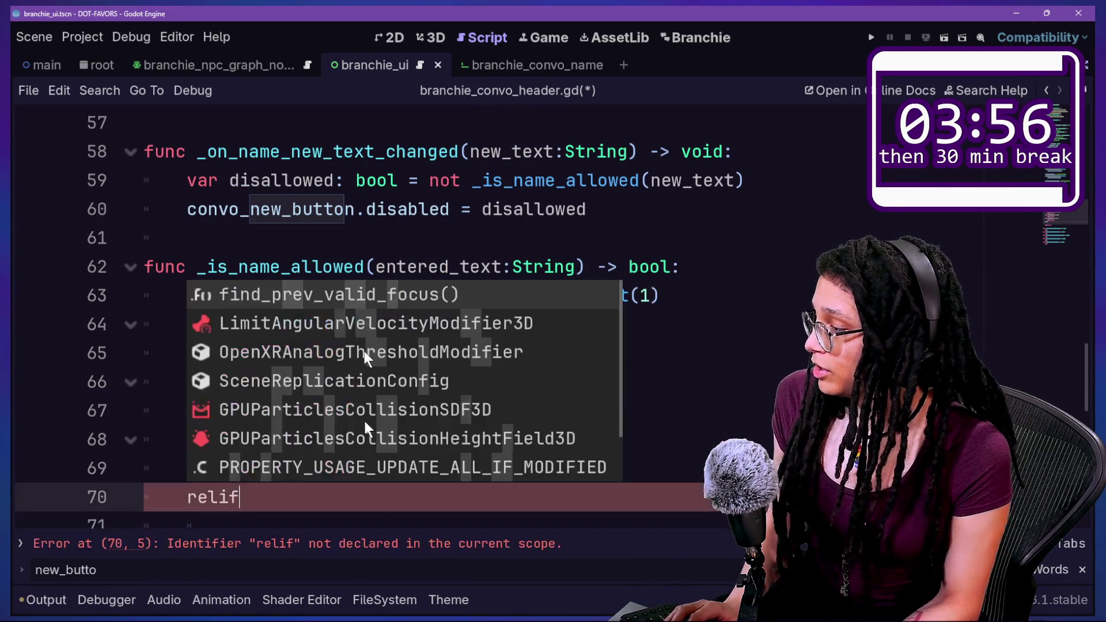
pyautogui.press('BackSpace')
pyautogui.press('BackSpace')
pyautogui.press('BackSpace')
pyautogui.write('elif')
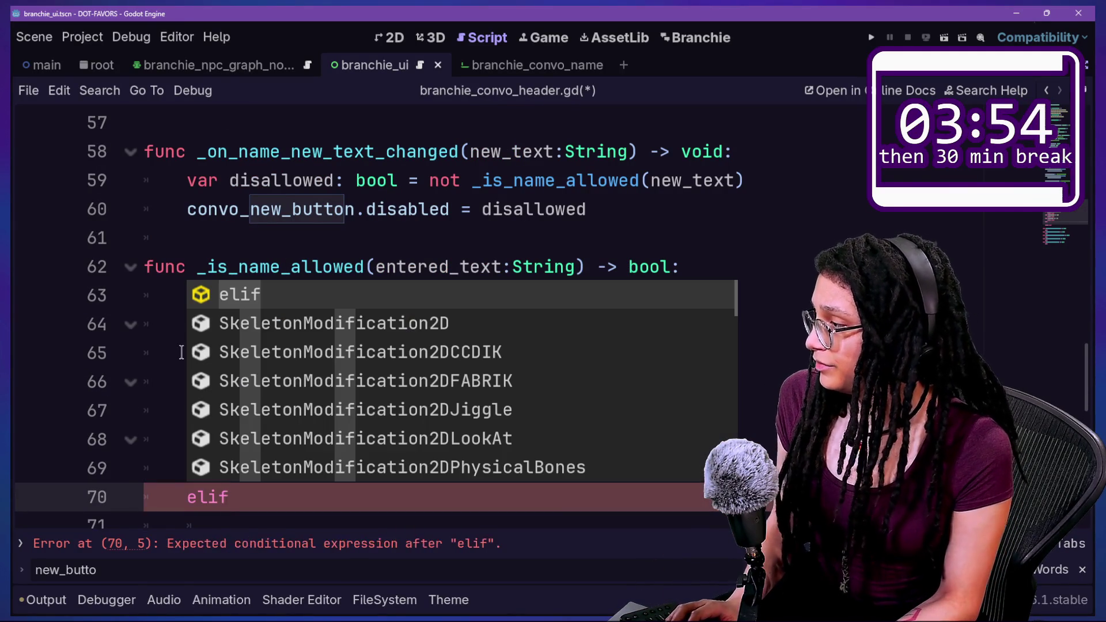
pyautogui.click(331, 232)
# Write the elif condition as entered_text.find( using autocomplete.
pyautogui.scroll(-2, 331, 232)
pyautogui.click(316, 324)
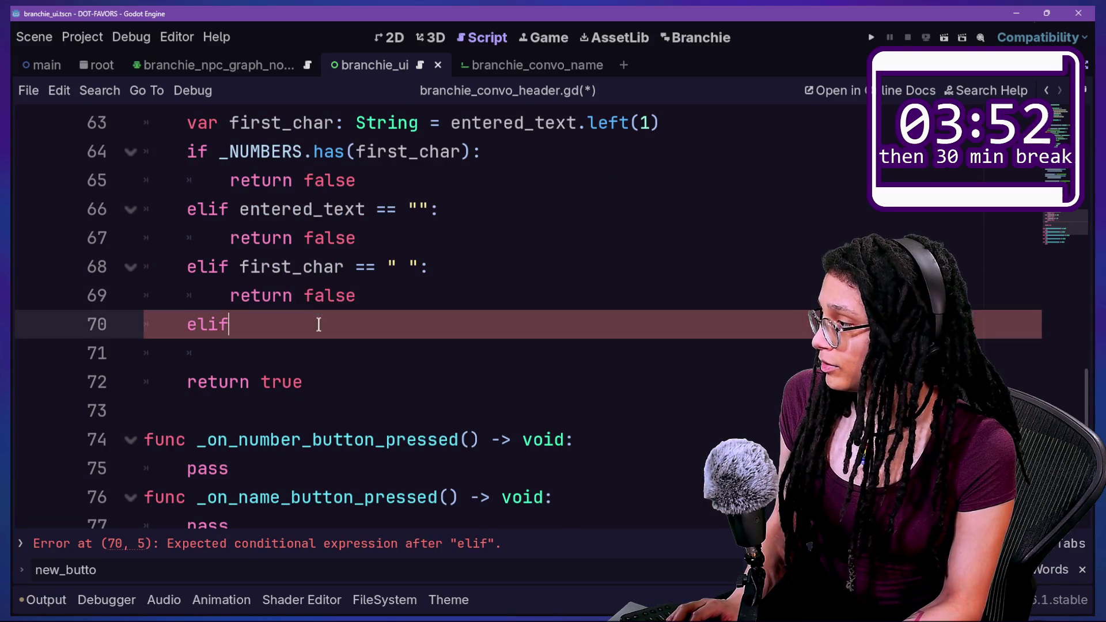
pyautogui.scroll(1, 332, 325)
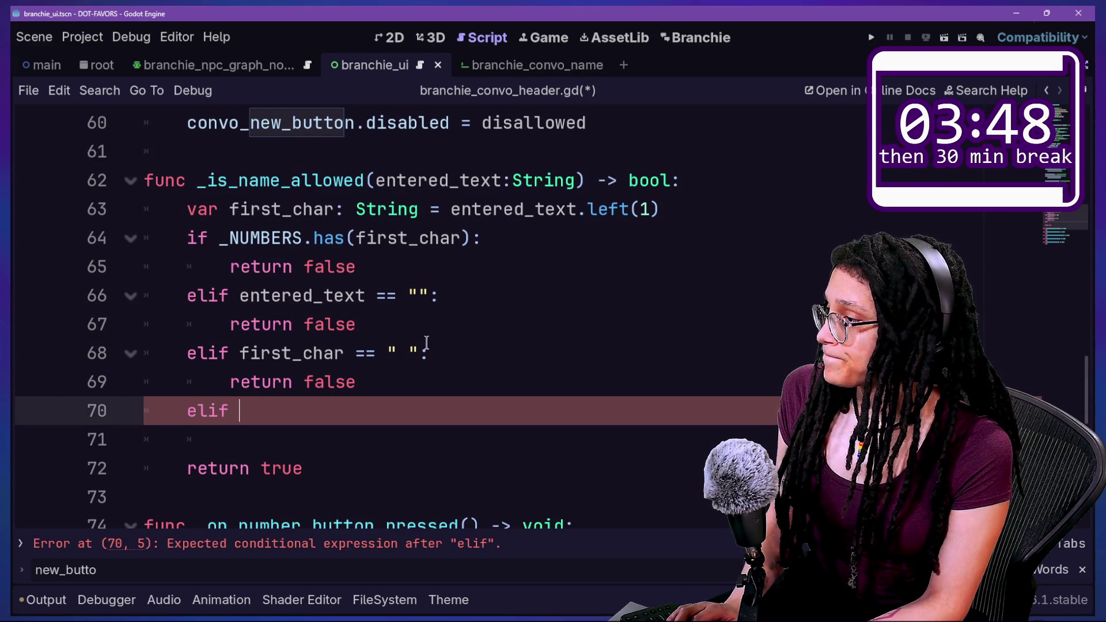
pyautogui.write('entered')
pyautogui.press('Return')
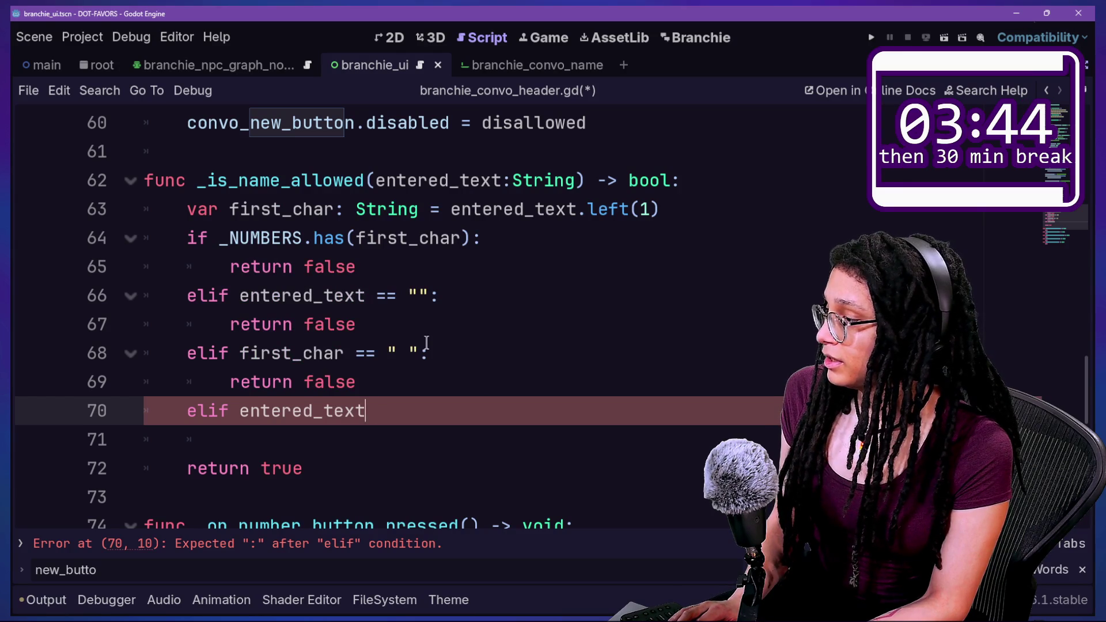
pyautogui.write('.find')
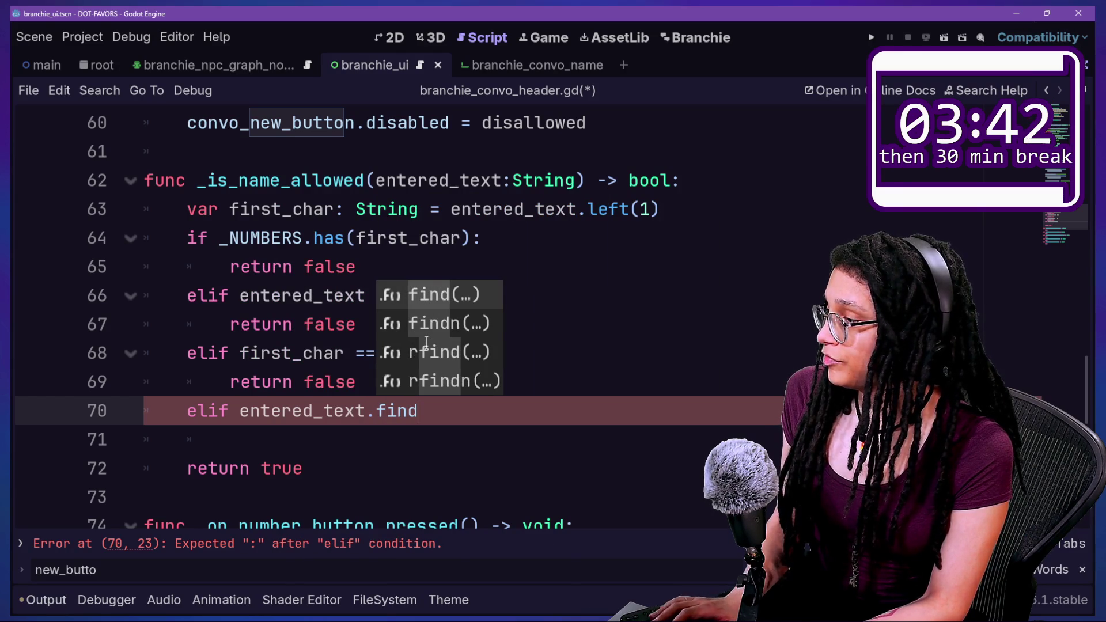
pyautogui.write('(')
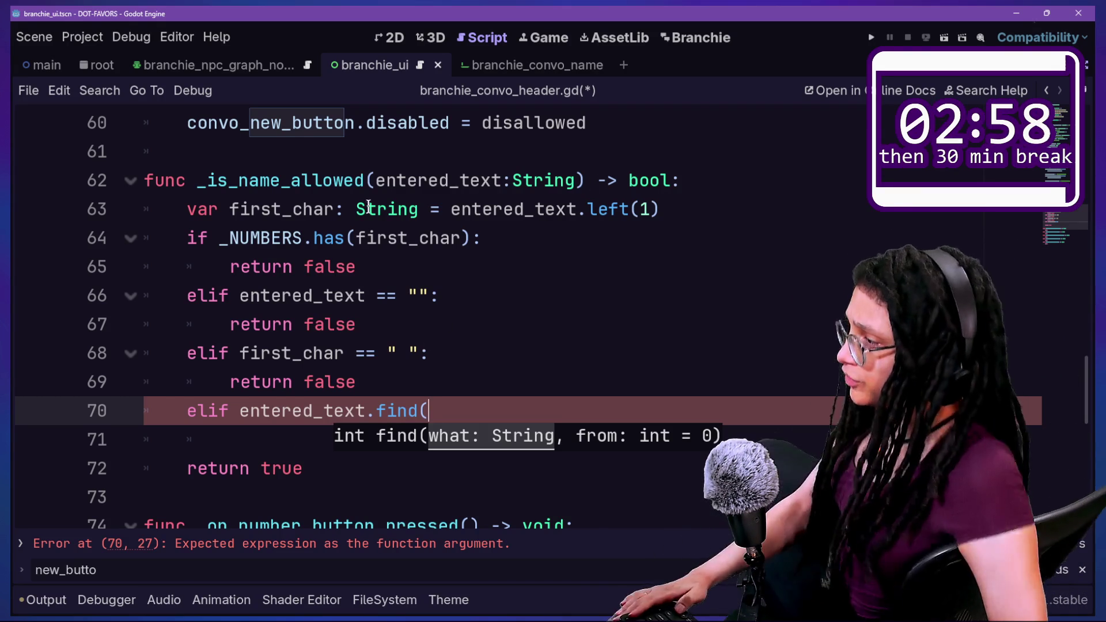
pyautogui.keyDown('ctrl'); pyautogui.click(387, 209); pyautogui.keyUp('ctrl')
# Browse the String class Methods list and jump to the format() description.
pyautogui.scroll(-5, 379, 341)
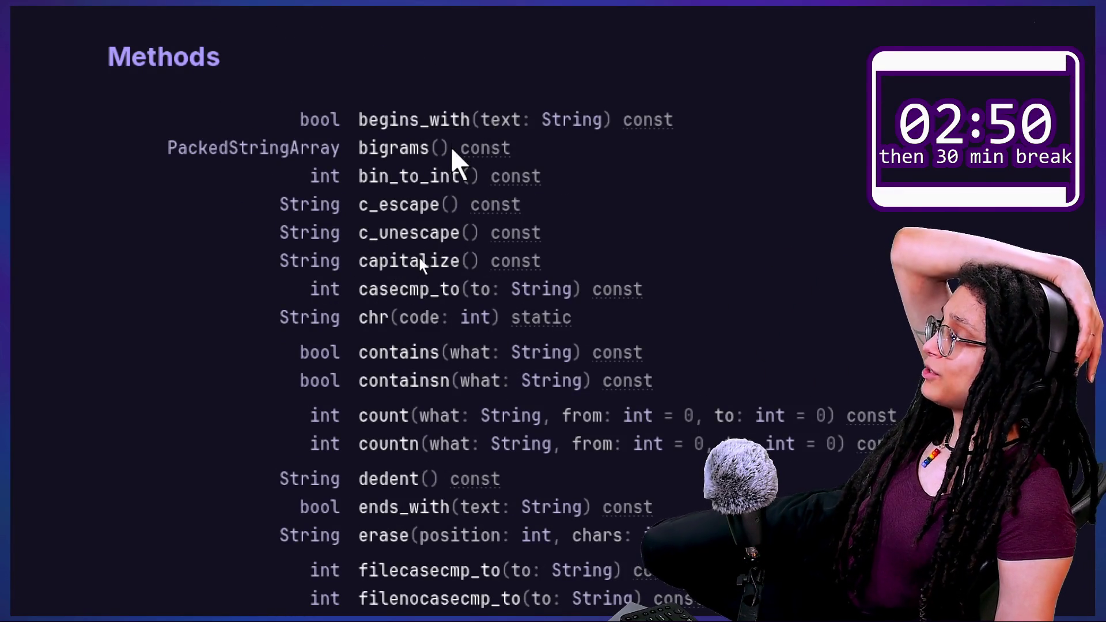
pyautogui.scroll(-2, 553, 195)
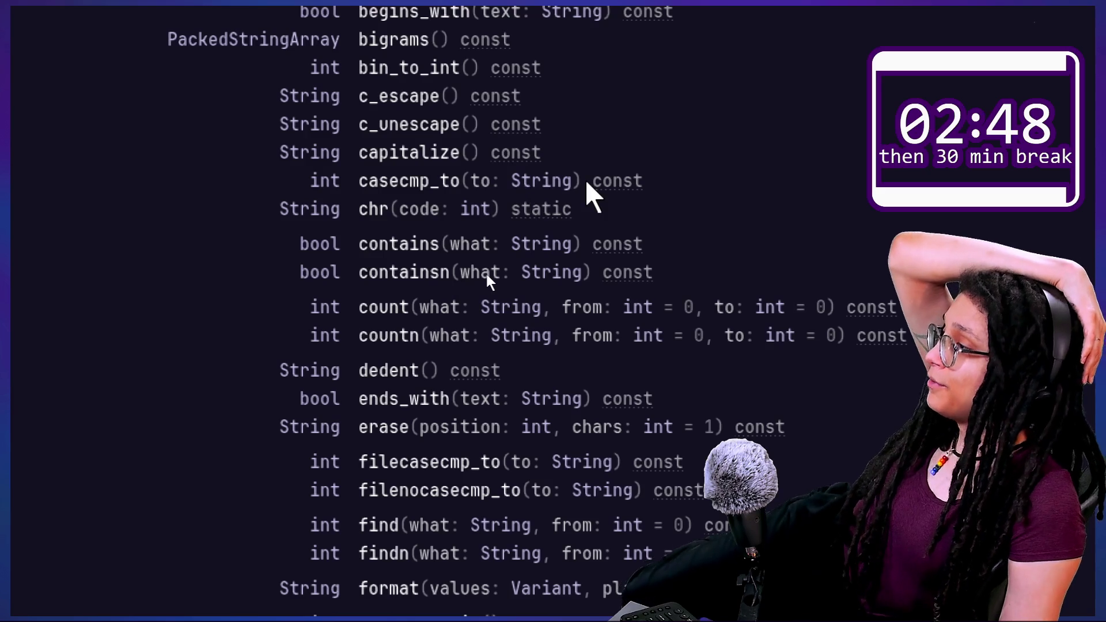
pyautogui.scroll(6, 588, 190)
pyautogui.moveTo(259, 341); pyautogui.dragTo(582, 331)
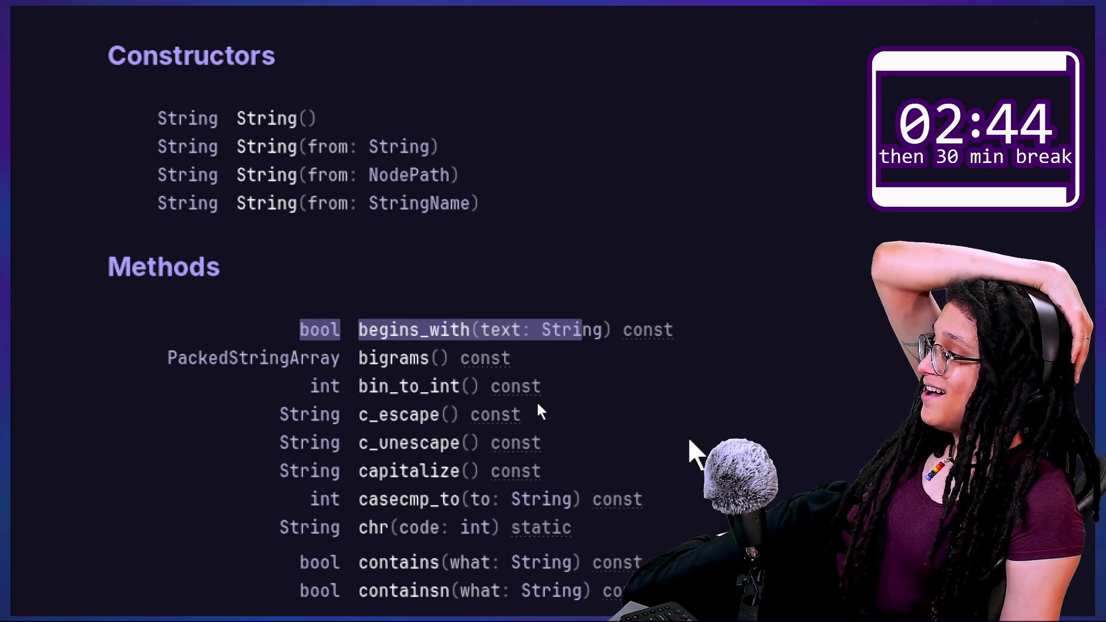
pyautogui.scroll(-20, 537, 400)
pyautogui.scroll(-5, 579, 370)
pyautogui.scroll(15, 579, 369)
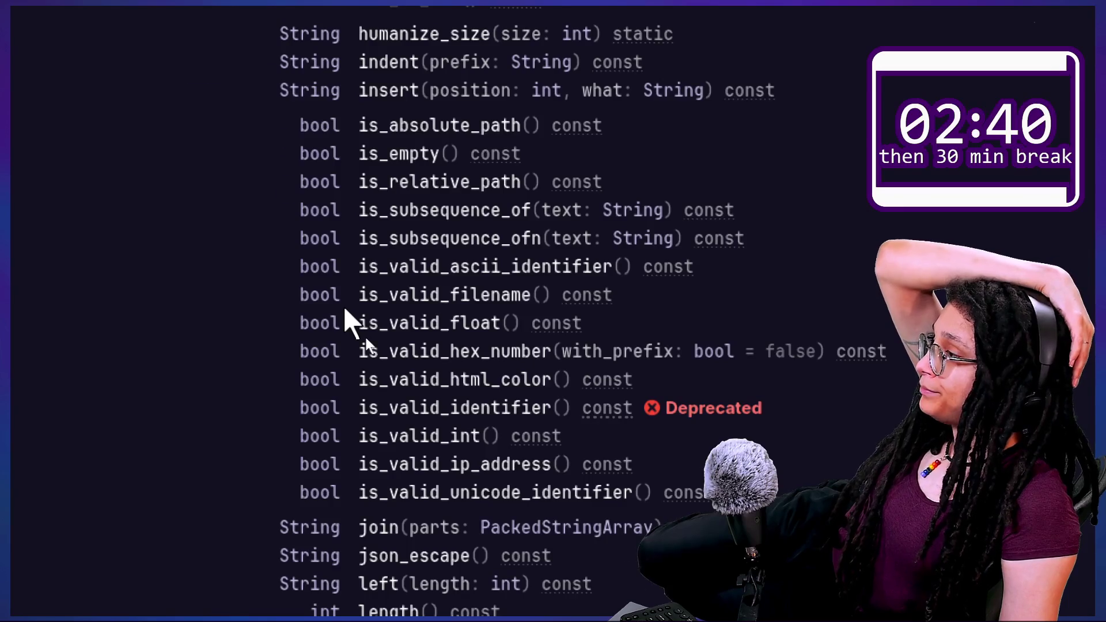
pyautogui.scroll(3, 346, 311)
pyautogui.scroll(2, 541, 257)
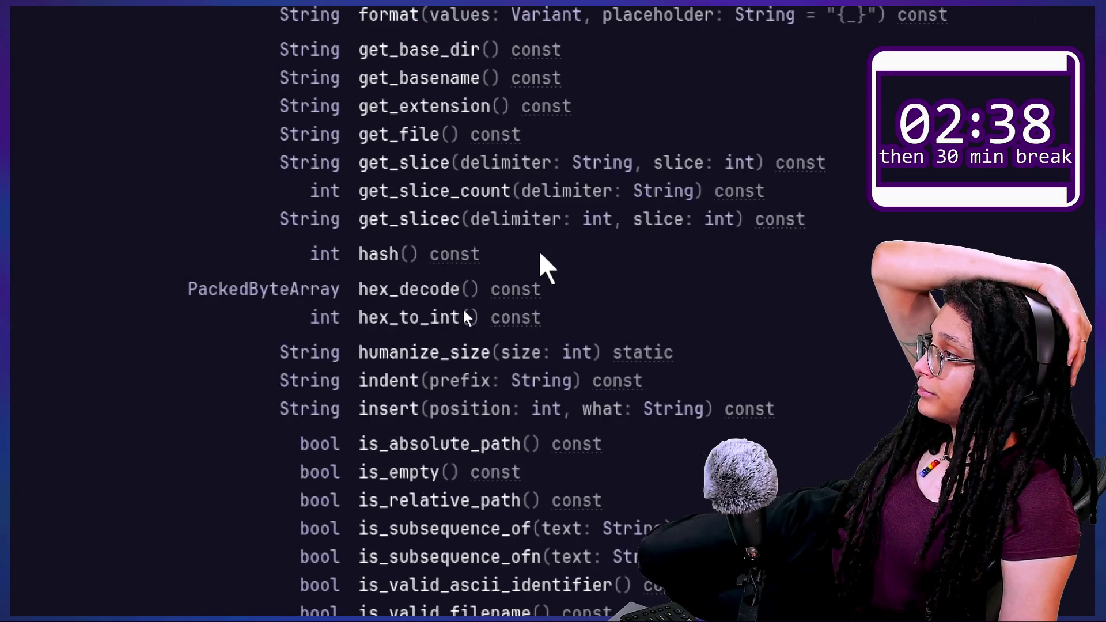
pyautogui.scroll(3, 413, 251)
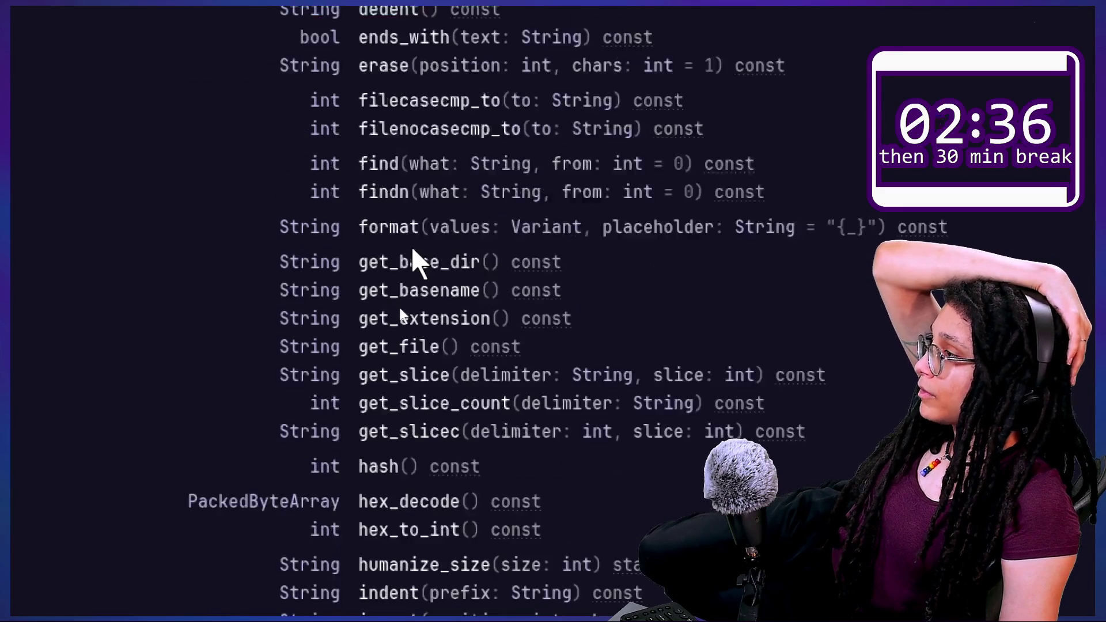
pyautogui.scroll(2, 657, 262)
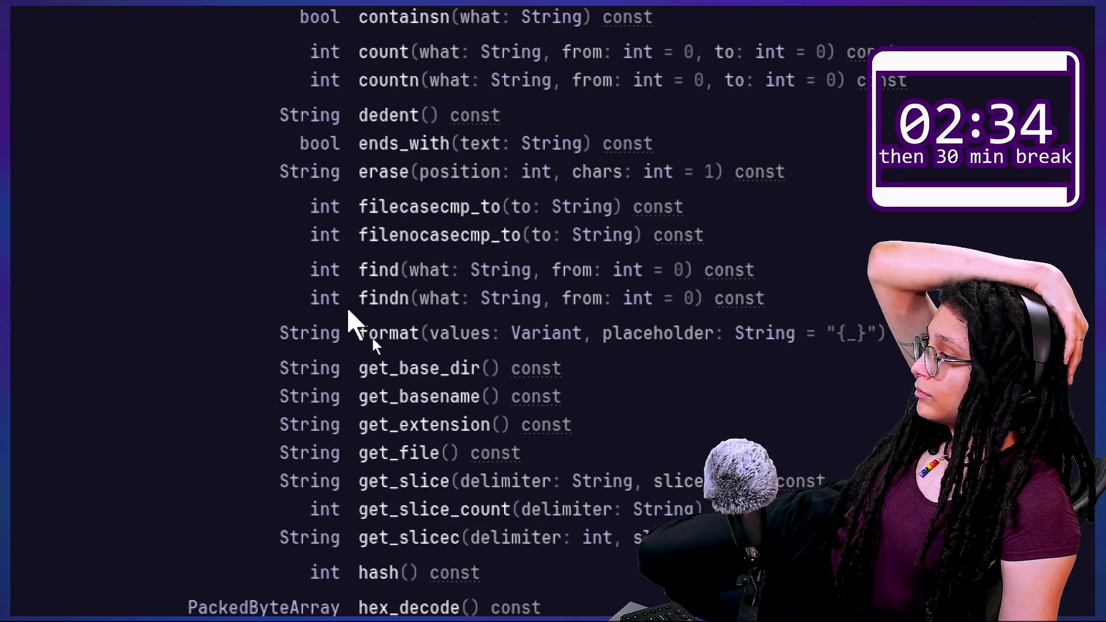
pyautogui.click(383, 335)
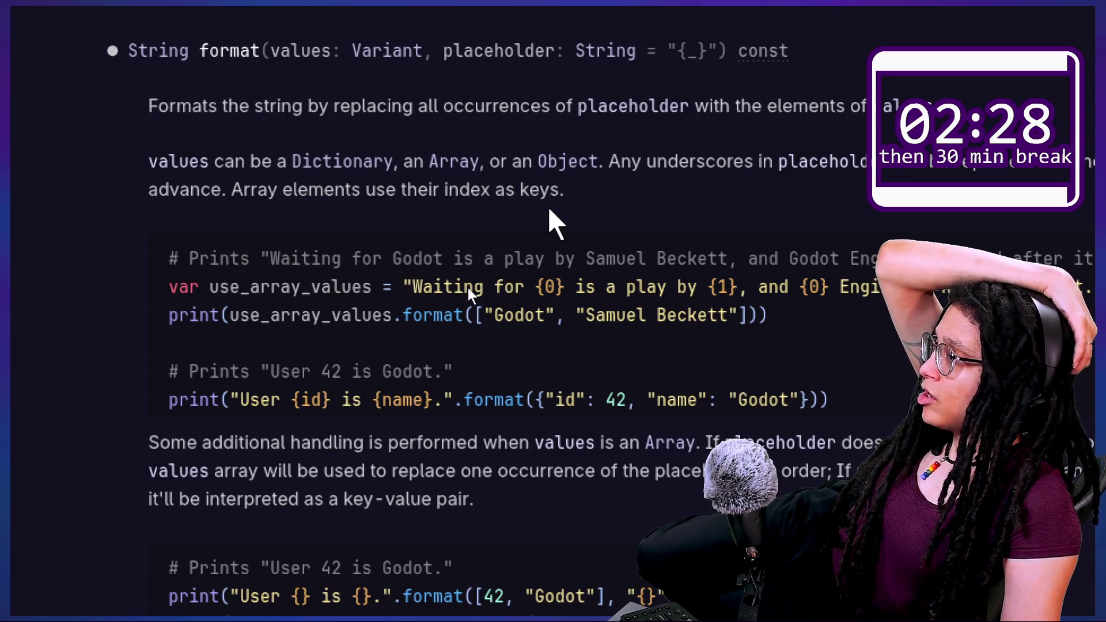
# Scroll back through the reference and jump to the contains() method description.
pyautogui.scroll(3, 499, 228)
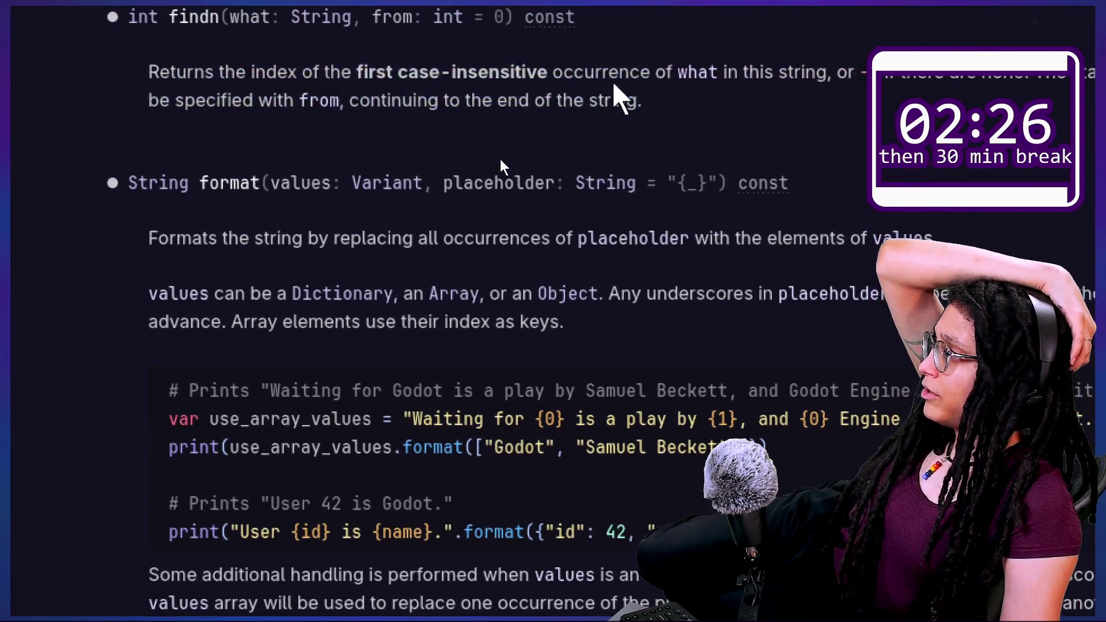
pyautogui.scroll(3, 501, 159)
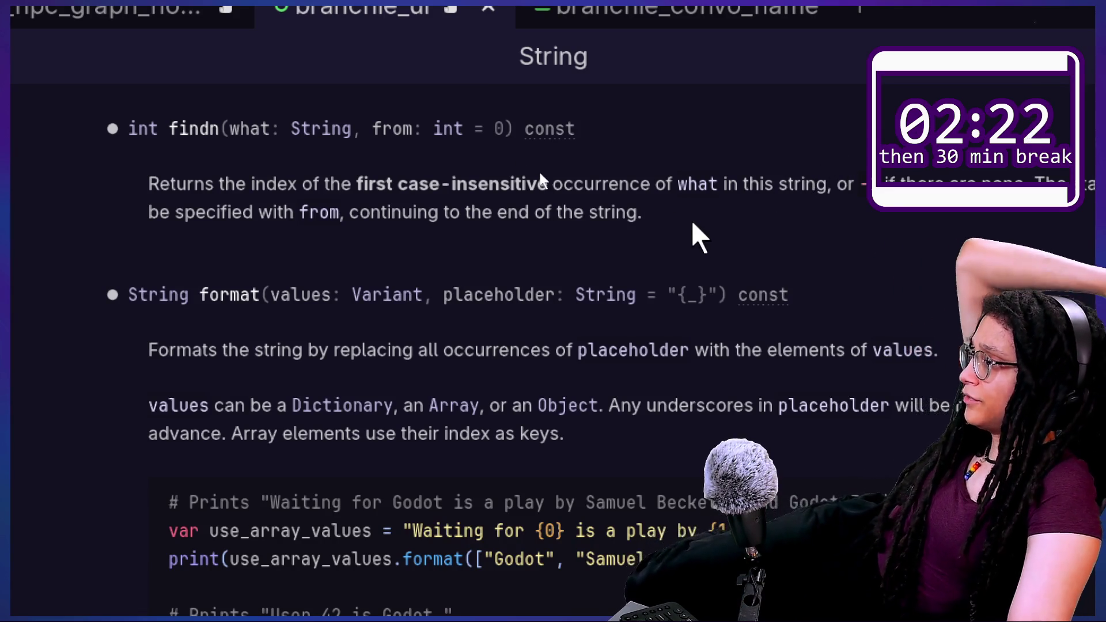
pyautogui.scroll(15, 545, 180)
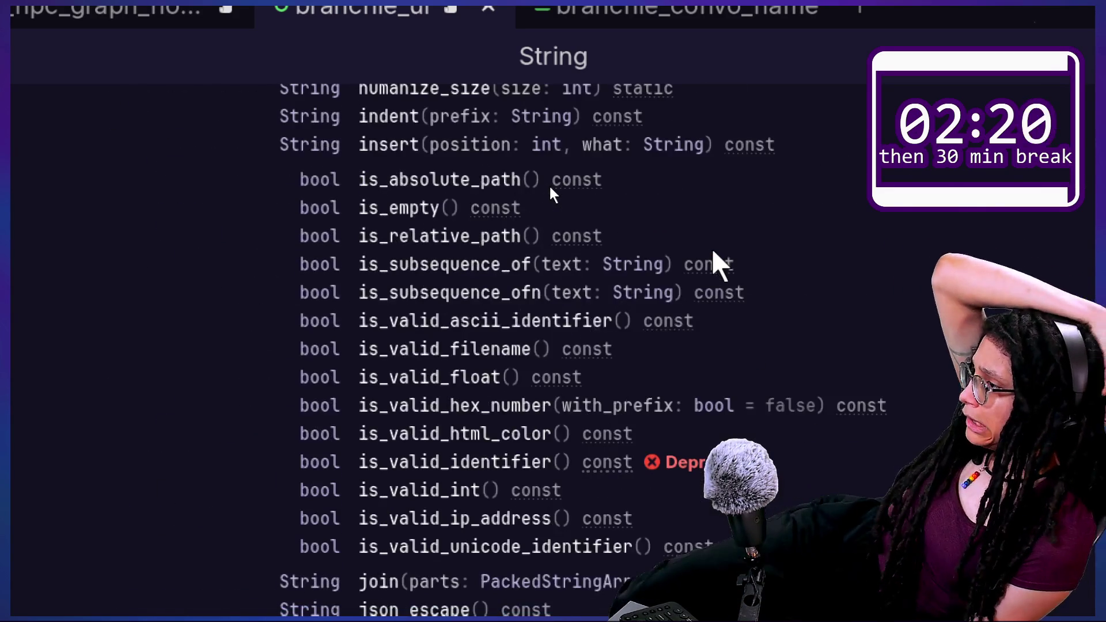
pyautogui.scroll(8, 549, 188)
pyautogui.scroll(3, 531, 361)
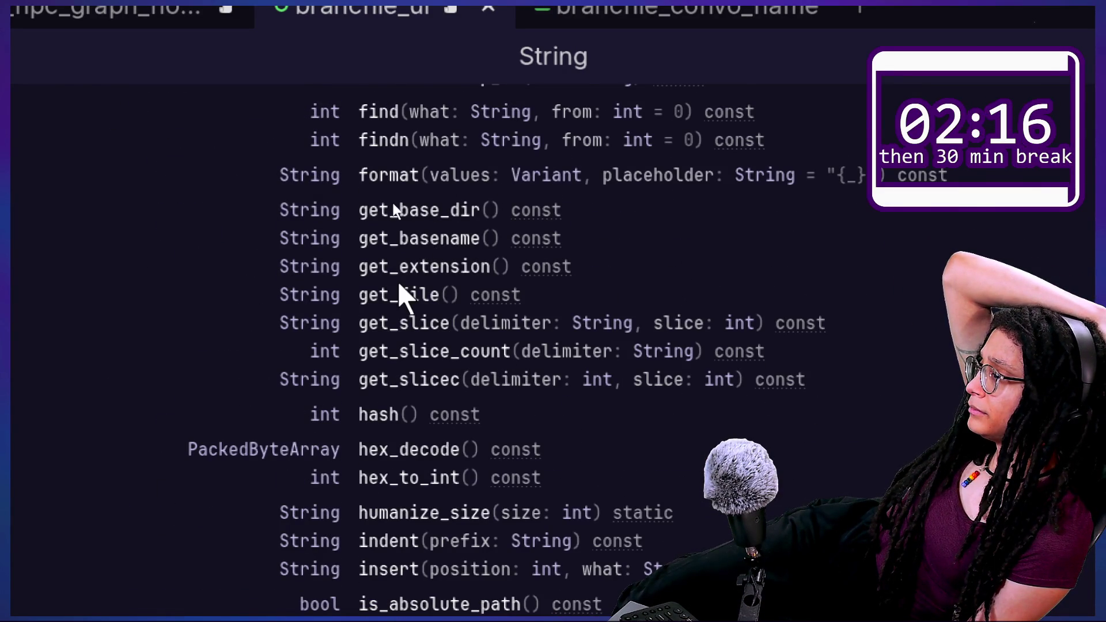
pyautogui.scroll(6, 401, 296)
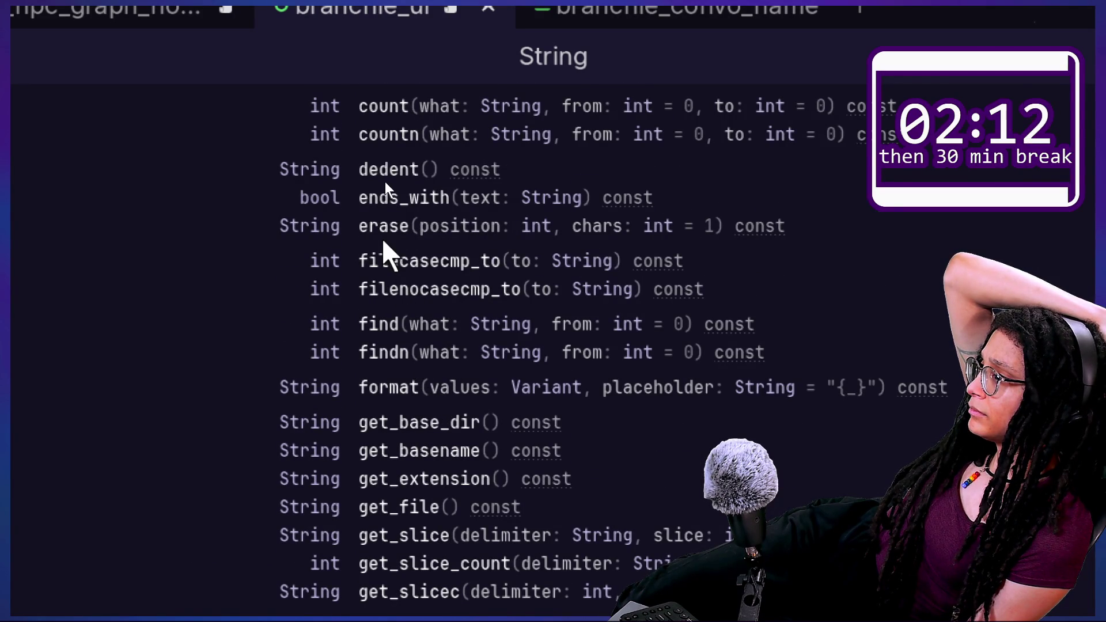
pyautogui.scroll(3, 385, 254)
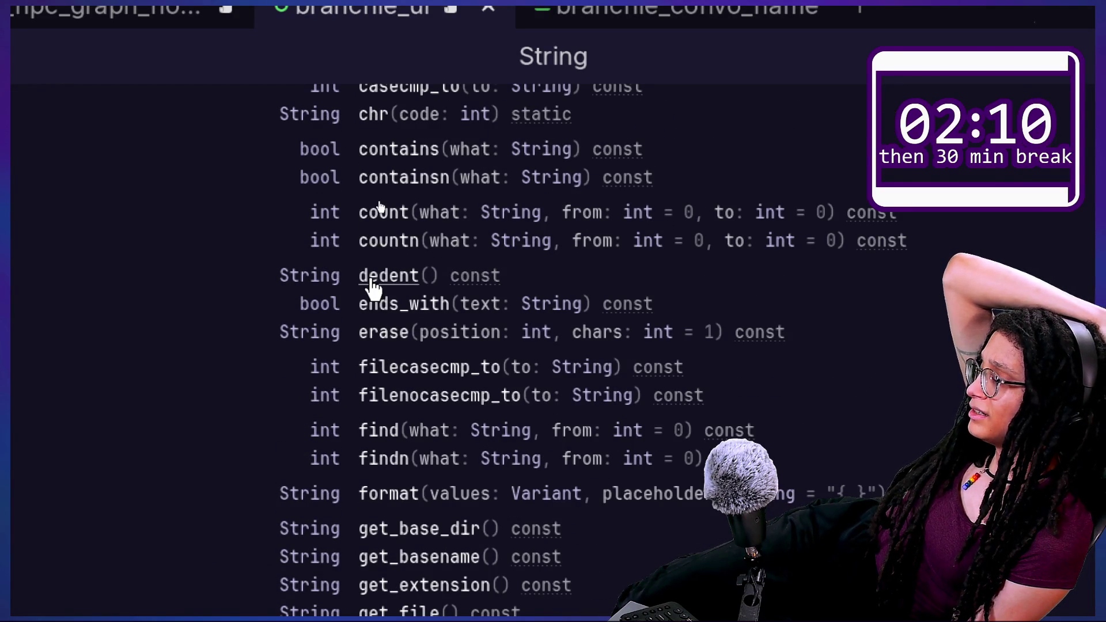
pyautogui.scroll(3, 372, 283)
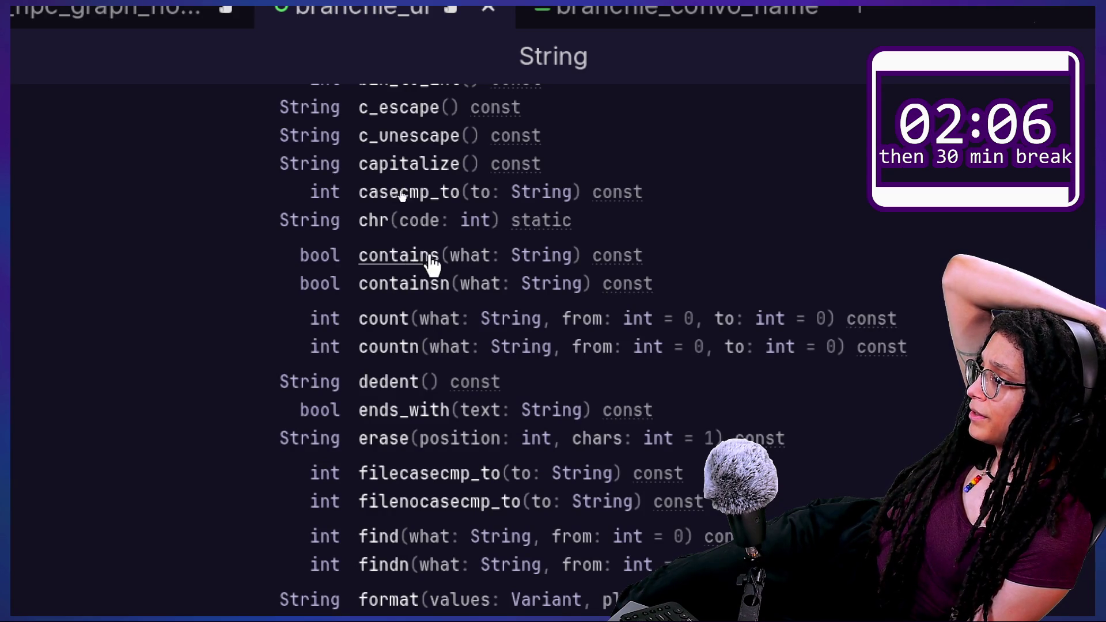
pyautogui.click(406, 257)
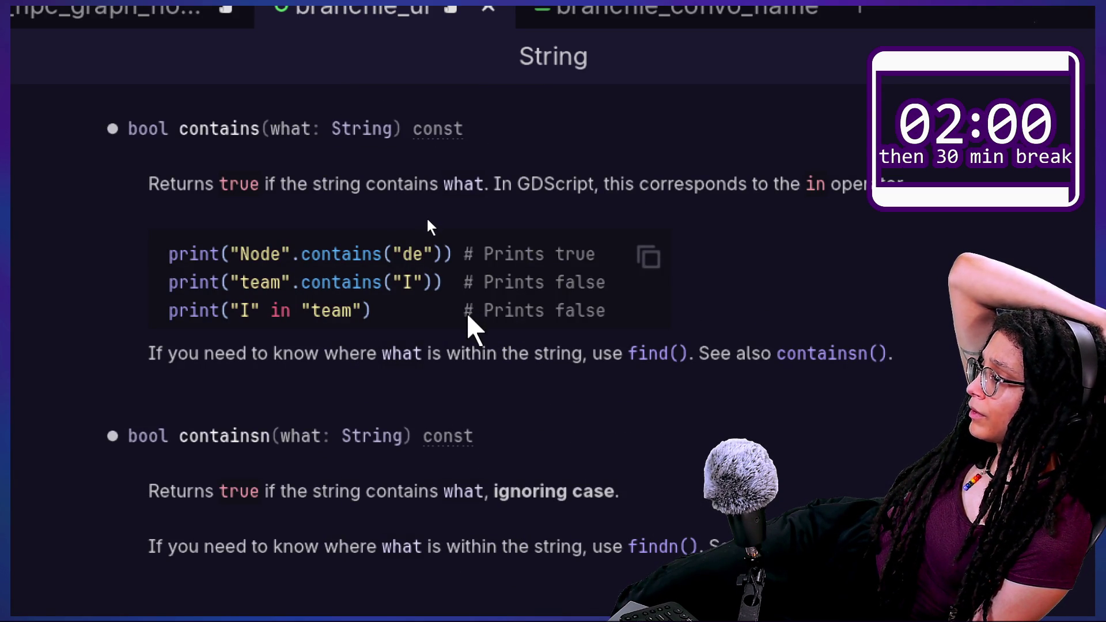
# Read the contains() and containsn() descriptions, highlighting 'know where' in the findn note.
pyautogui.scroll(-3, 468, 315)
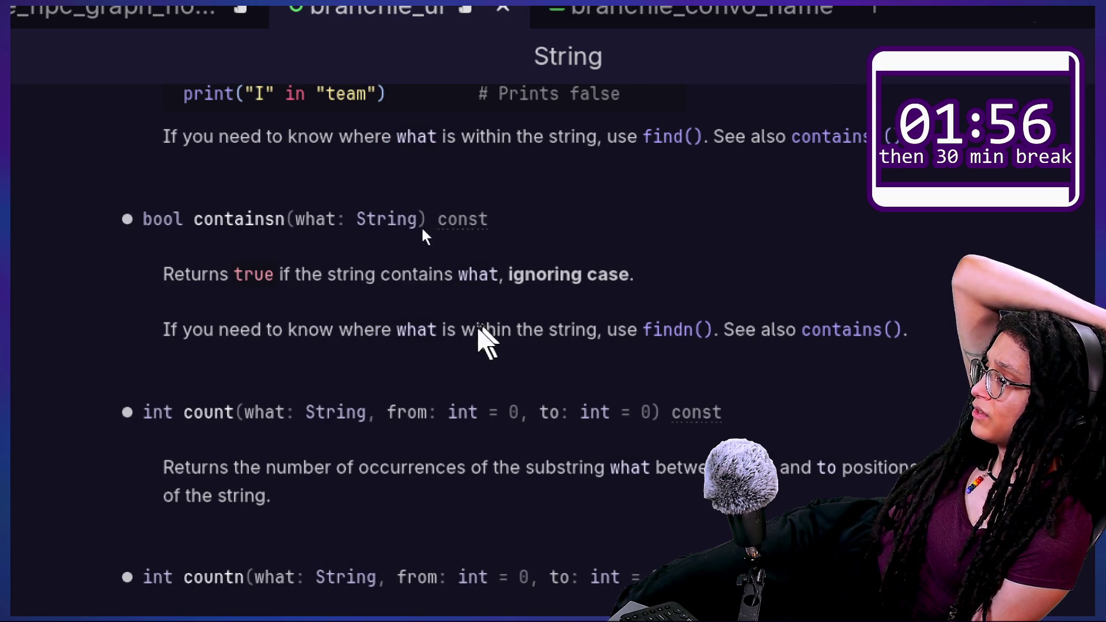
pyautogui.doubleClick(307, 327)
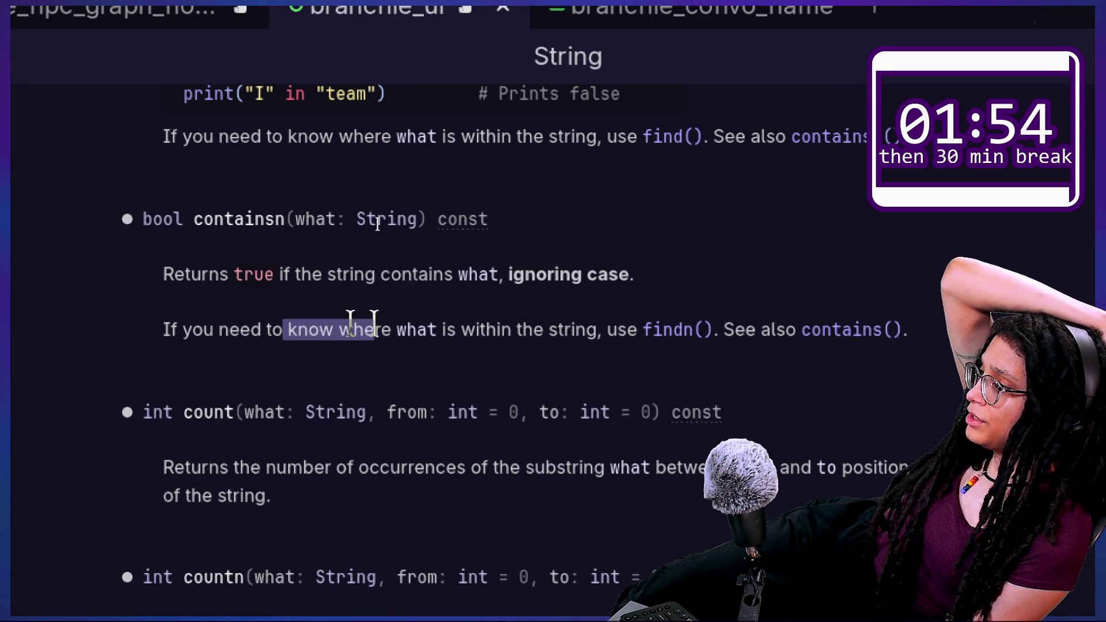
pyautogui.moveTo(308, 326); pyautogui.dragTo(443, 334)
pyautogui.click(531, 342)
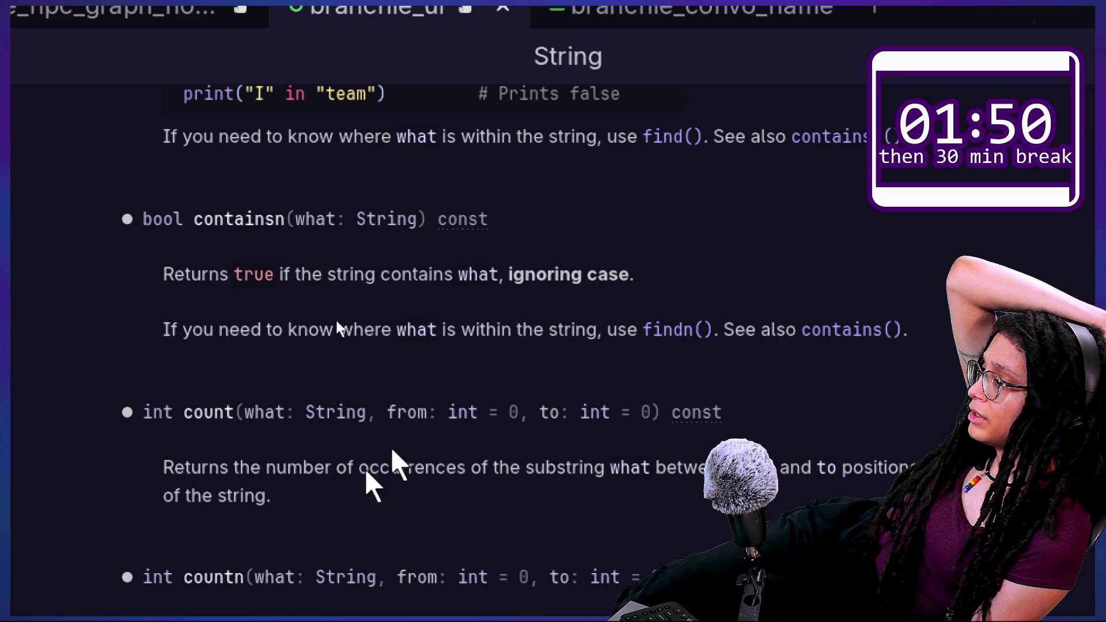
pyautogui.scroll(-3, 311, 519)
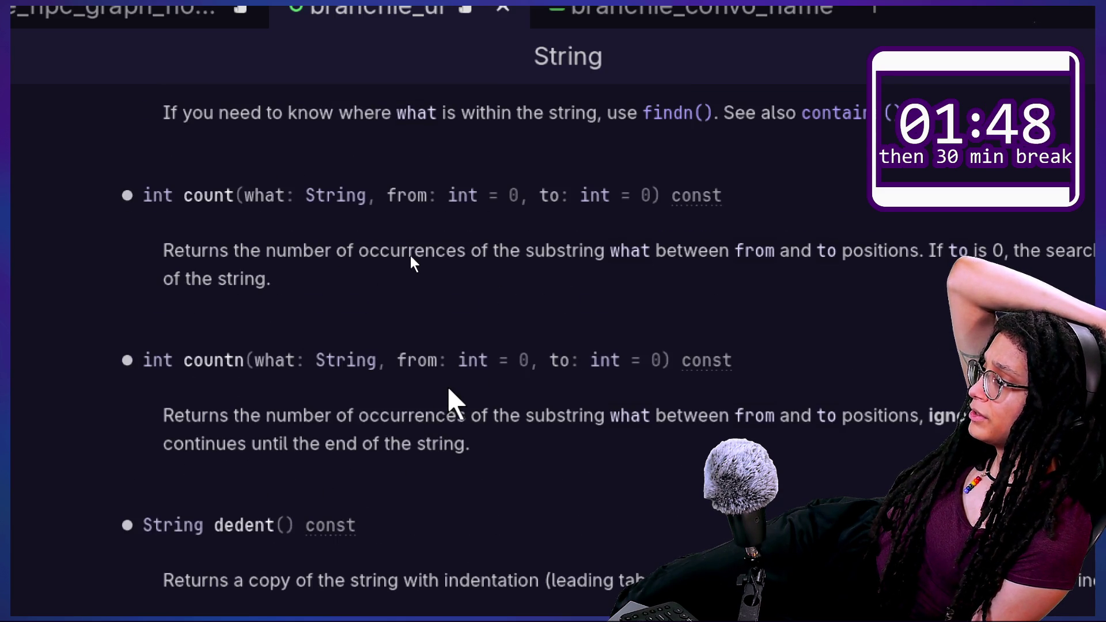
pyautogui.scroll(2, 450, 389)
pyautogui.scroll(-3, 449, 389)
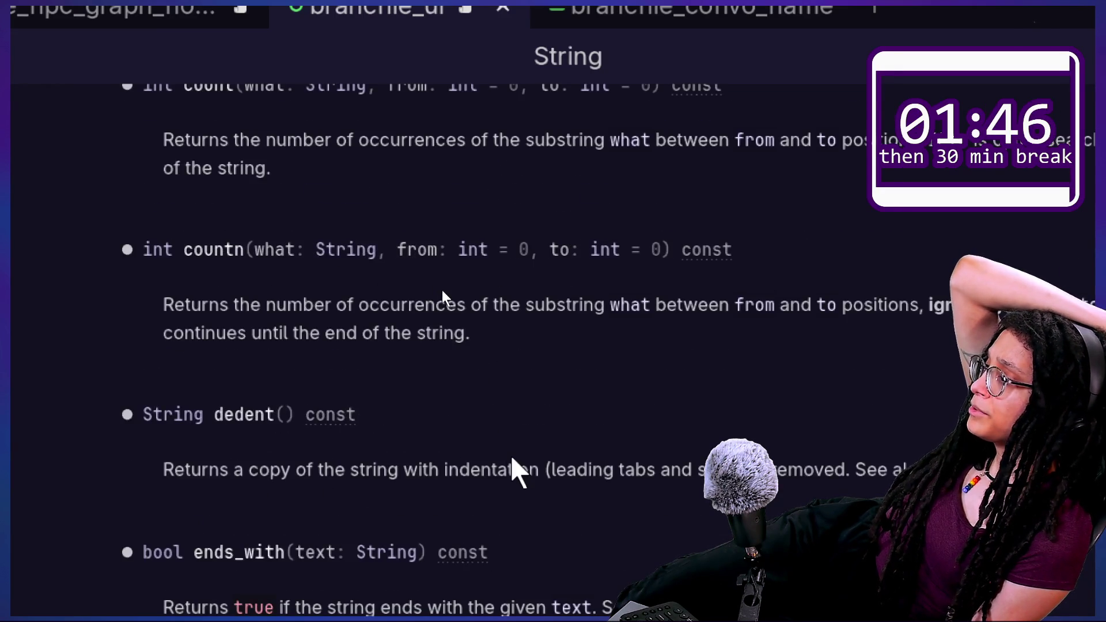
pyautogui.scroll(-2, 442, 290)
pyautogui.scroll(4, 444, 291)
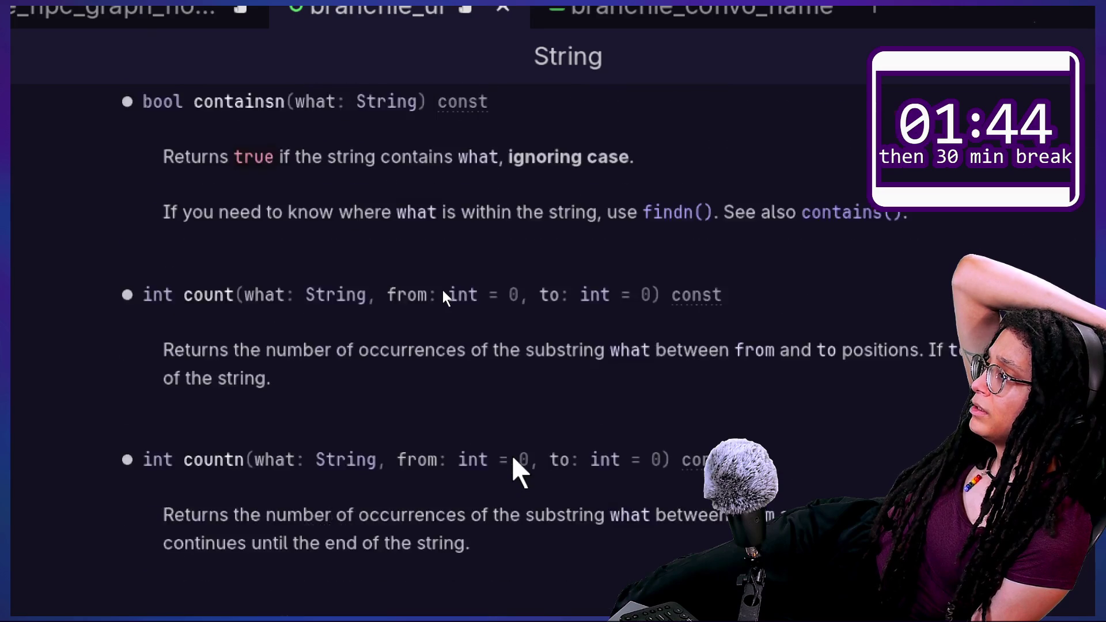
pyautogui.scroll(3, 443, 291)
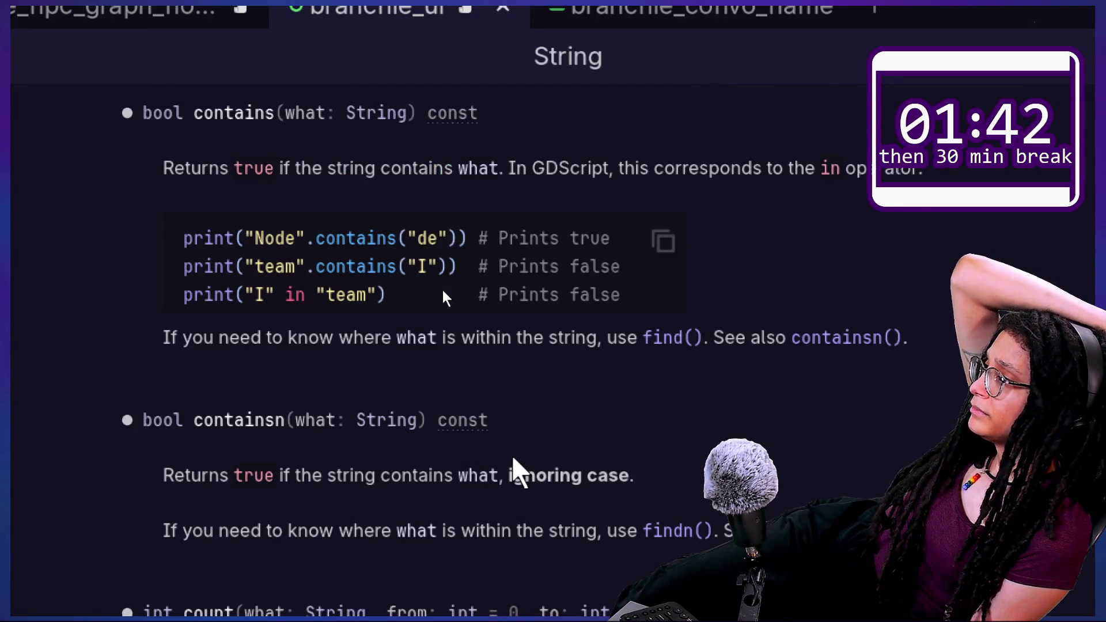